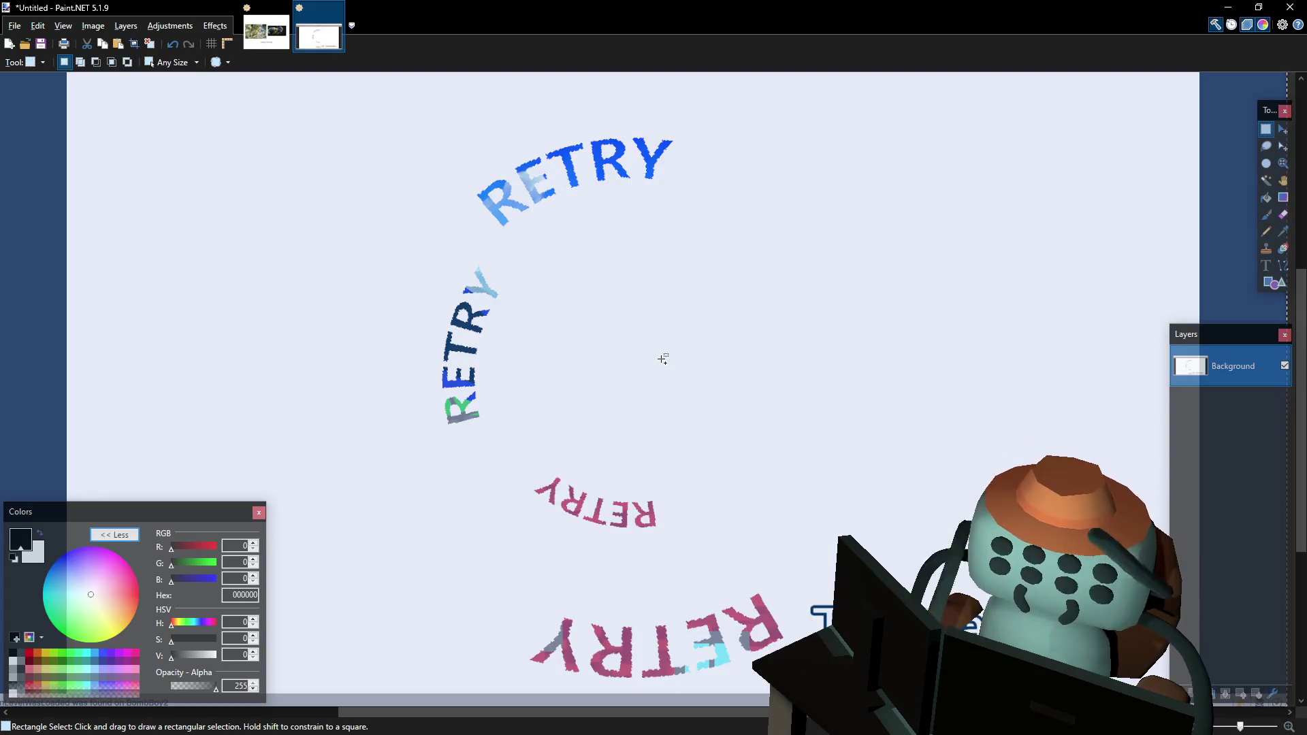
- Inspect the pasted 1920×1080 RETRY screenshot, commit it to the canvas, and switch to Visual Studio
scroll(907, 195, "up", 5)
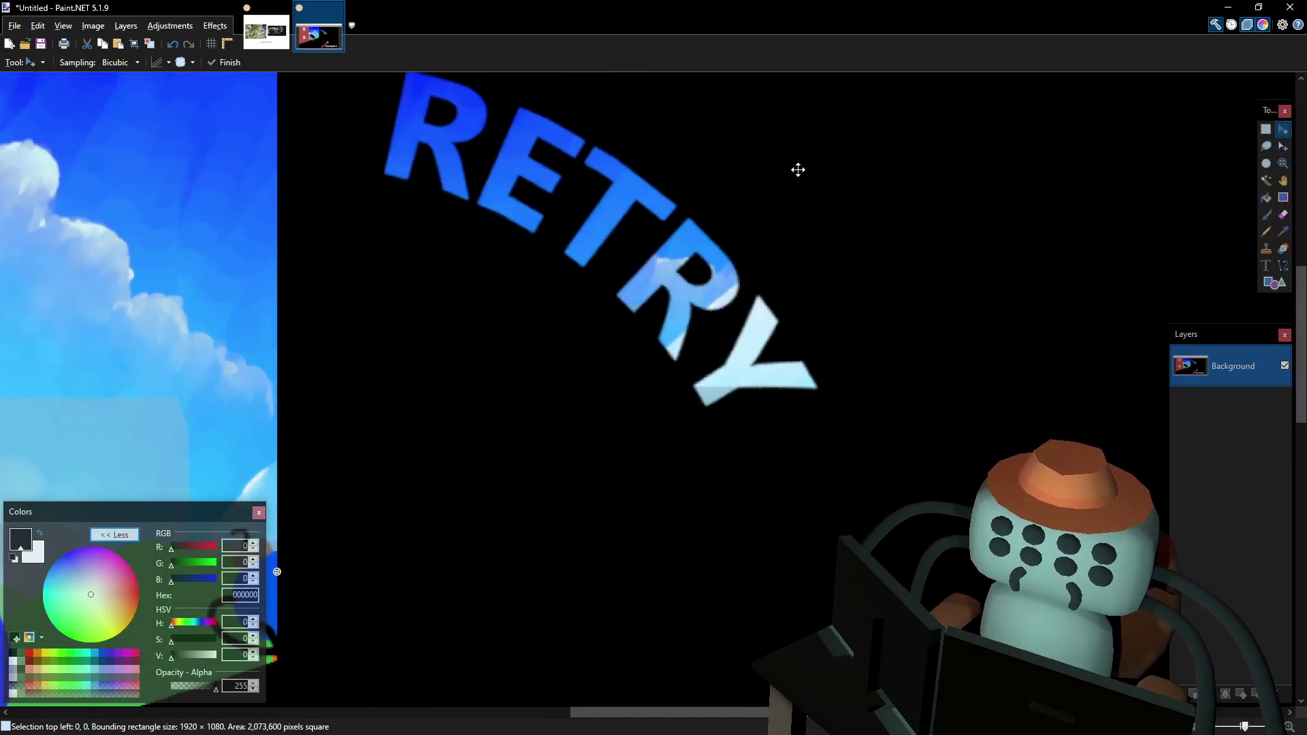
scroll(645, 158, "down", 4)
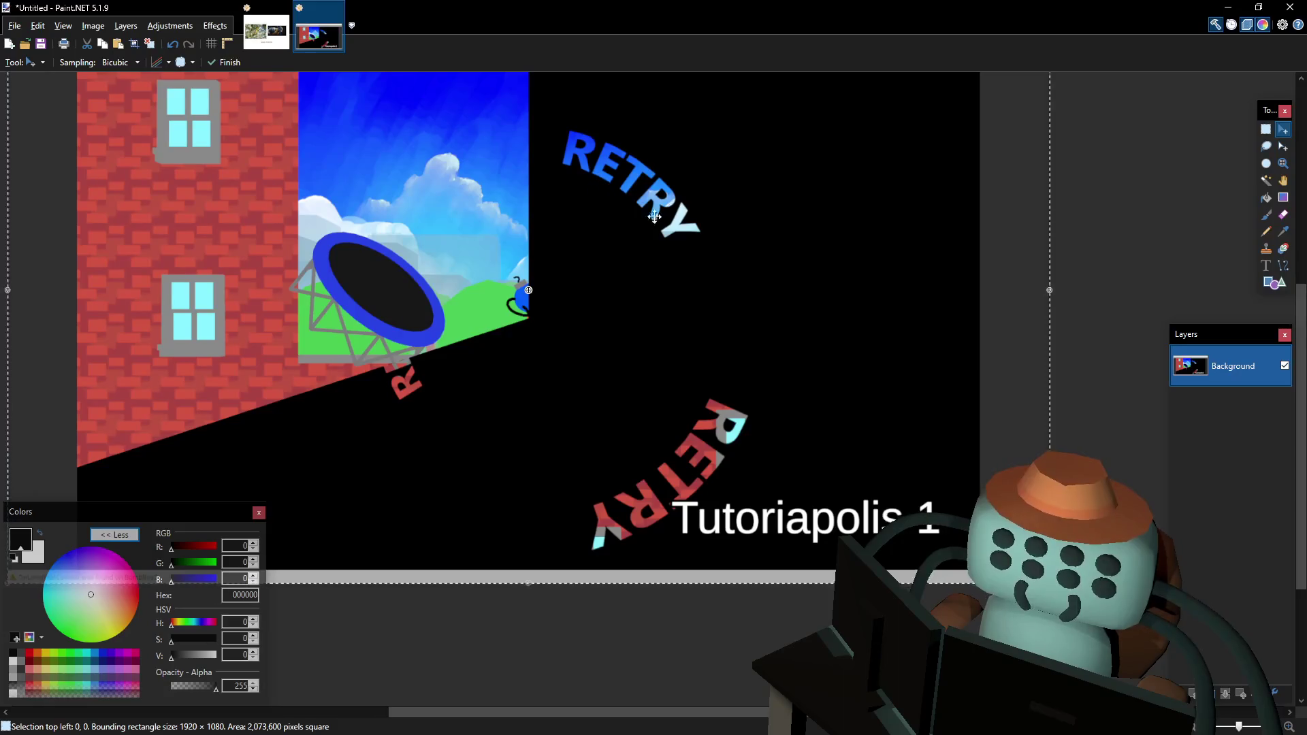
scroll(649, 211, "up", 1)
left_click(1266, 129)
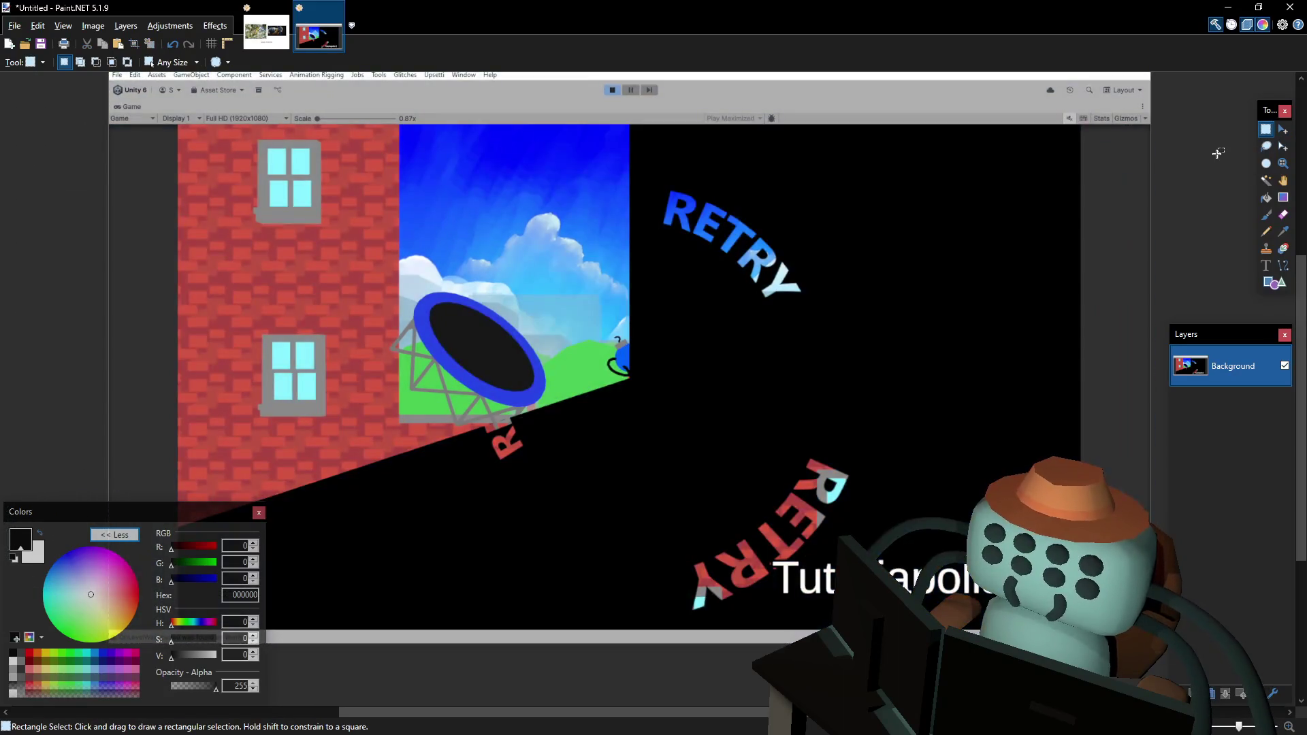
key("alt+Tab")
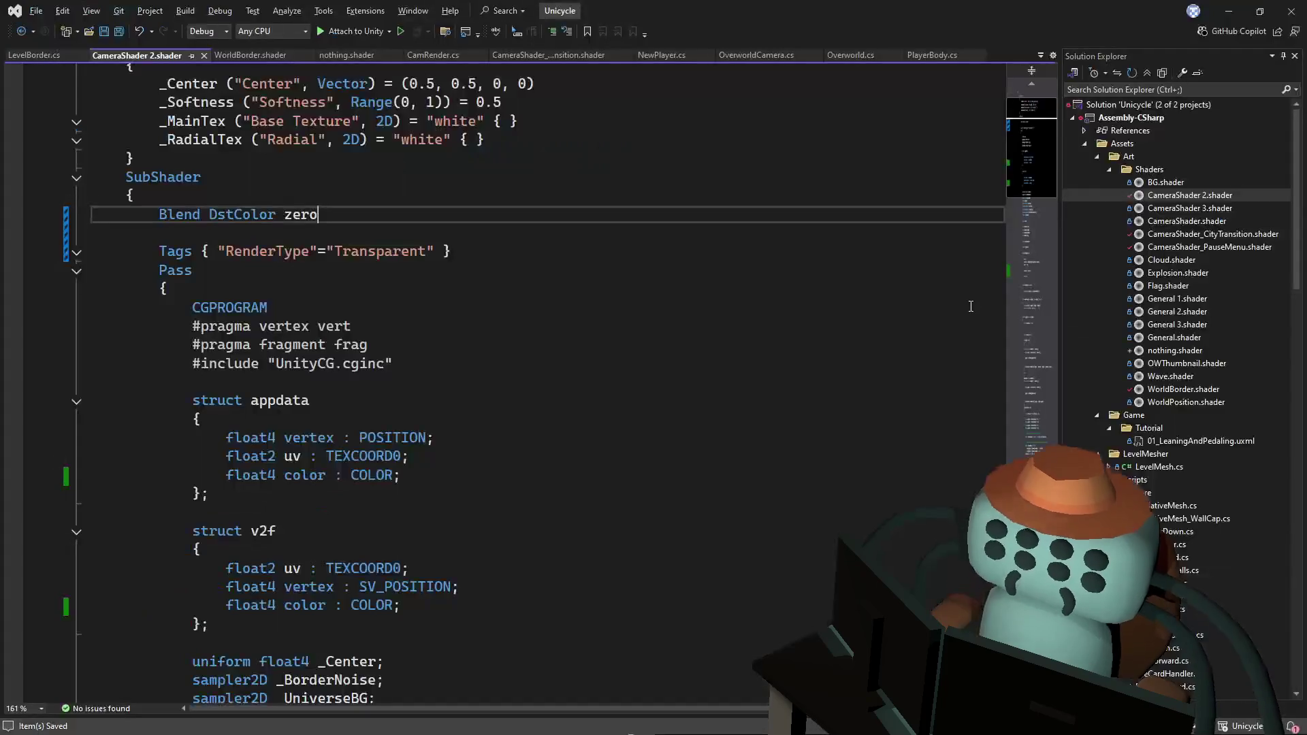
- Copy the Blend DstColor zero line from CameraShader 2.shader, glancing through WorldBorder and nothing shaders
left_click(971, 306)
left_click(353, 232)
left_click_drag(347, 214, 365, 202)
key("ctrl+c")
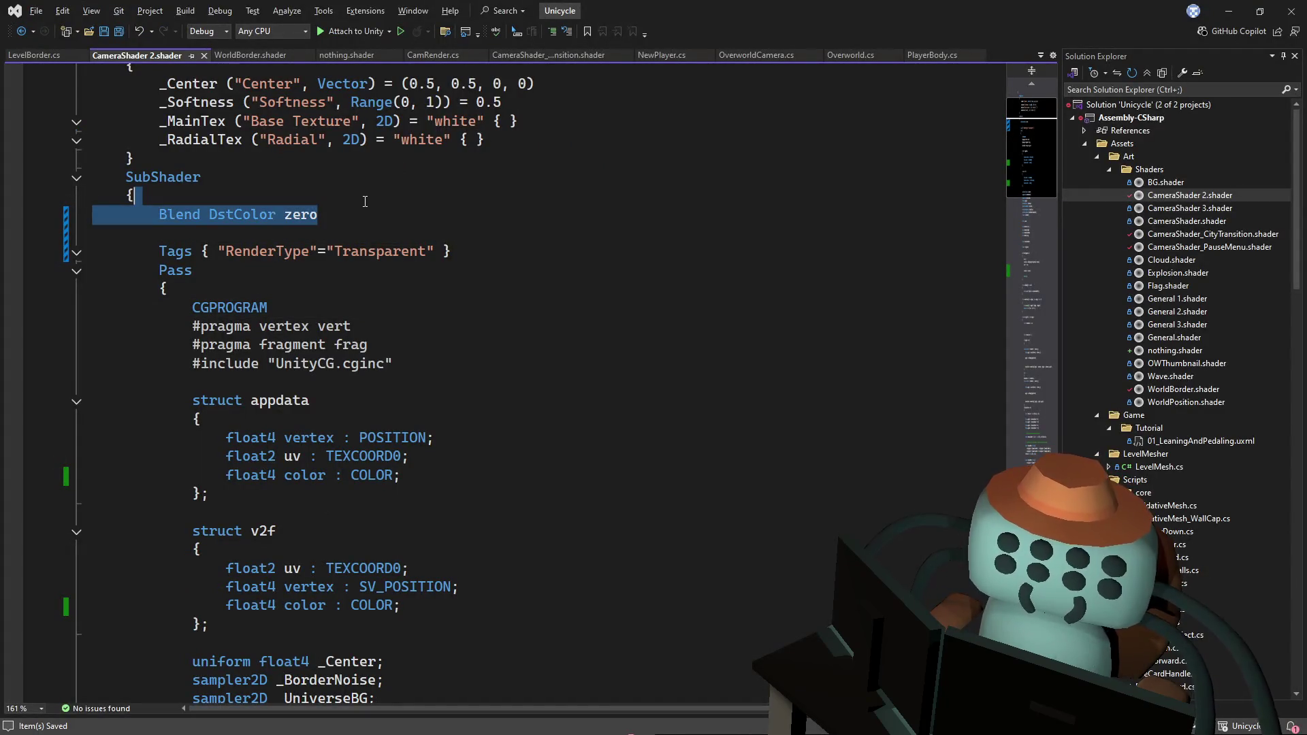
left_click(250, 55)
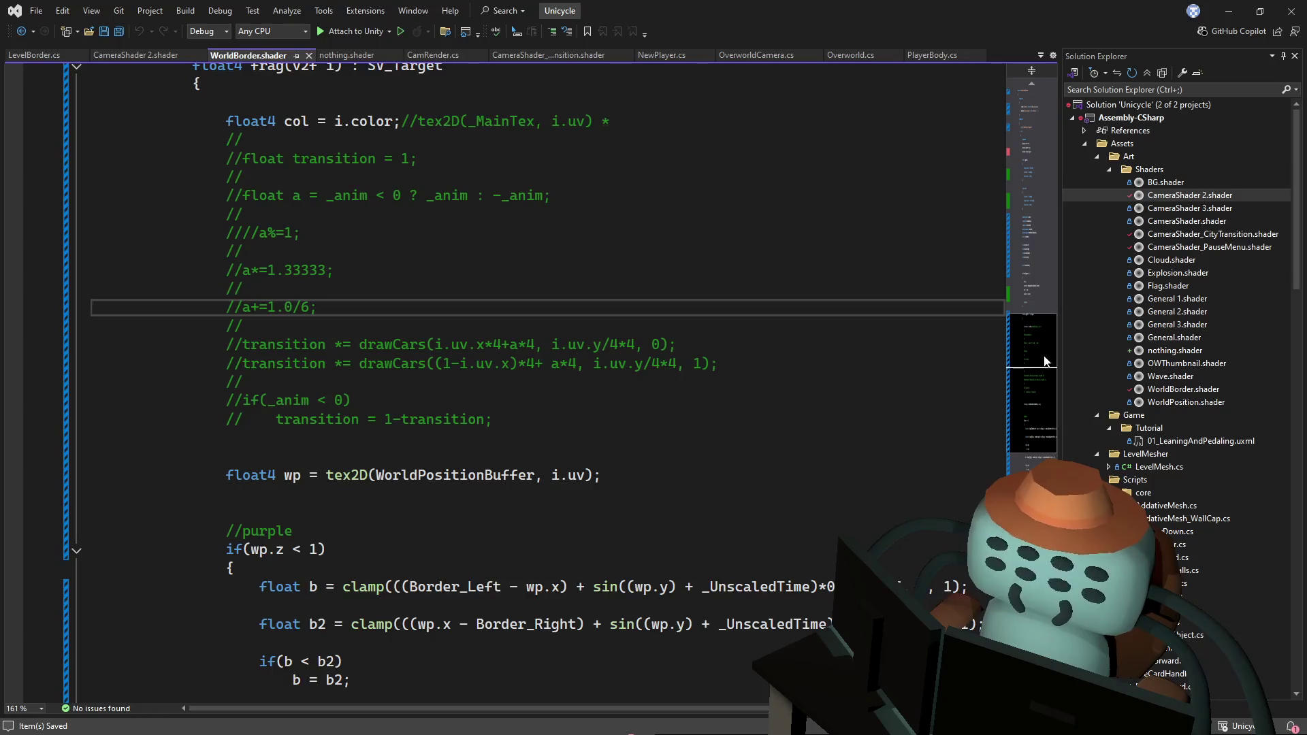
left_click(1034, 161)
left_click(1038, 148)
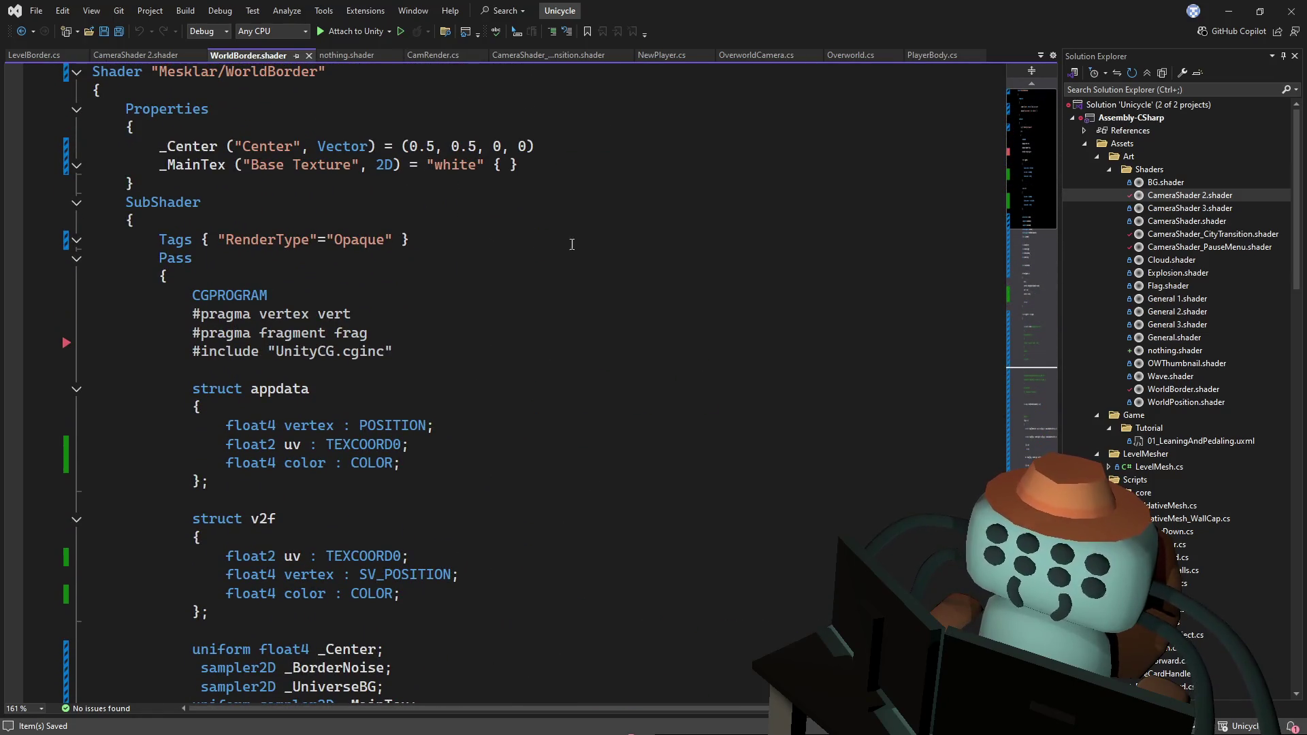
left_click(361, 56)
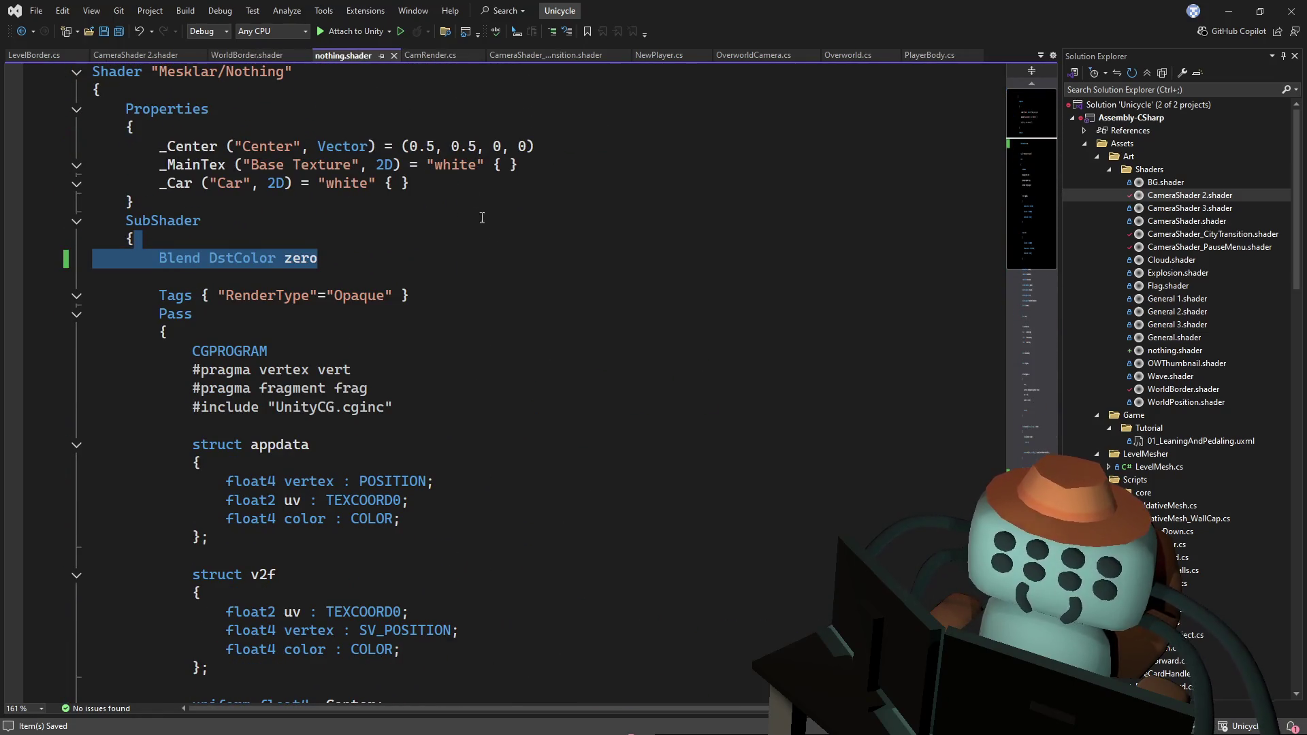
- Replace the City transition shader's blend line with Blend DstColor zero and save it
left_click(544, 55)
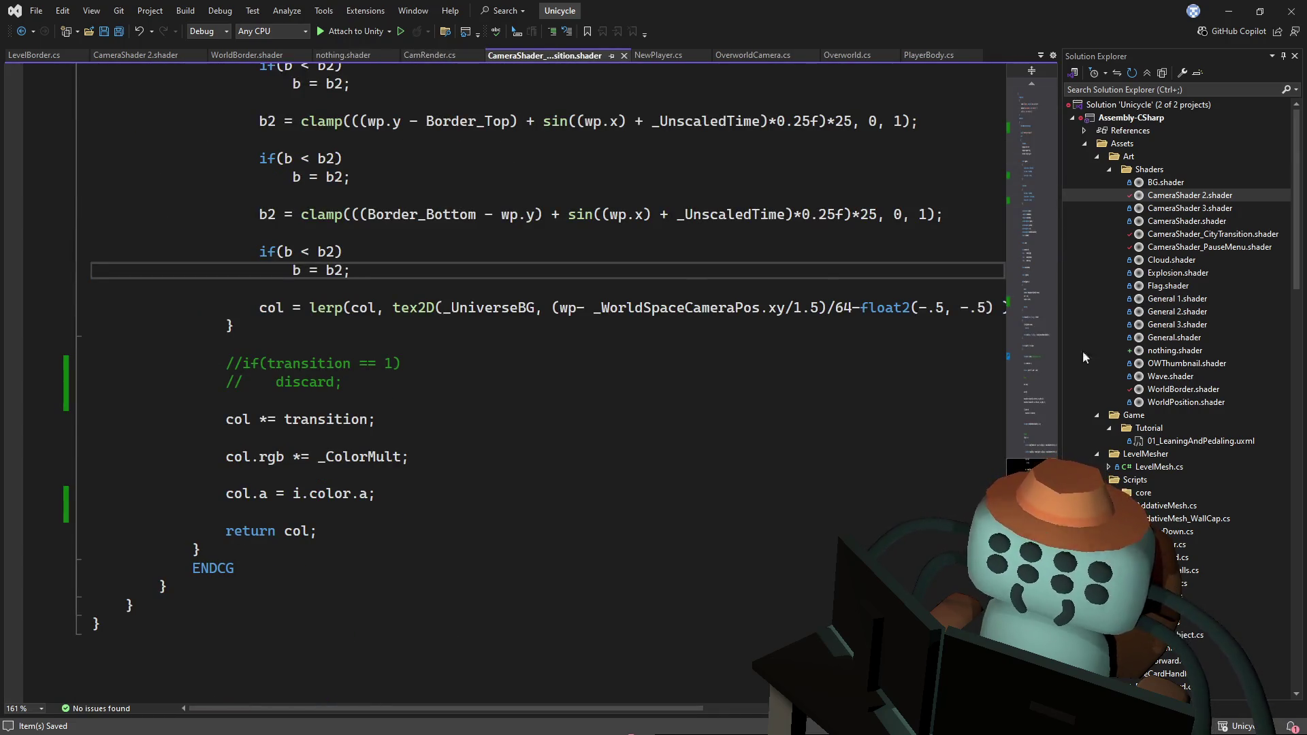
left_click(1031, 186)
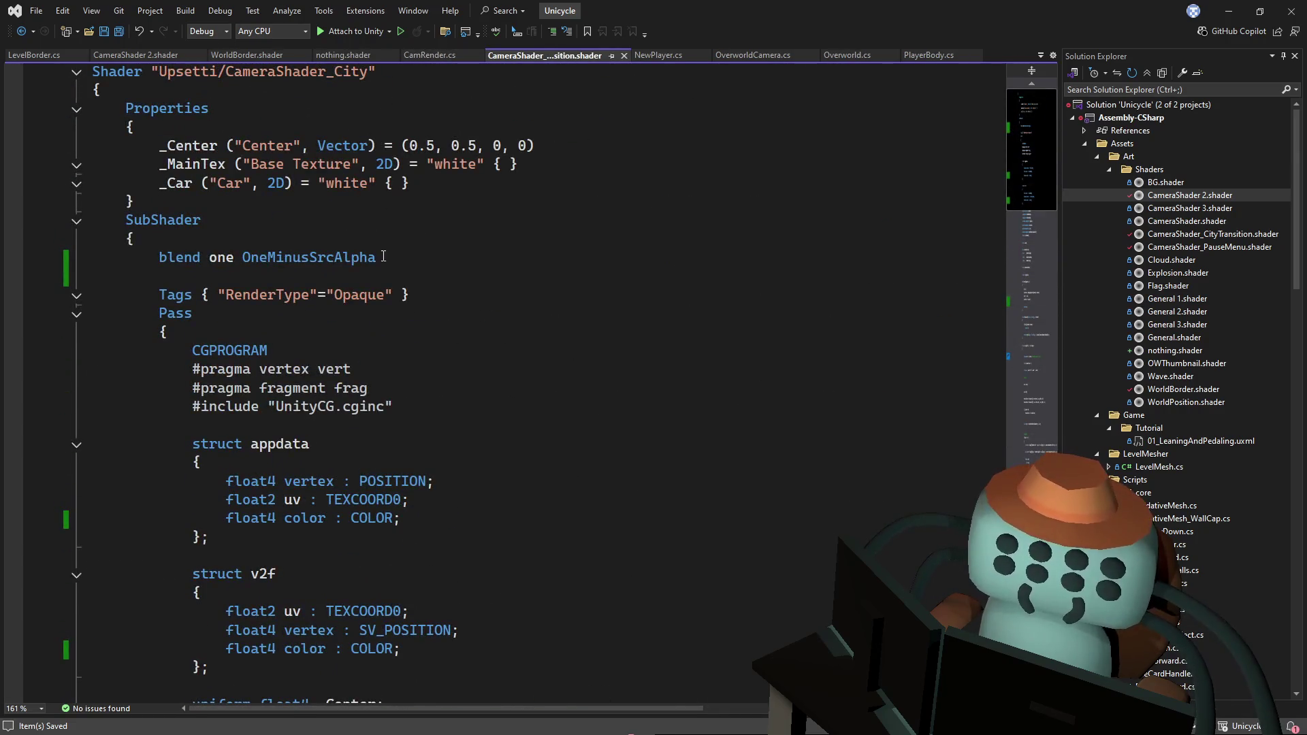
triple_click(429, 258)
key("ctrl+v")
key("ctrl+s")
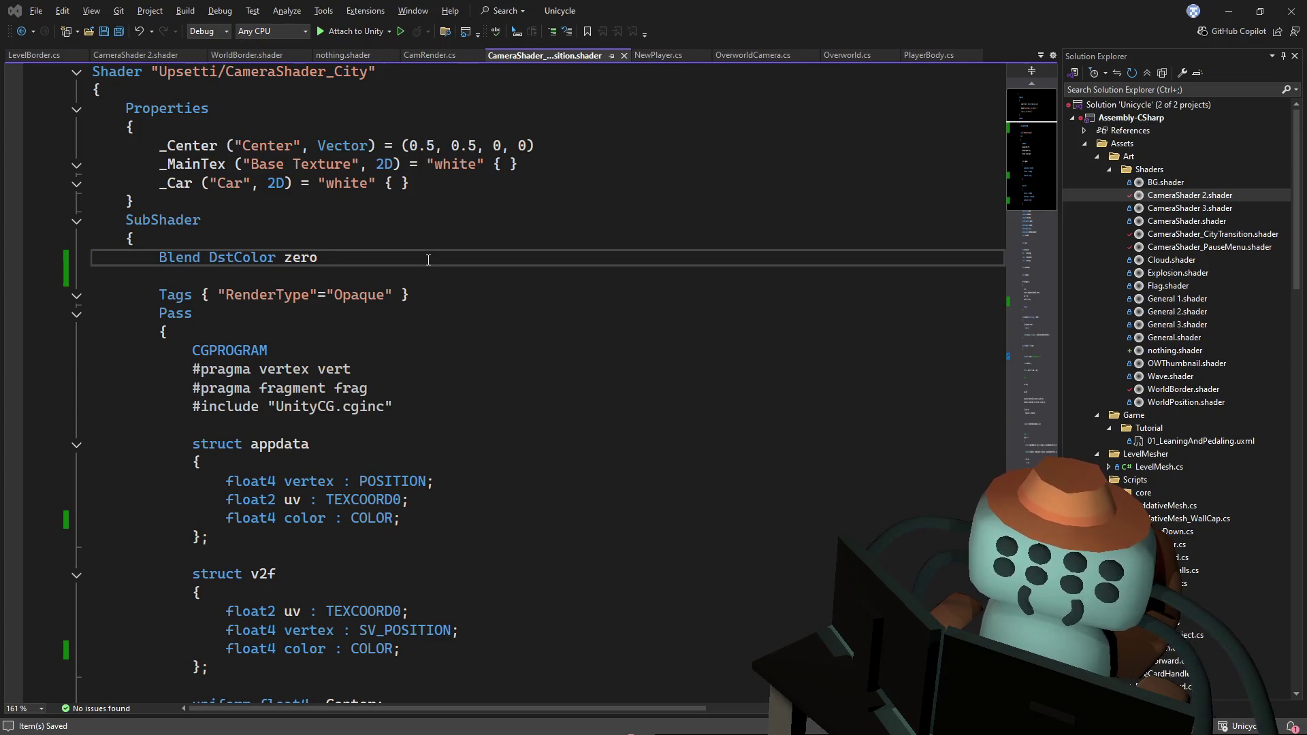
key("alt+Tab")
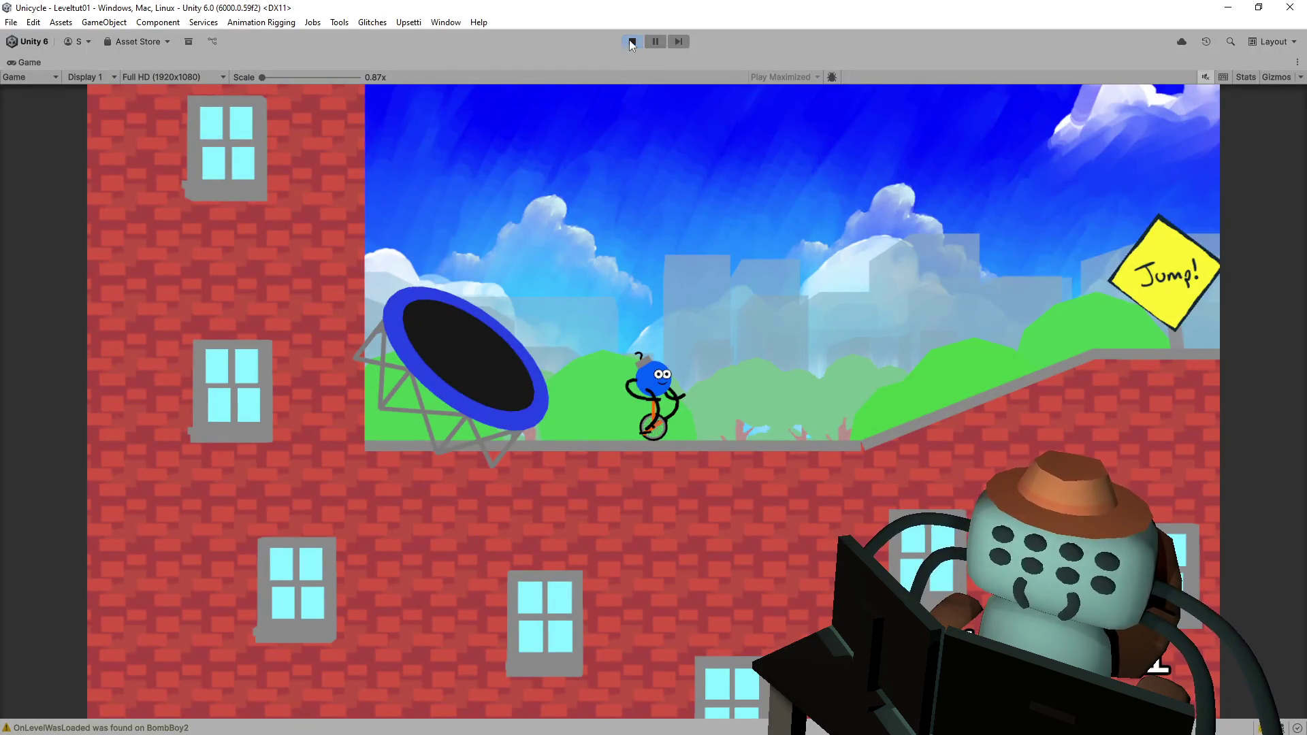
- Restart the level to view the retry transition, then stop and replay the game
left_click(683, 260)
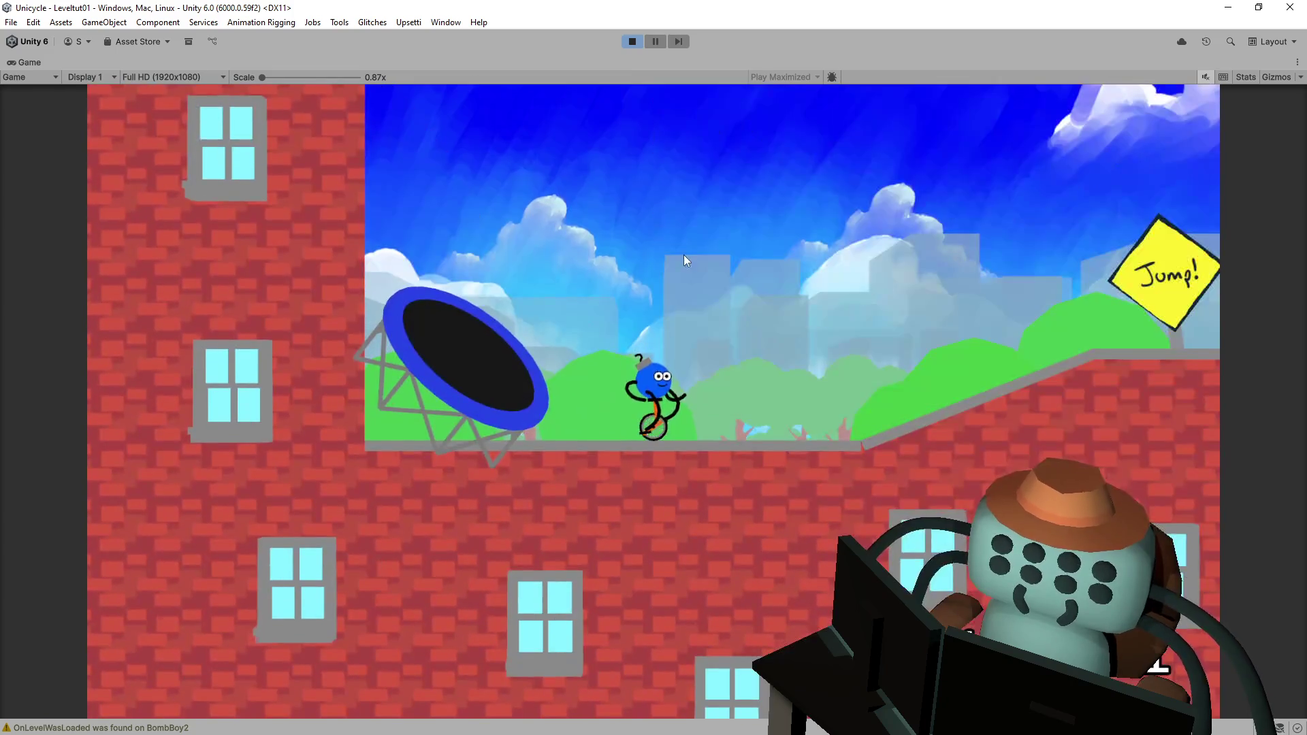
left_click(630, 42)
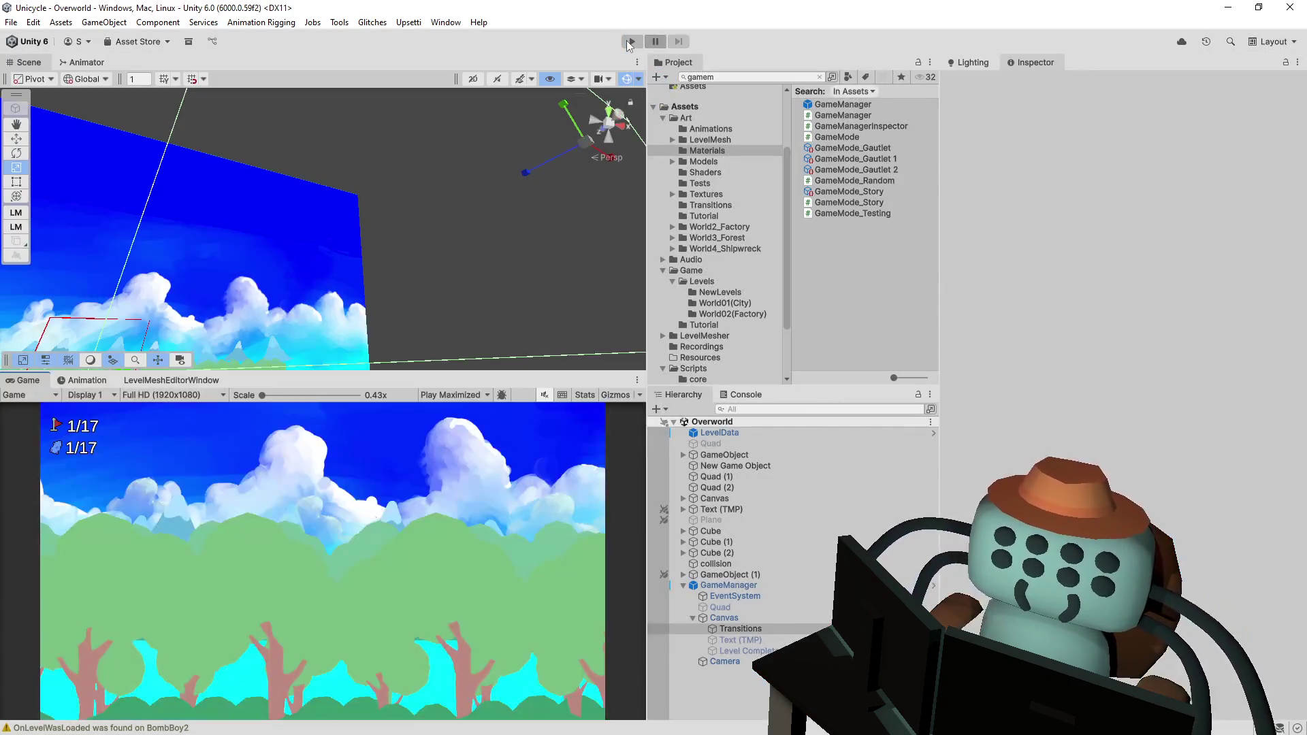
left_click(630, 42)
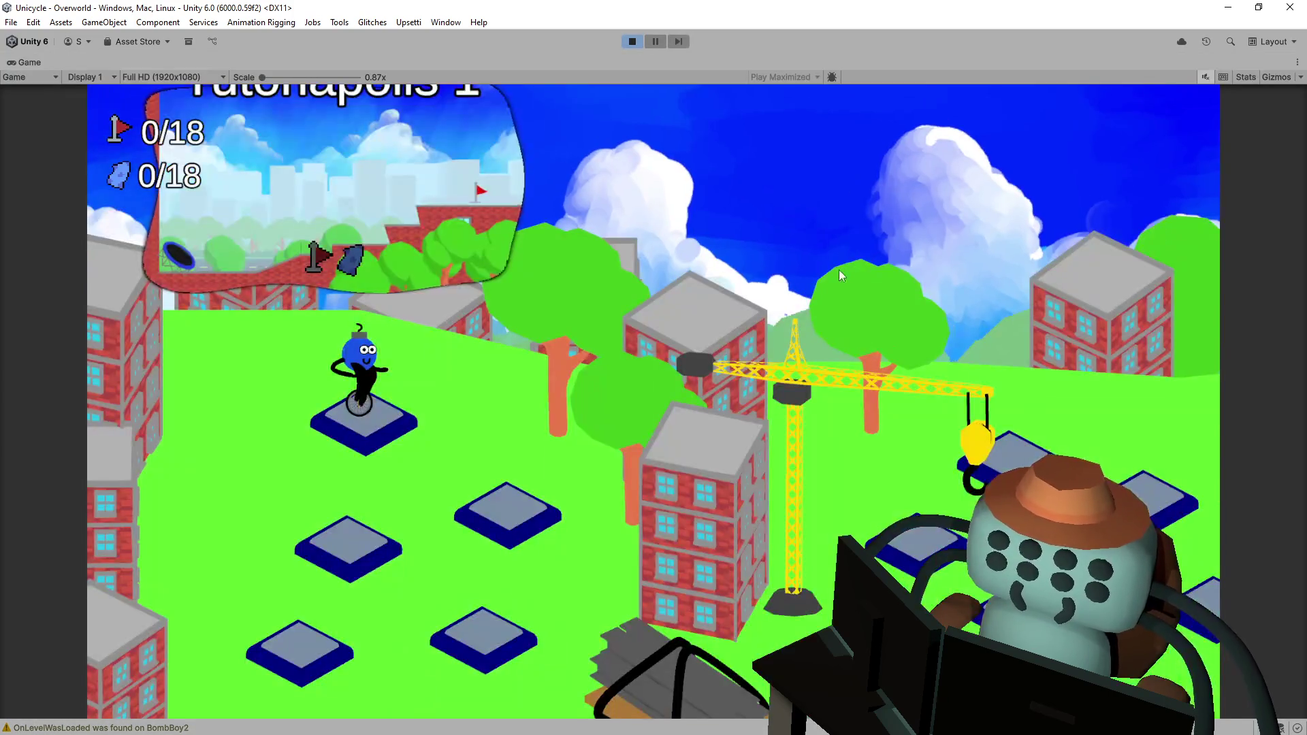
- Enter Leveltut01 from the Overworld, ride and flip to the finish flag, then stop play
key("space")
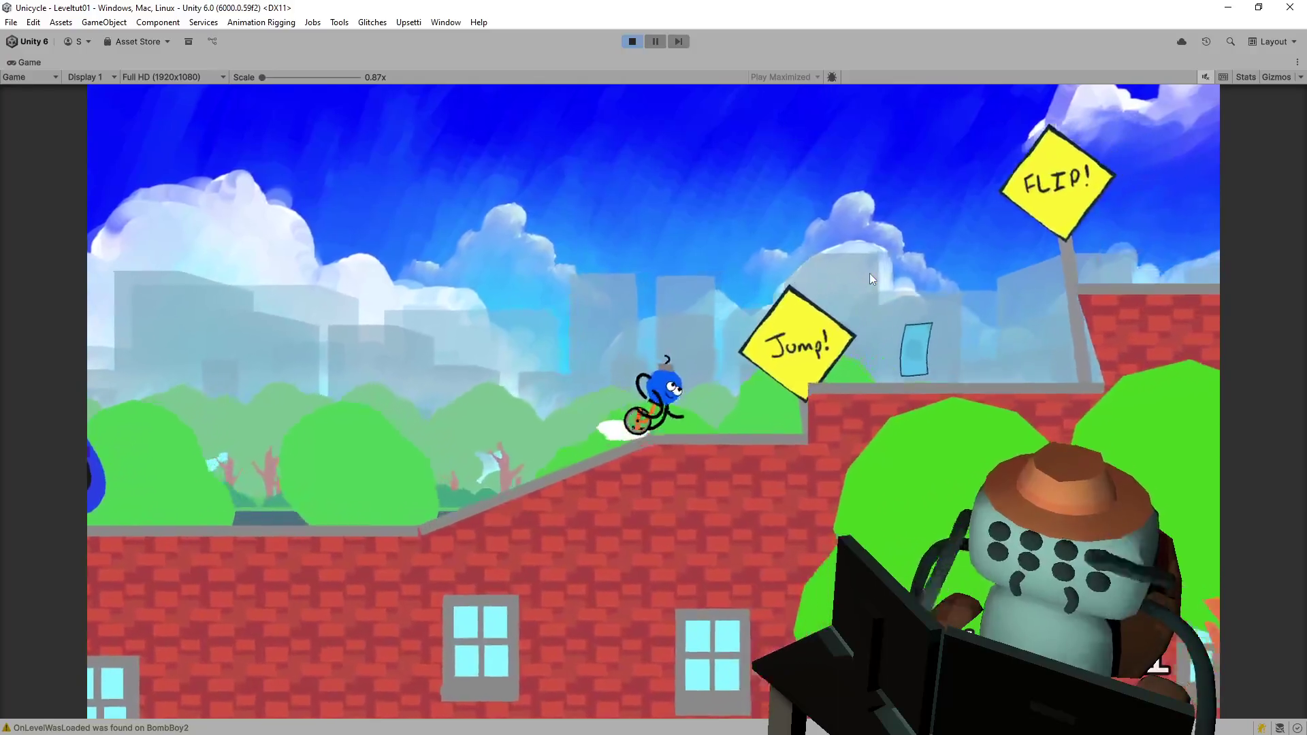
key("space")
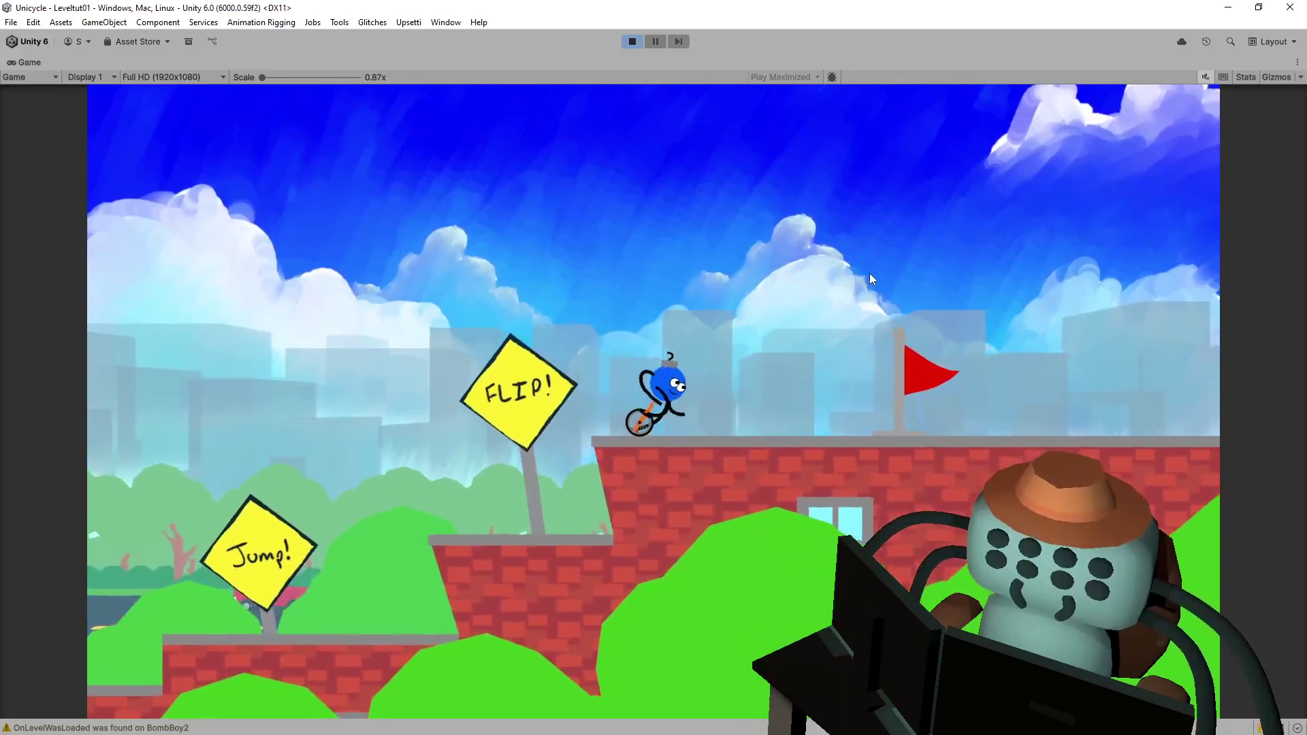
key("space")
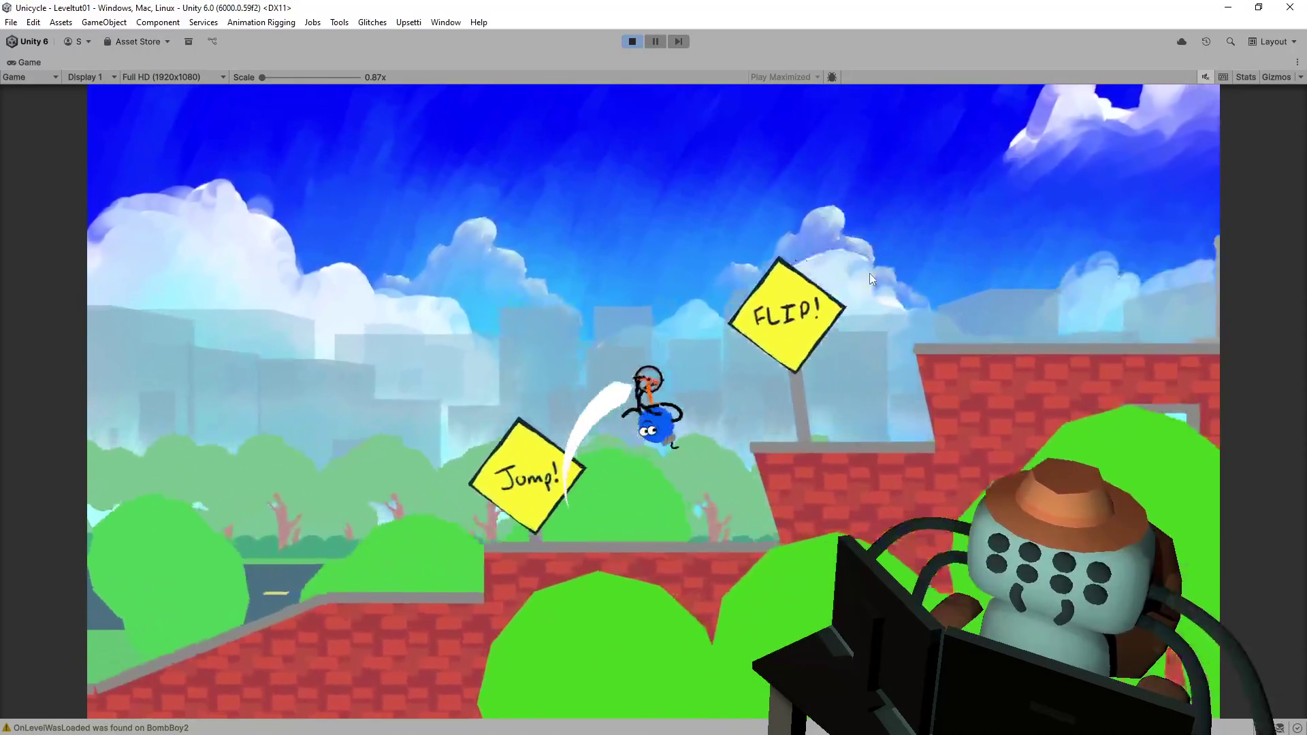
key("space")
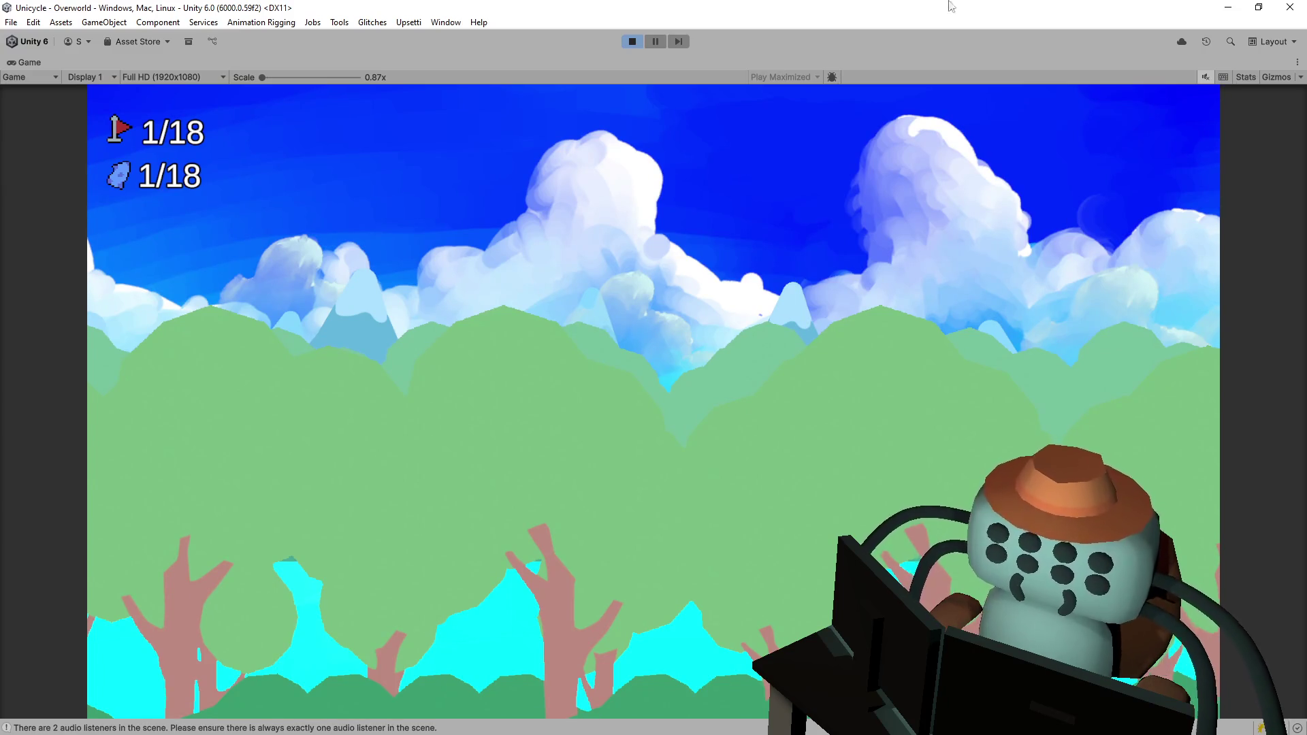
left_click(633, 41)
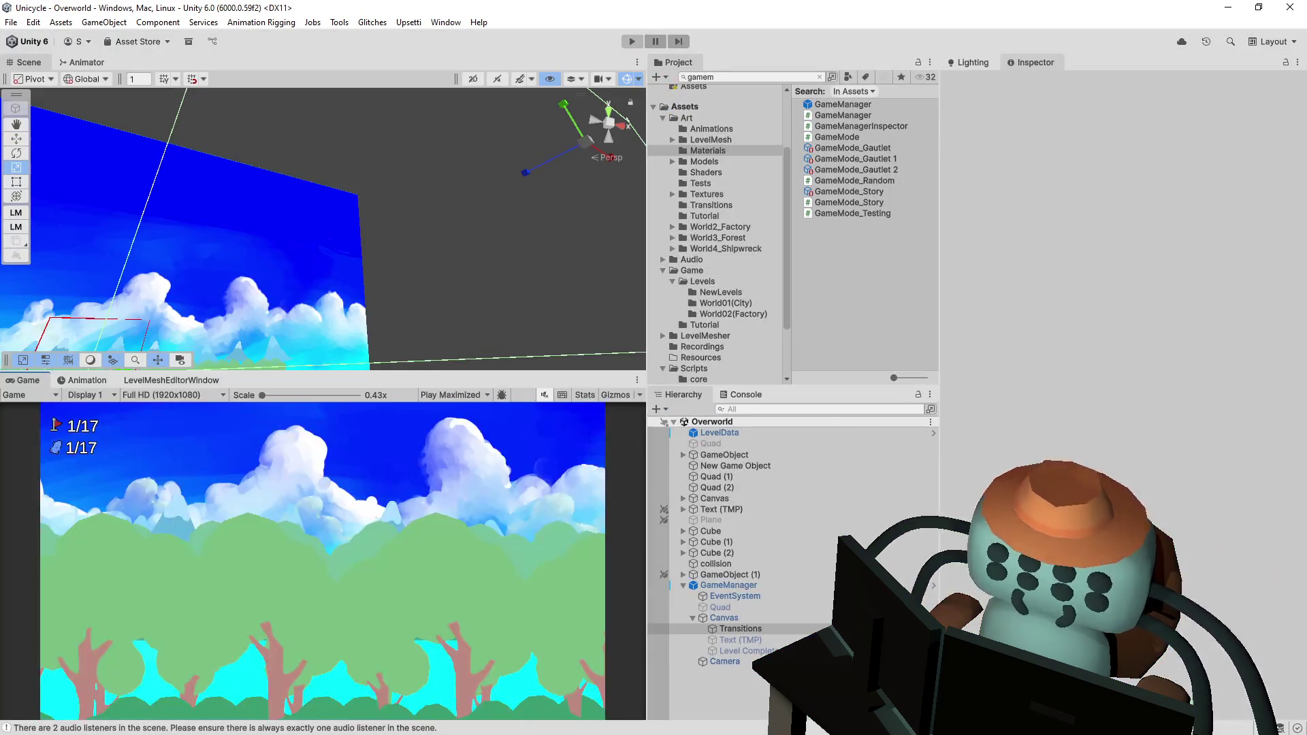
- Delete the GameManager object from the Overworld hierarchy and start Play mode again
left_click(731, 575)
left_click(753, 586)
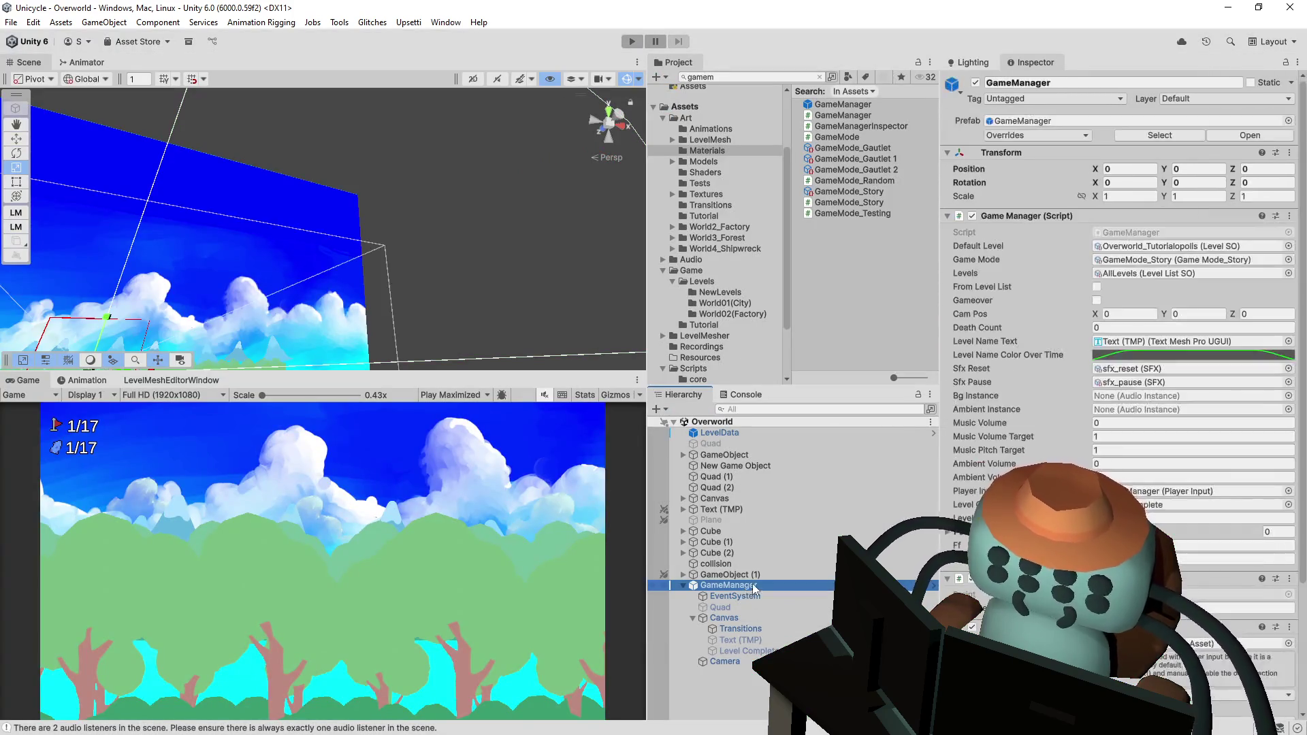
key("Delete")
left_click(623, 45)
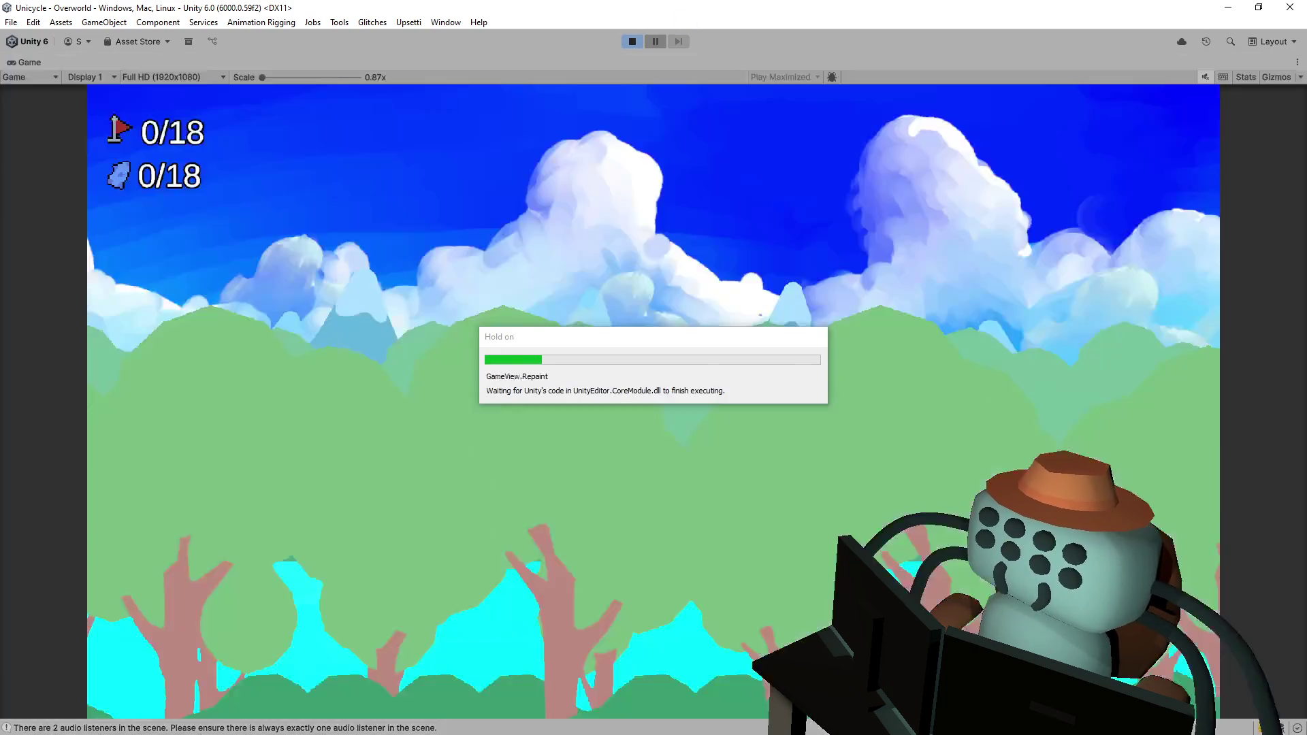
- Clear Leveltut01 and Leveltut02 and return to the Overworld with counters at 2/18
key("space")
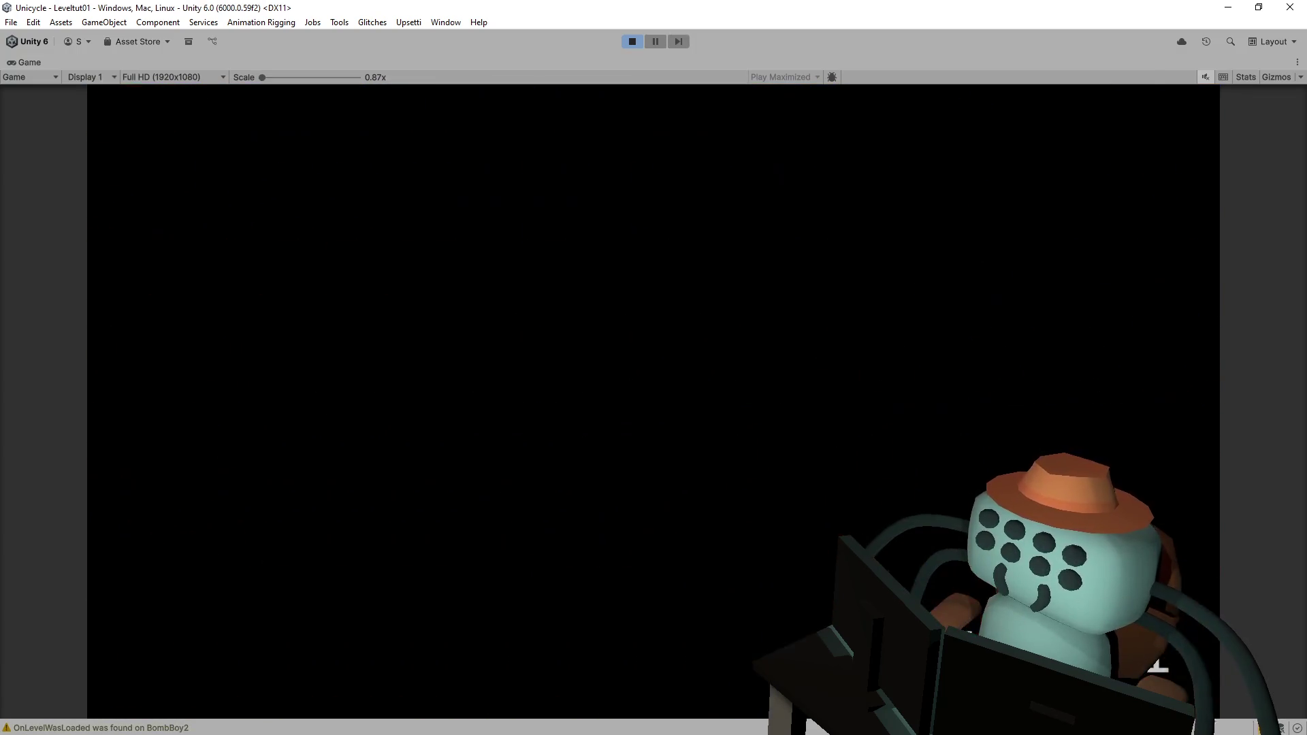
key("Right")
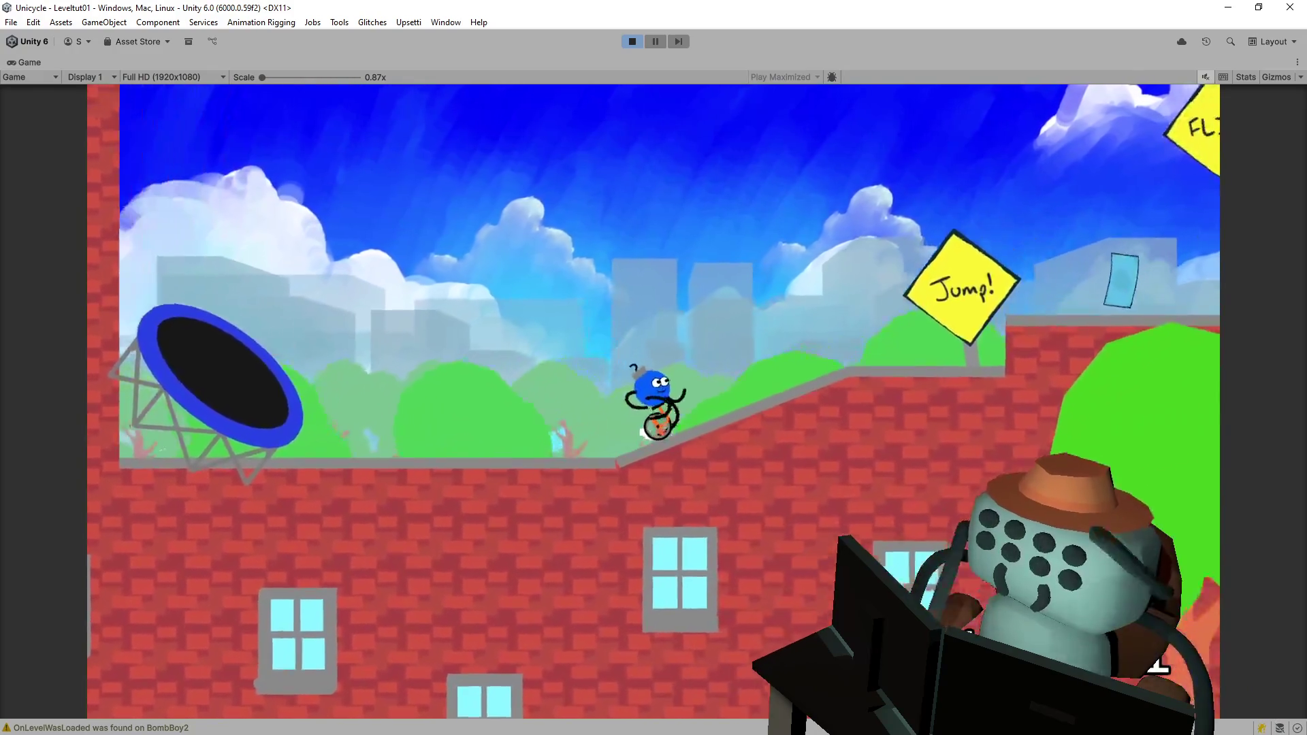
key("space")
key("space")
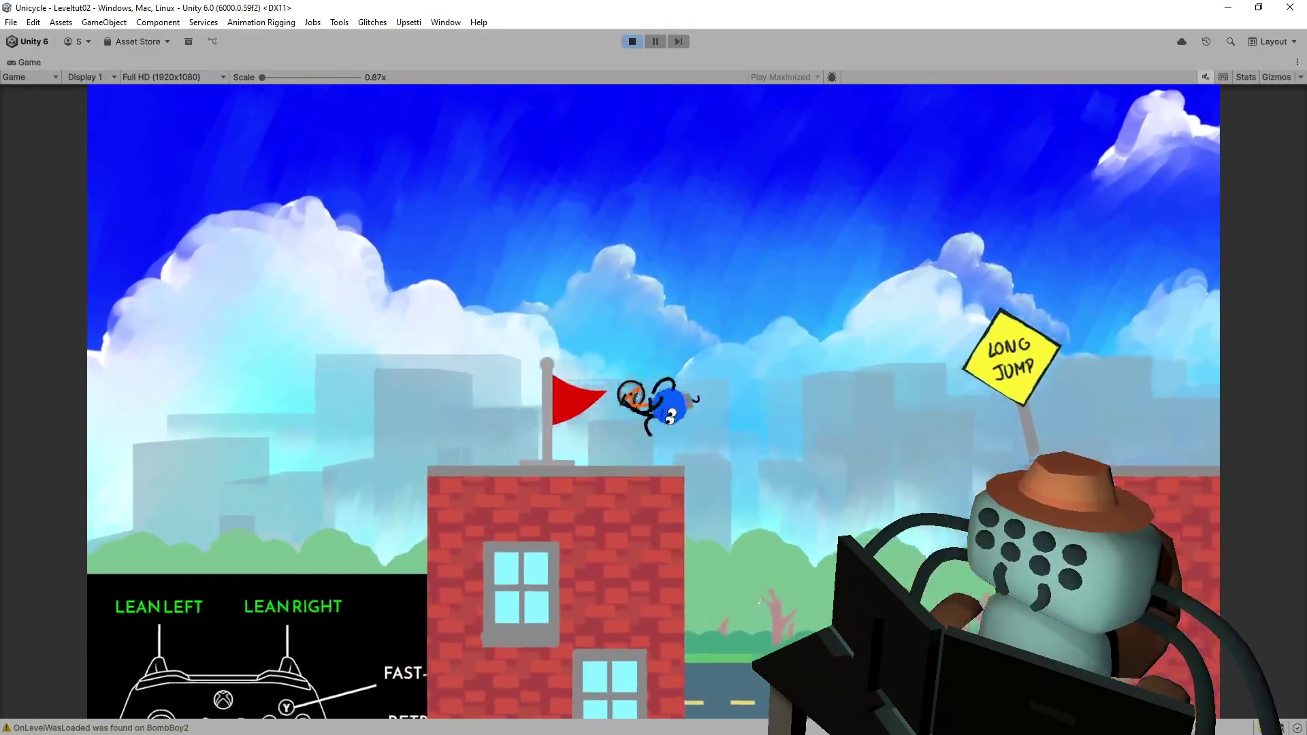
key("space")
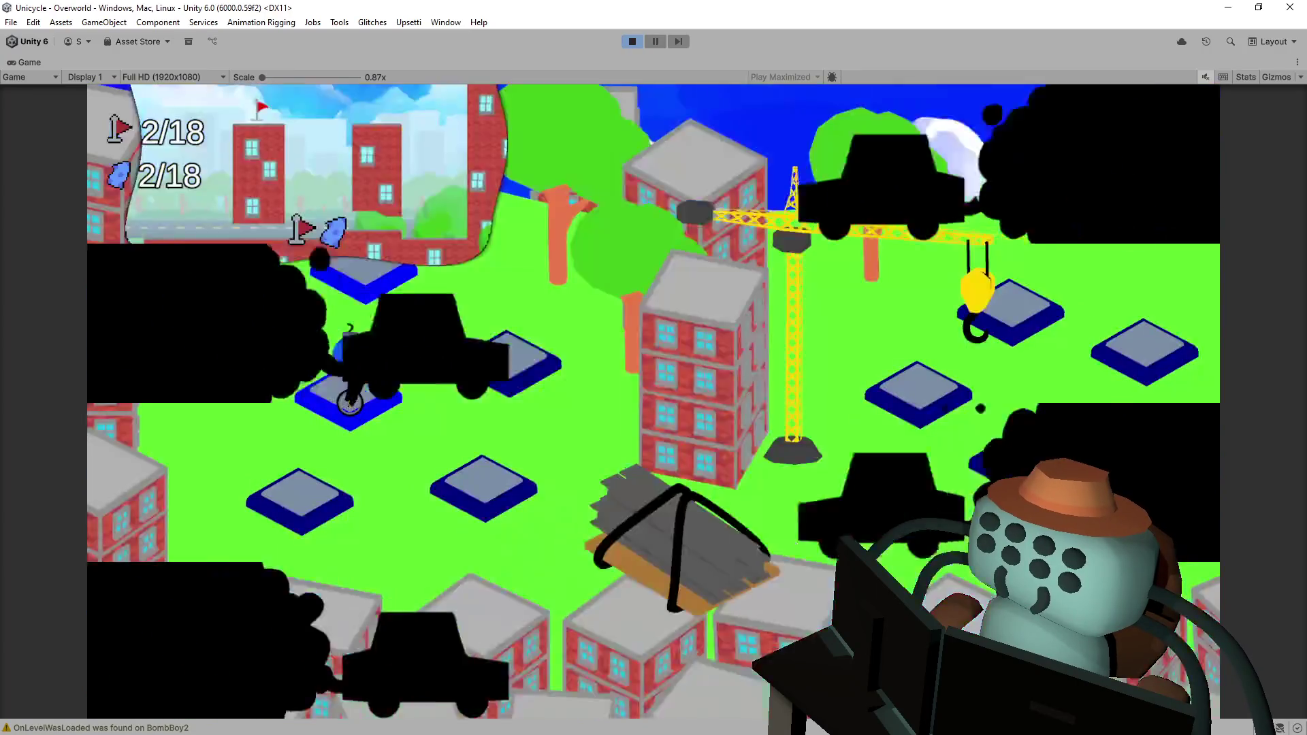
- Enter the next level from the Overworld, then stop Play mode
key("space")
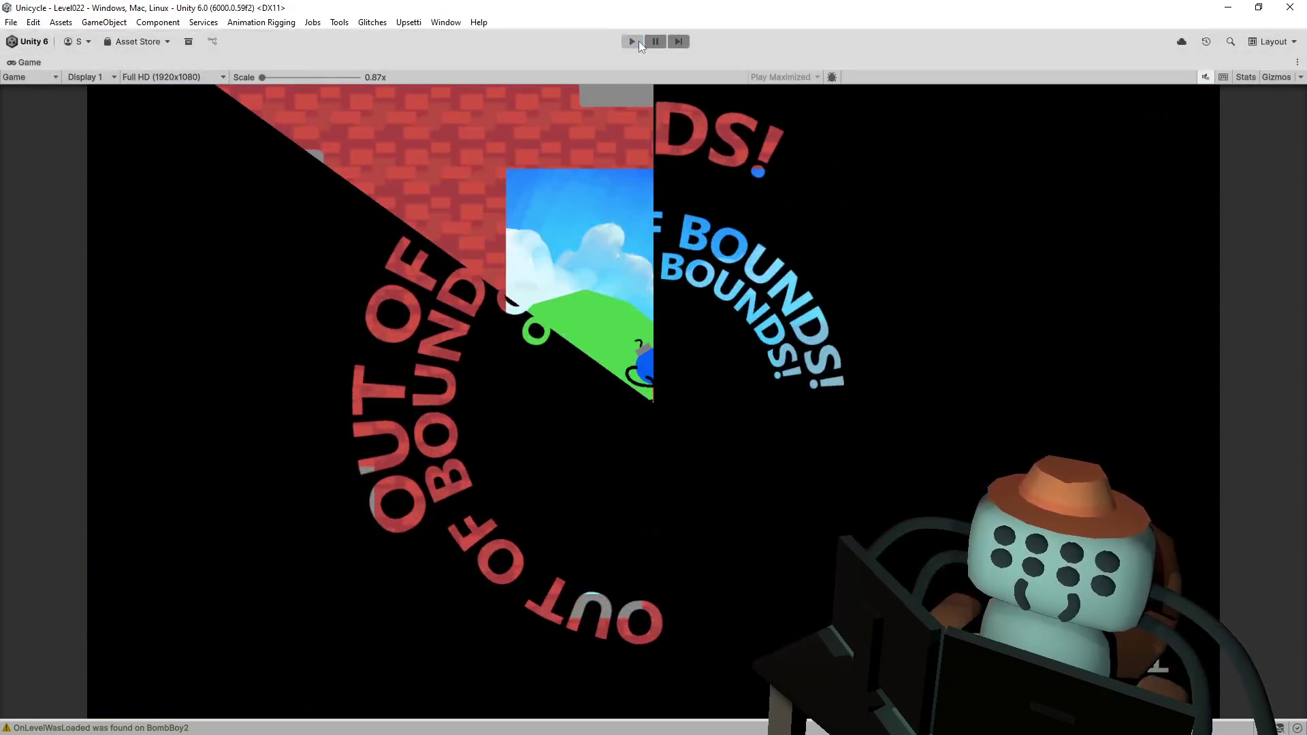
left_click(632, 41)
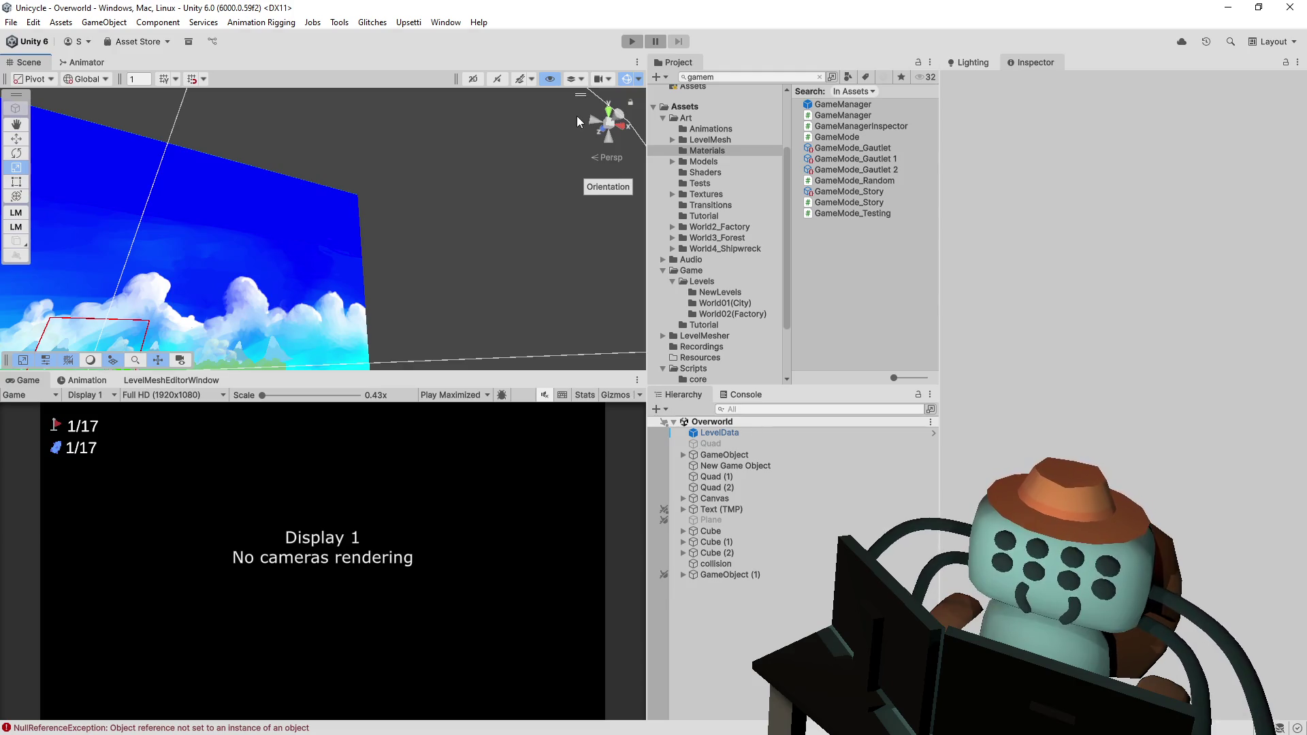
- Snap the Scene view to front, zoom in, and drag the GameManager prefab into the hierarchy
left_click(593, 122)
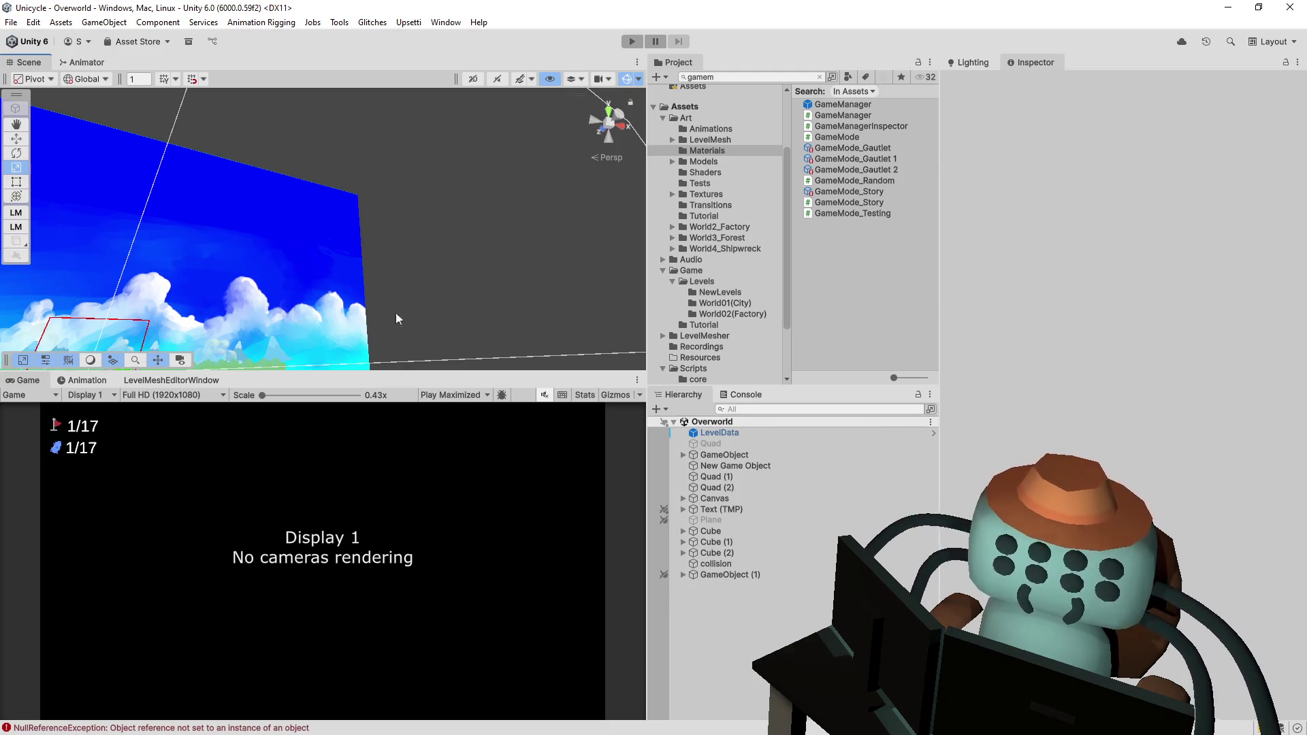
scroll(318, 361, "up", 10)
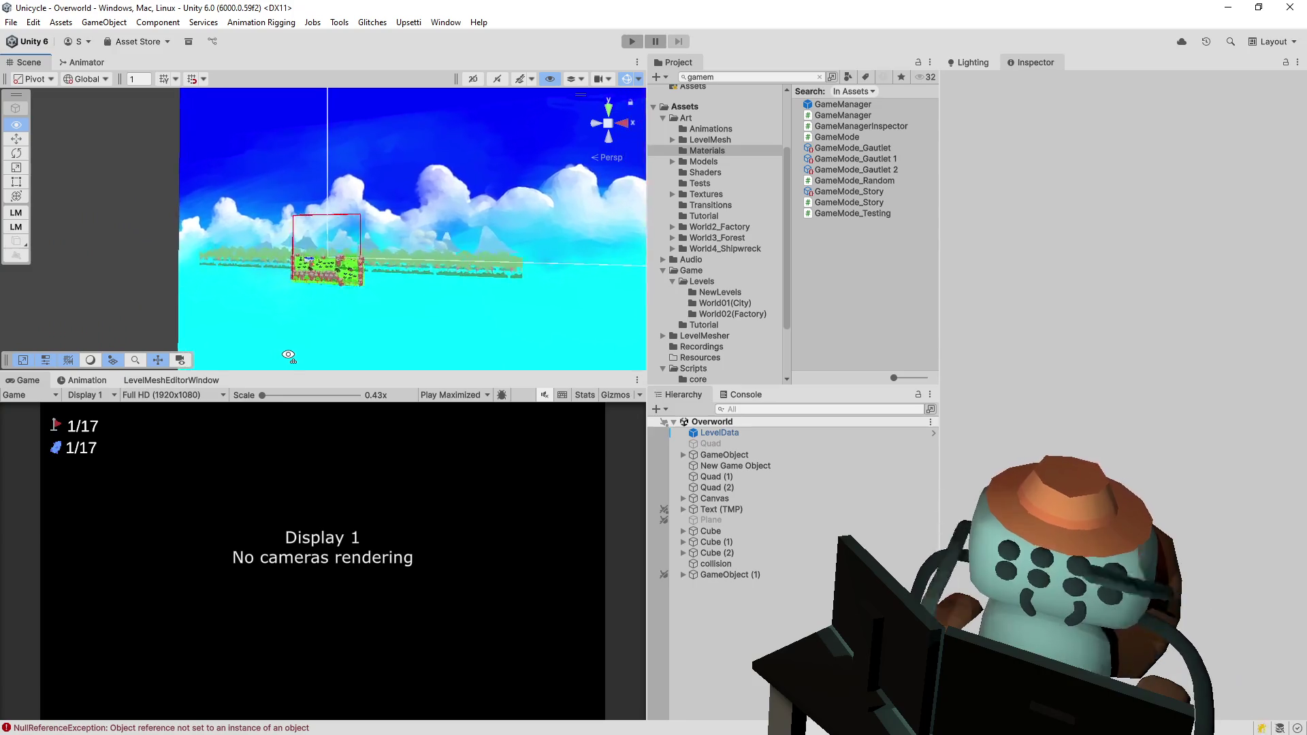
scroll(318, 361, "up", 5)
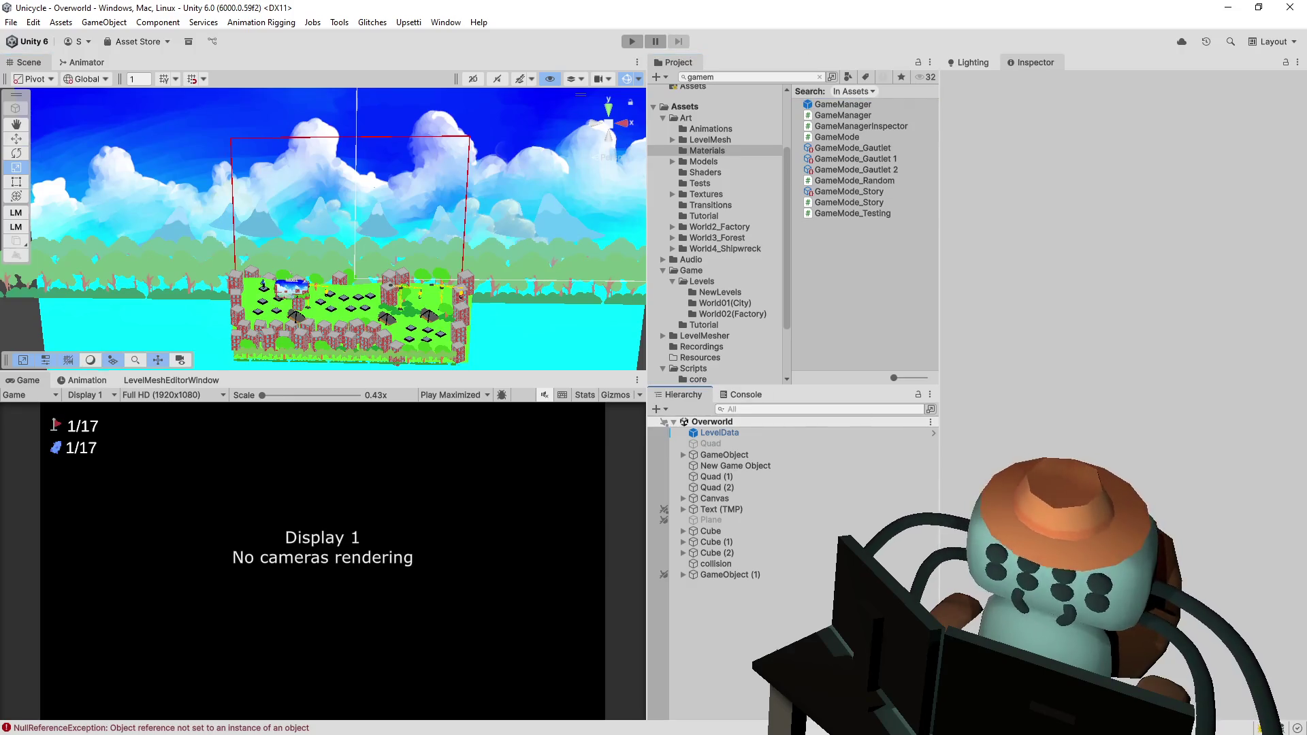
left_click_drag(767, 646, 728, 585)
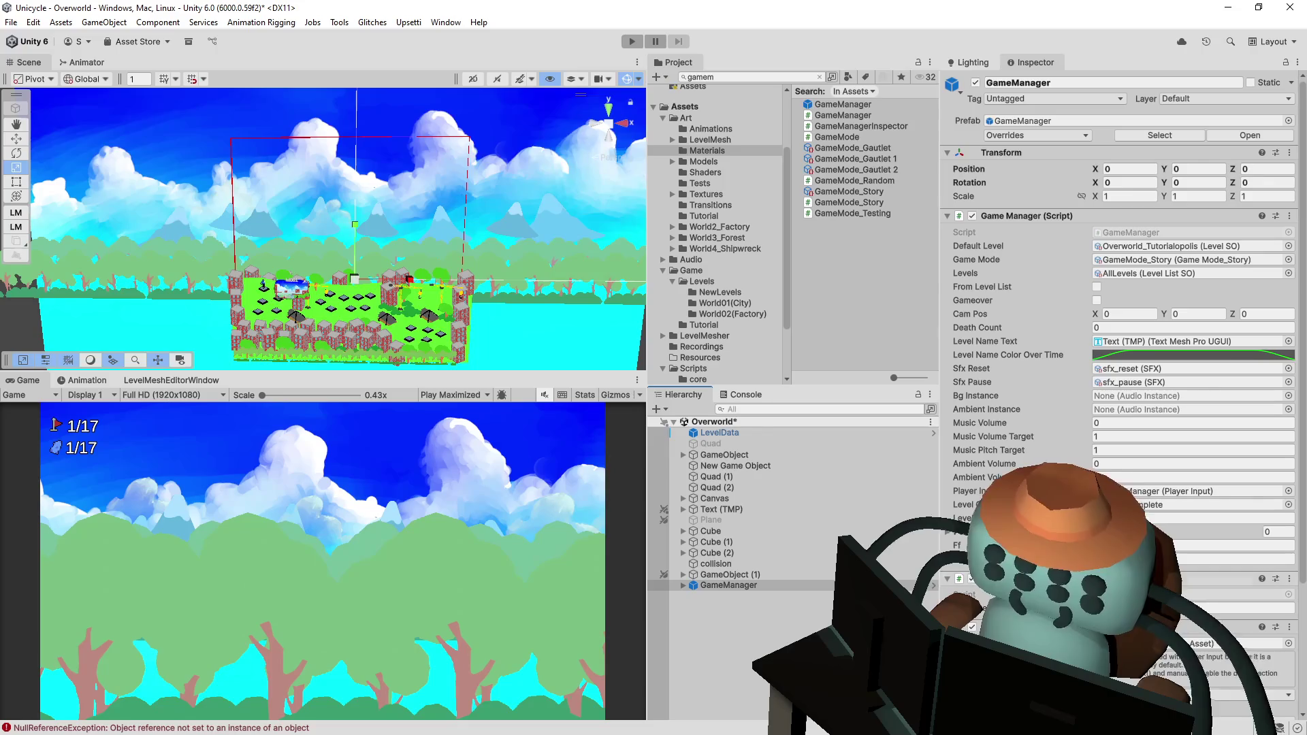
- Expand GameManager and assign its Camera's reference fields through object pickers
left_click(708, 588)
left_click(689, 590)
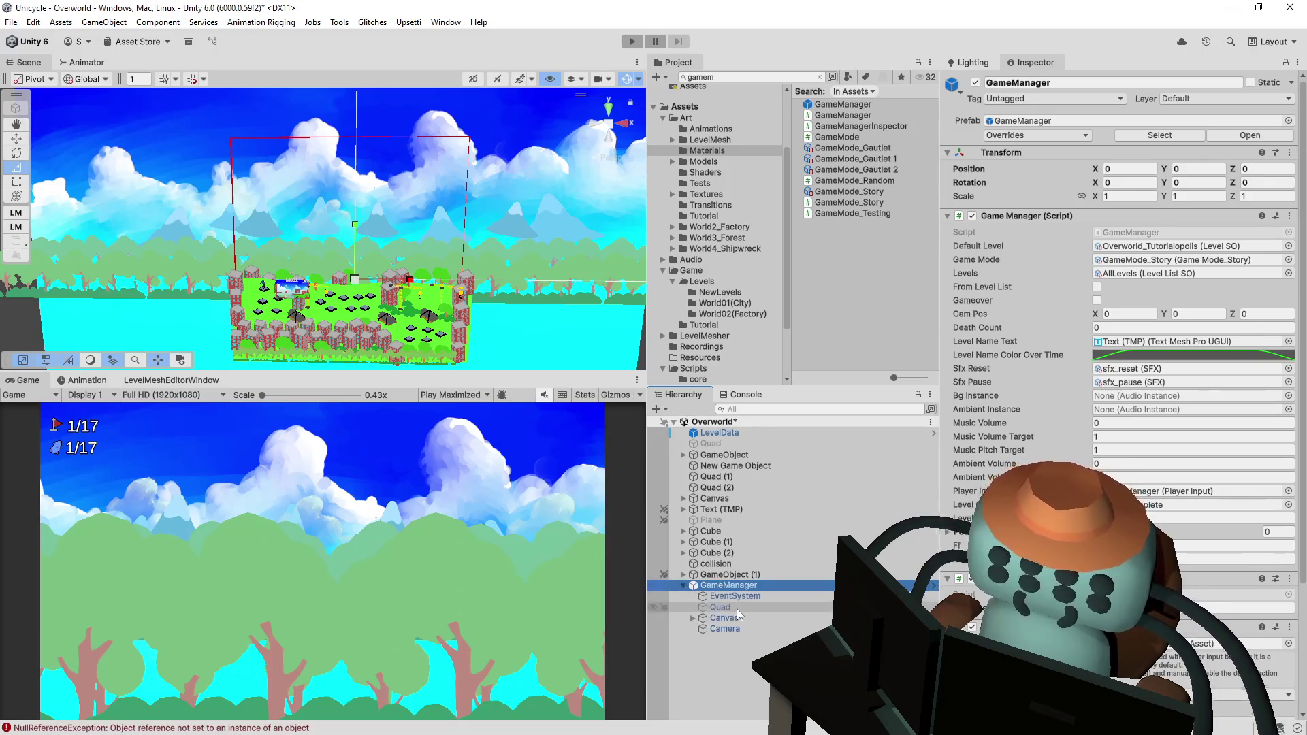
left_click(725, 629)
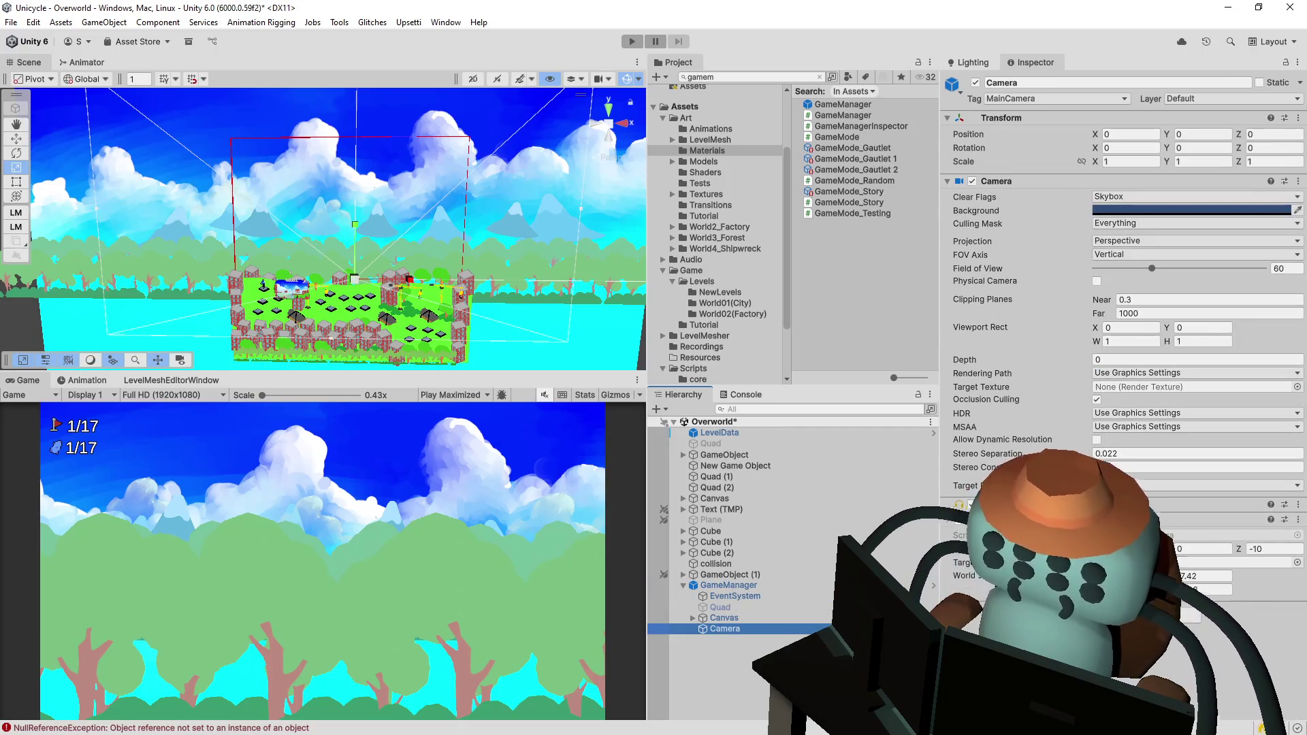
left_click(1124, 535)
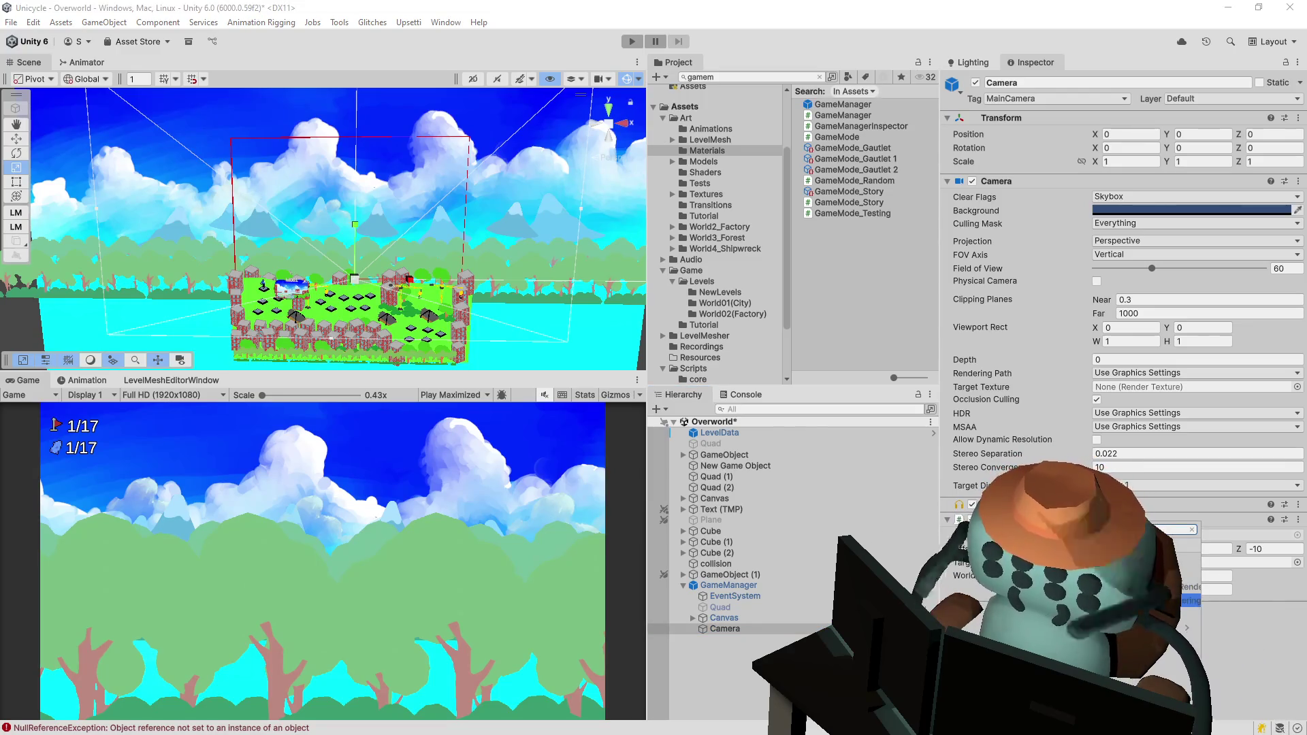
key("Return")
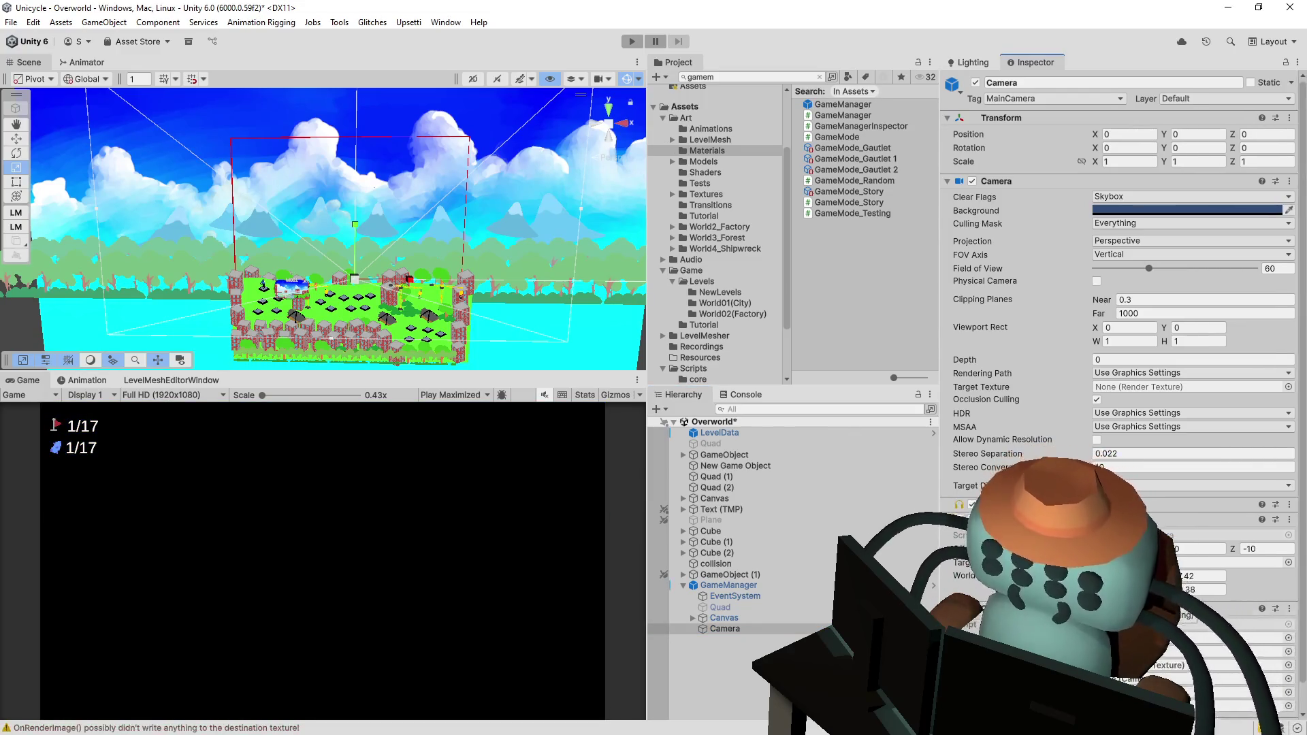
scroll(1117, 327, "down", 2)
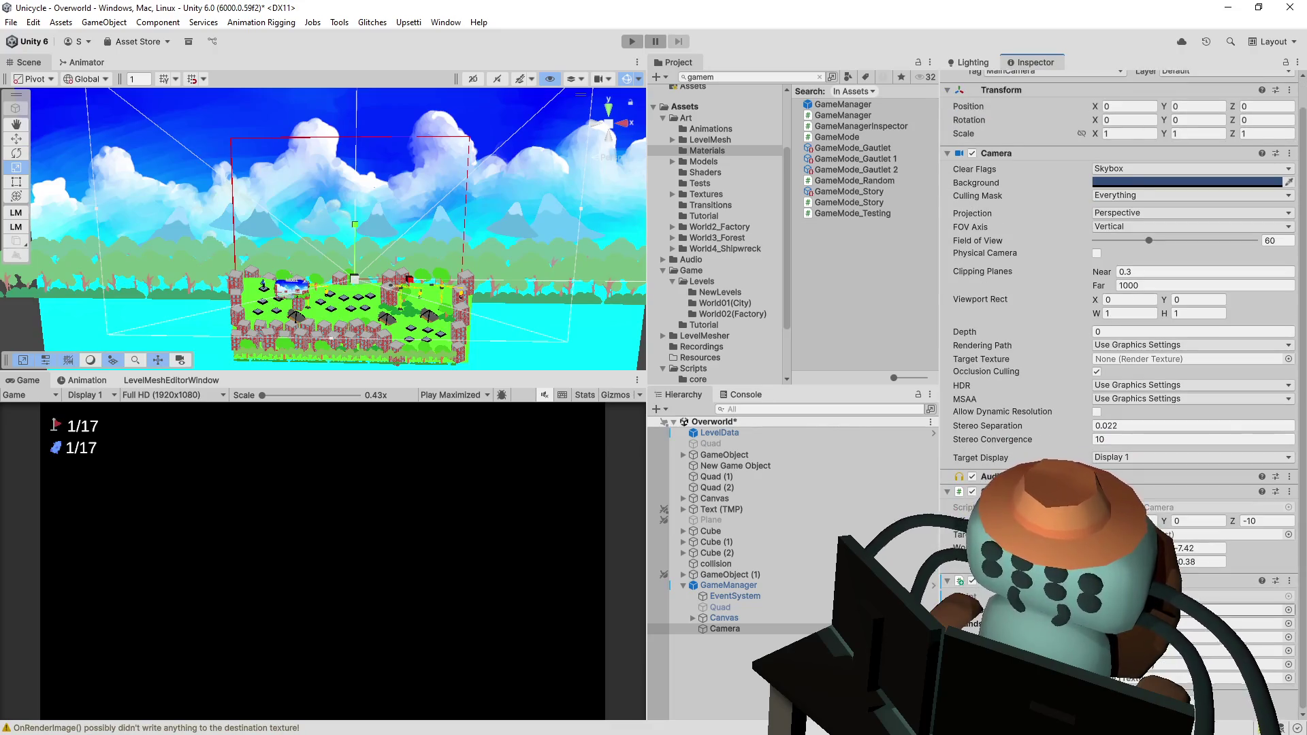
left_click(1288, 610)
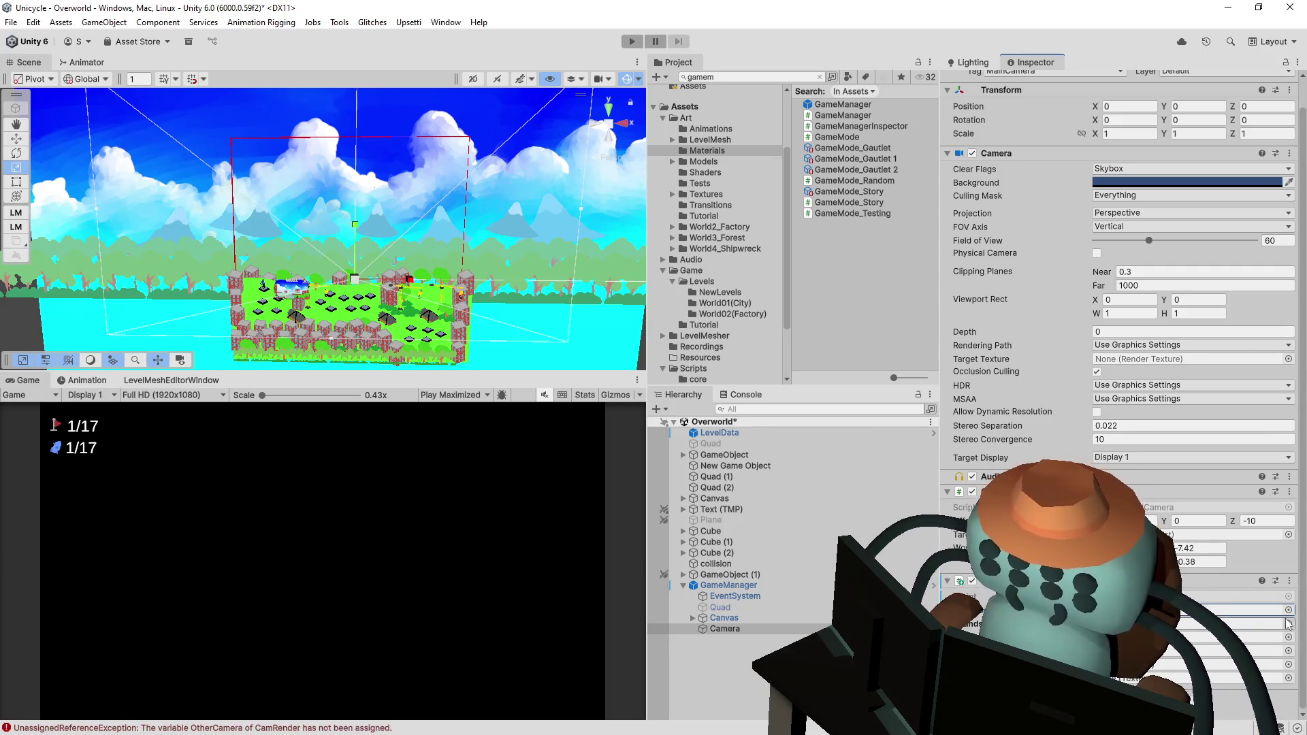
left_click(1289, 623)
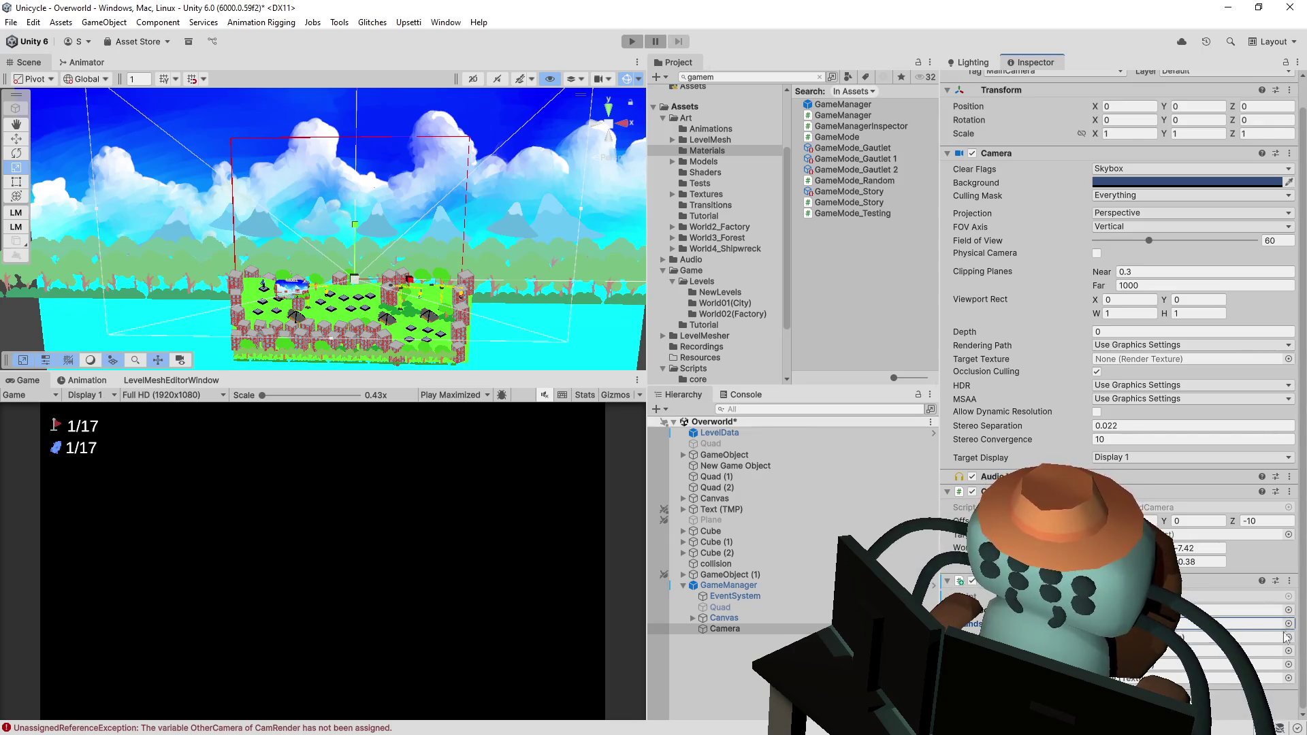
left_click(1288, 638)
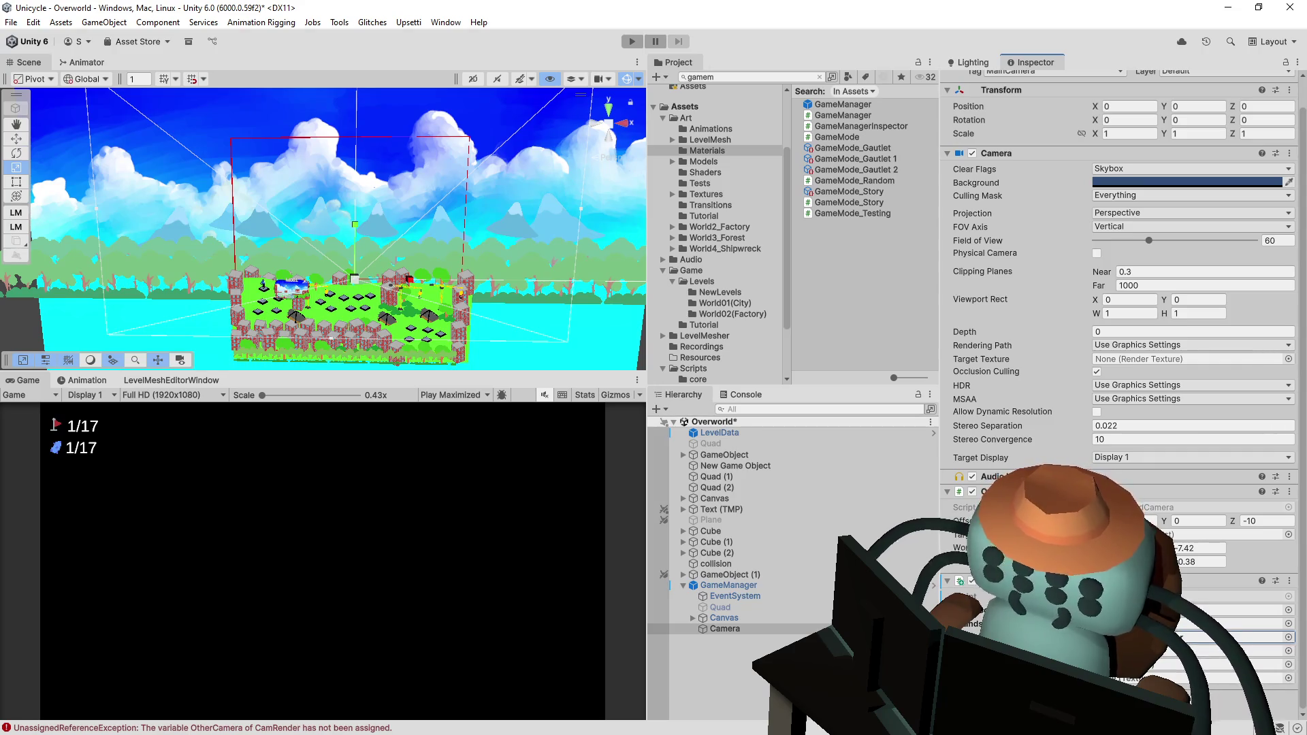
- Duplicate Camera as child Camera (1), disable its camera component, and remove its extra component
left_click(749, 628)
key("ctrl+d")
left_click_drag(736, 640, 725, 629)
left_click(972, 153)
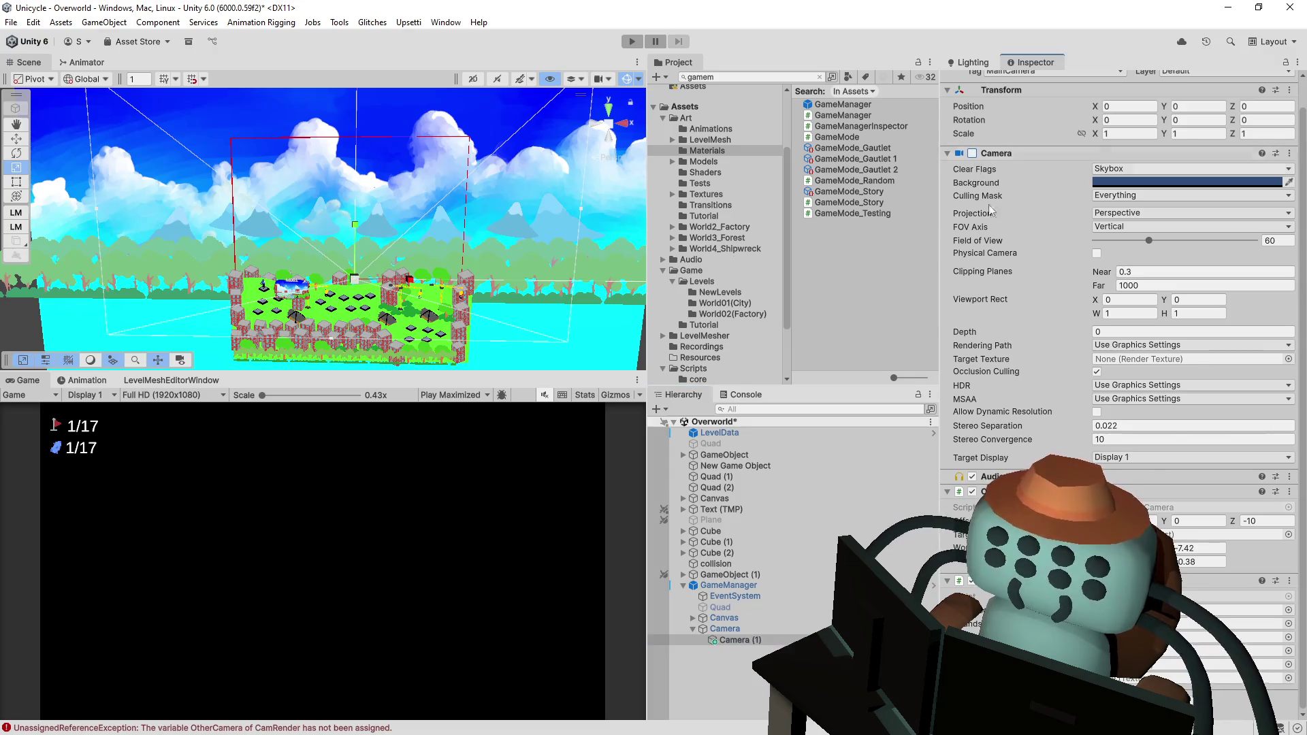
left_click(1289, 491)
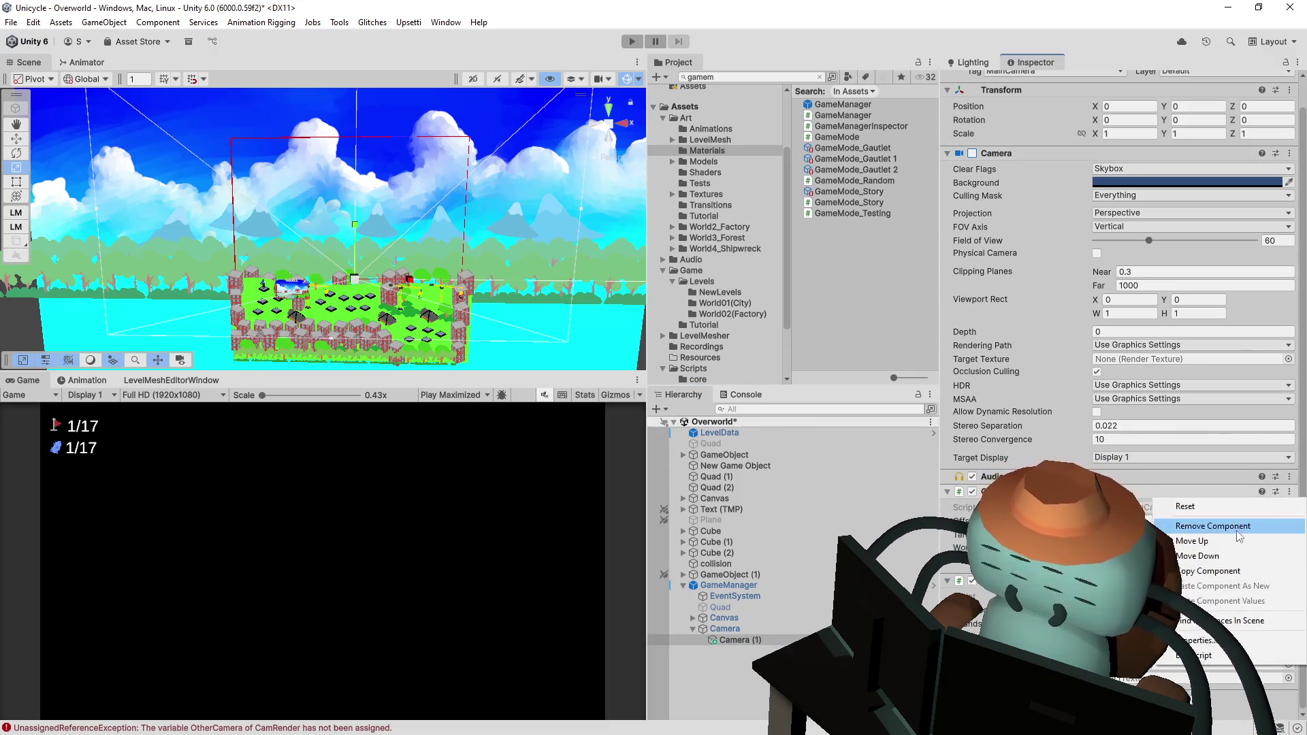
scroll(1247, 538, "up", 1)
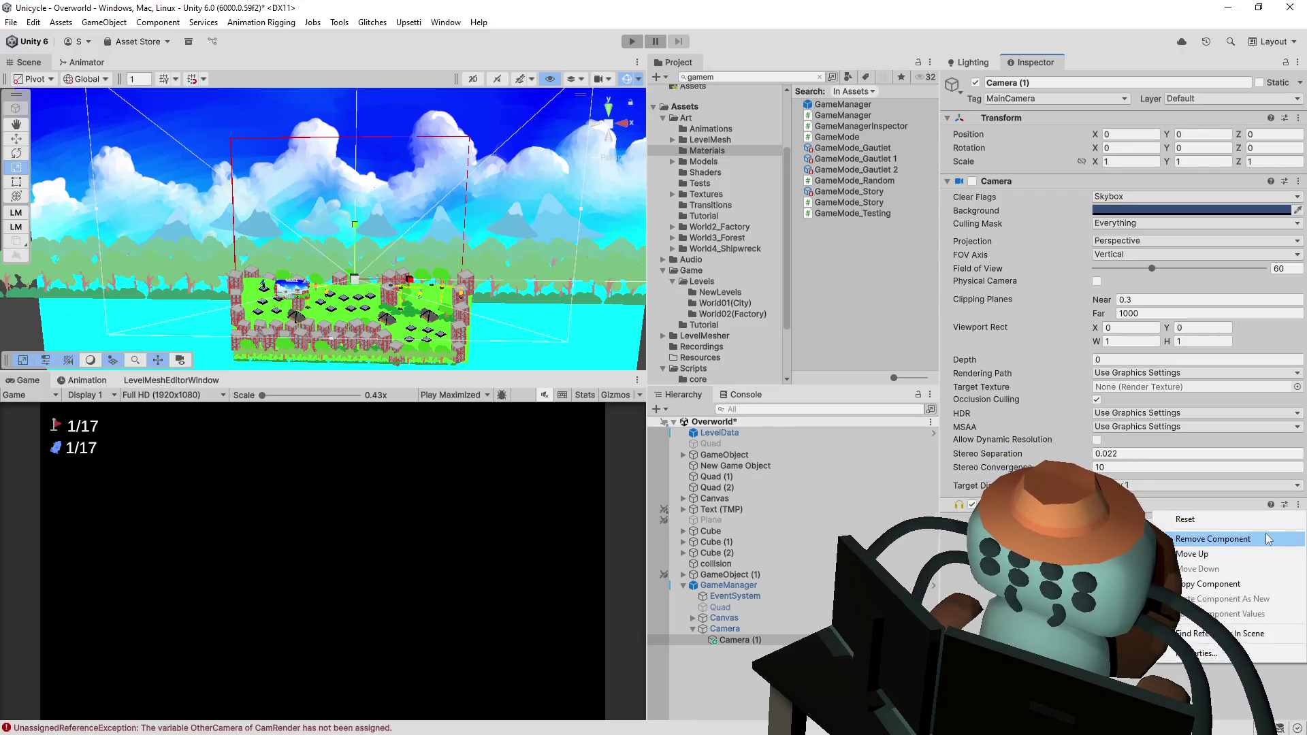
left_click(1247, 553)
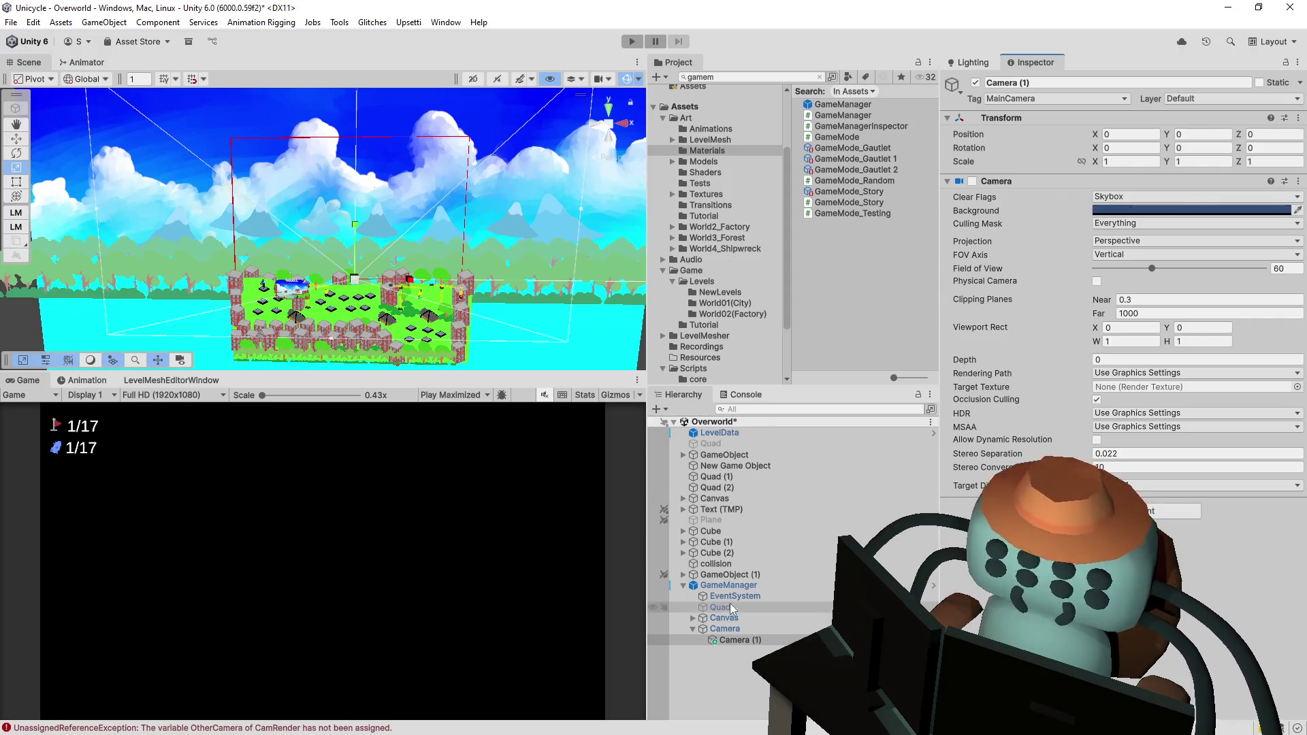
- Assign another reference field on the parent Camera and open the Art/Textures folder
left_click(725, 630)
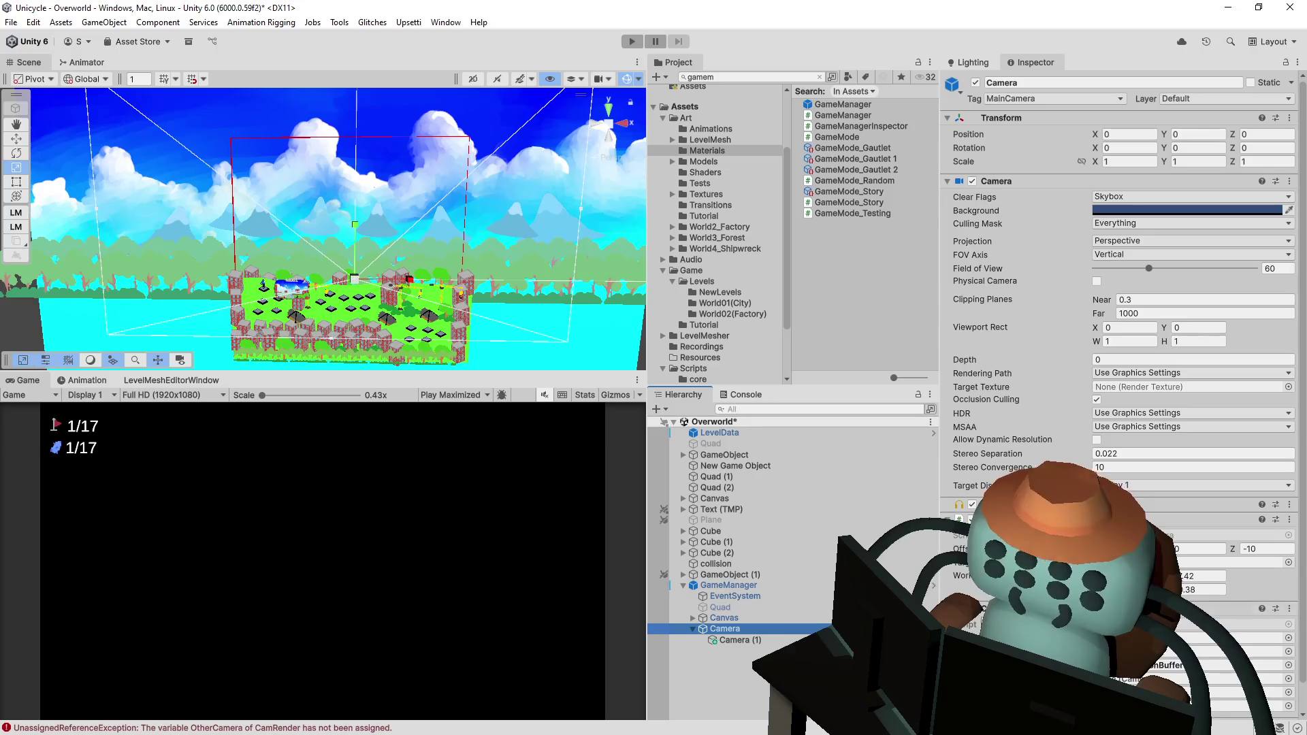
scroll(1070, 275, "down", 1)
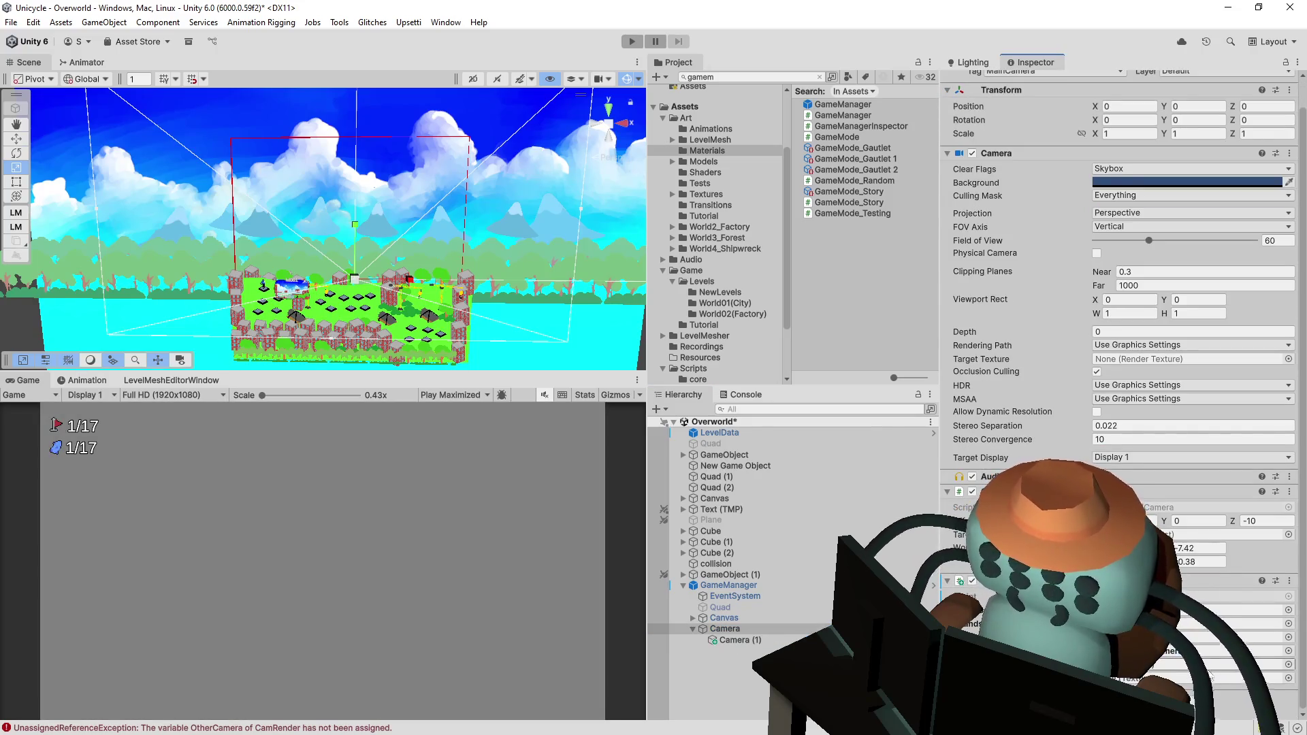
left_click(1289, 679)
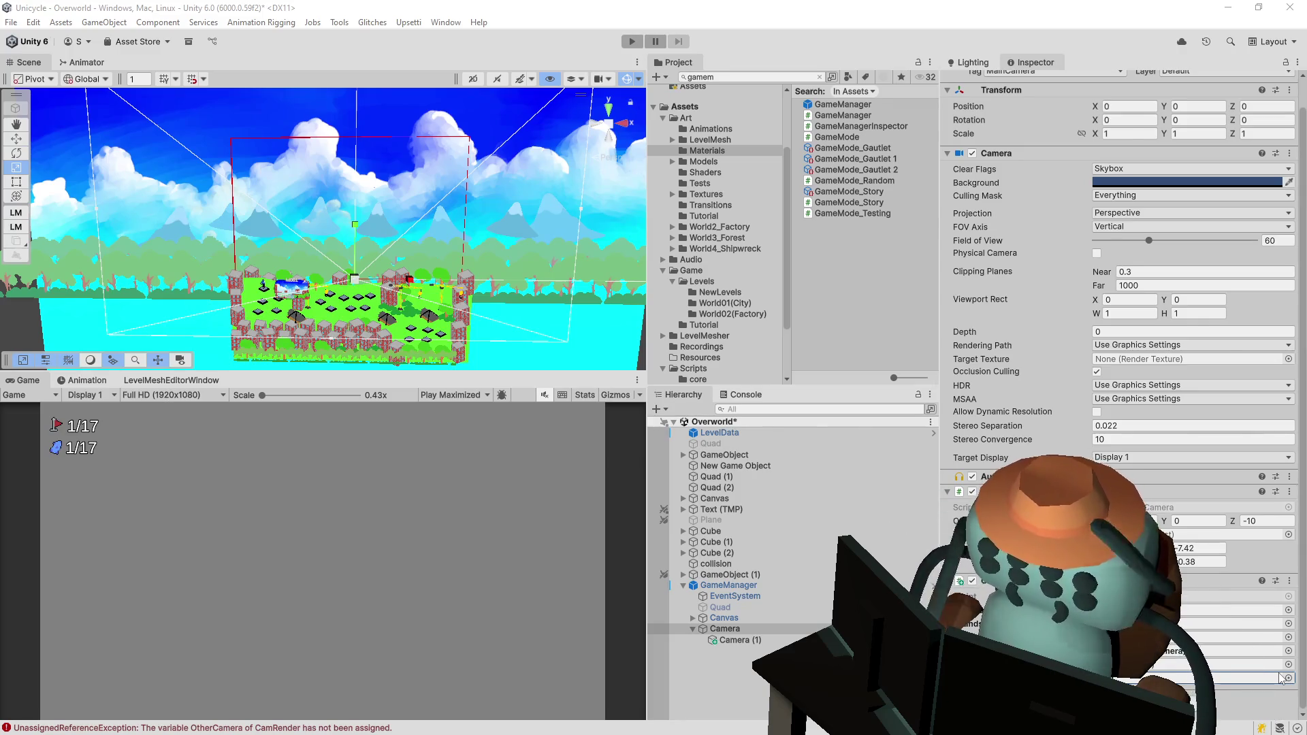
left_click(720, 195)
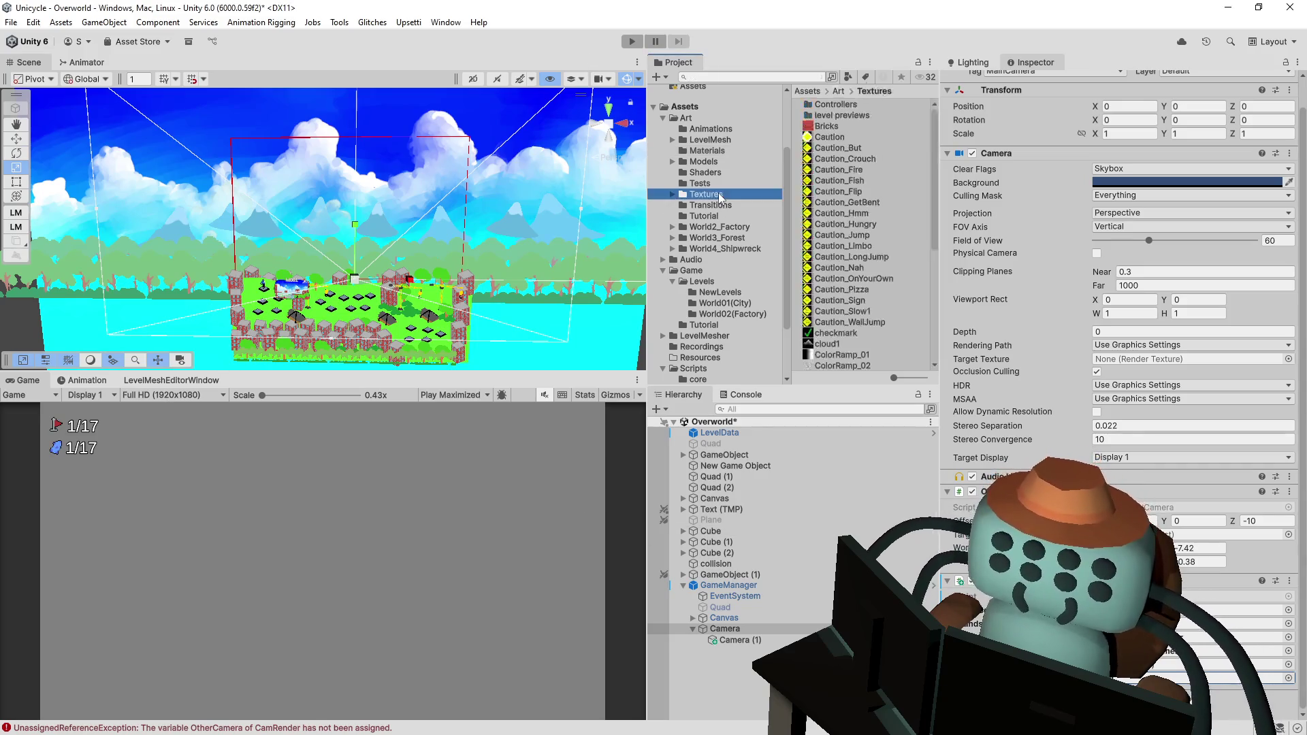
- Toggle the camera's render script, save the Overworld scene, and enter Play mode
scroll(897, 185, "down", 6)
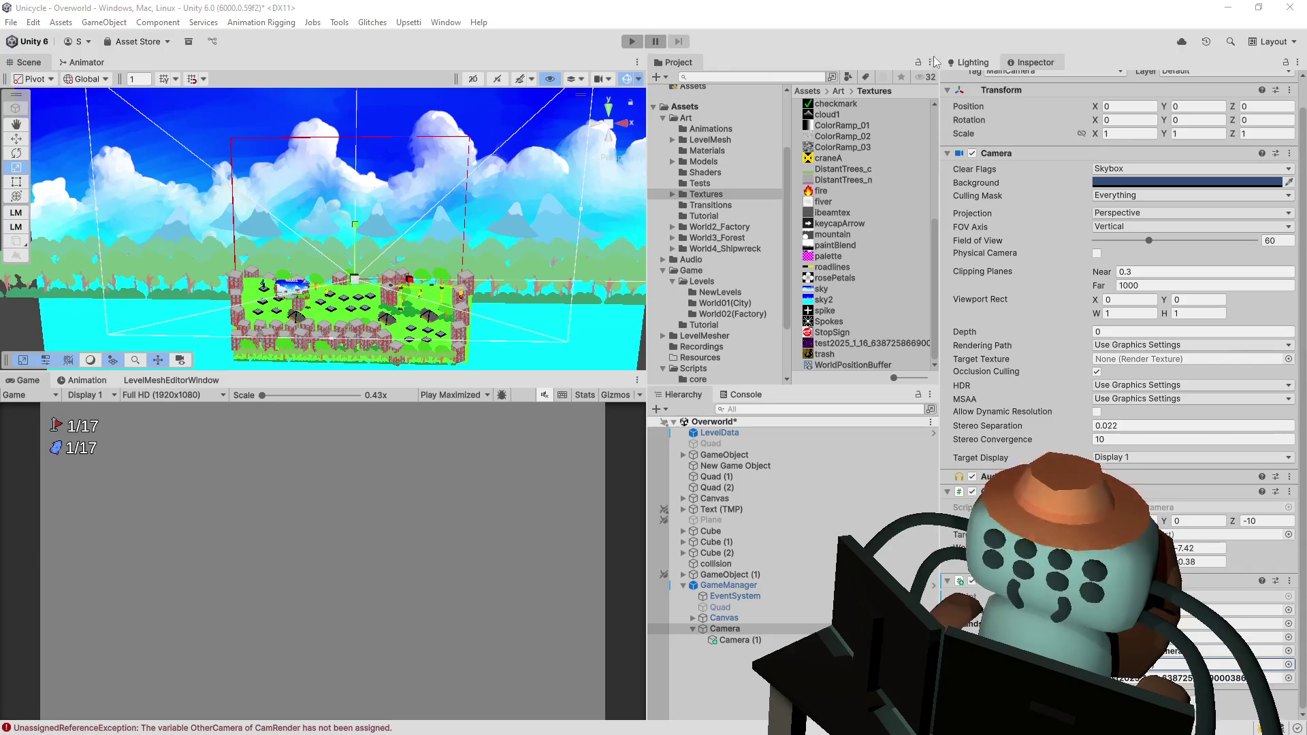
left_click(972, 582)
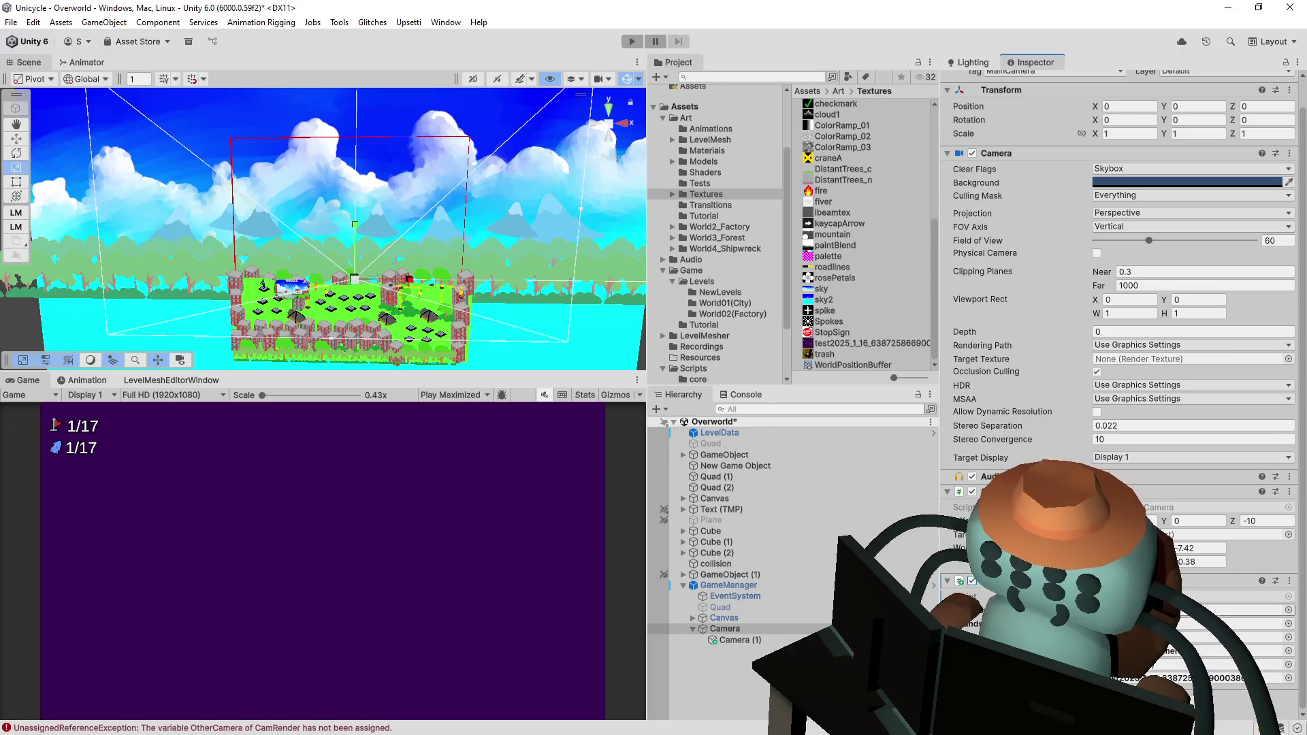
key("ctrl+s")
left_click(633, 40)
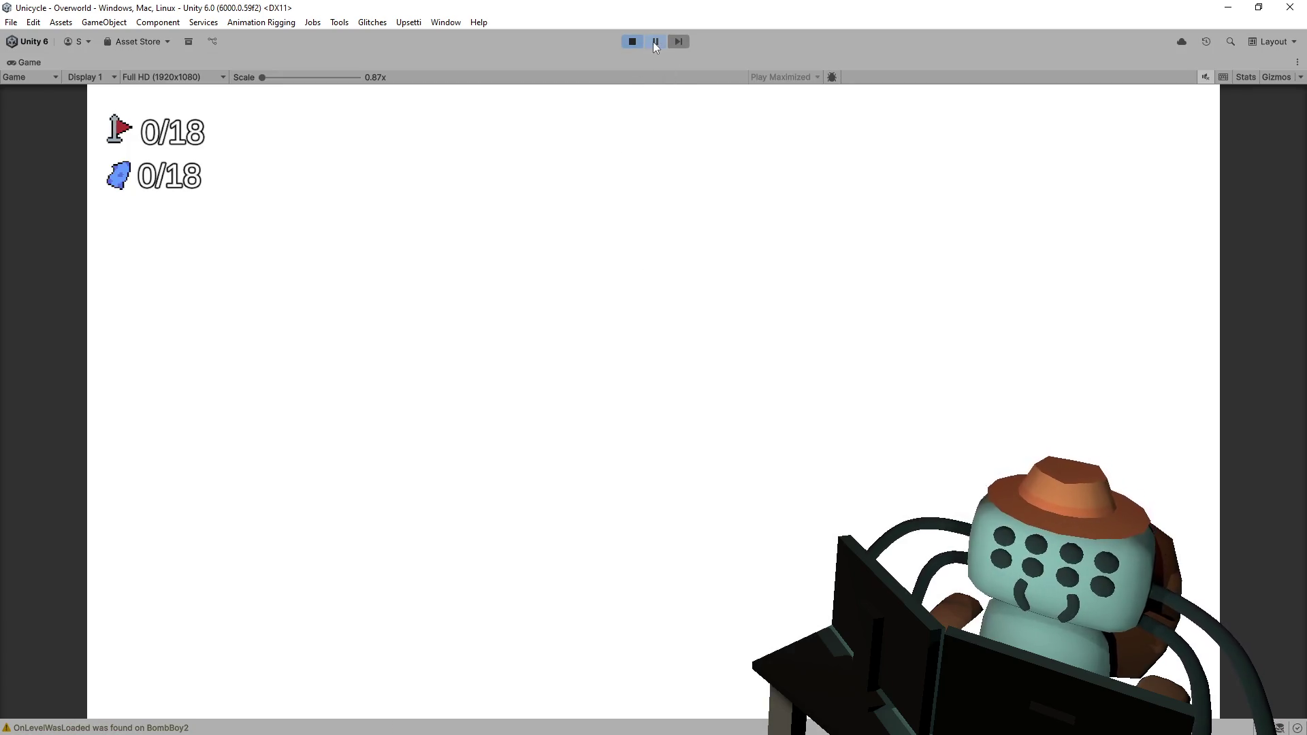
- Pause the game, orbit the scene, and inspect Camera (1) and the parent Camera's references
left_click(654, 42)
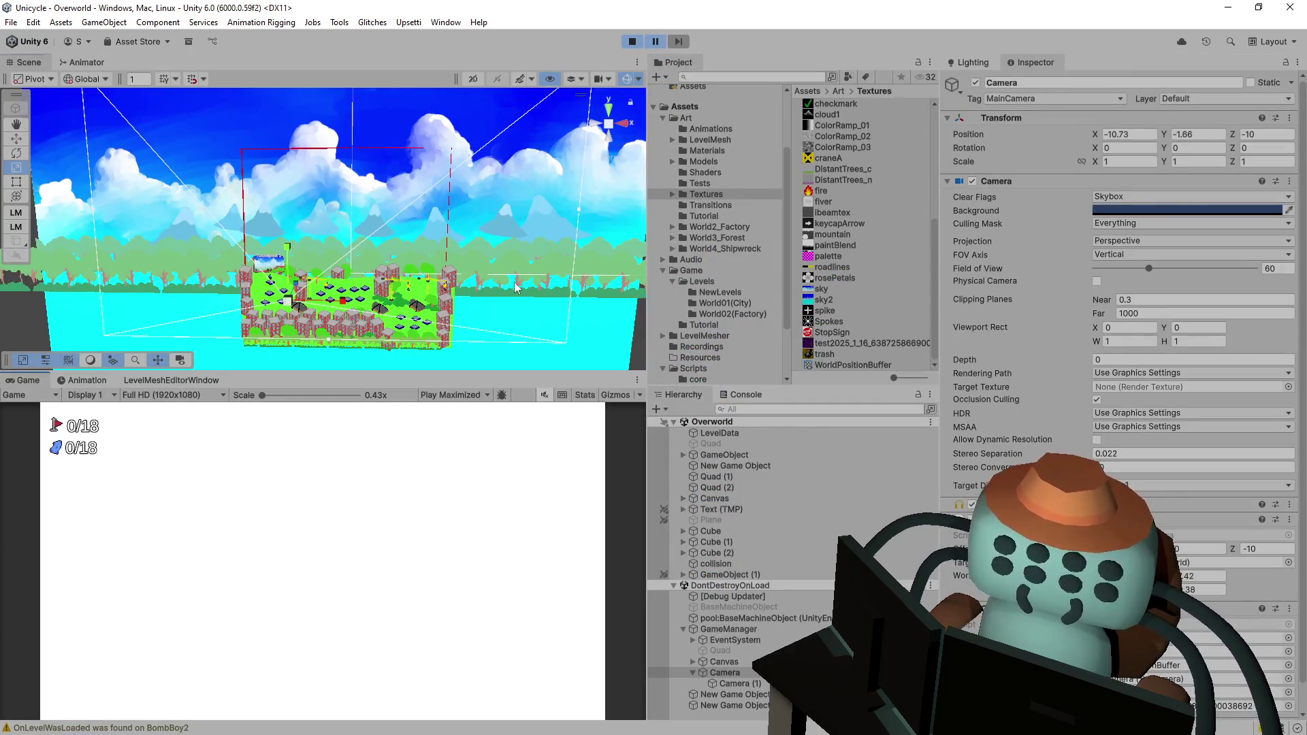
mouse_move(515, 288)
left_mouse_down()
mouse_move(380, 301)
mouse_move(524, 263)
mouse_move(592, 102)
left_mouse_up()
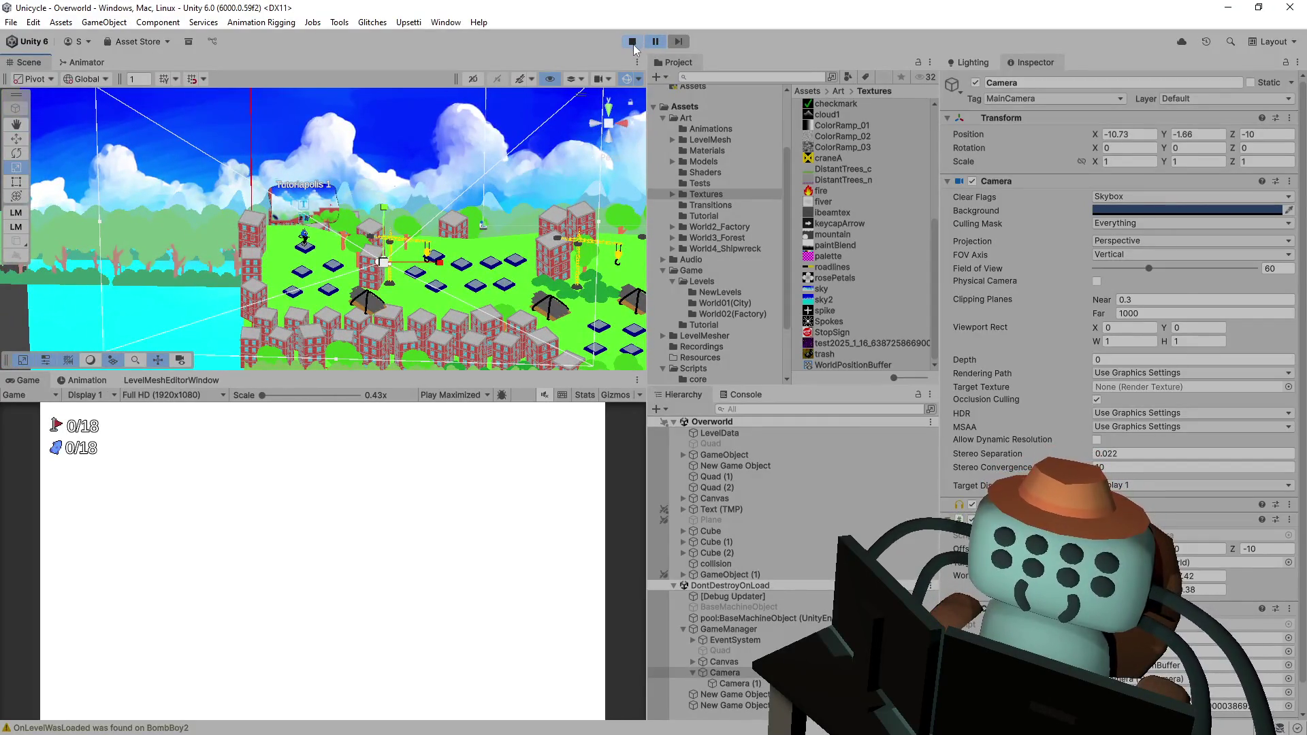
scroll(1117, 477, "down", 1)
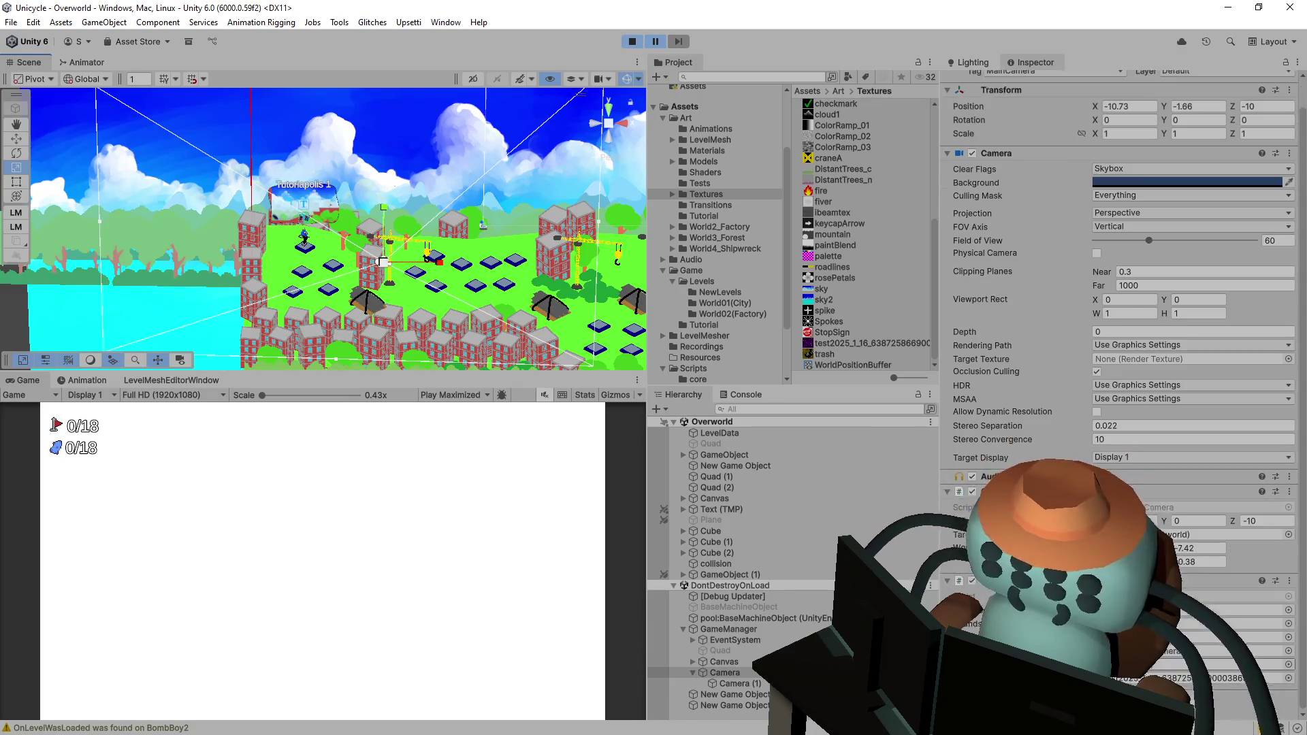
left_click(1219, 650)
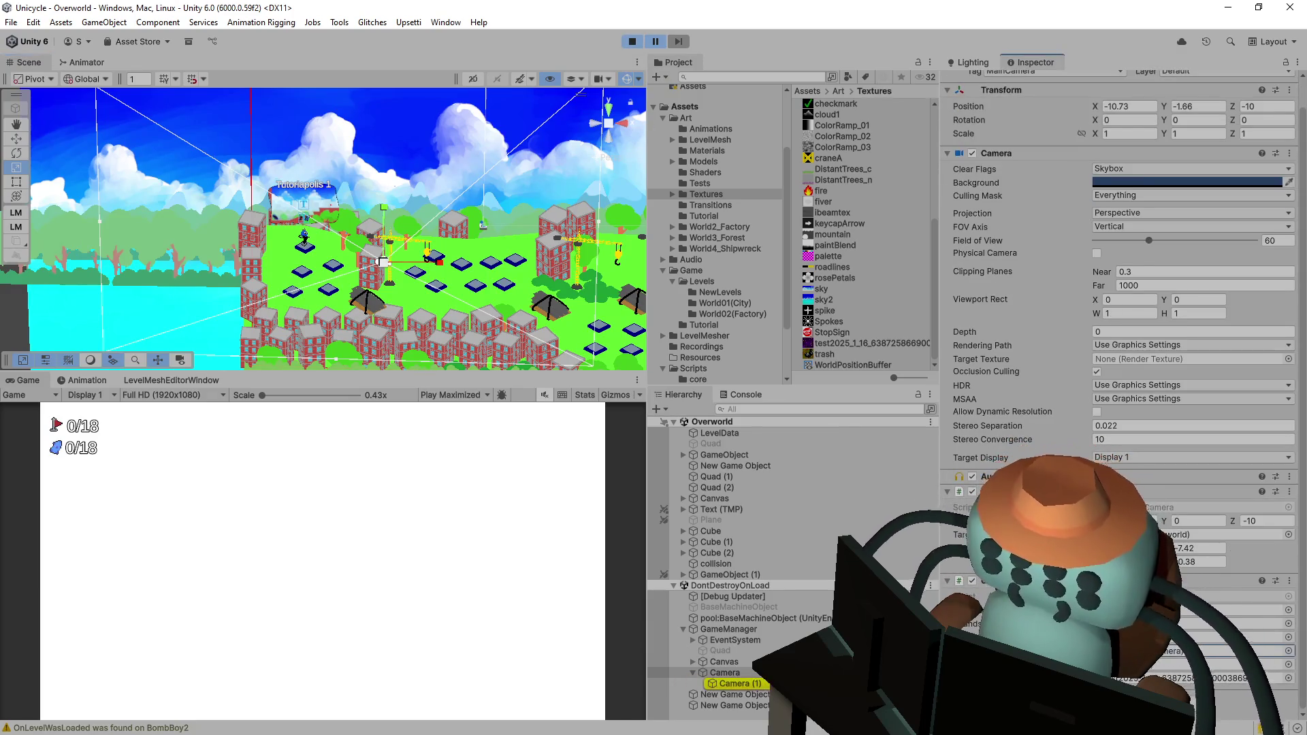
left_click(734, 683)
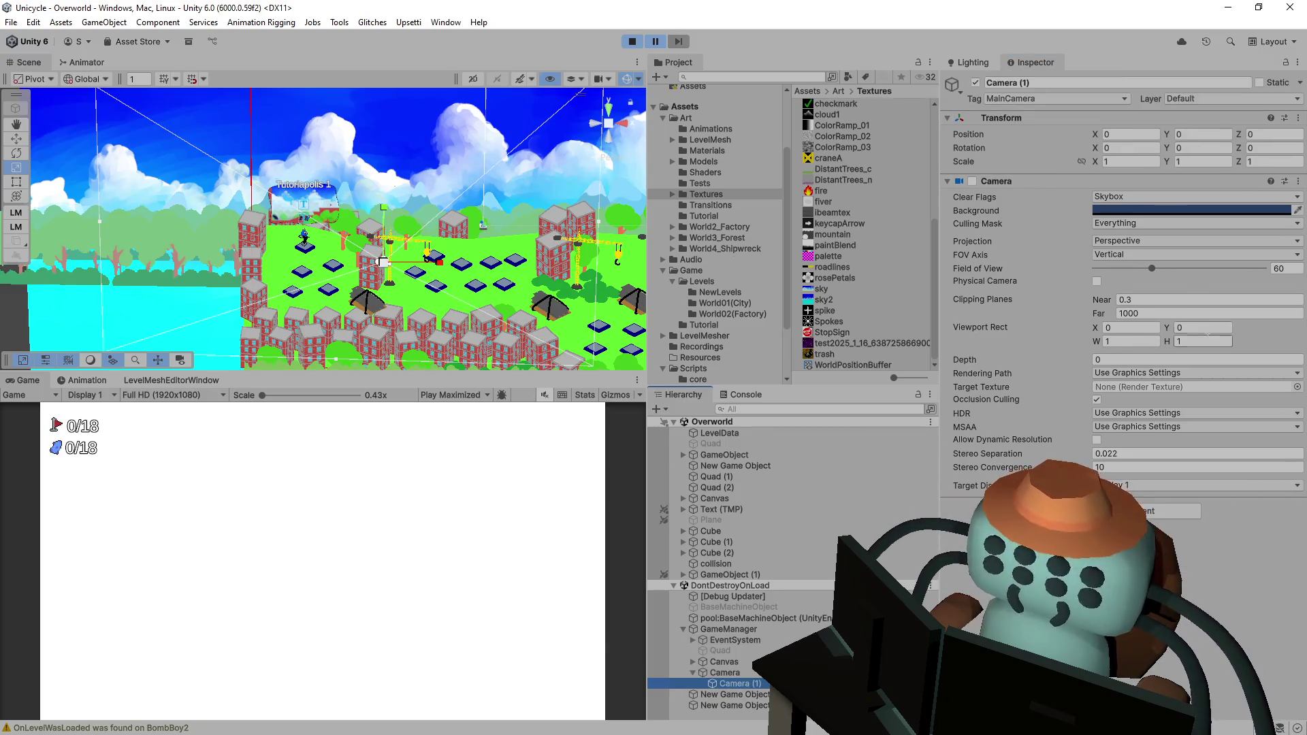
left_click(724, 672)
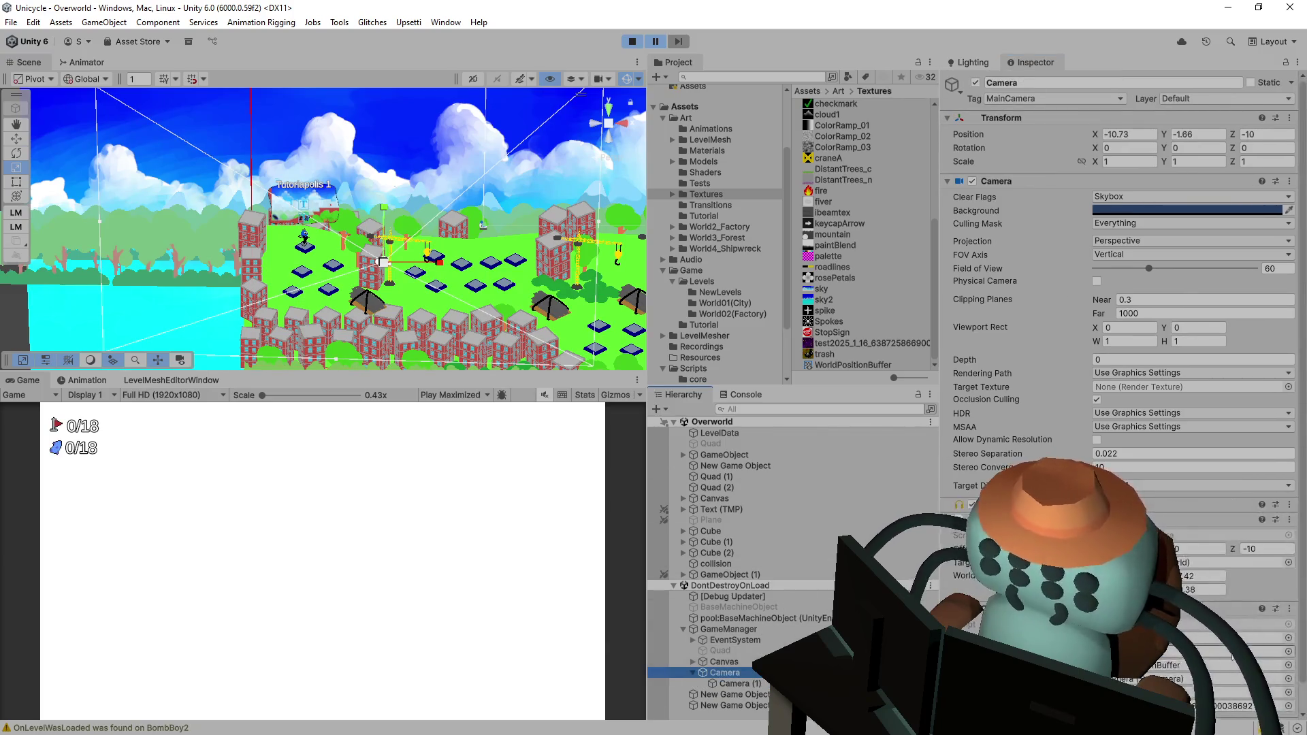
scroll(1161, 657, "down", 1)
- Preview the WorldPositionBuffer render texture enlarged, then maximize the running Game view
left_click(1266, 637)
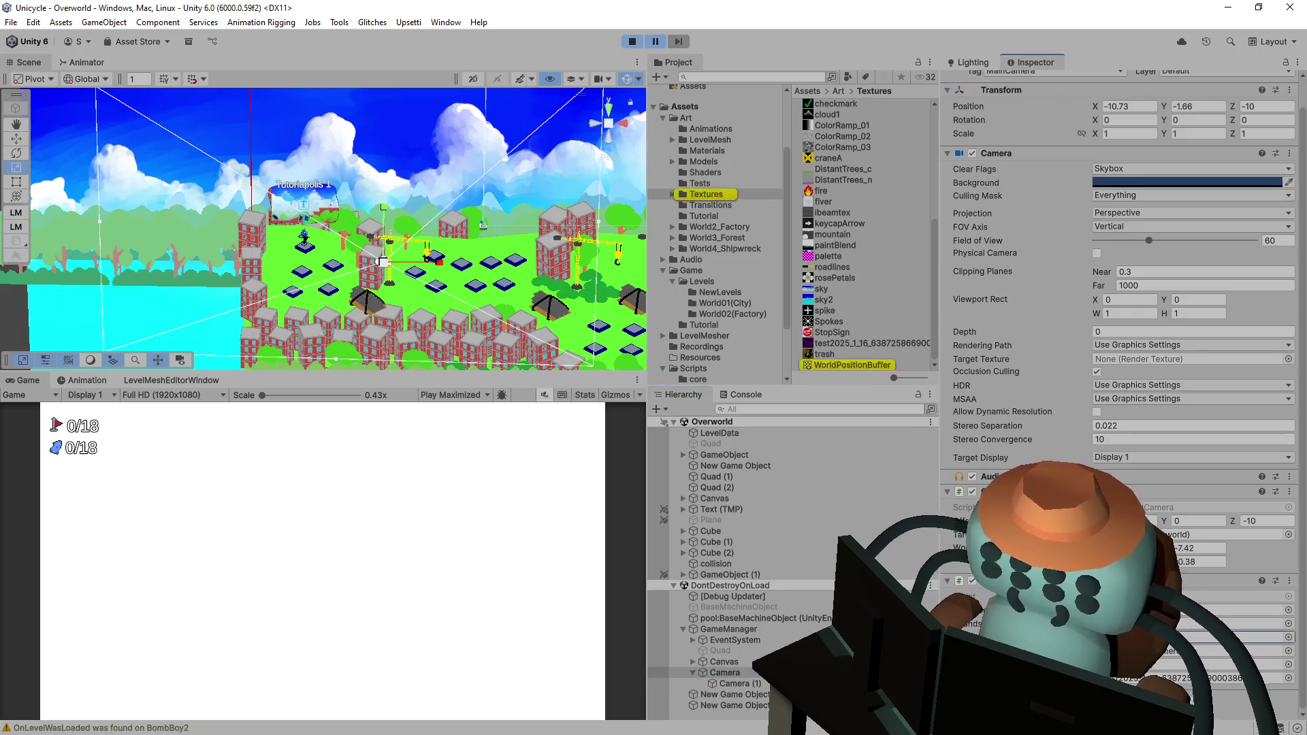
left_click(843, 365)
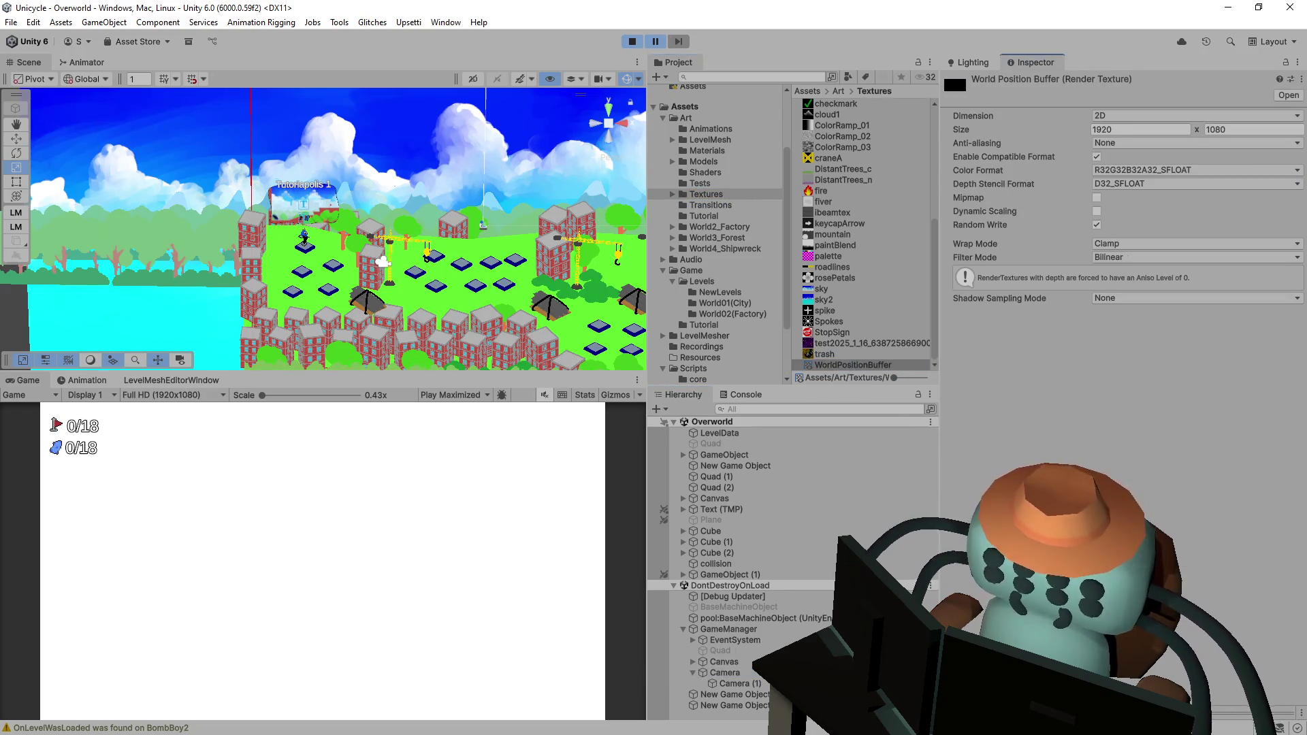
left_click(1123, 712)
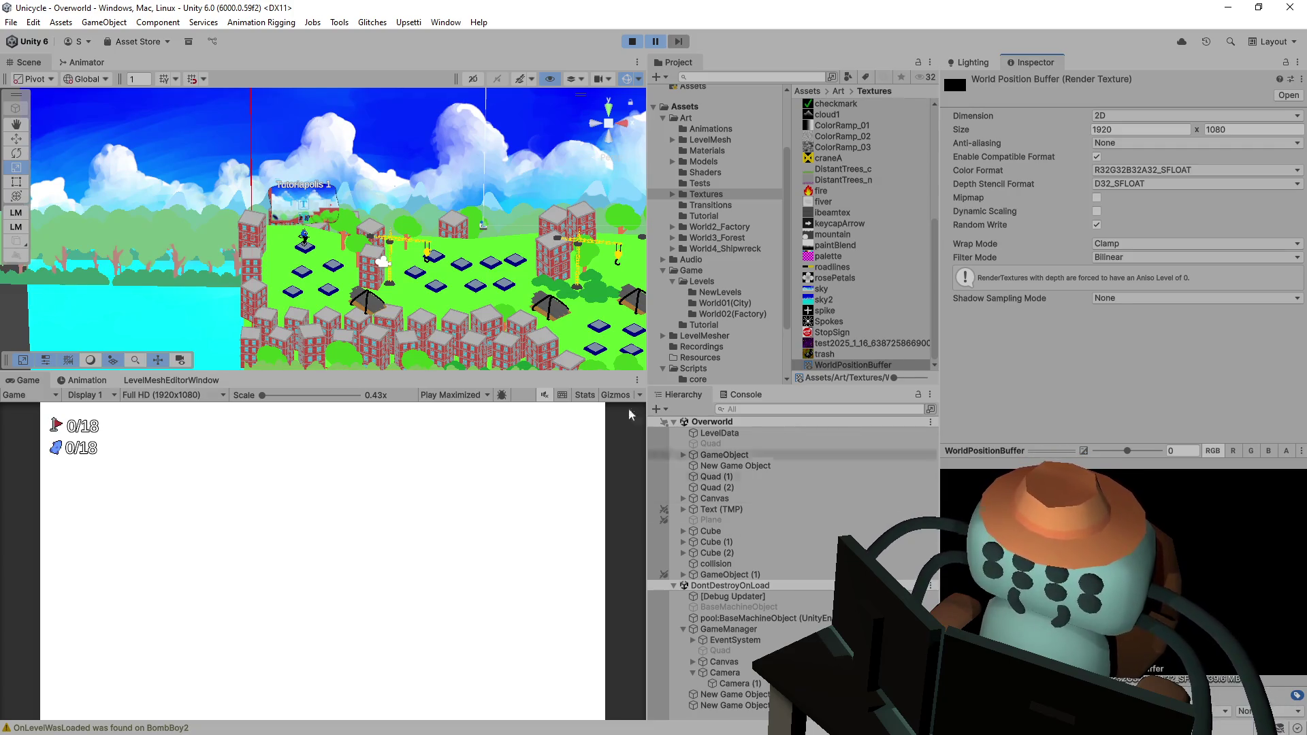
left_click(441, 467)
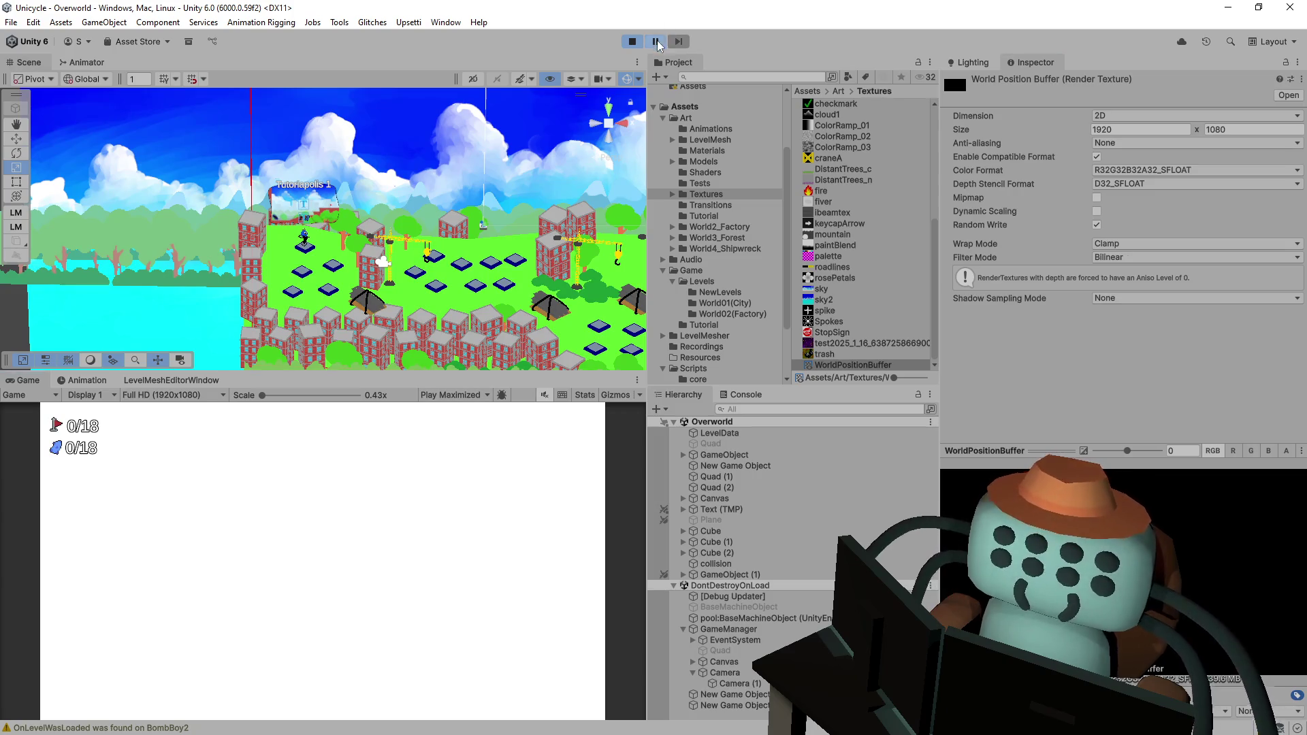
key("shift+space")
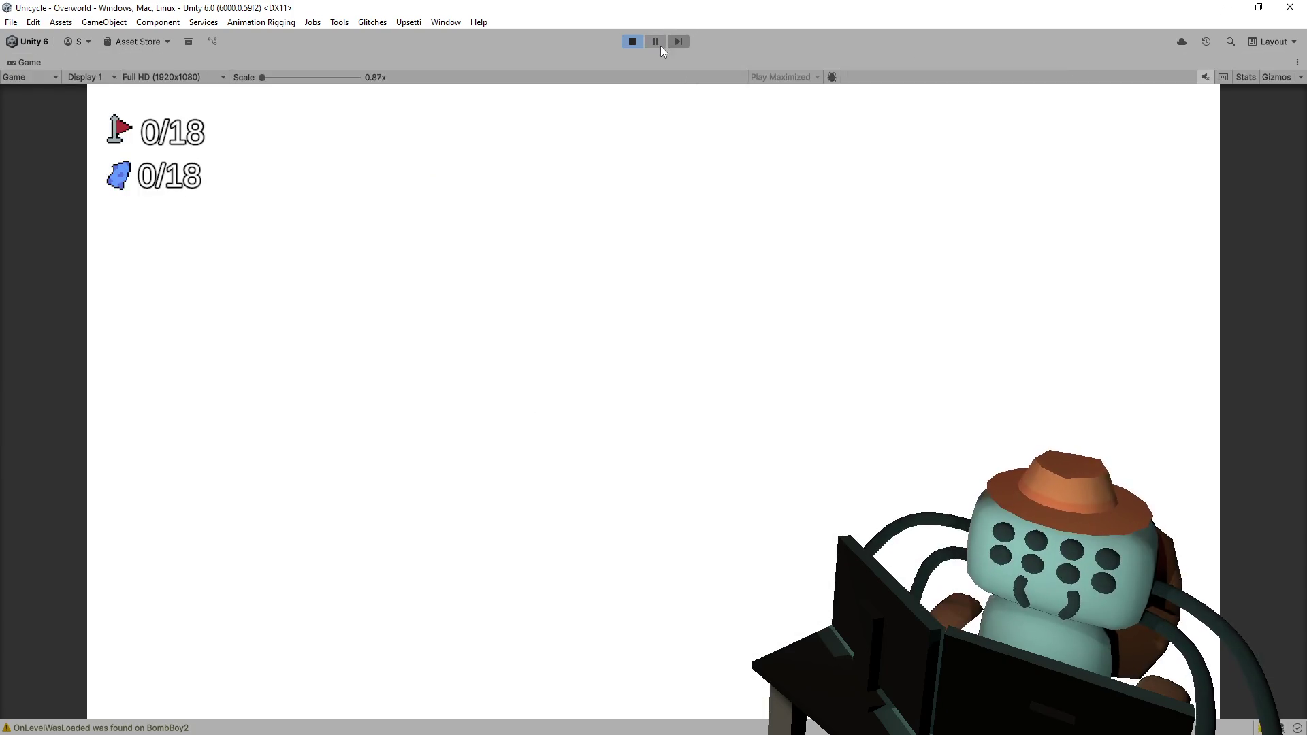
- Restore the normal editor layout, confirm focused play mode, and stop the running game
key("shift+space")
left_click(445, 395)
left_click(449, 411)
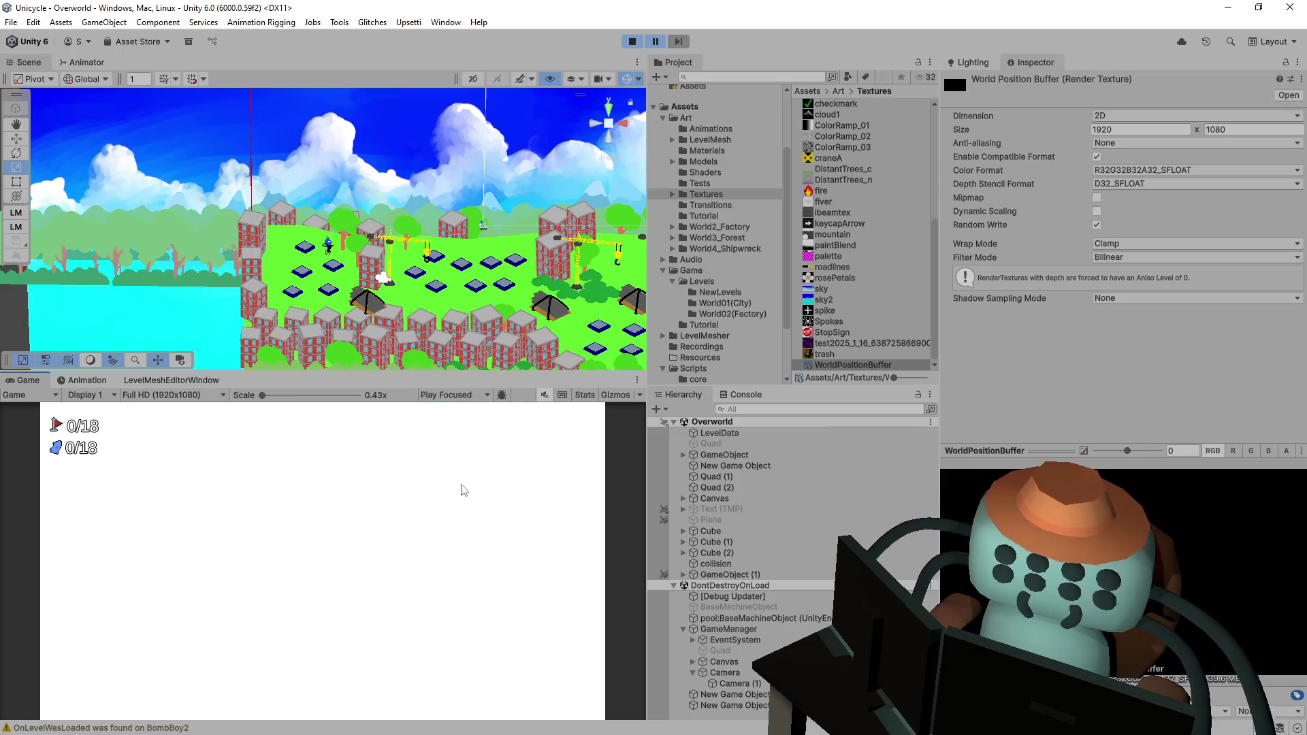
left_click(631, 41)
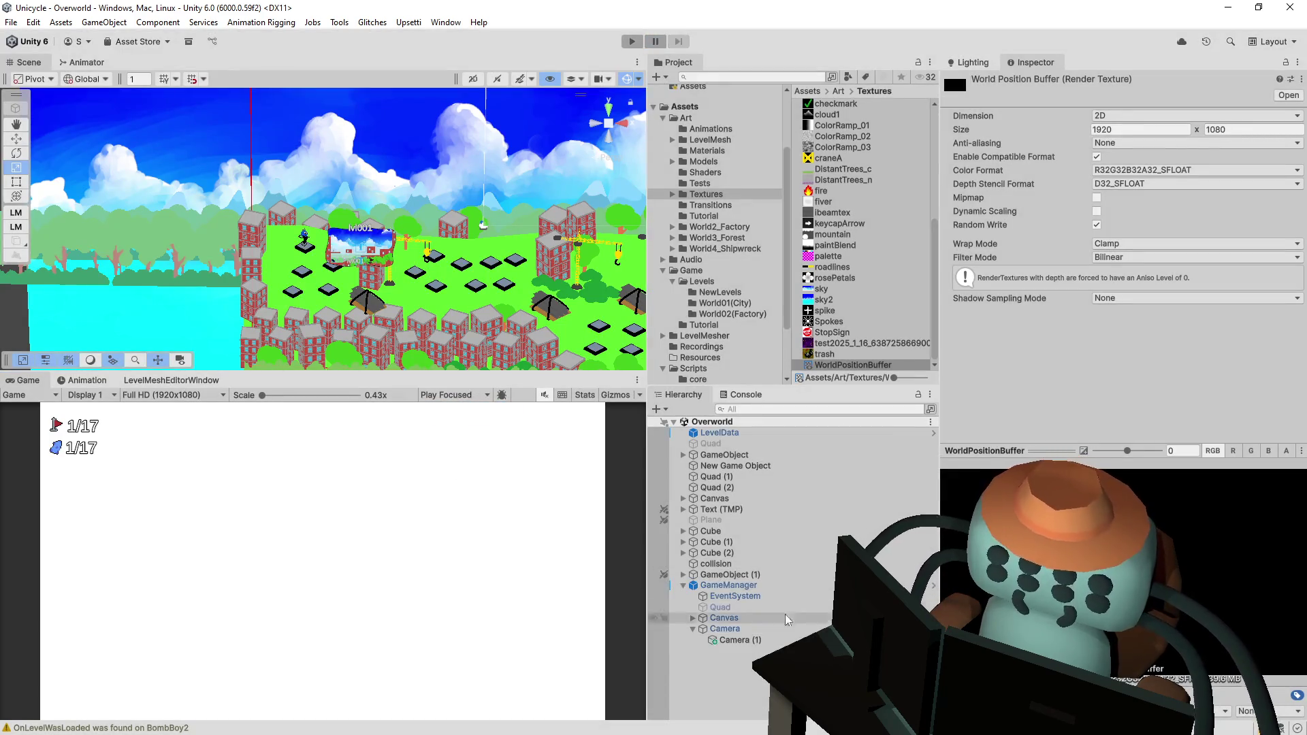
- Set Camera (1)'s Target Texture to WorldPositionBuffer and play the Tutoriapolis 1 level
left_click(782, 586)
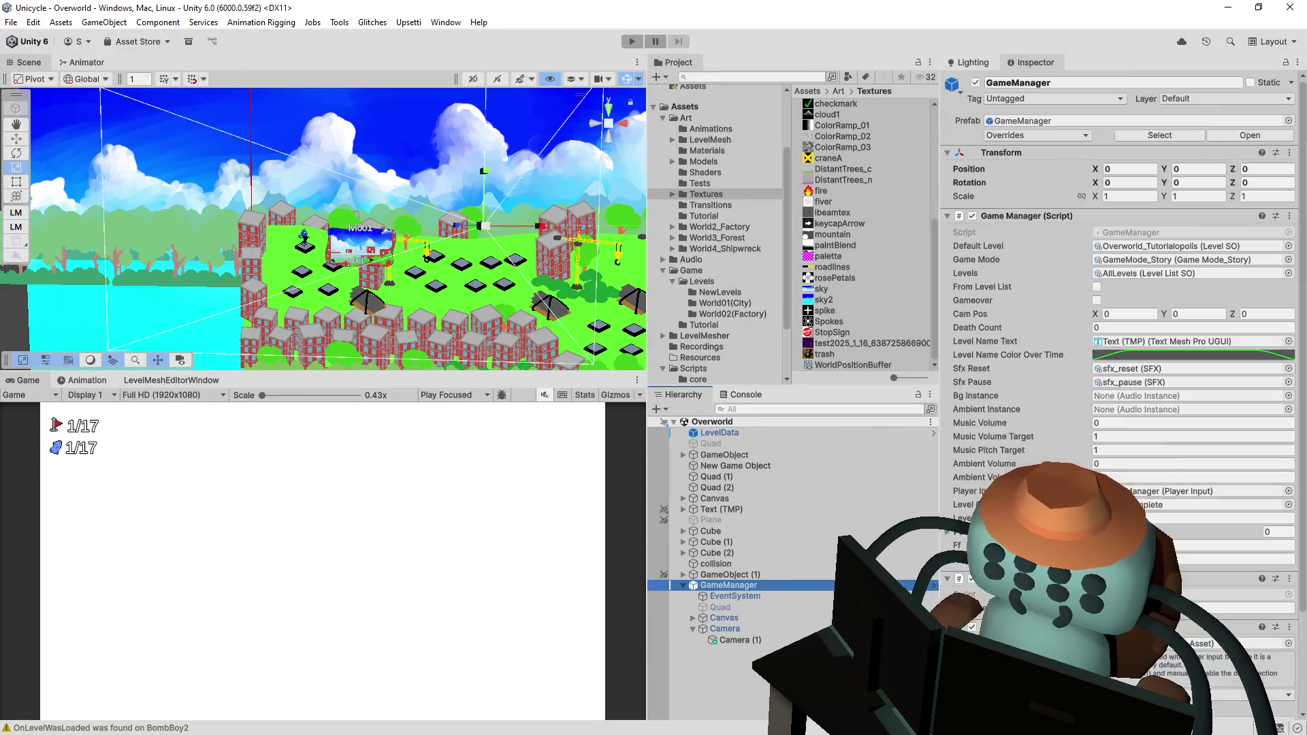
left_click(759, 640)
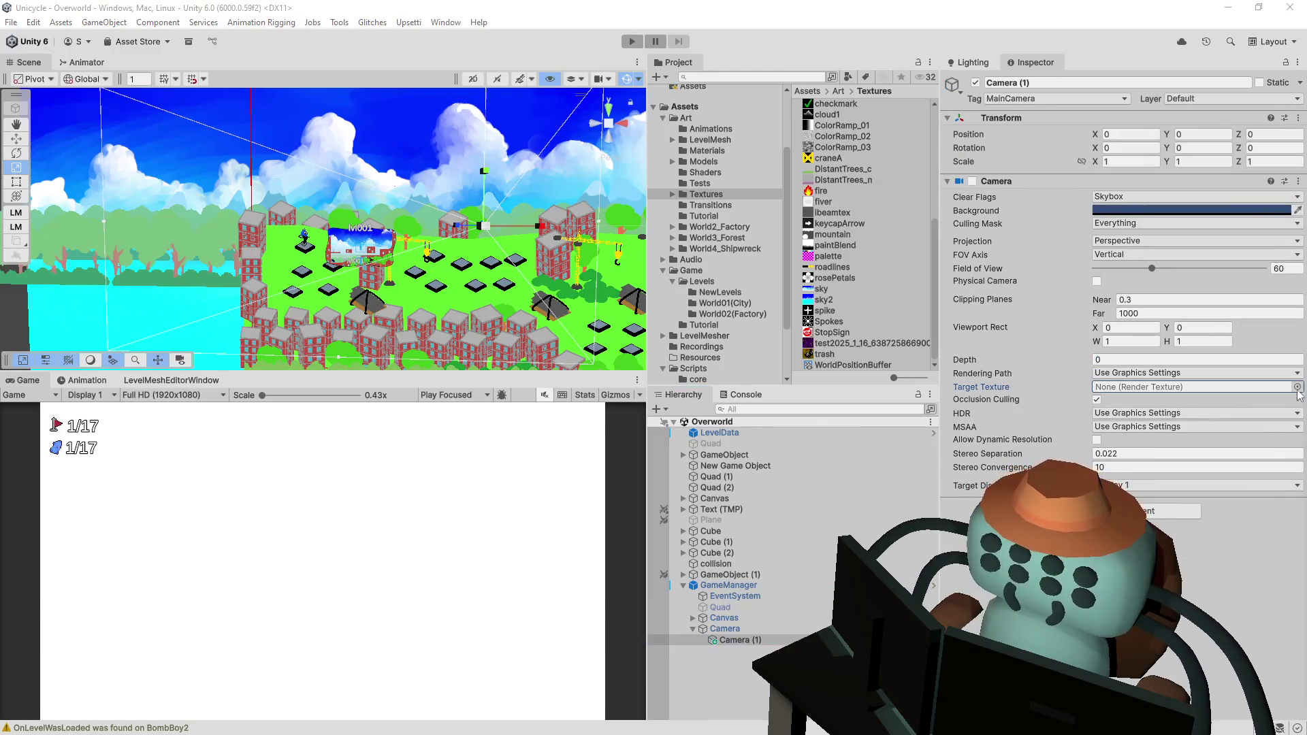
left_click_drag(857, 204, 1191, 386)
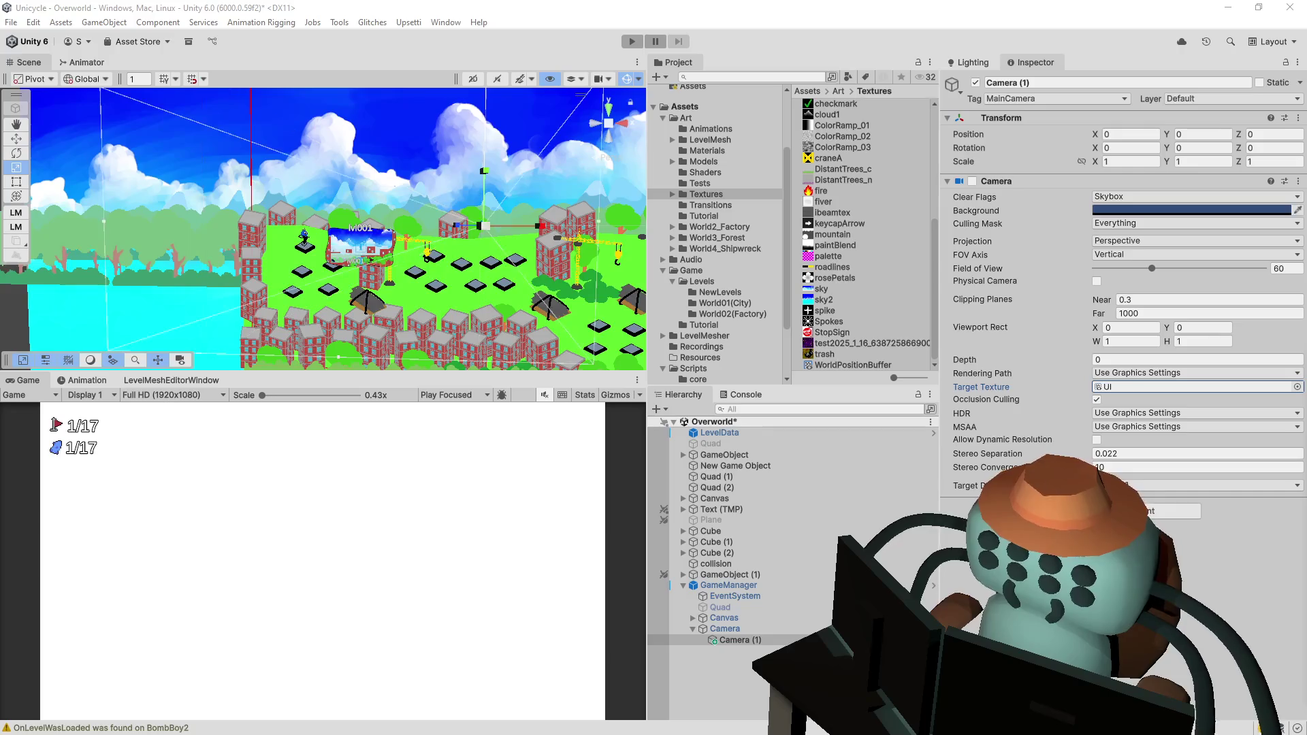
key("ctrl+z")
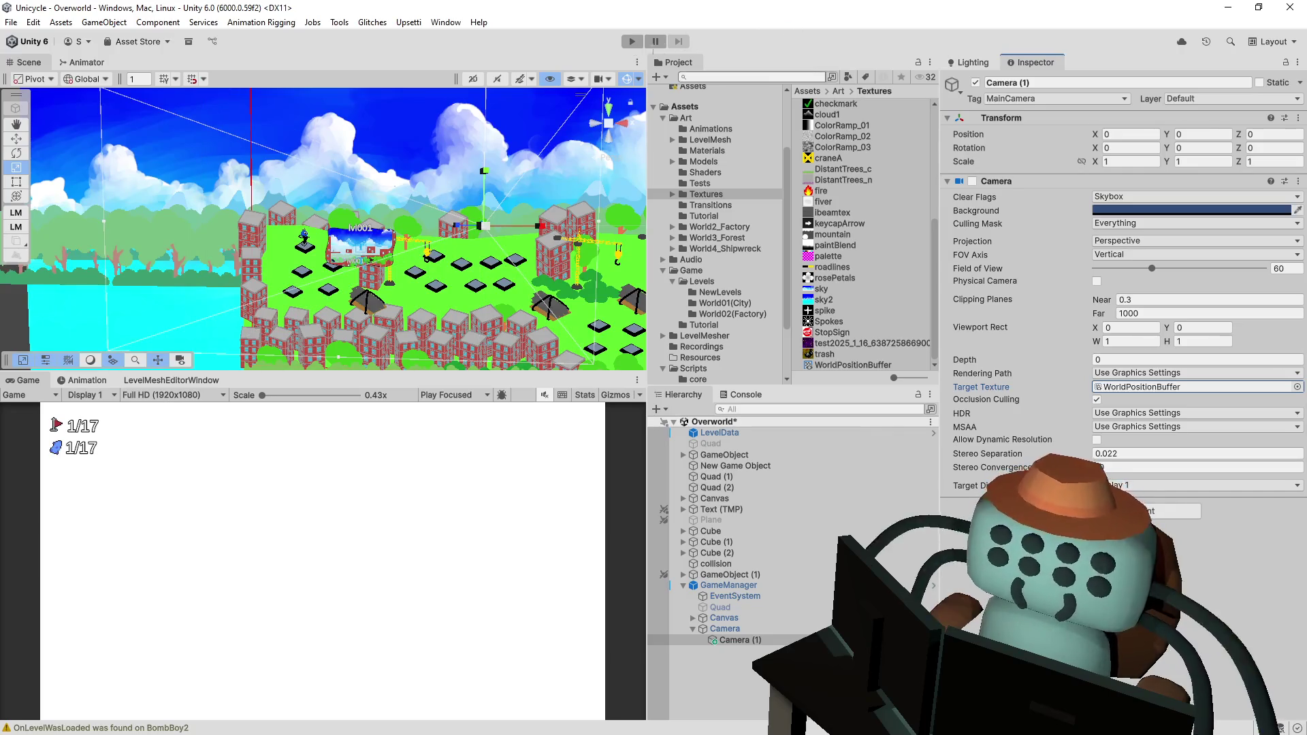
left_click(631, 41)
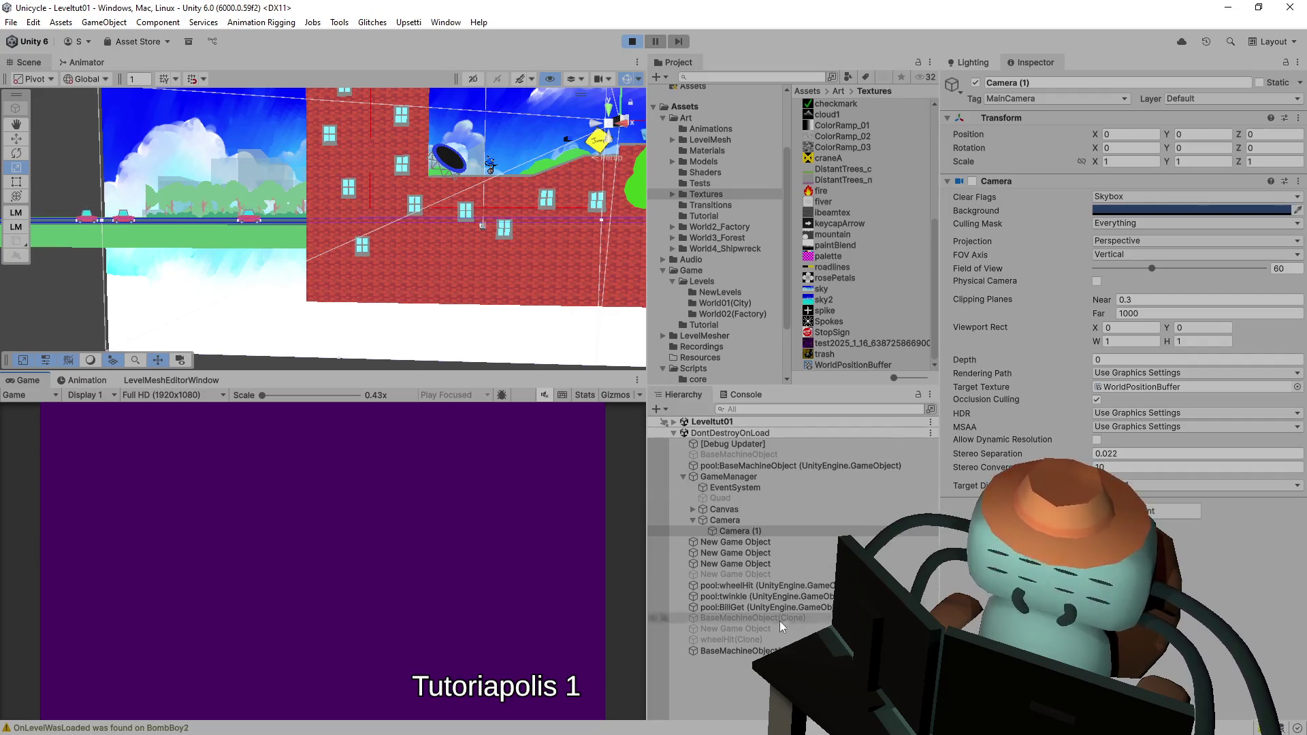
- Preview WorldPositionBuffer, then limit the main Camera's Culling Mask to special 1
left_click(848, 364)
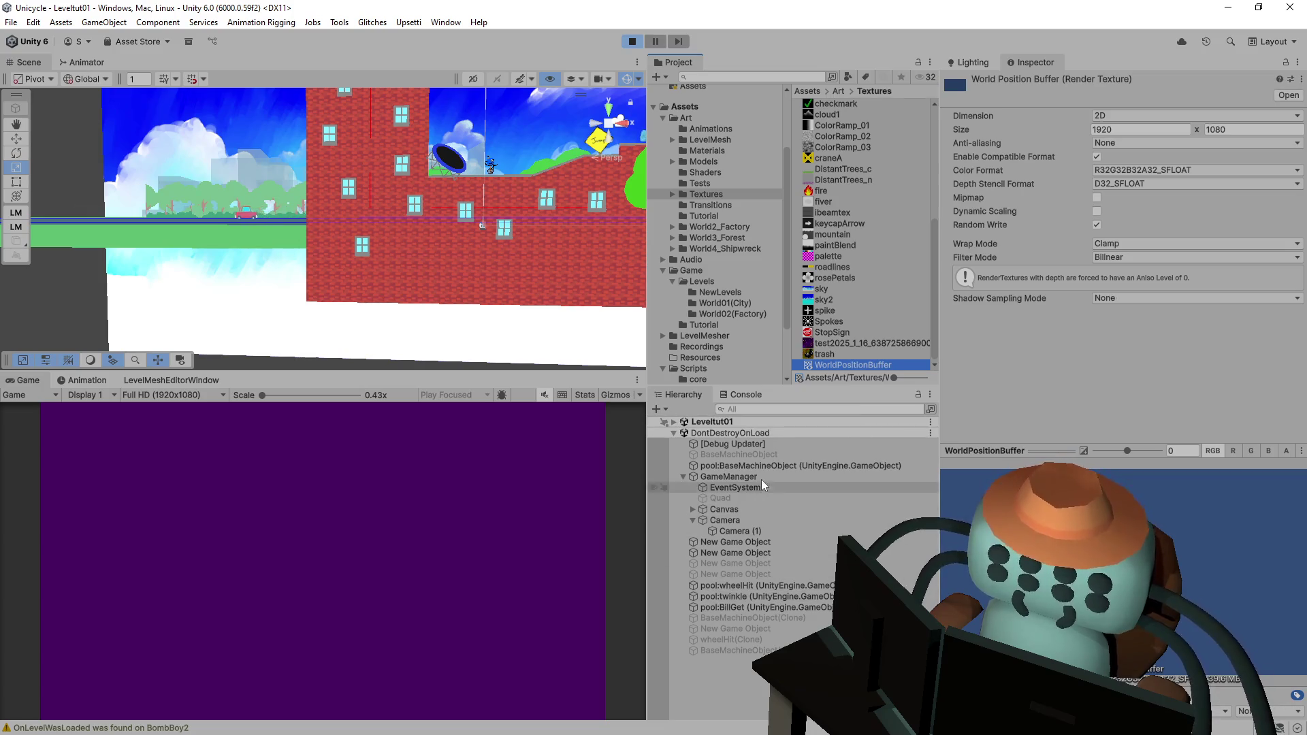
left_click(713, 486)
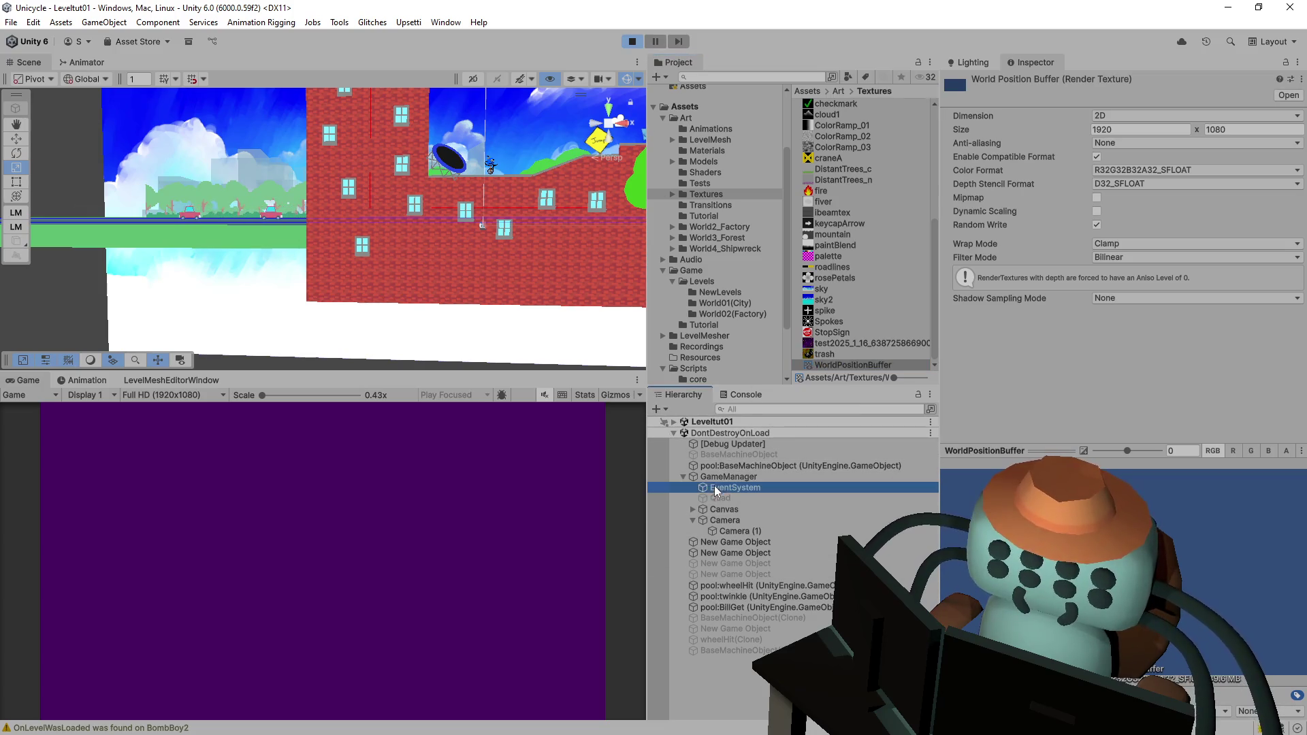
left_click(721, 519)
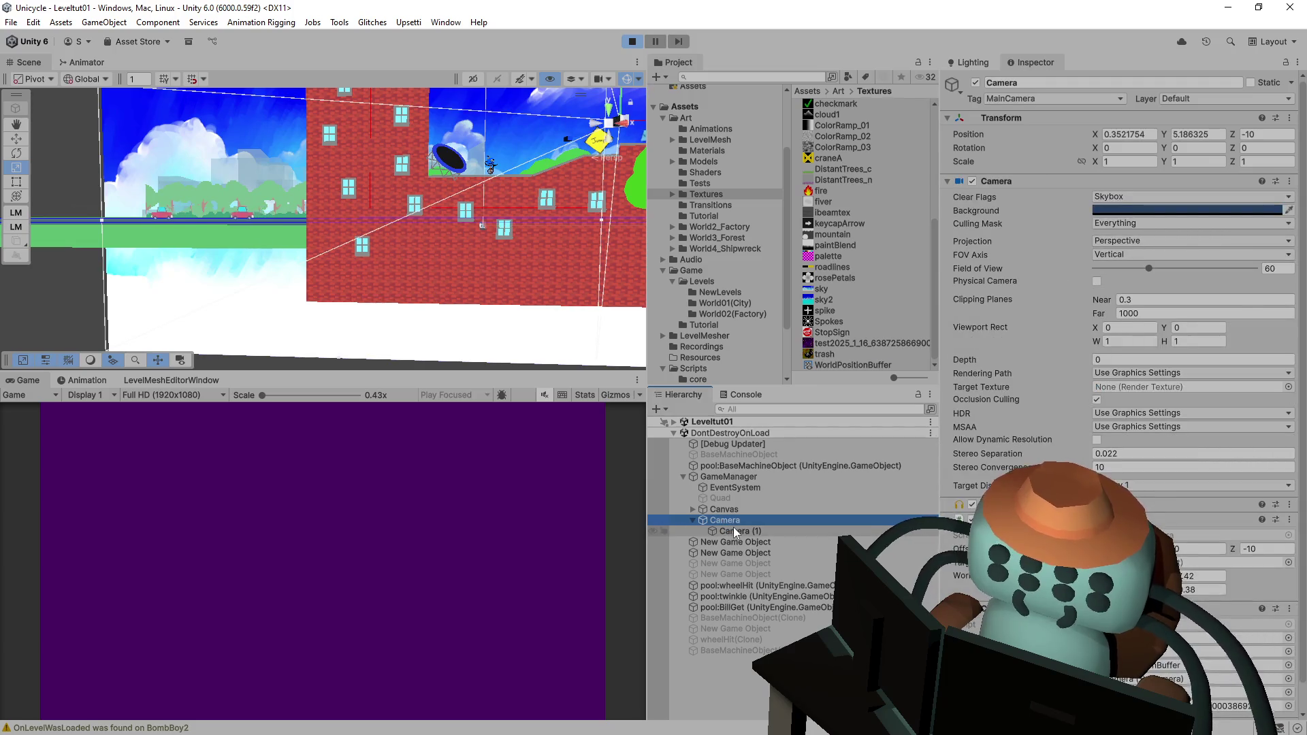
left_click(1155, 223)
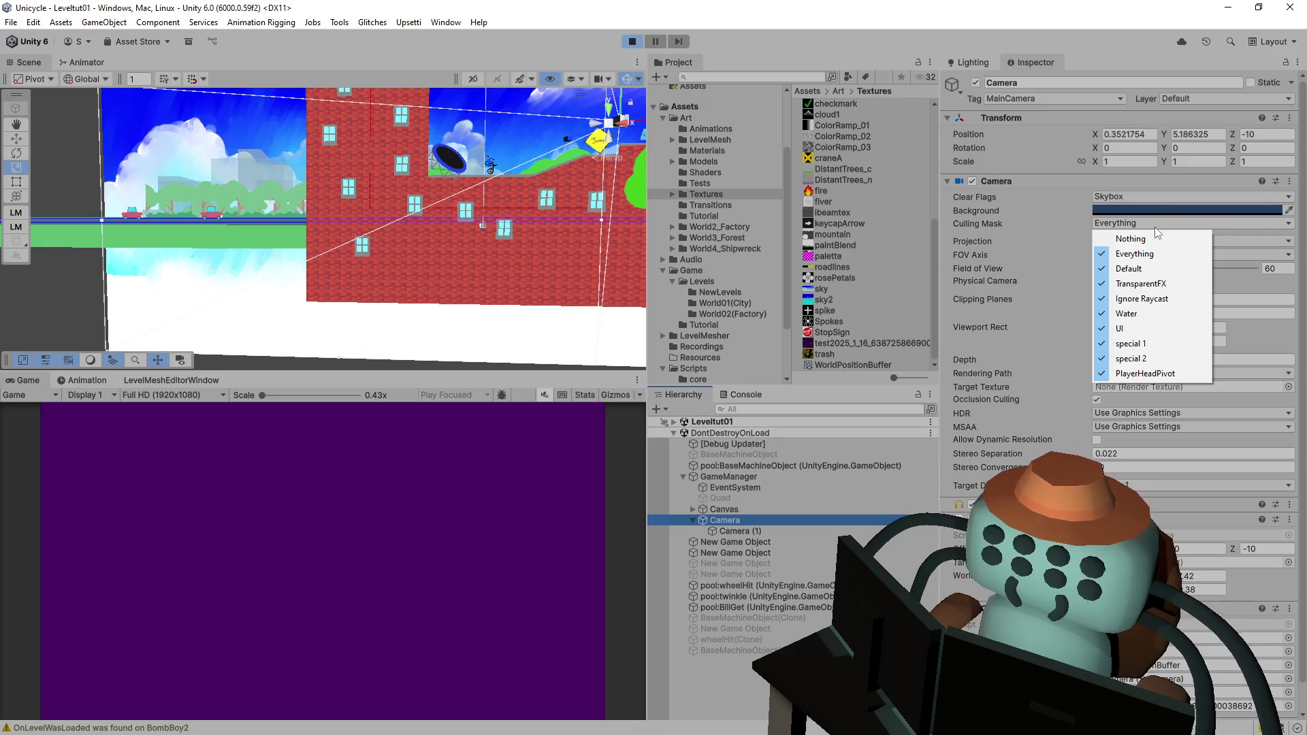
left_click(1144, 236)
left_click(1142, 220)
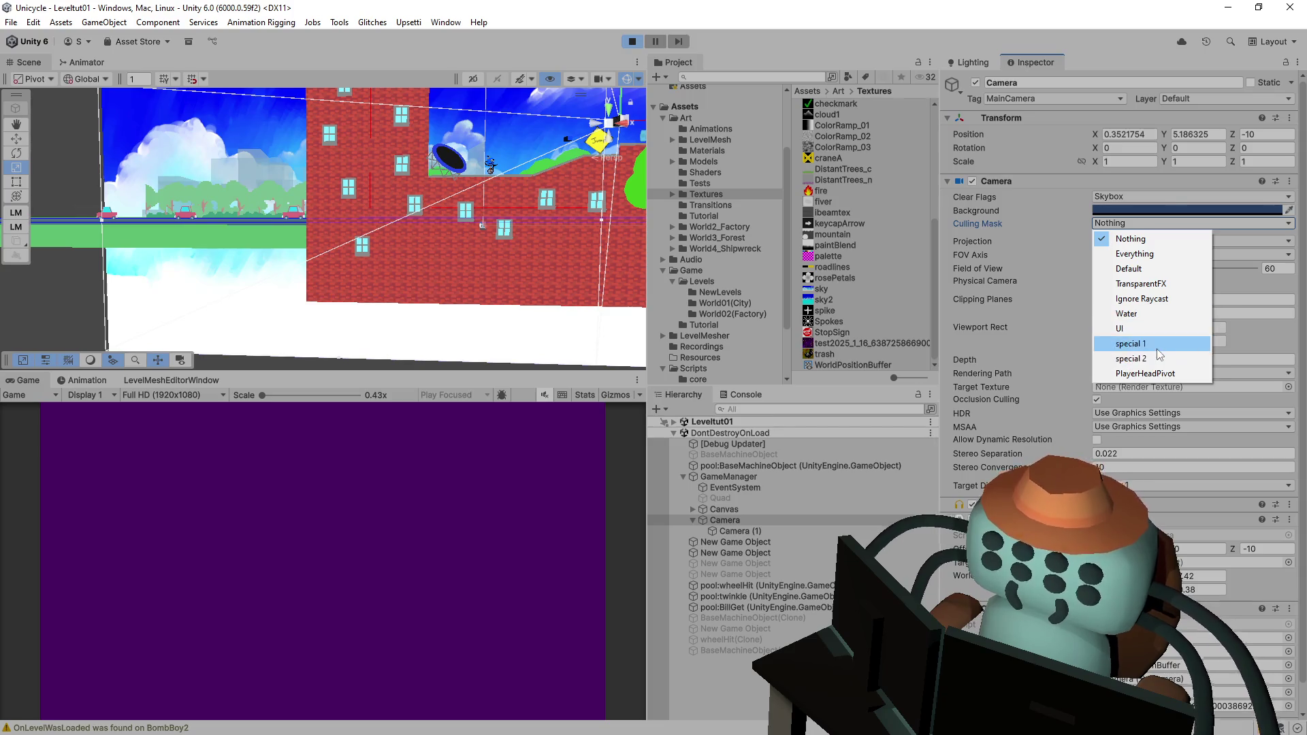
left_click(1157, 349)
- Set the main Camera's Clear Flags to Depth only, re-check WorldPositionBuffer, and stop play mode
left_click(1147, 194)
left_click(1135, 227)
left_click(1155, 194)
left_click(1146, 245)
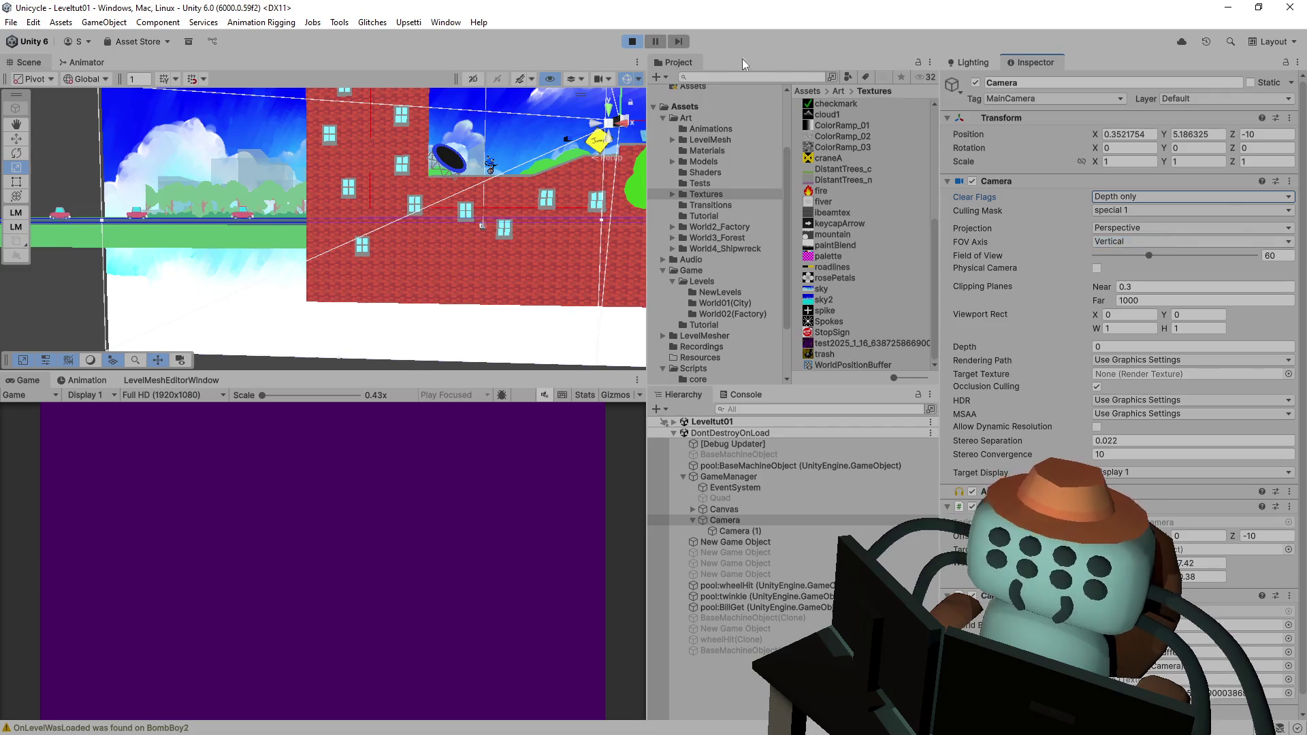
left_click(847, 364)
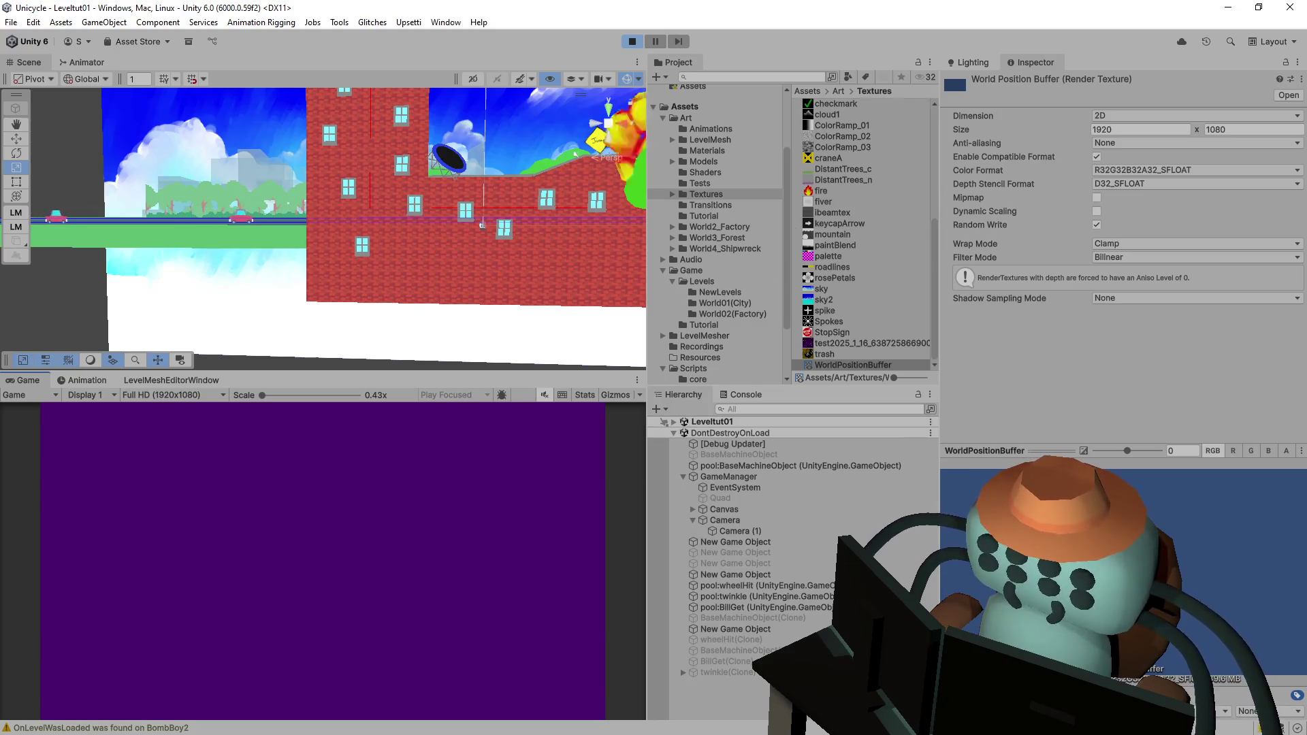
left_click(633, 43)
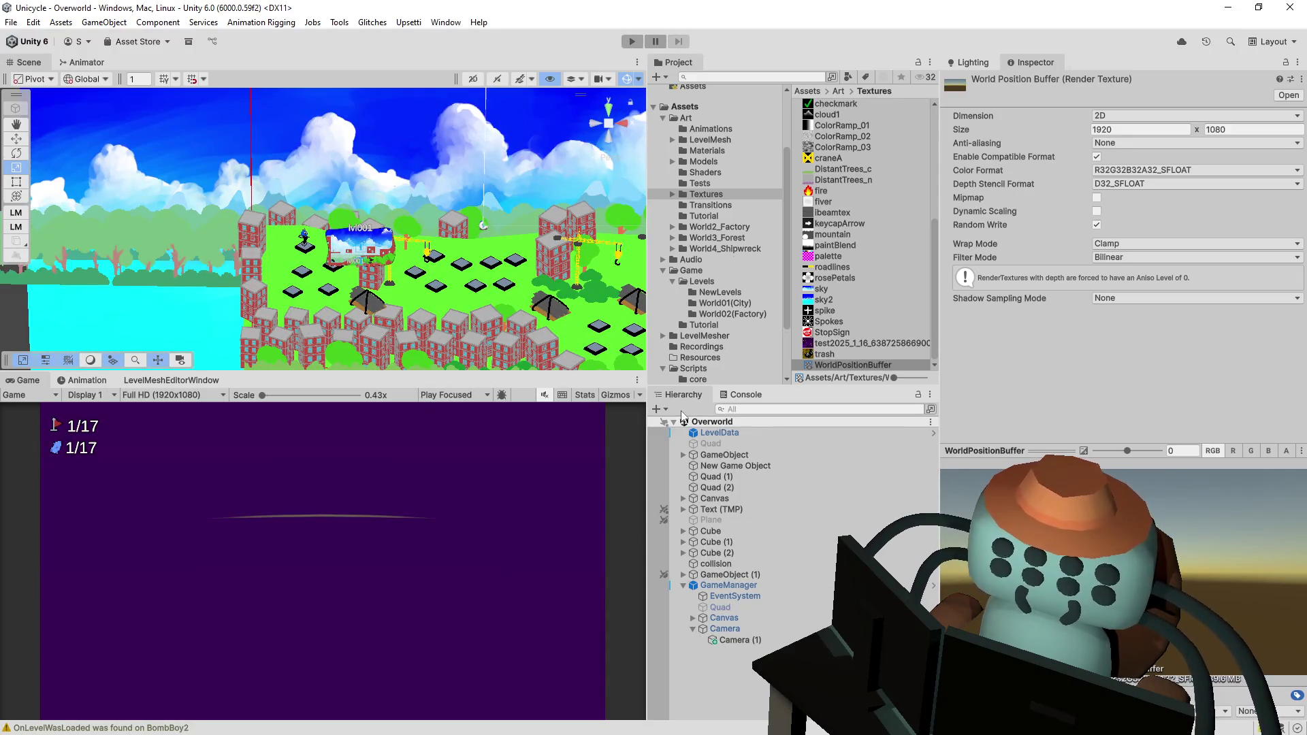
- Fly the Scene view in and back out, leave Filter Mode at Bilinear, and select GameManager
left_click_drag(488, 271, 504, 272)
key("s")
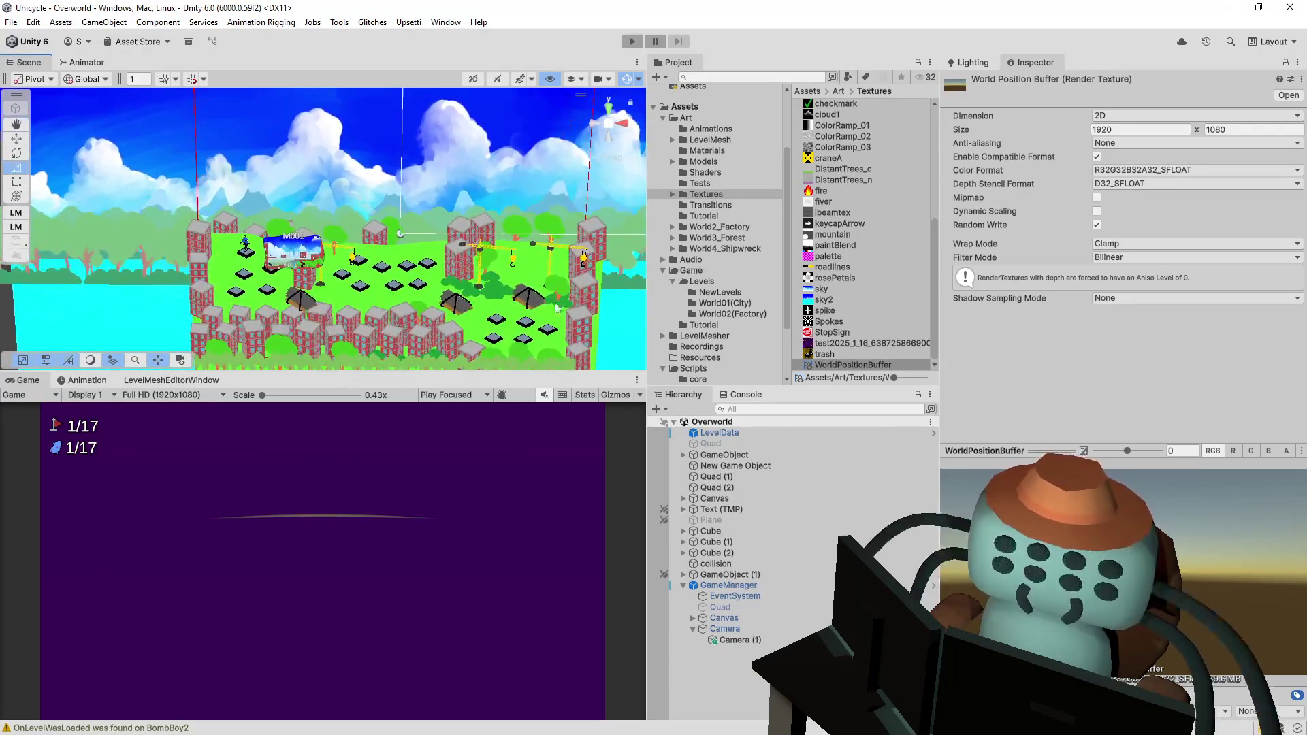
left_click(1127, 256)
left_click(1048, 383)
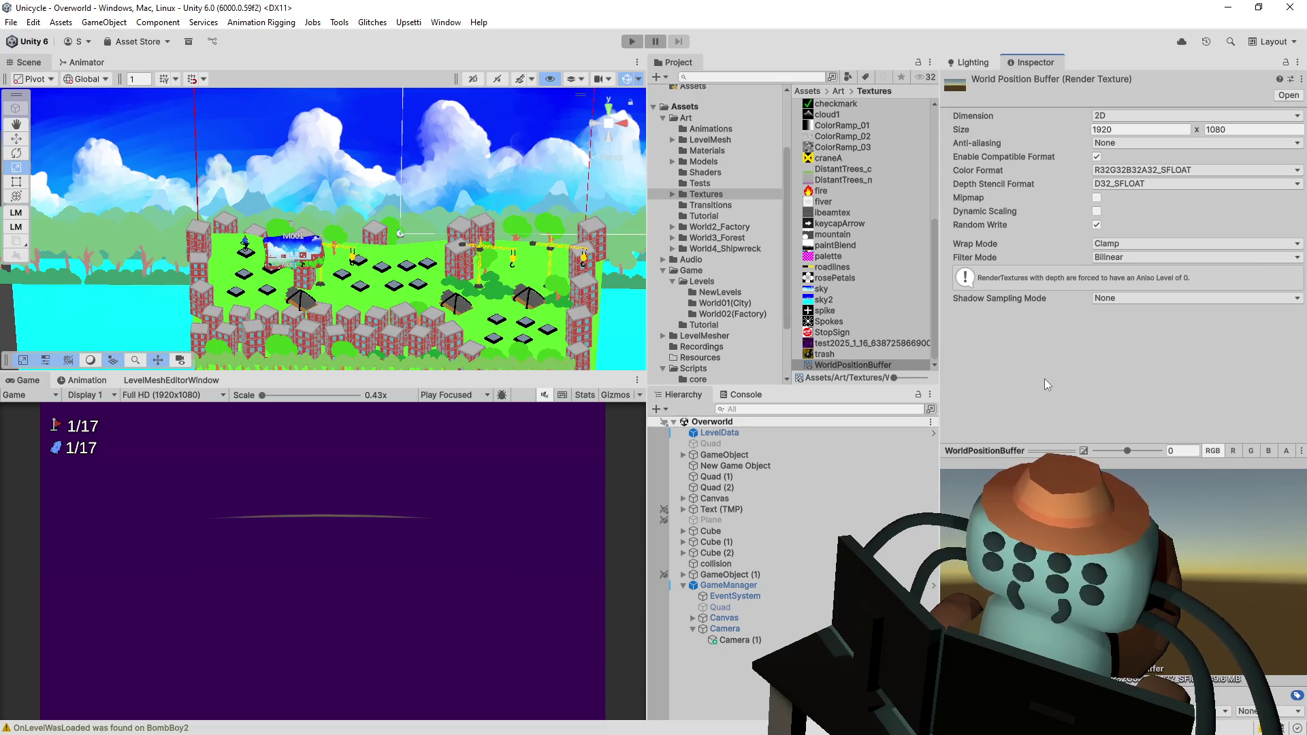
left_click(770, 587)
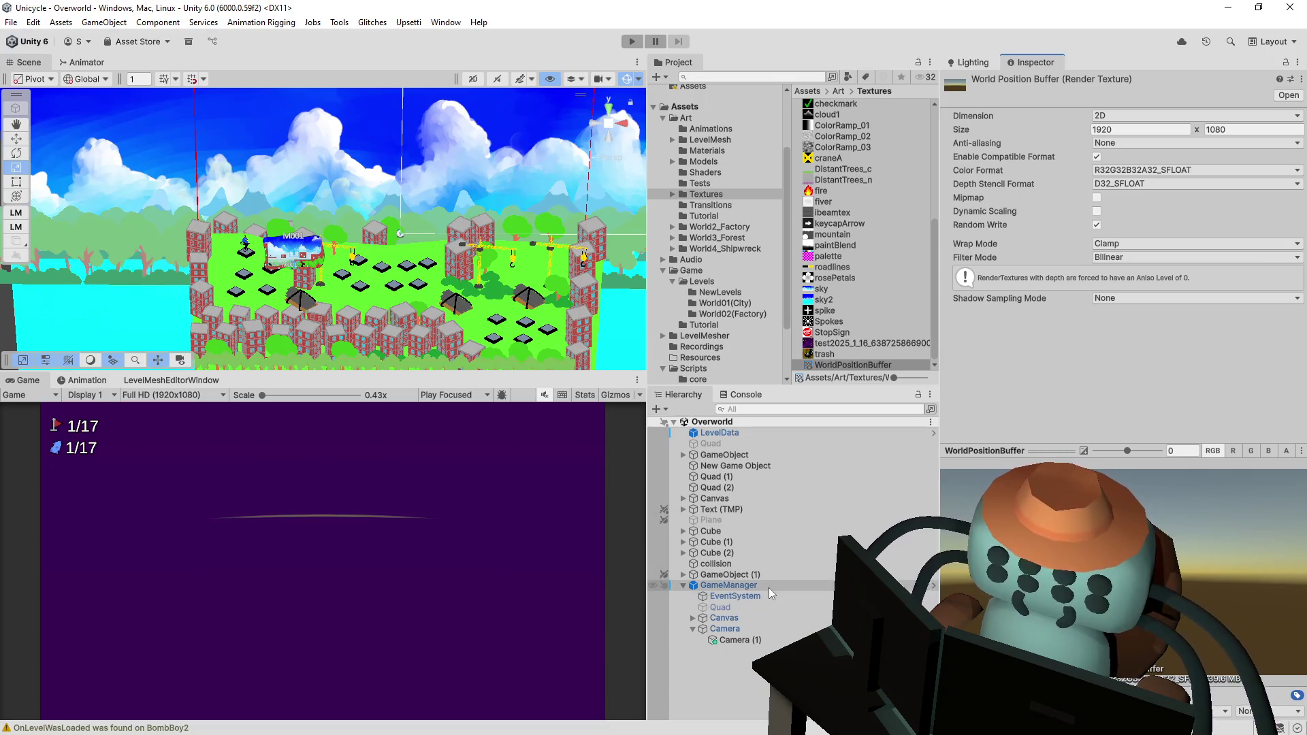
scroll(1047, 417, "down", 3)
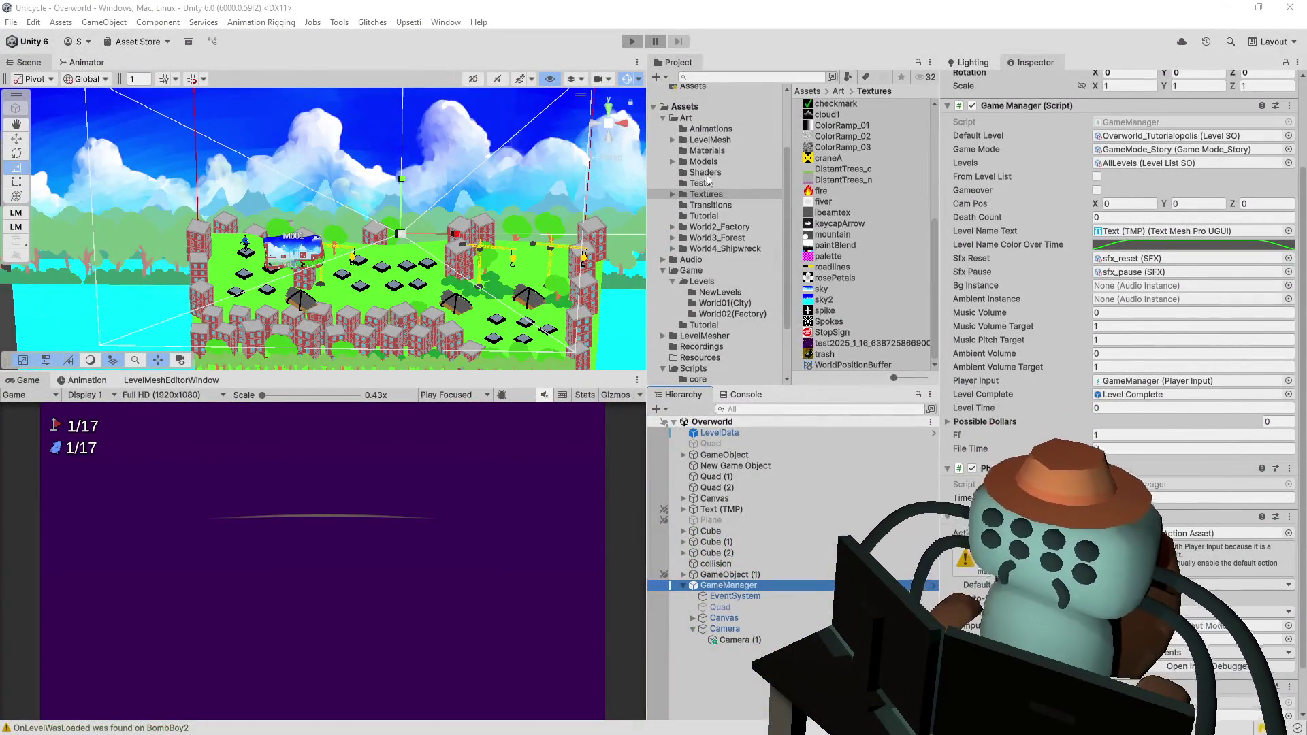
left_click(541, 34)
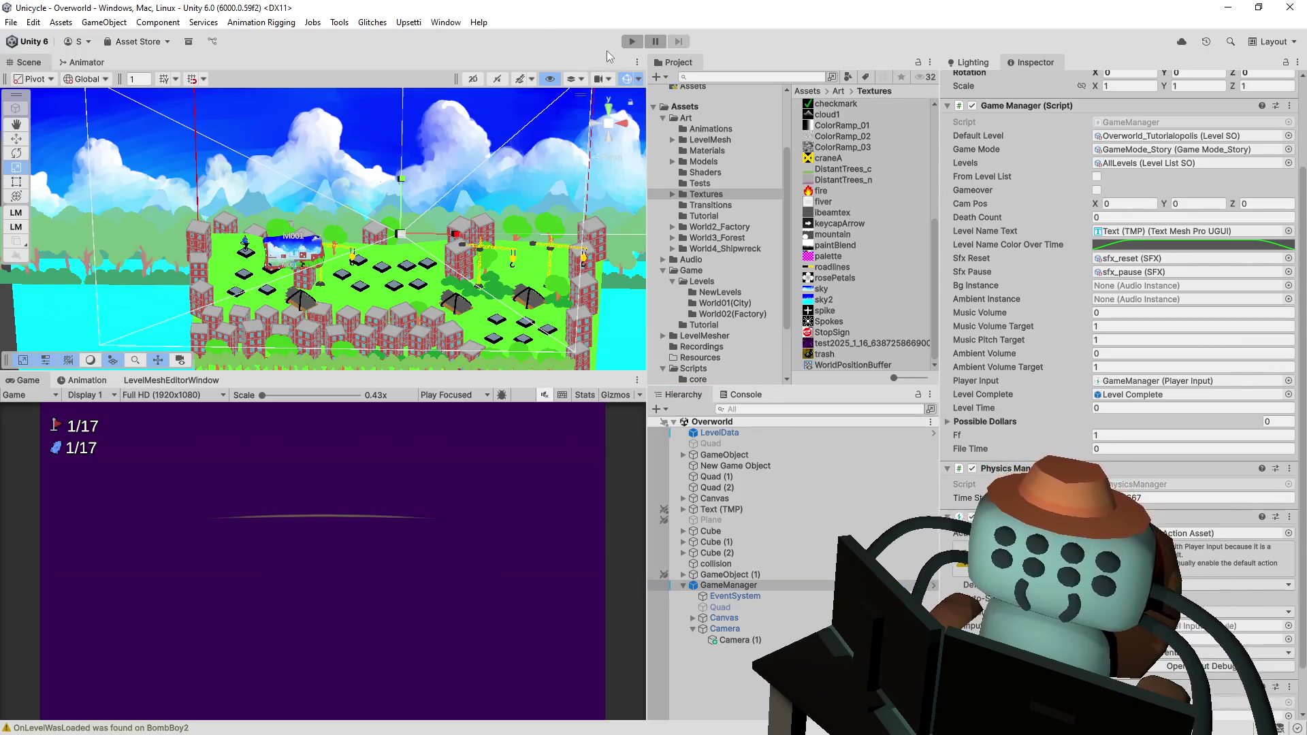
left_click(631, 41)
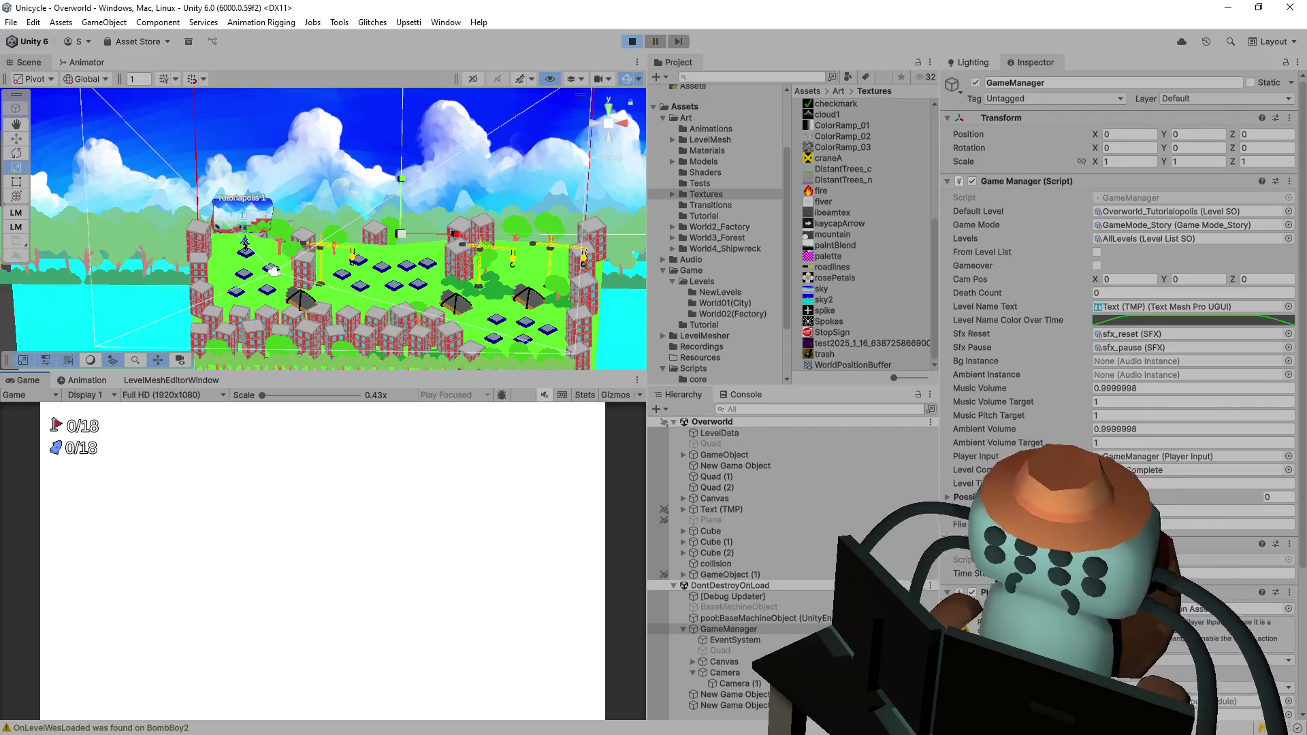
- Switch Camera (1)'s Culling Mask to Nothing, then back to Everything
scroll(1117, 307, "down", 3)
scroll(1116, 306, "down", 3)
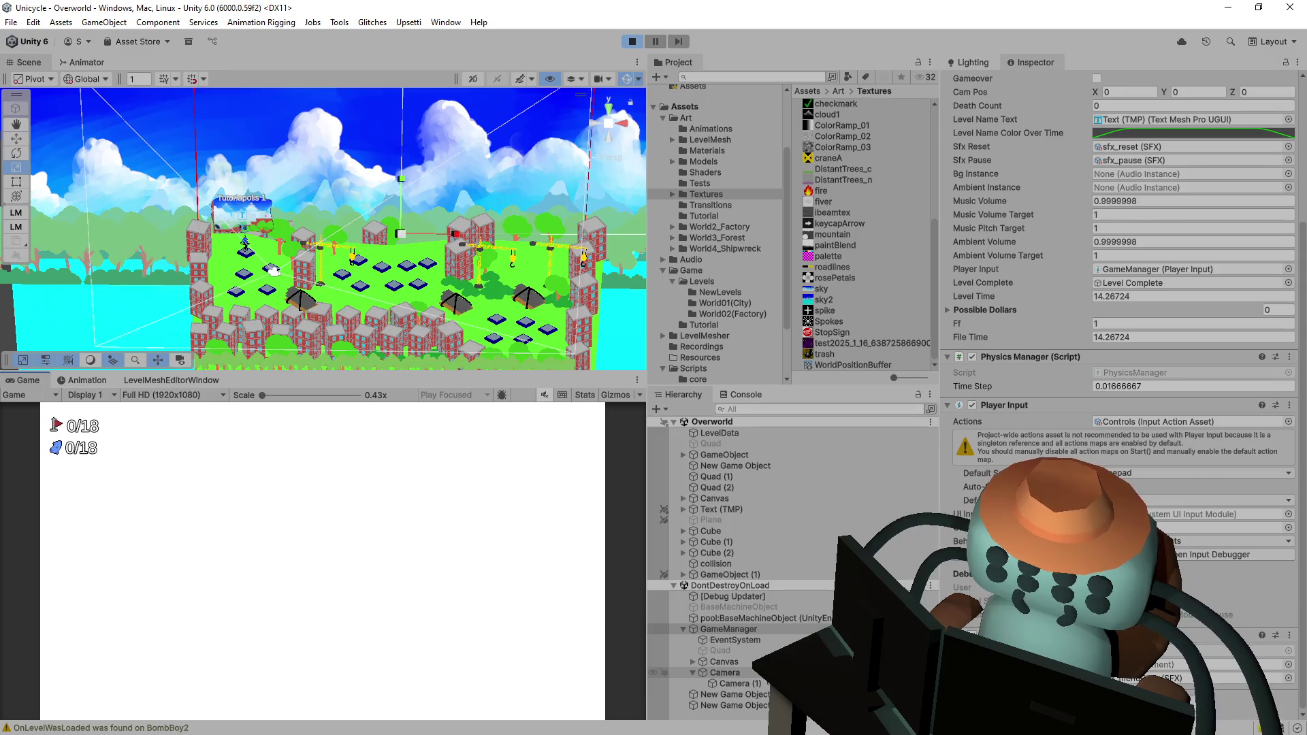
left_click(735, 684)
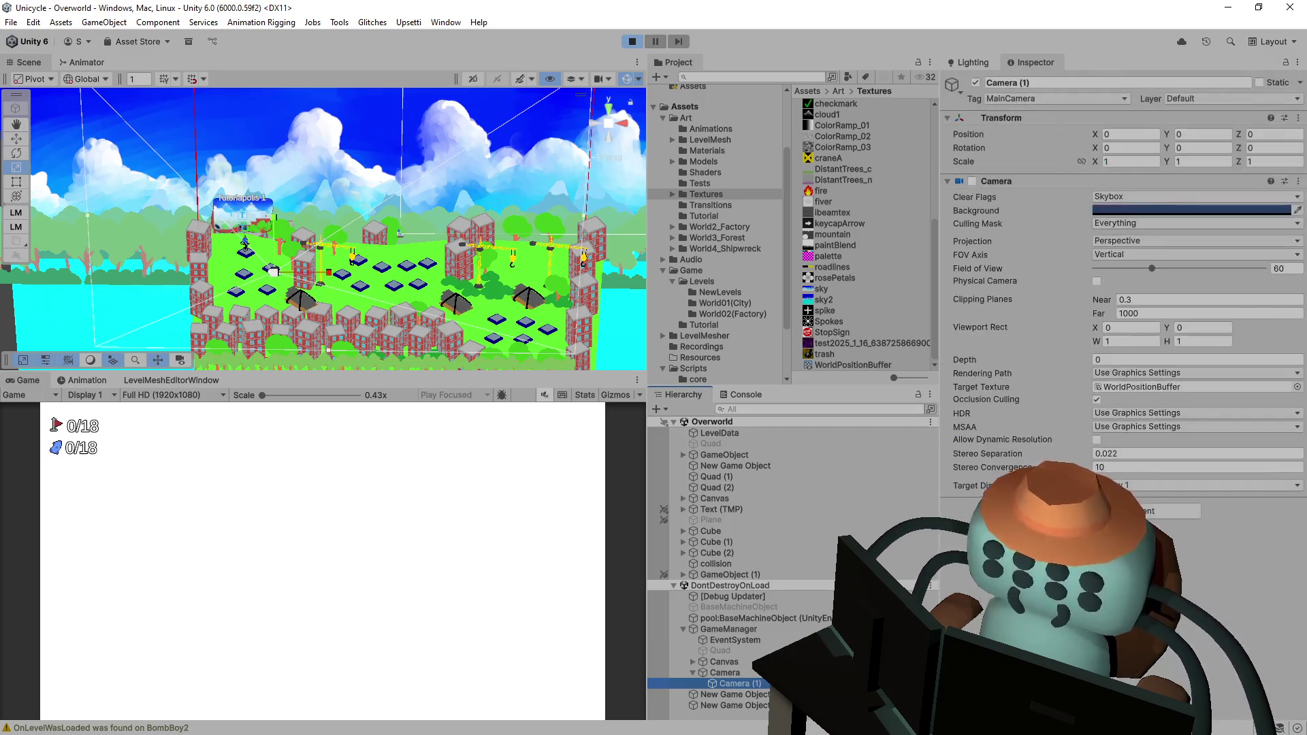
left_click(1159, 224)
left_click(1153, 235)
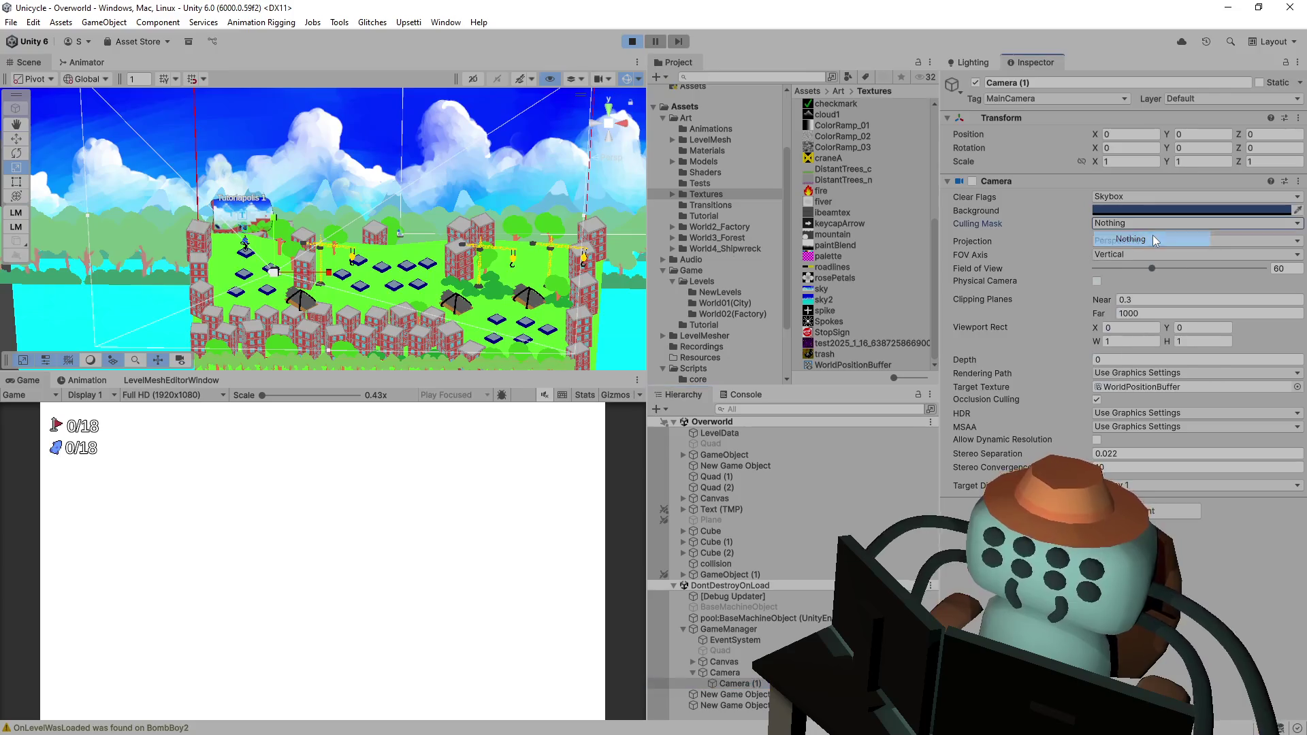
left_click(1154, 227)
left_click(1144, 254)
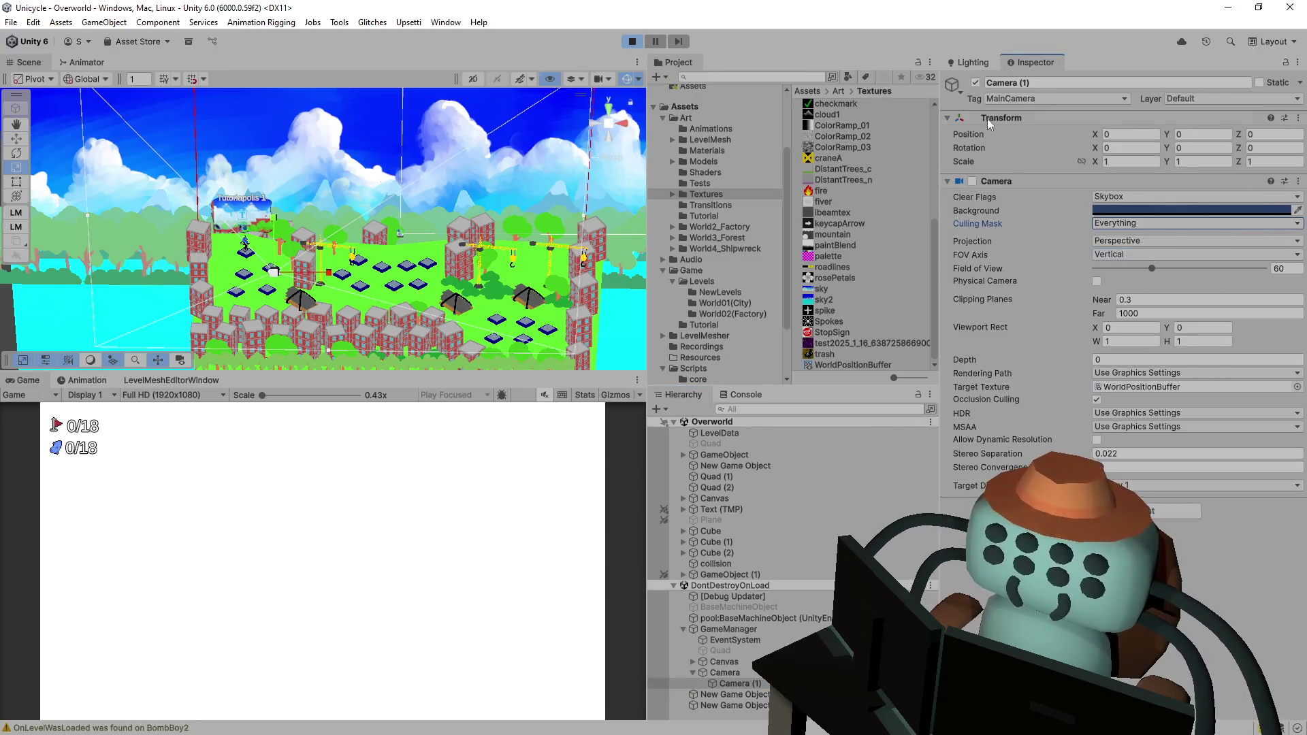
- Review the main Camera's settings, then stop the running game
left_click(725, 673)
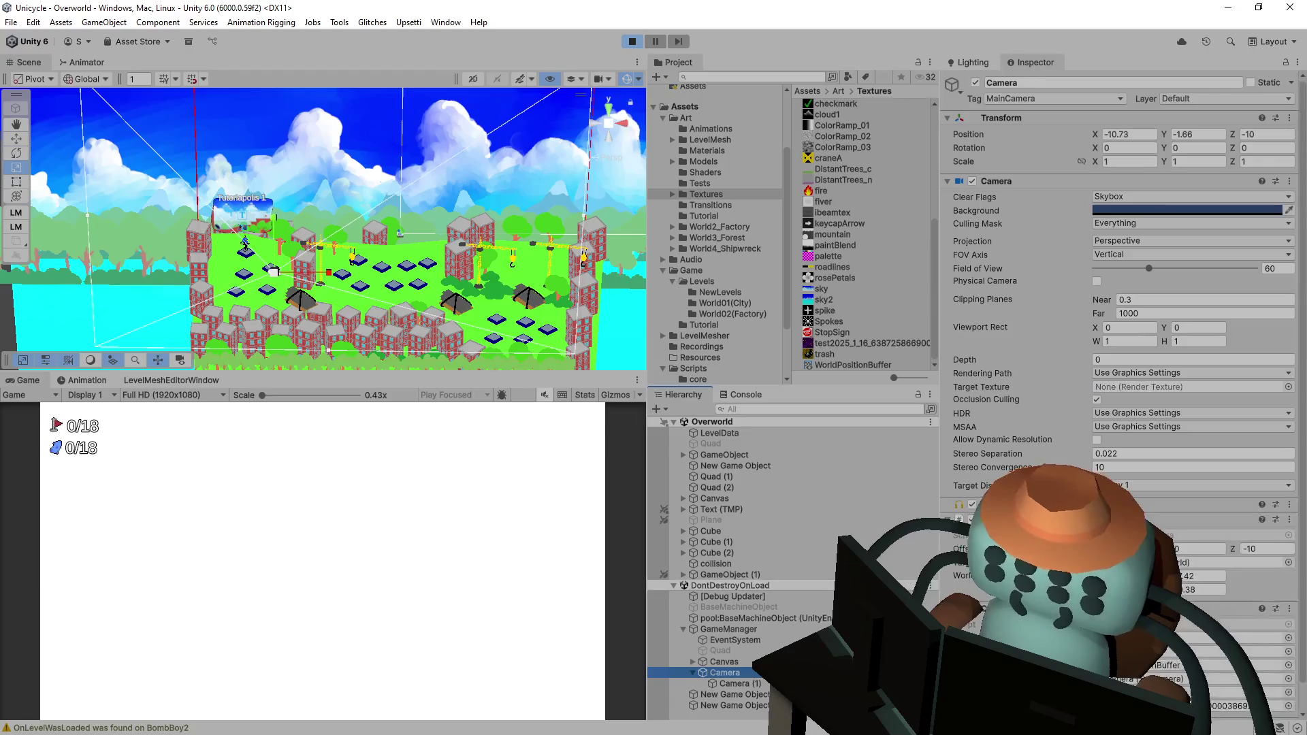
scroll(970, 586, "down", 1)
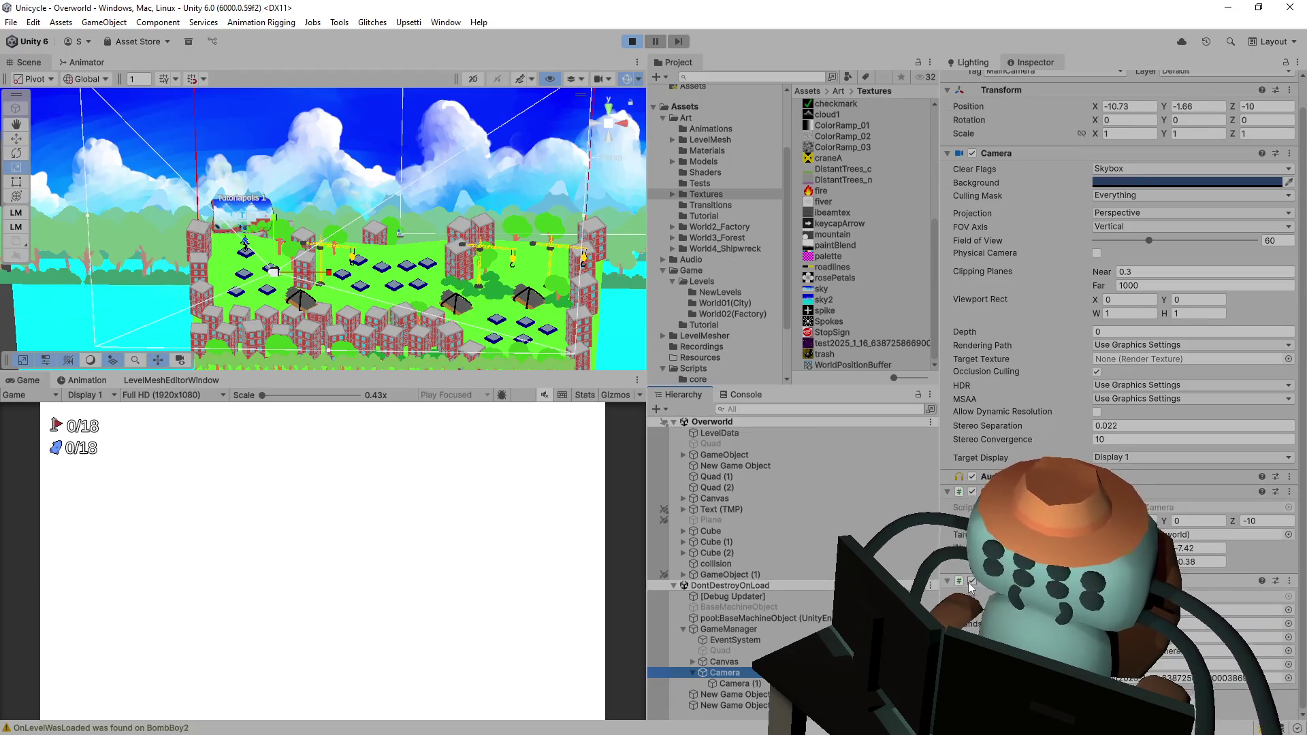
left_click(977, 589)
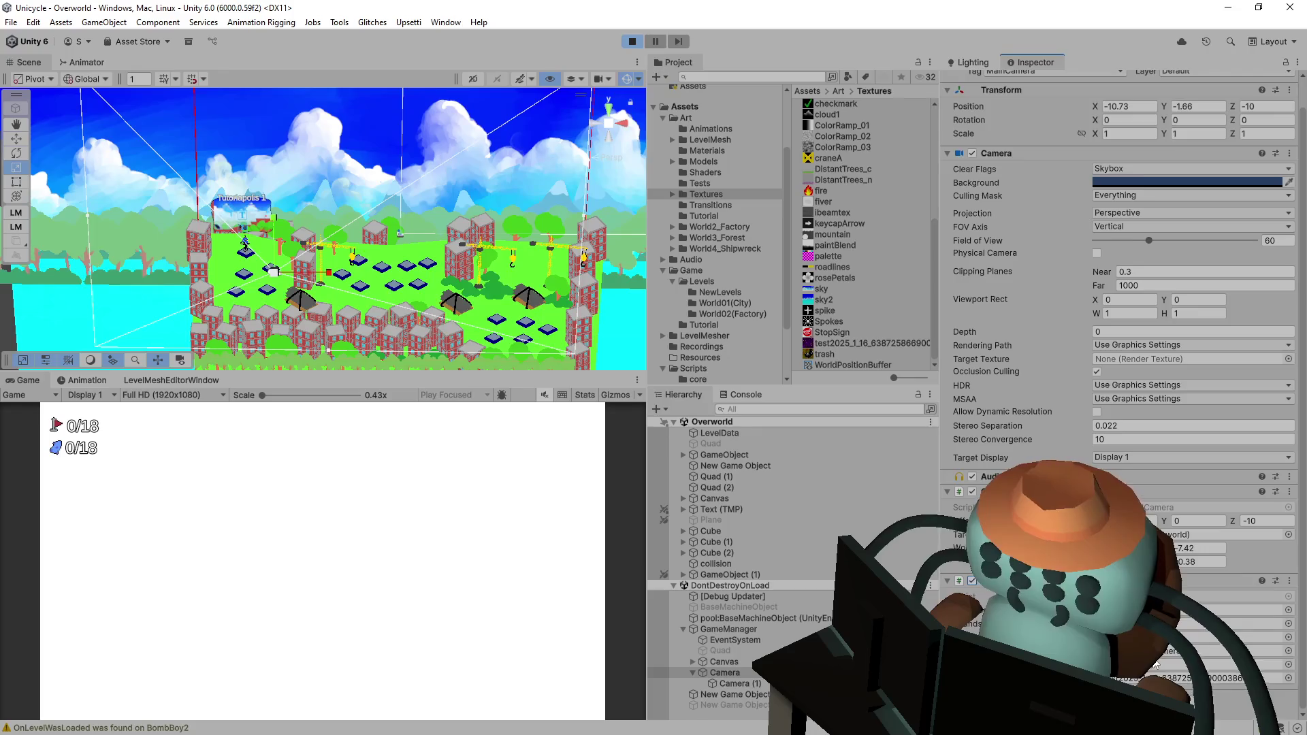
left_click(631, 41)
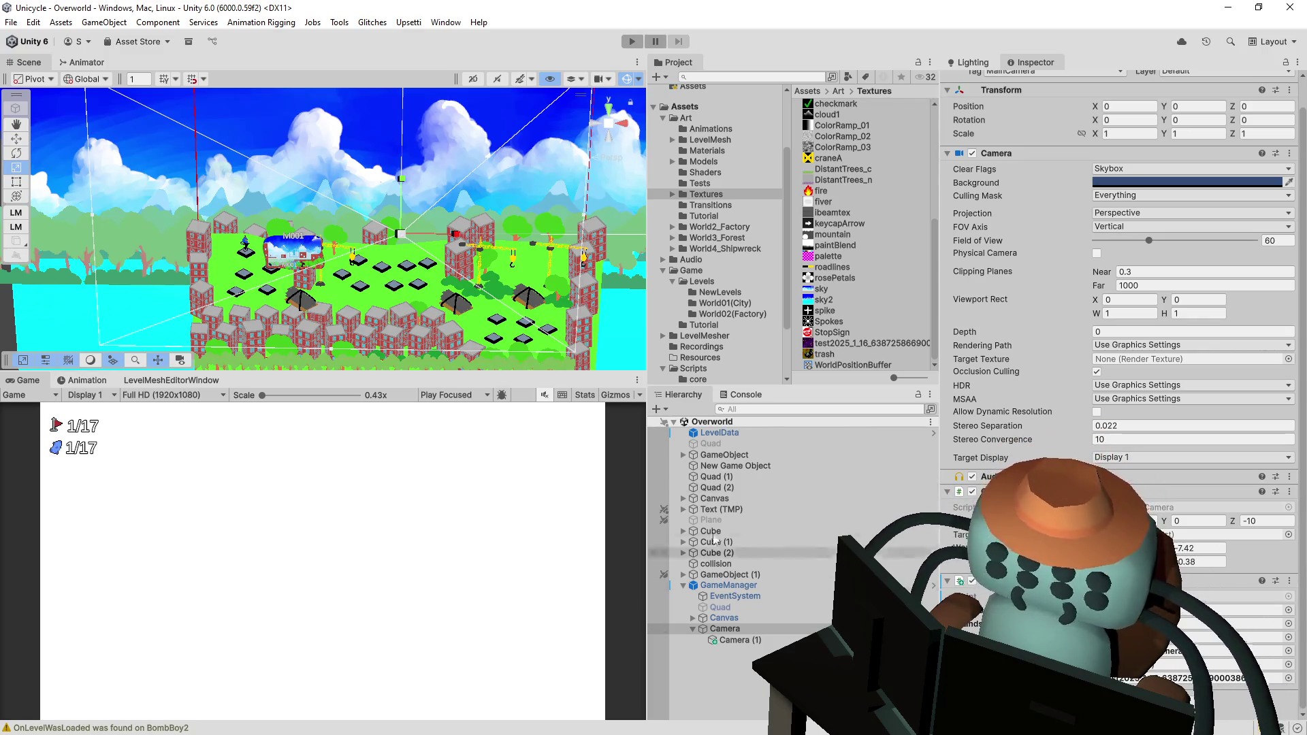
left_click(710, 443)
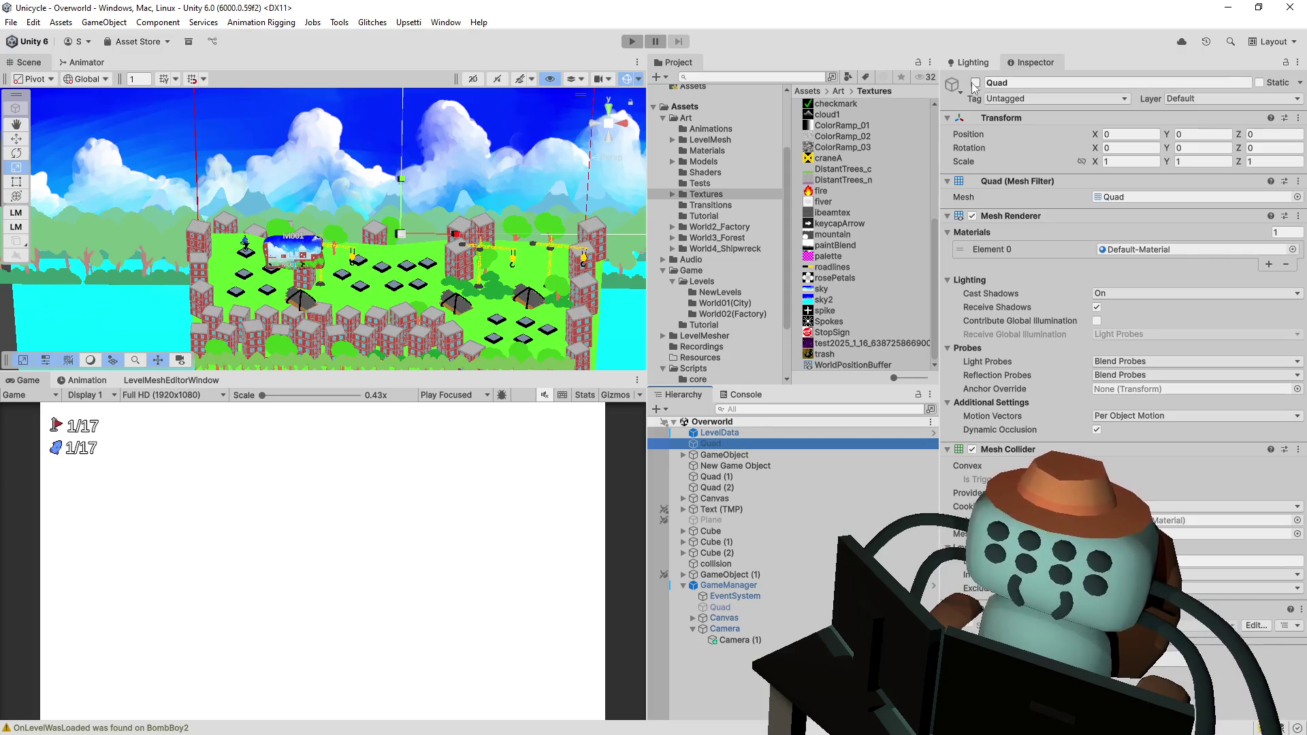
left_click(976, 83)
left_click(976, 84)
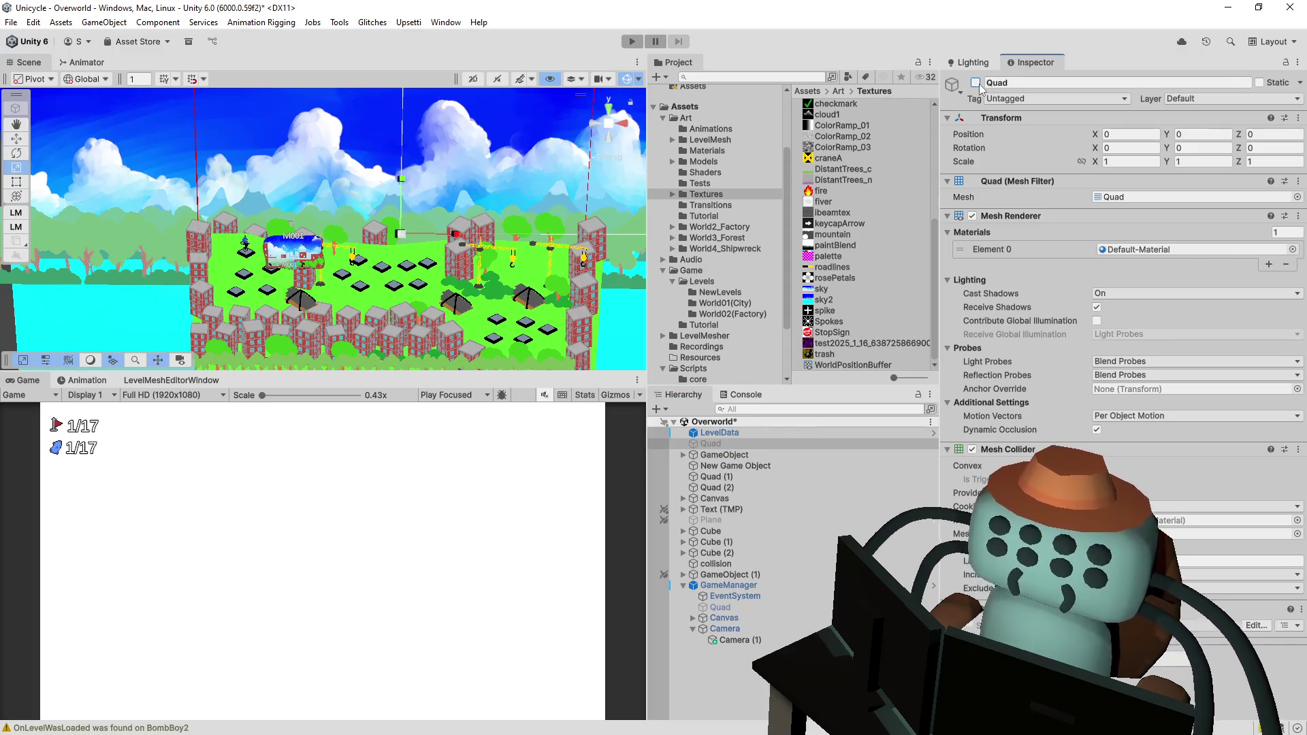
mouse_move(315, 317)
left_mouse_down()
mouse_move(430, 282)
mouse_move(482, 198)
mouse_move(514, 243)
left_mouse_up()
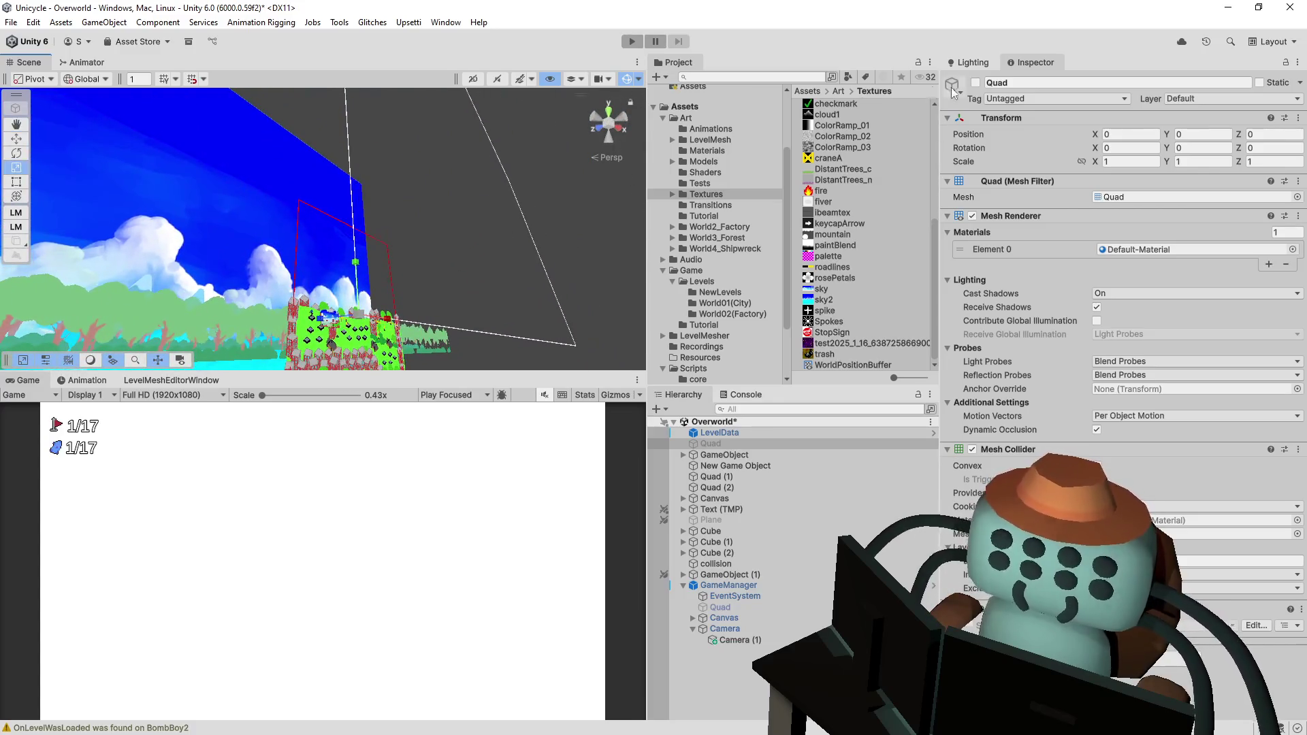
scroll(457, 222, "up", 5)
left_click_drag(444, 215, 368, 236)
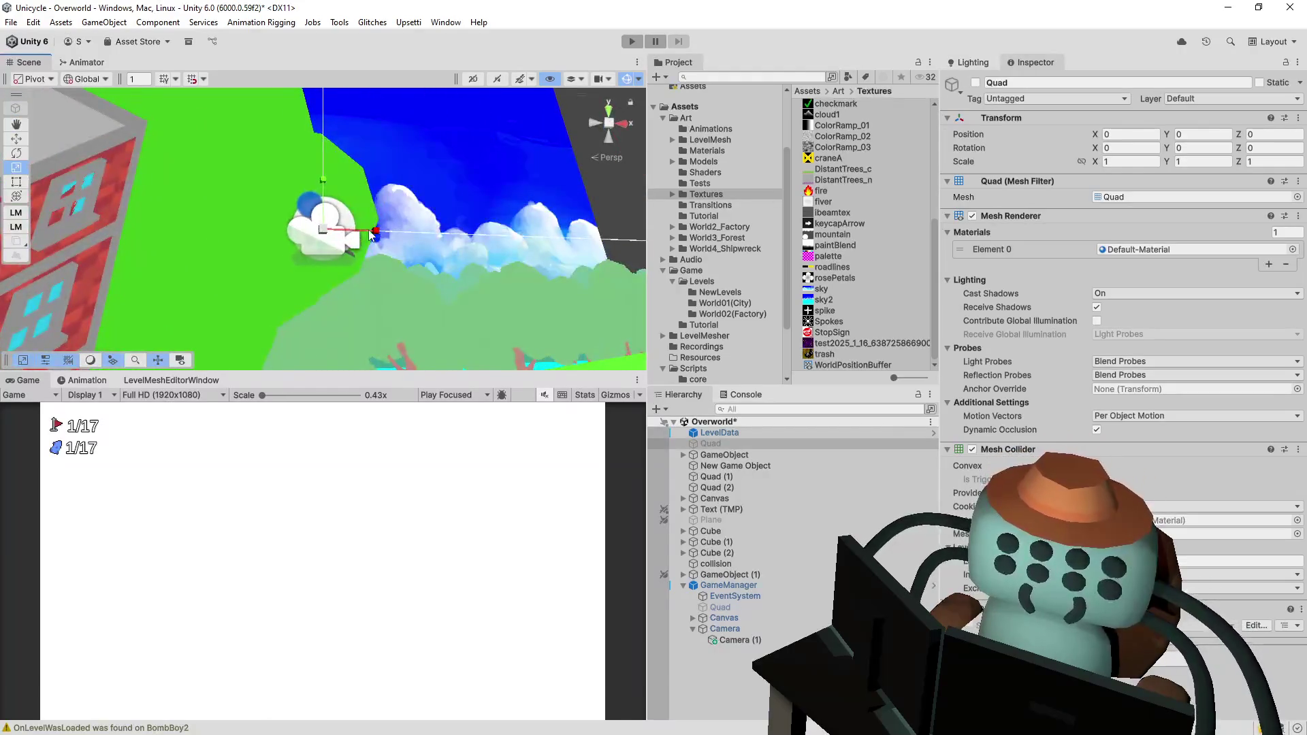
scroll(344, 245, "down", 10)
scroll(507, 324, "down", 3)
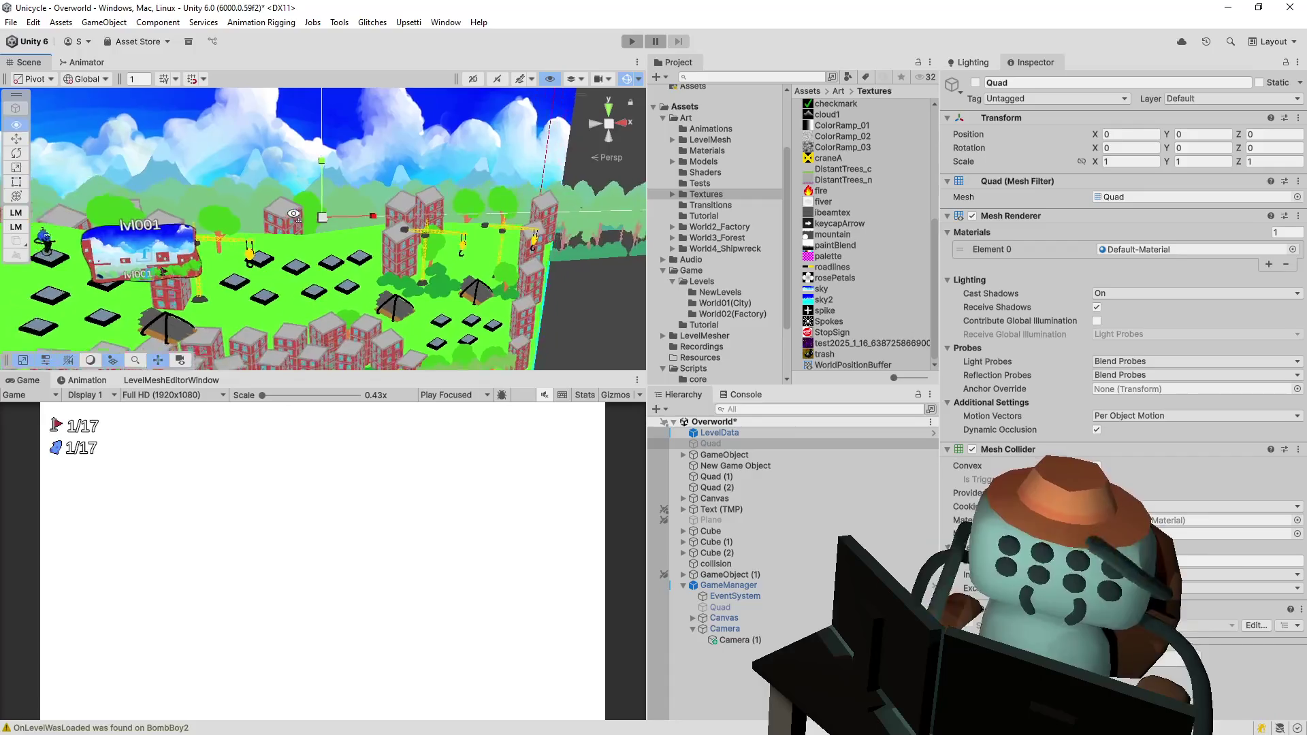
left_click_drag(467, 219, 176, 221)
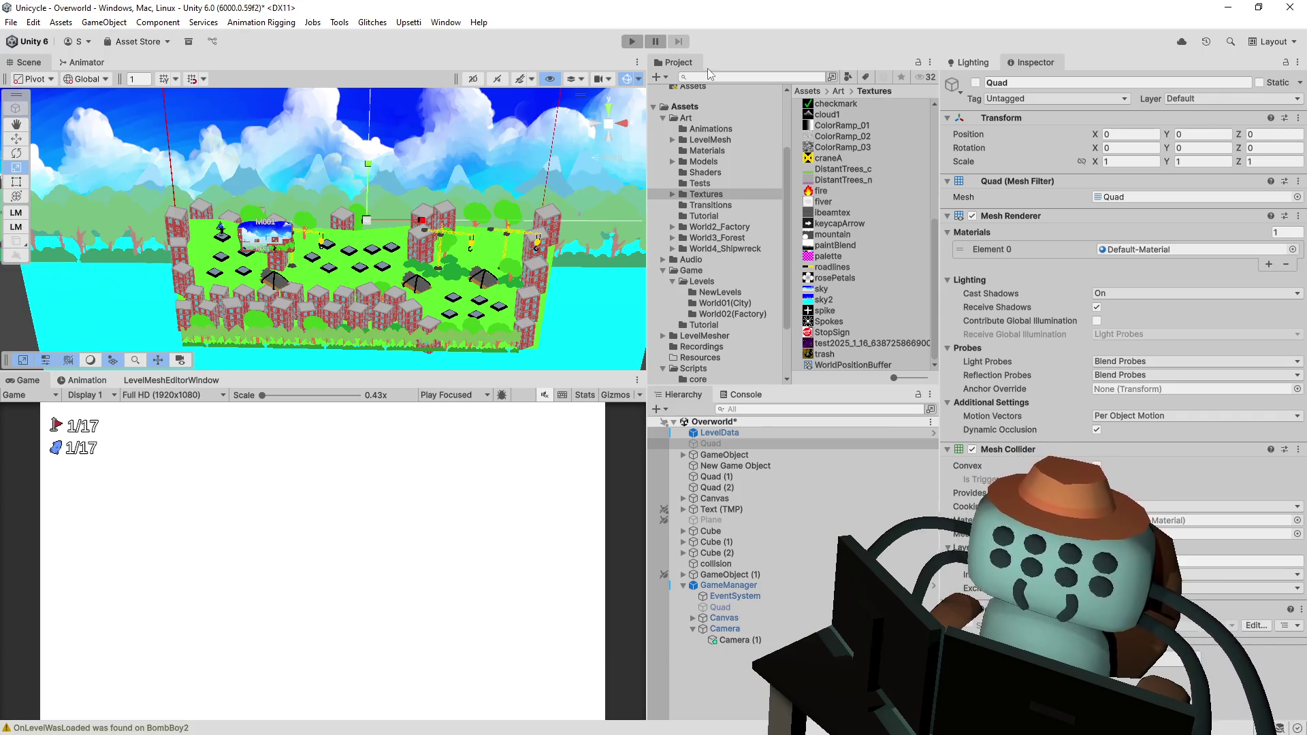
scroll(424, 241, "up", 3)
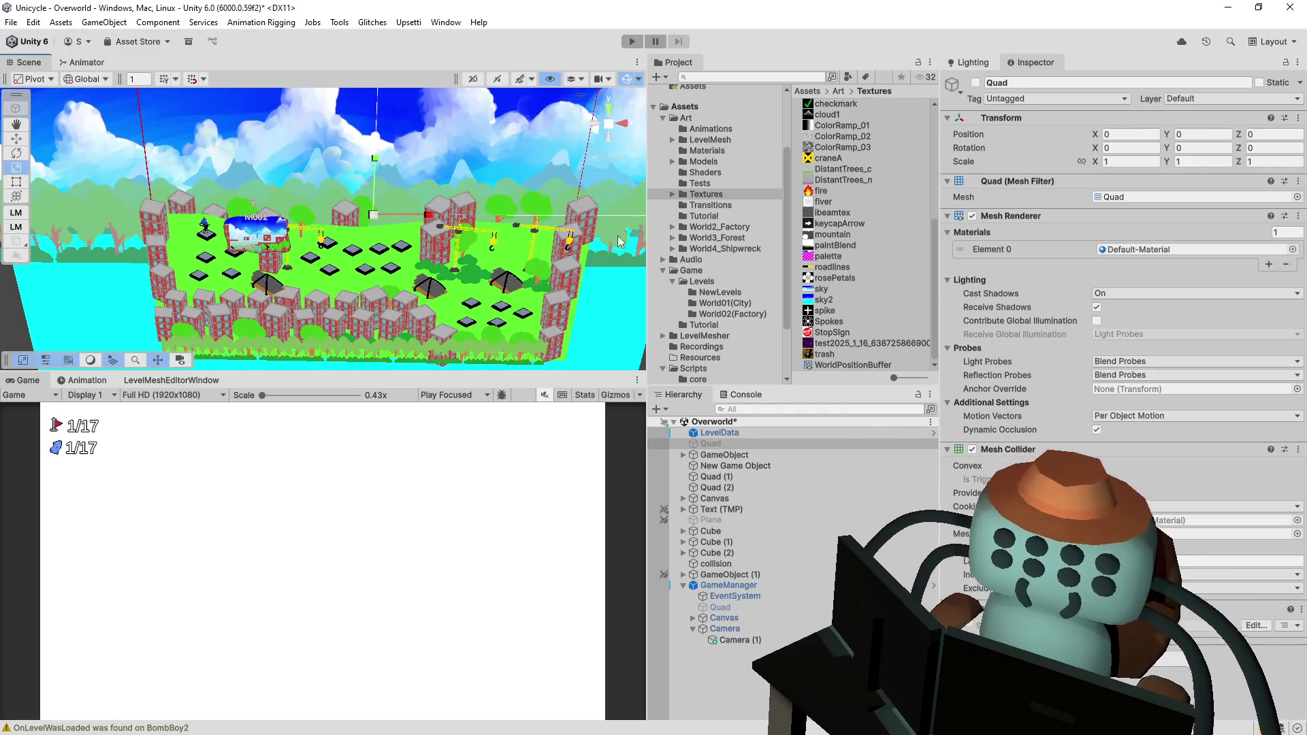
left_click(731, 642)
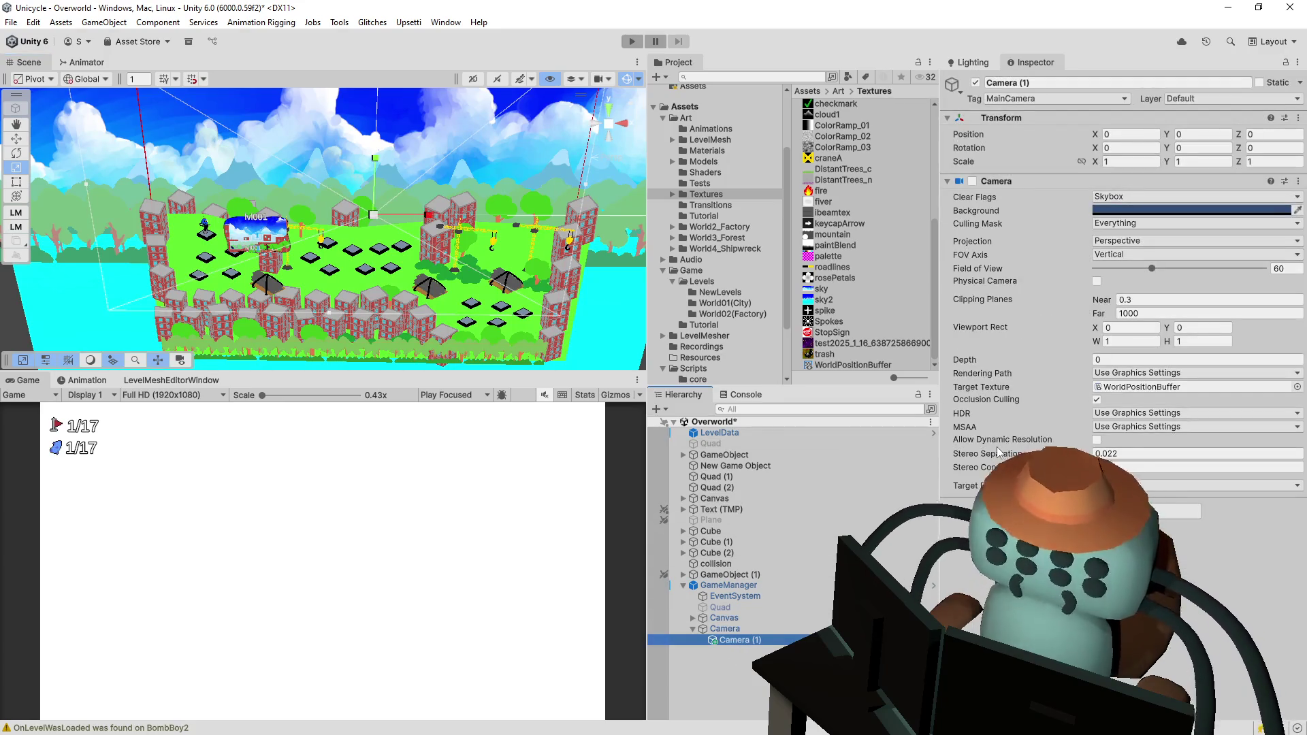
- Delete the extra Camera (1) and review the main Camera's Inspector
mouse_move(1011, 385)
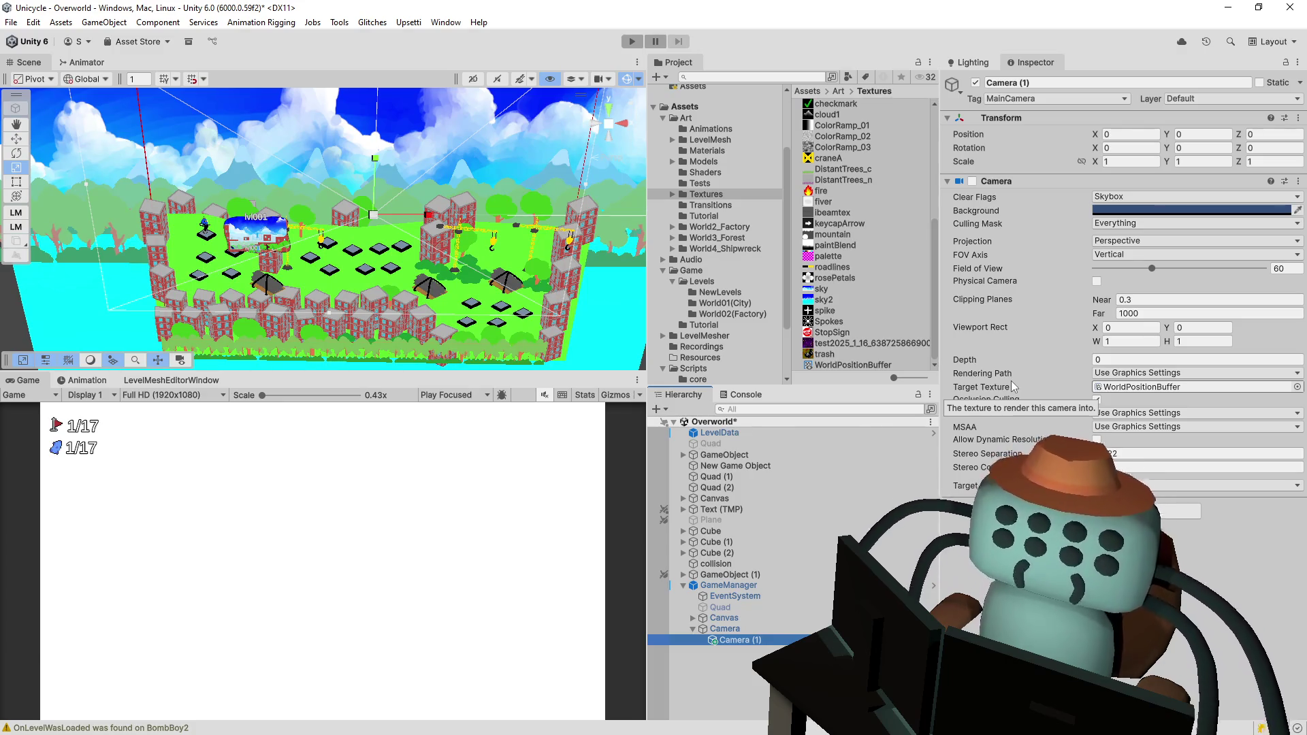
key("Delete")
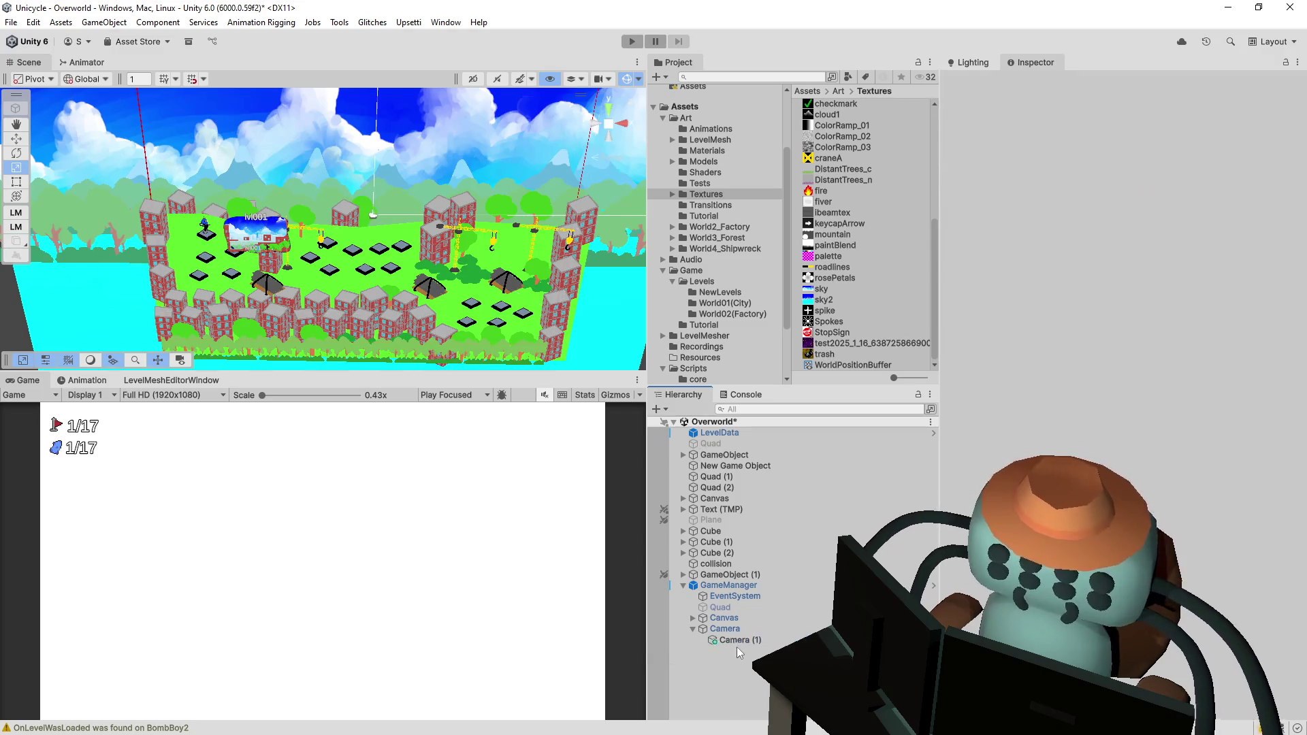
left_click(725, 628)
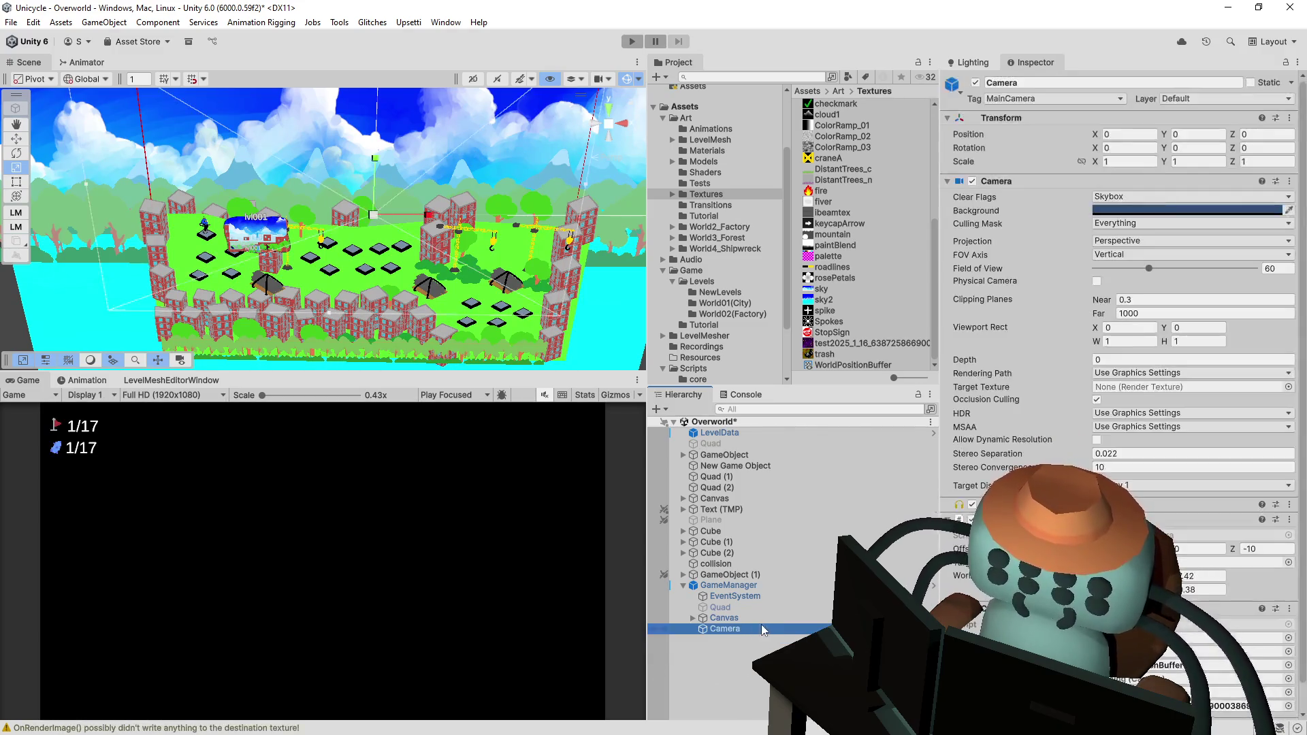
scroll(1041, 317, "down", 1)
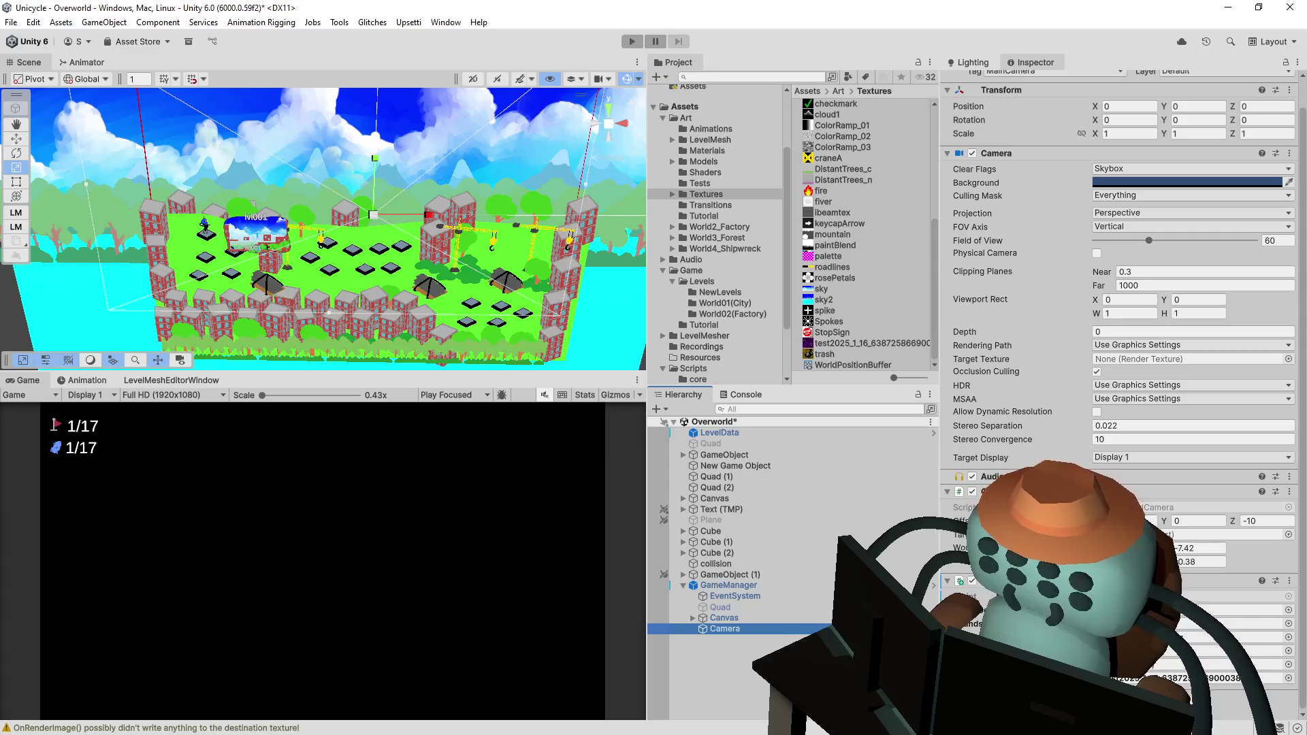
left_click(552, 40)
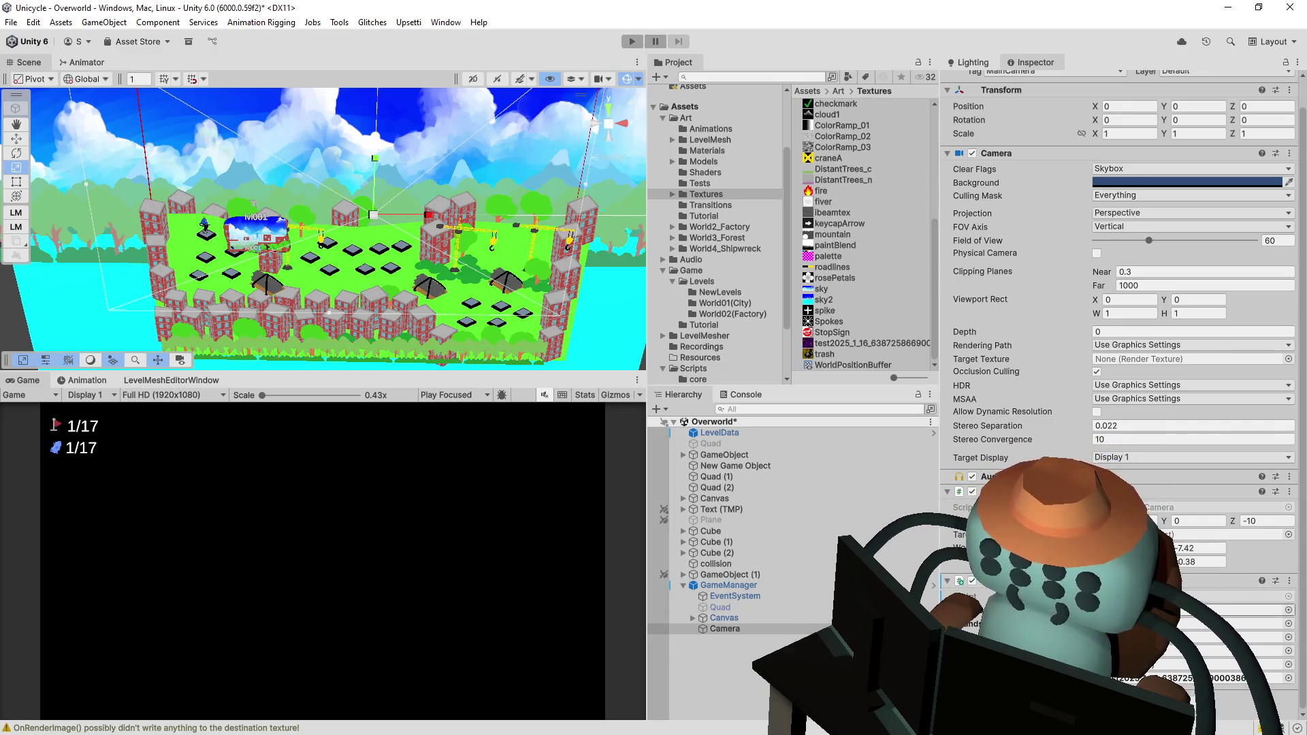
- Remove one of Camera's components, then select GameManager
left_click(1289, 580)
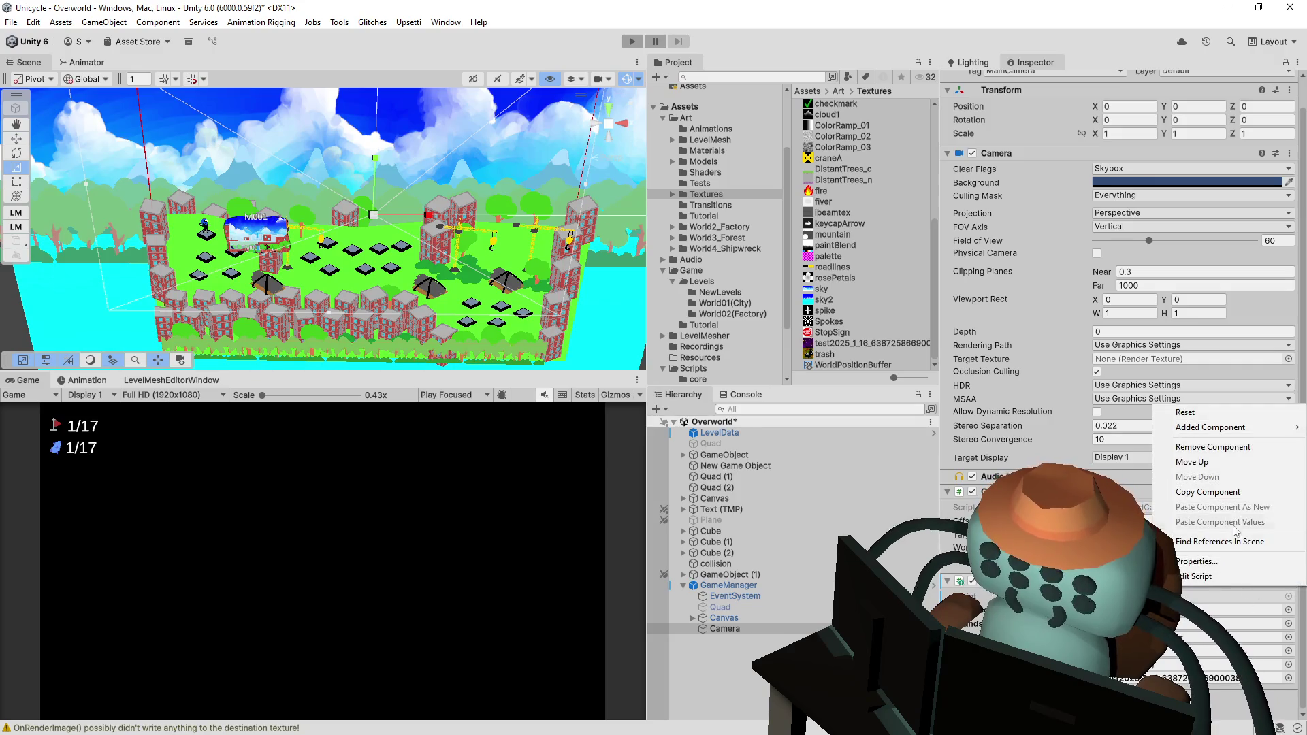
left_click(1218, 451)
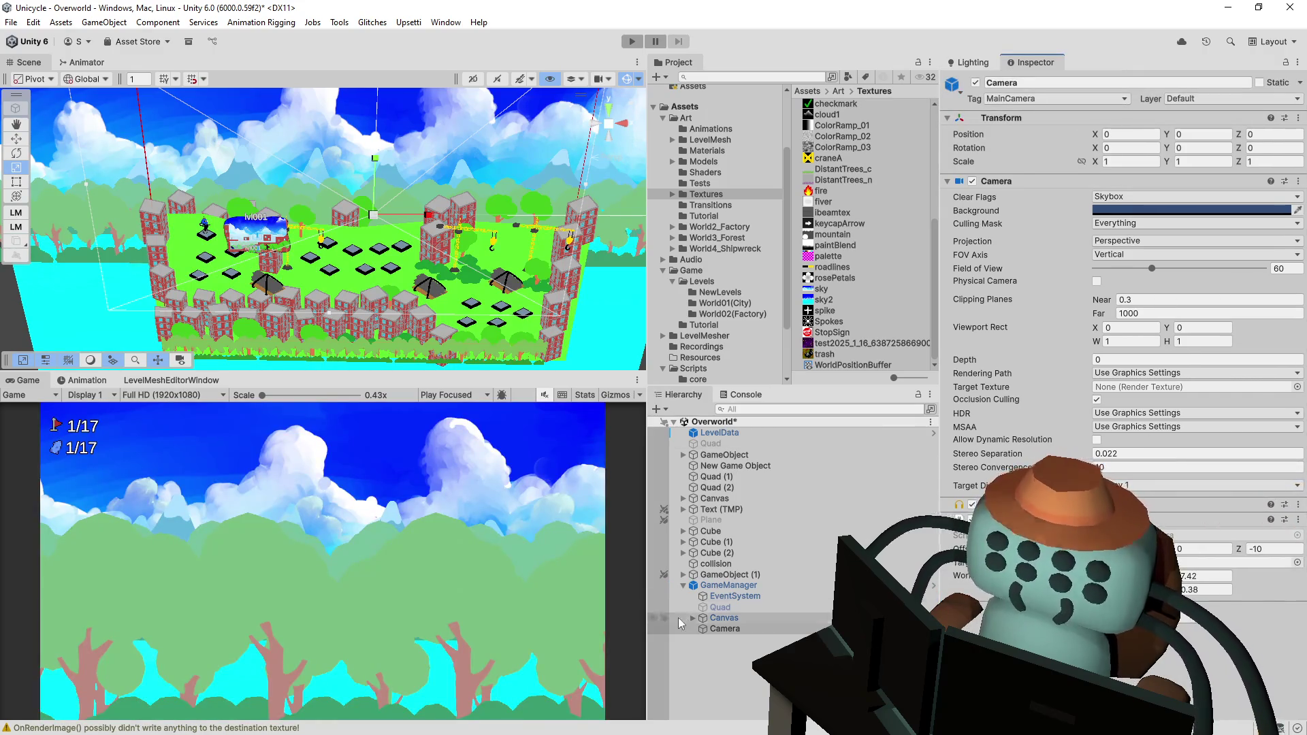
left_click(724, 587)
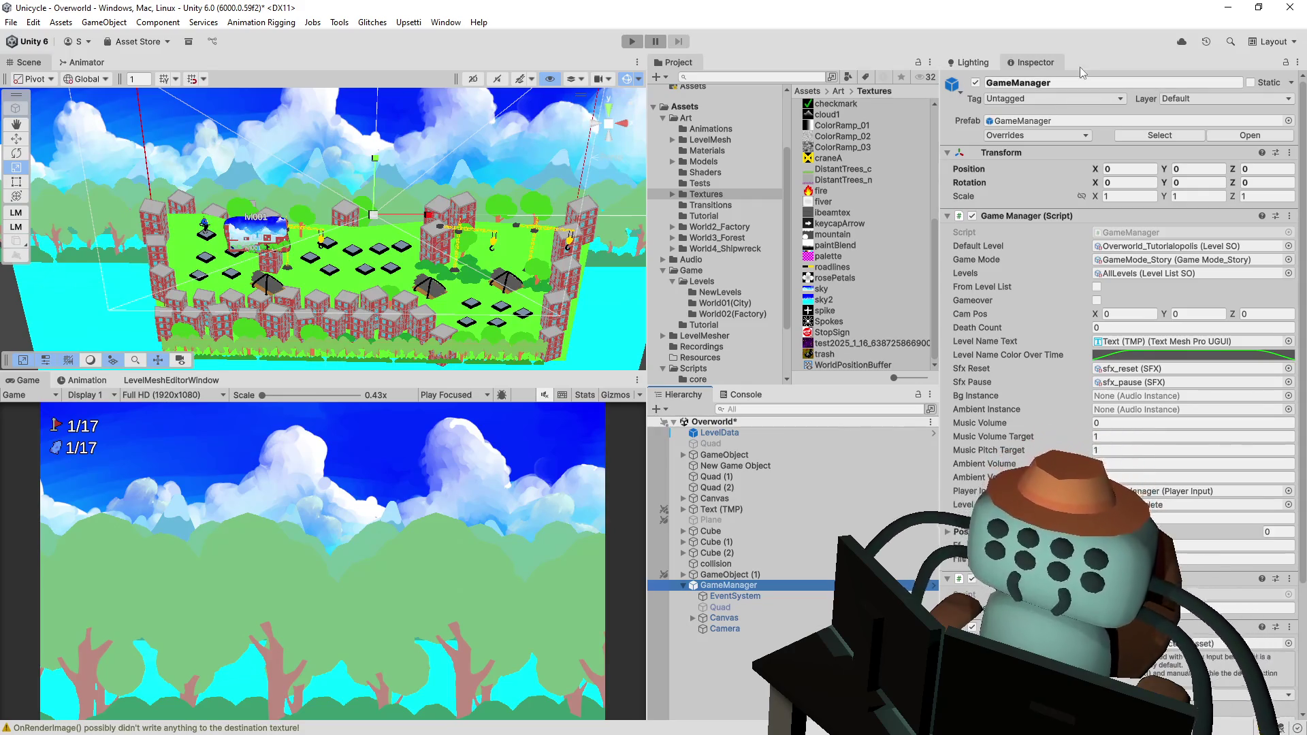
- Check GameManager's tag stays Untagged, review its prefab overrides, and play the Overworld scene
left_click(1023, 102)
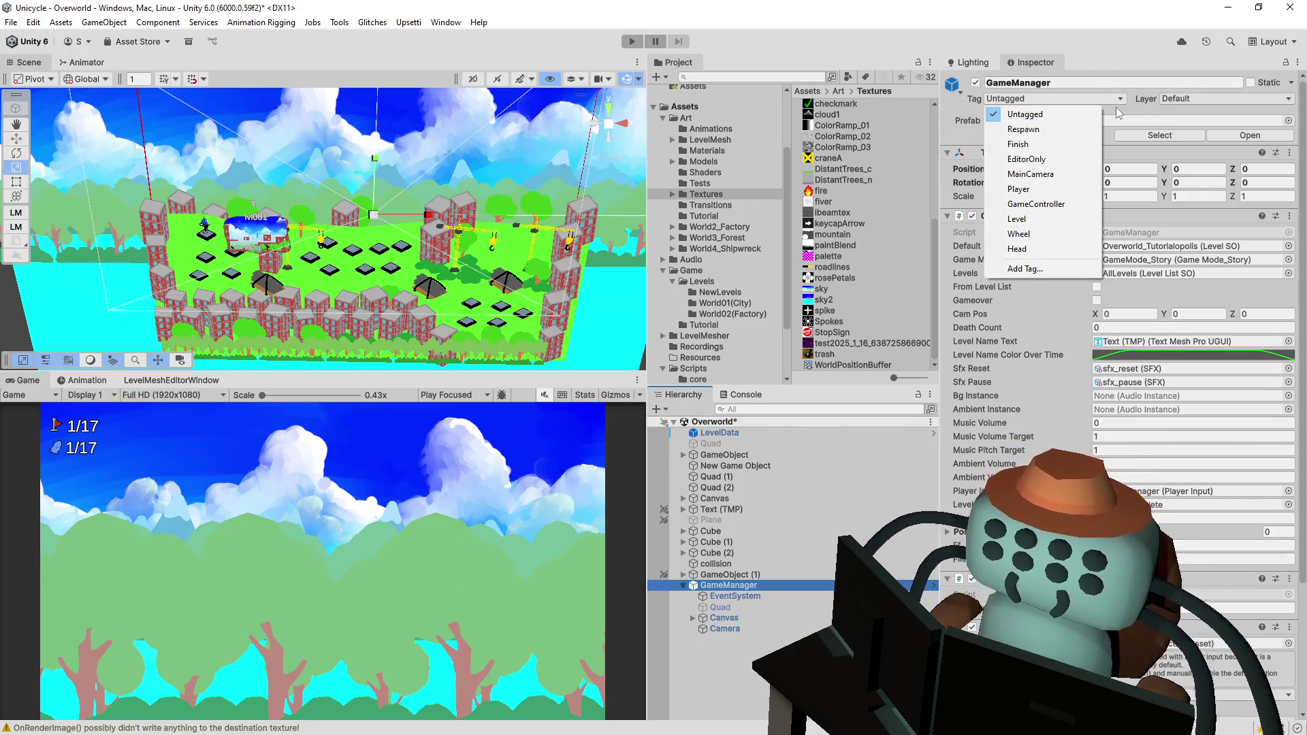
left_click(1024, 113)
left_click(1065, 136)
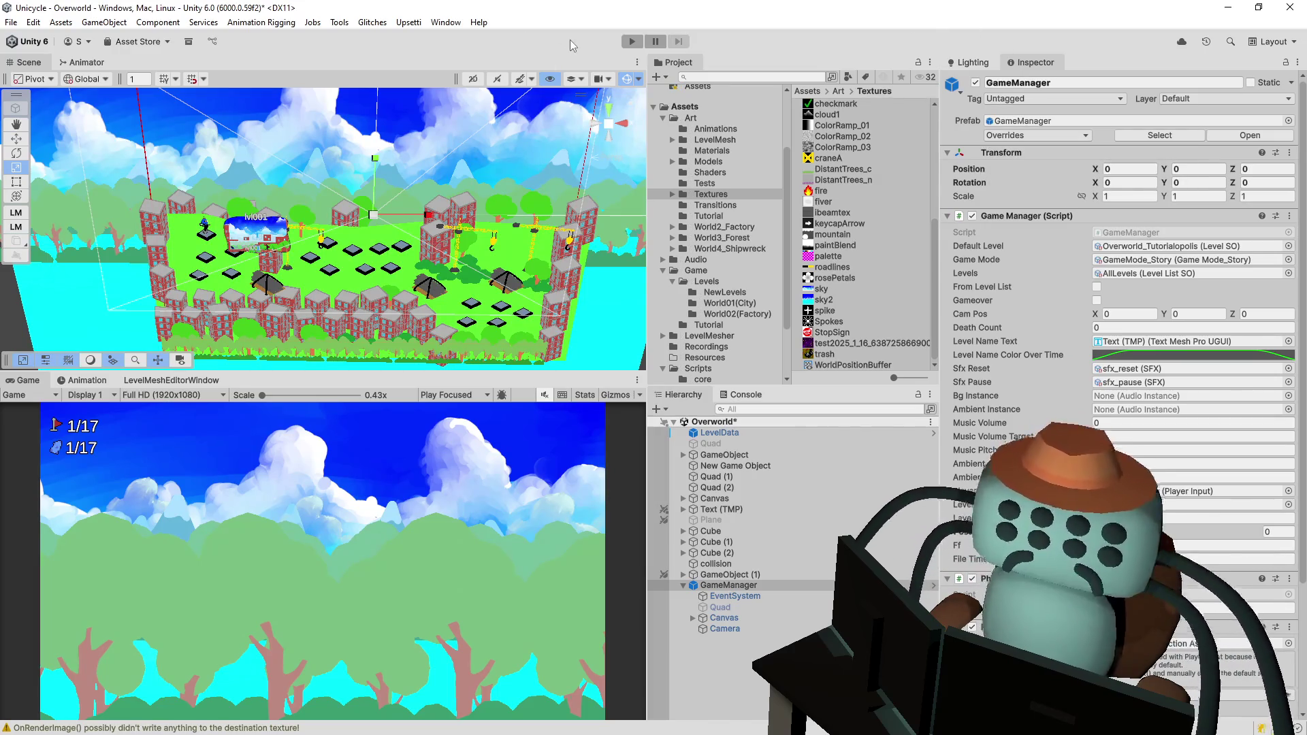
left_click(631, 42)
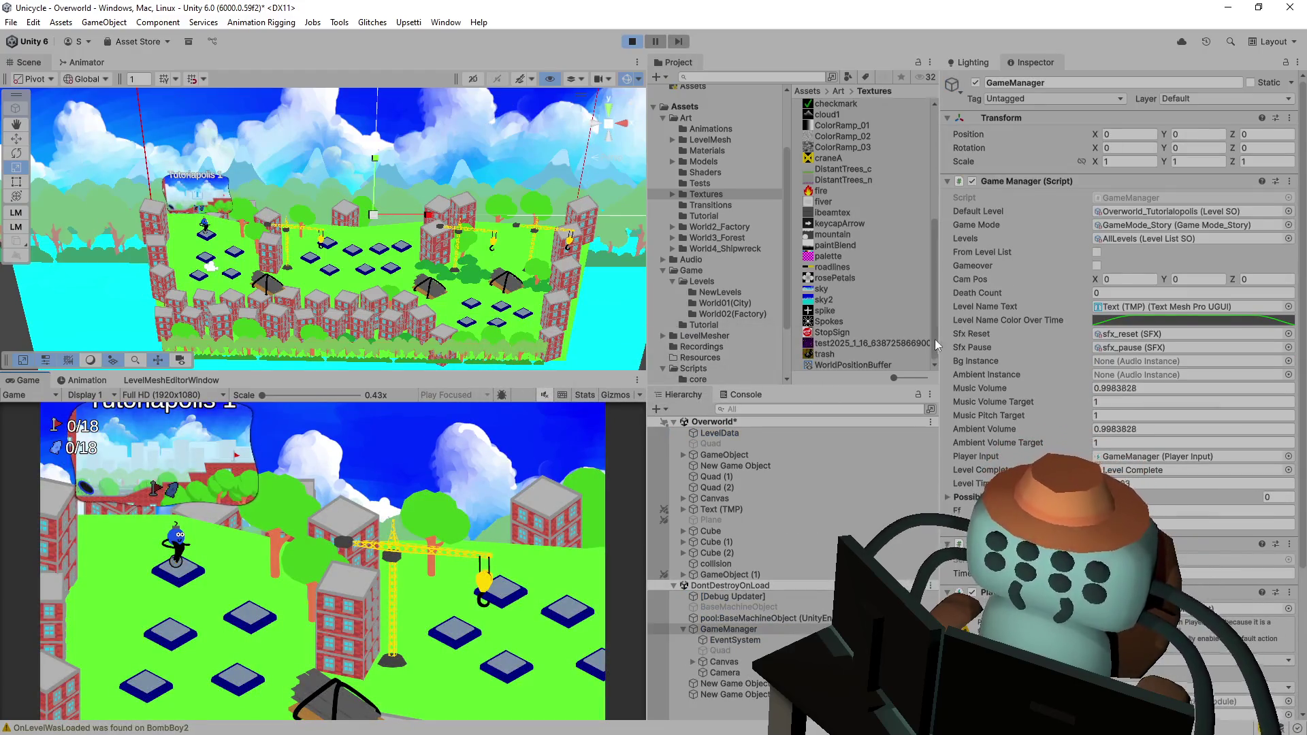
- Enlarge the Game view, ride the unicycle right, stop the game, and tilt the island in the Scene view
left_click_drag(584, 370, 584, 296)
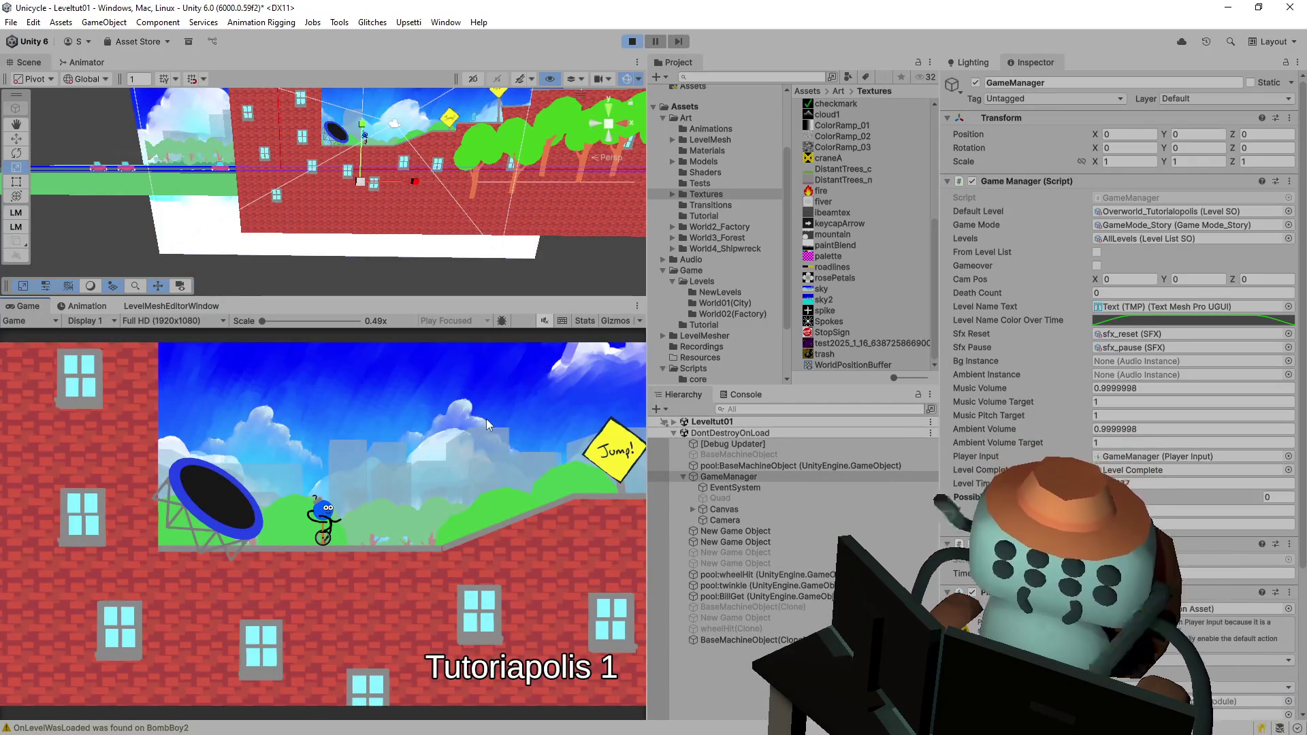
key("Right")
key("Right")
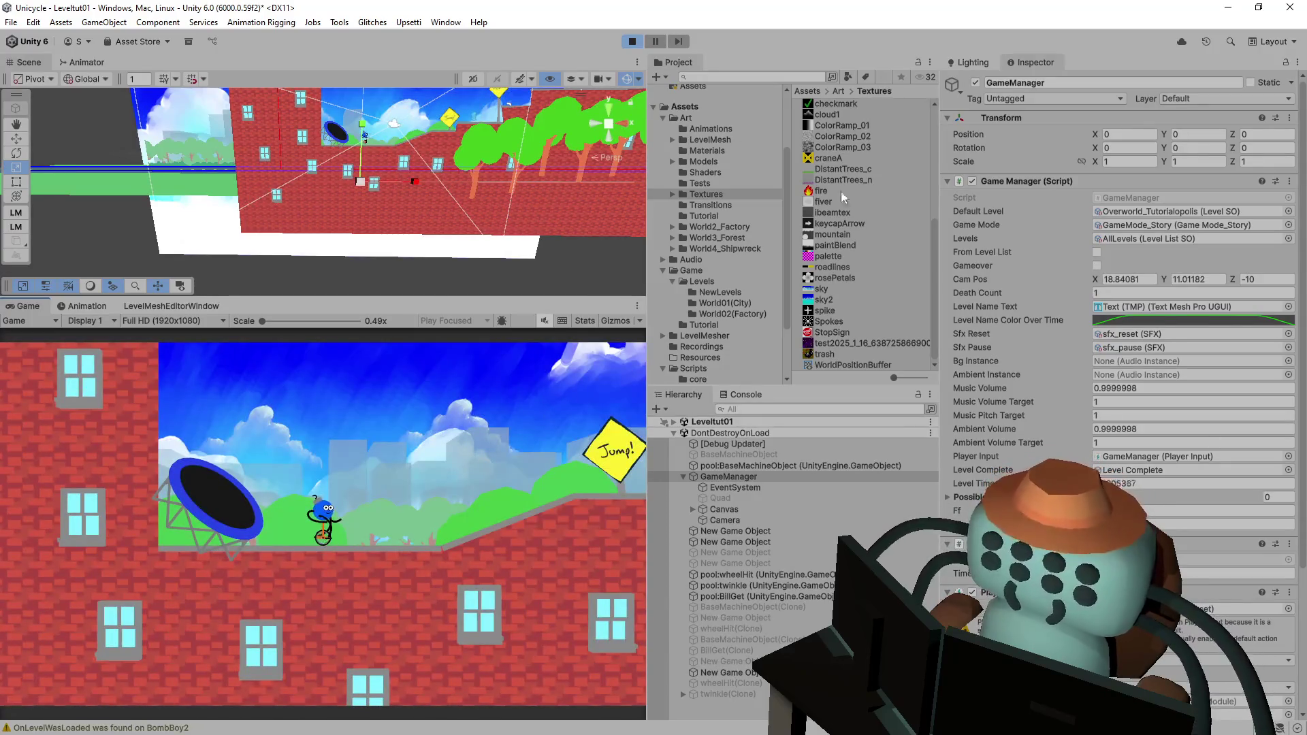
left_click(632, 42)
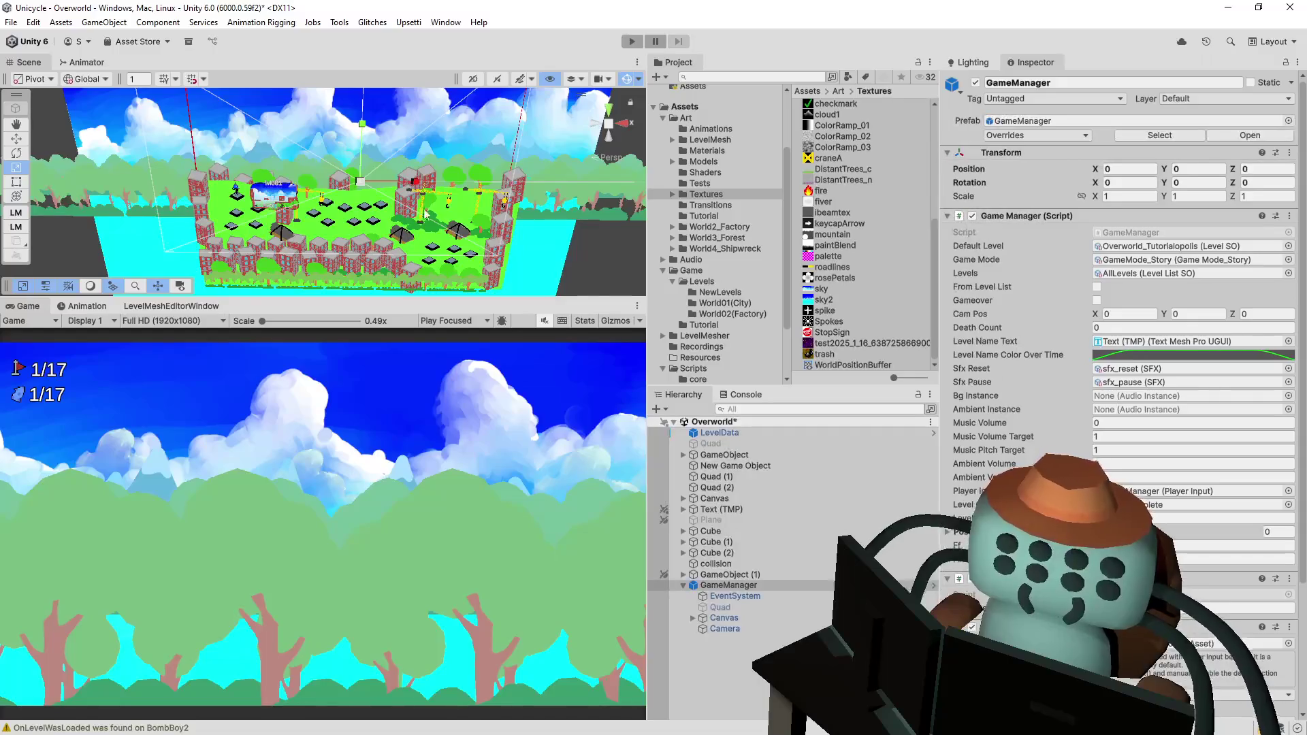
mouse_move(532, 227)
left_mouse_down()
mouse_move(531, 191)
mouse_move(584, 253)
left_mouse_up()
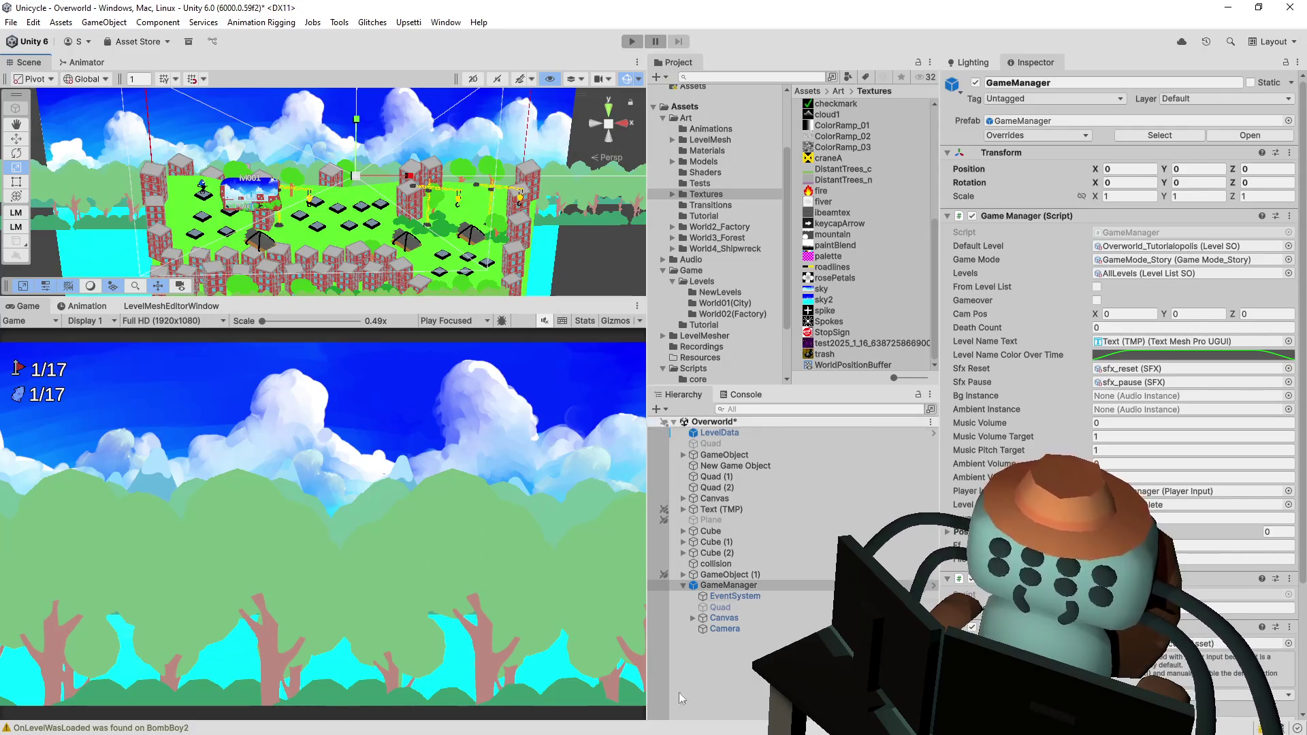
- Collapse GameManager, select LevelData, and browse its UI create submenu without adding anything
left_click(735, 708)
left_click(683, 585)
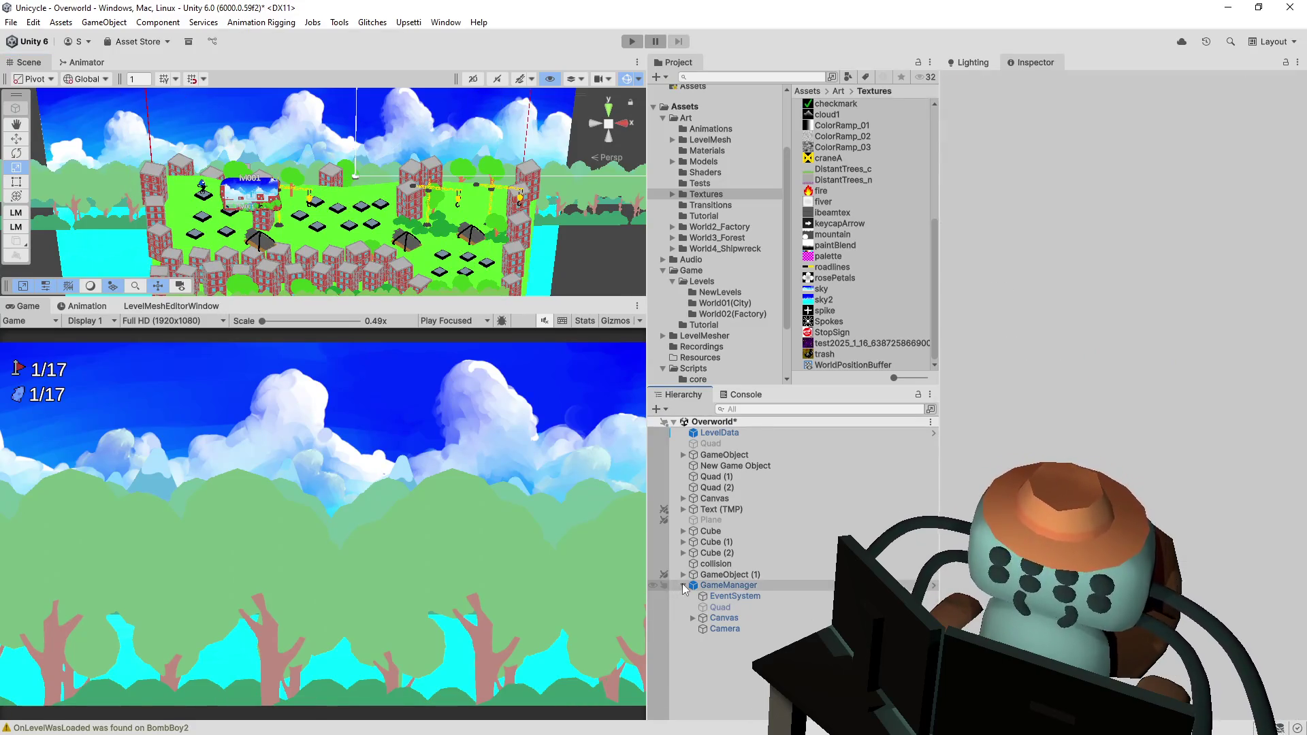
right_click(726, 636)
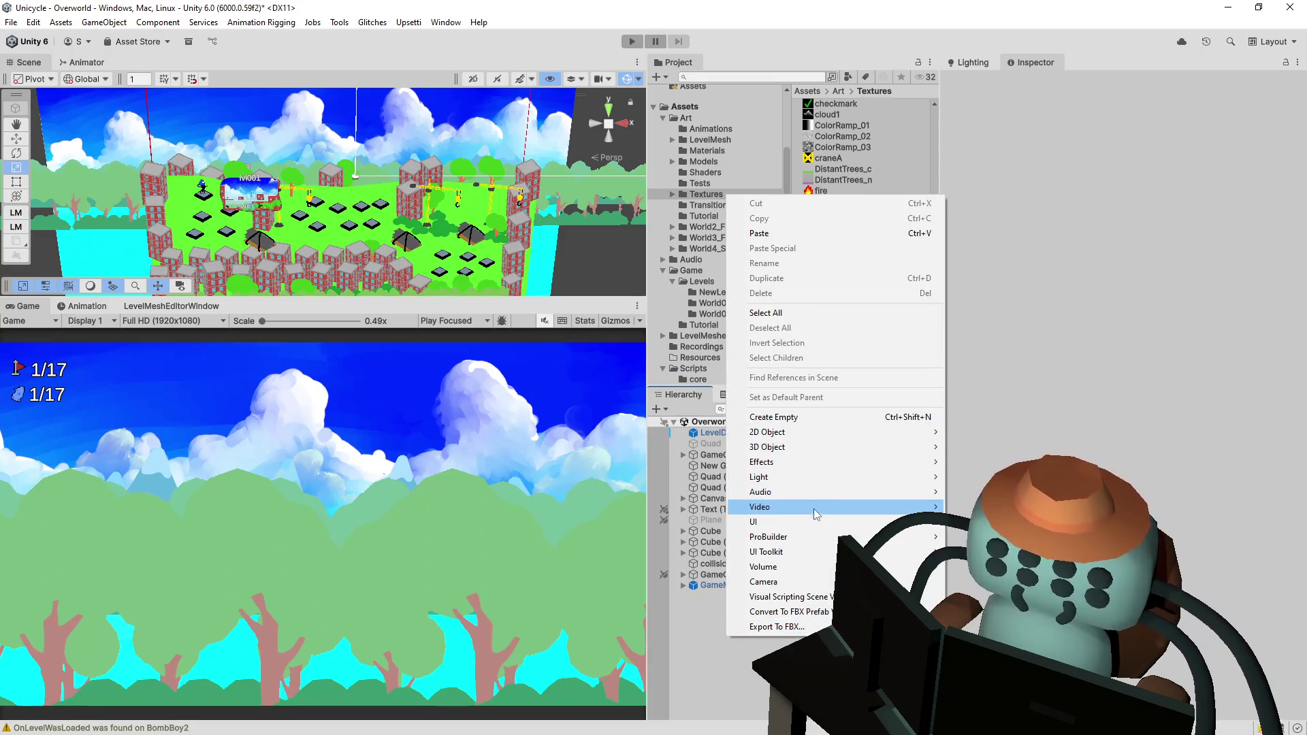
mouse_move(820, 521)
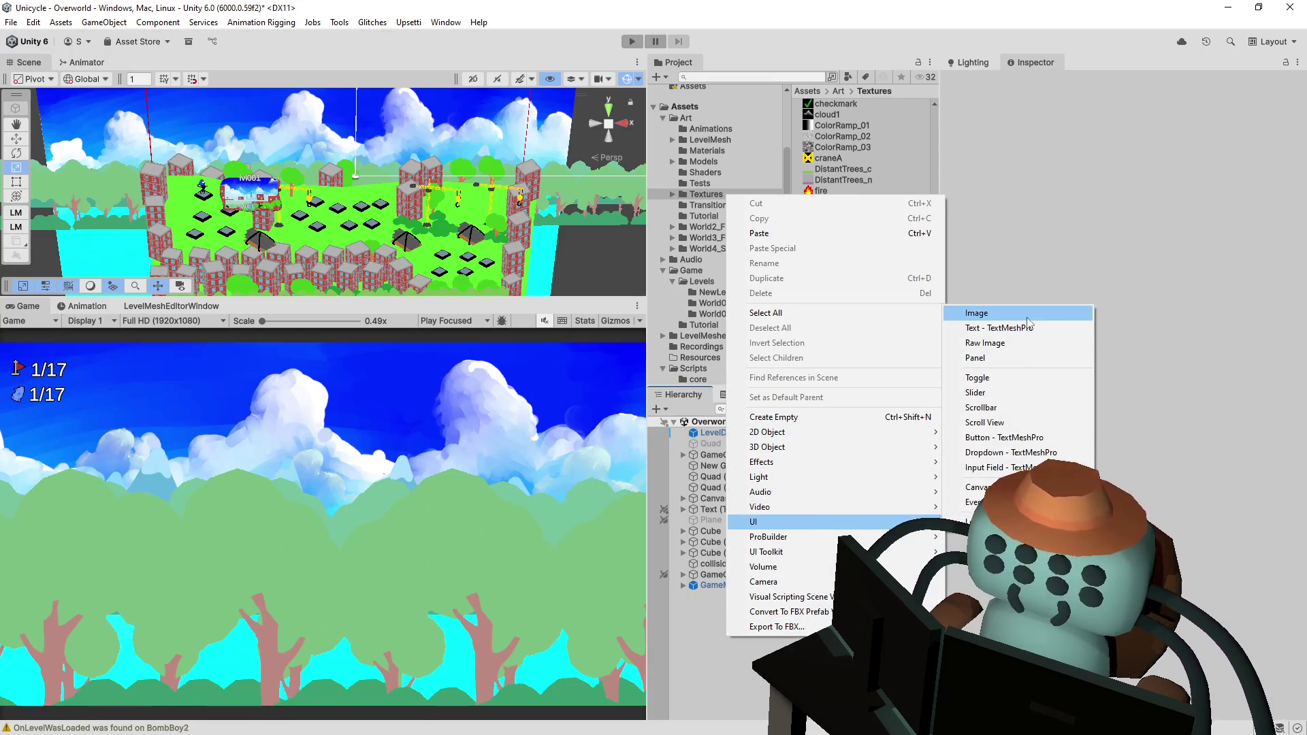
left_click(722, 433)
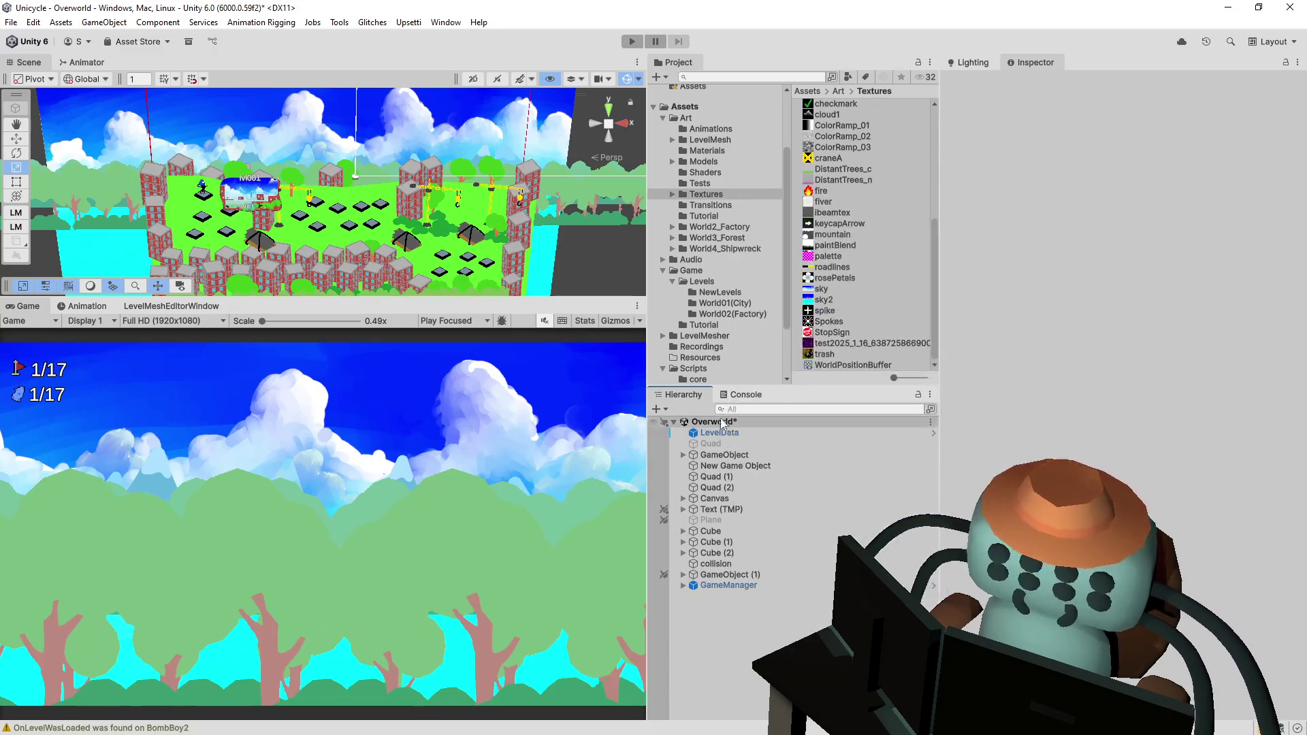
right_click(720, 434)
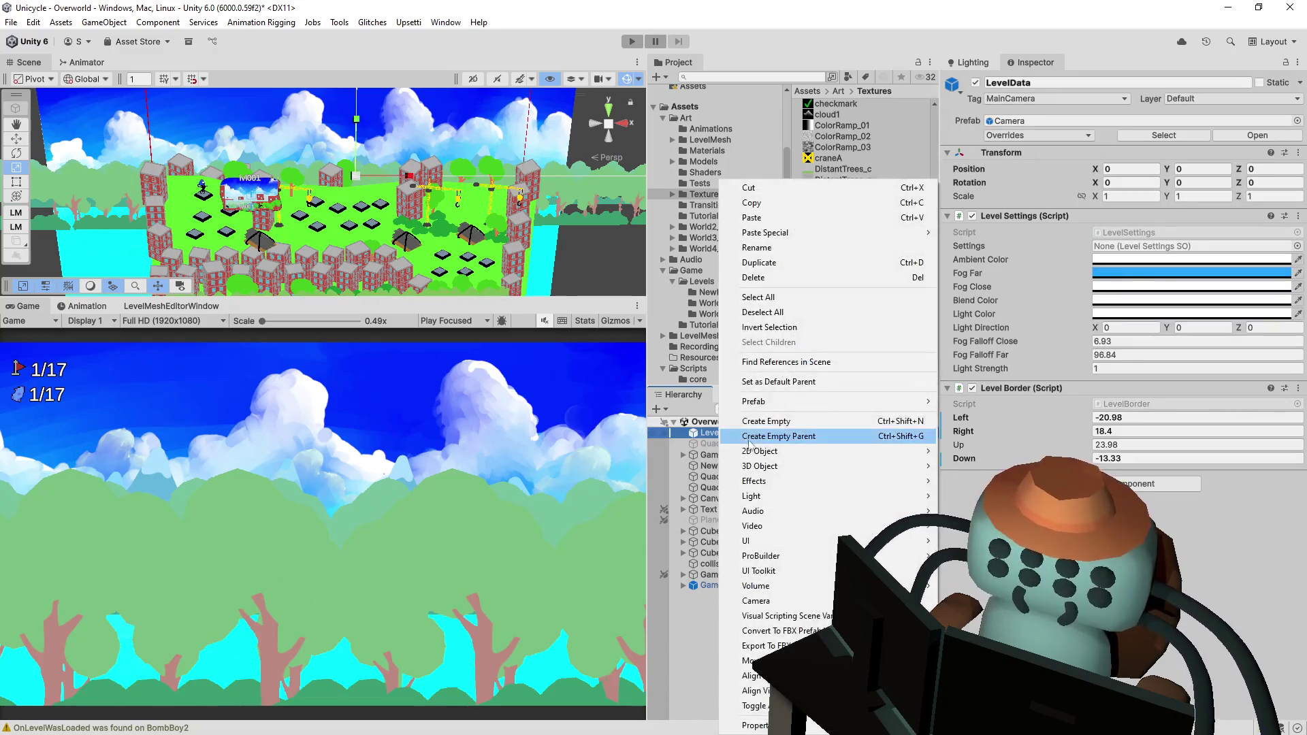
mouse_move(778, 545)
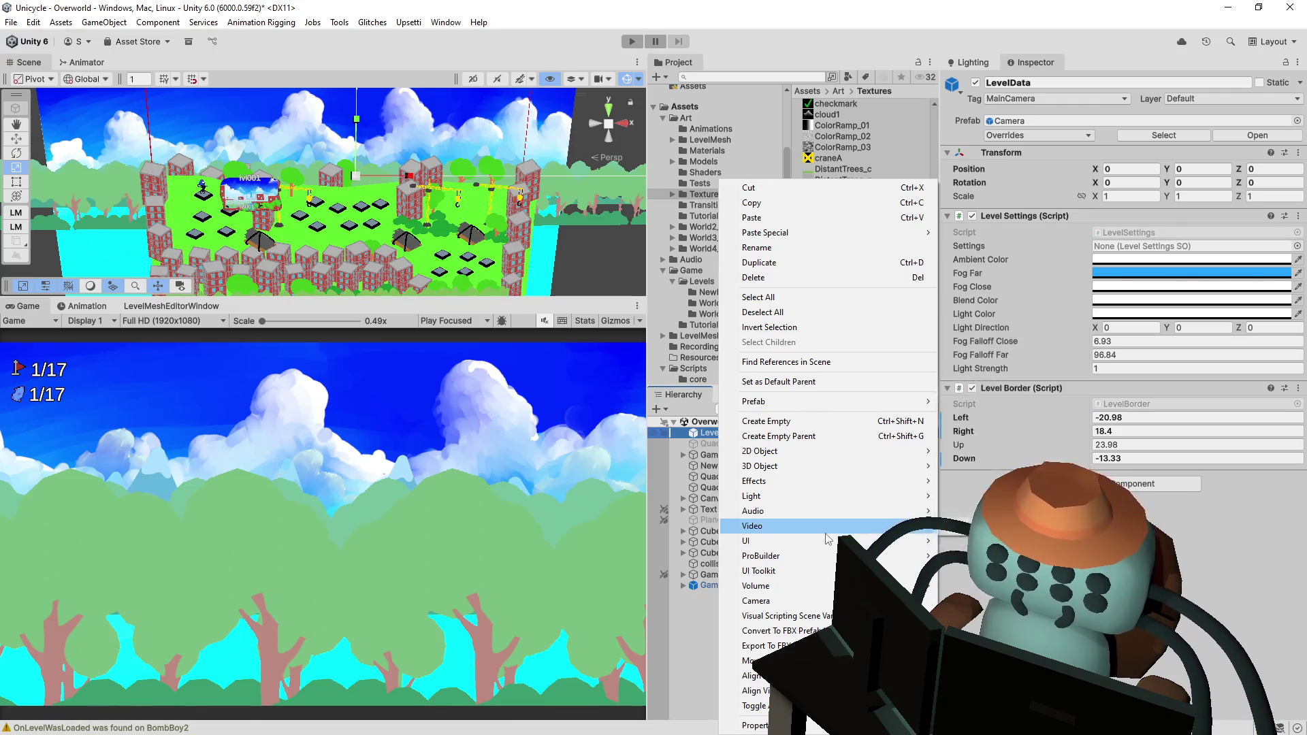
mouse_move(822, 548)
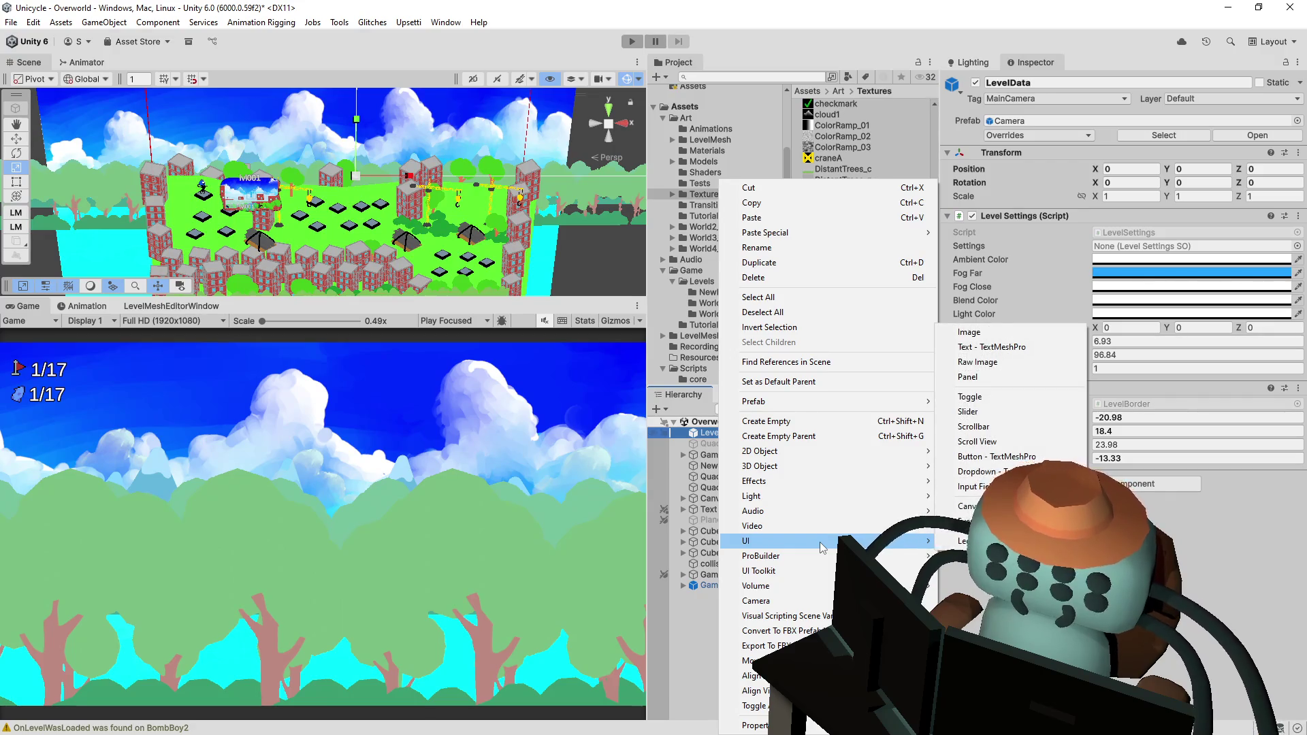
left_click(519, 60)
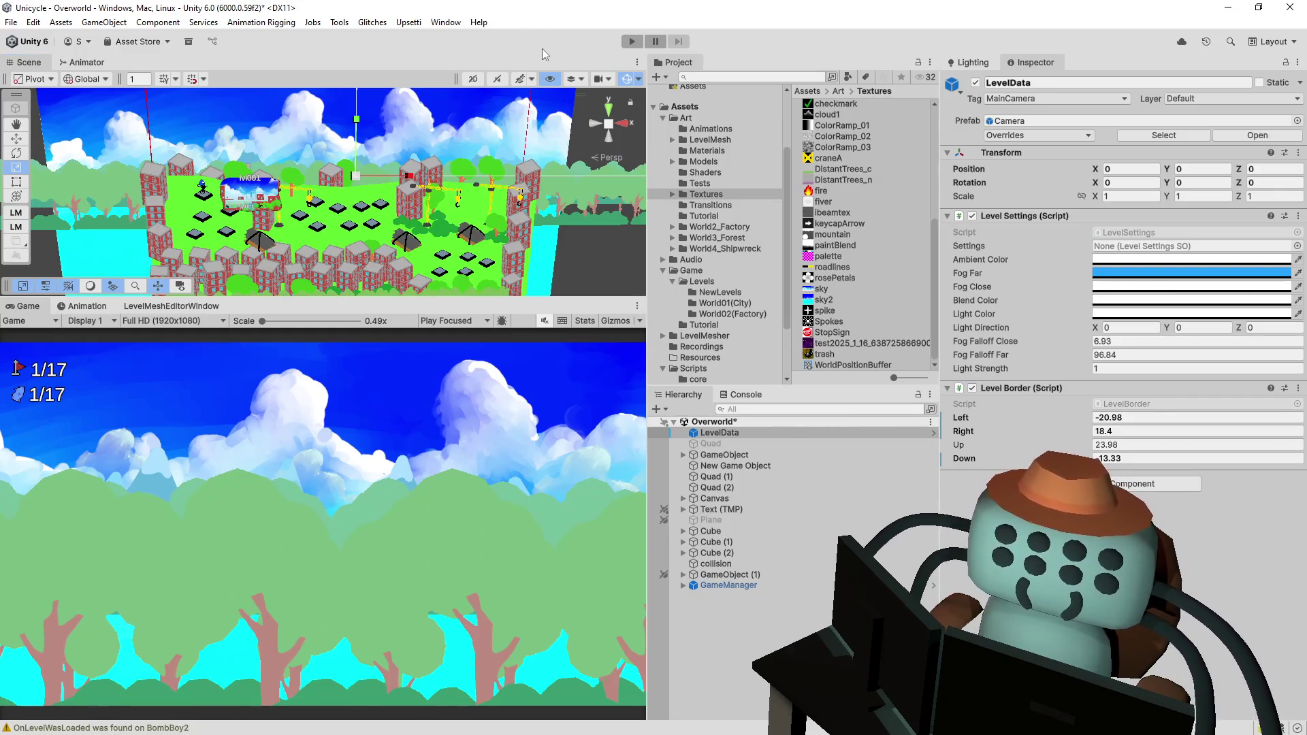
- Give the Scene view more room than the Game view and expand GameManager's children
left_click_drag(434, 300, 435, 480)
scroll(368, 337, "up", 5)
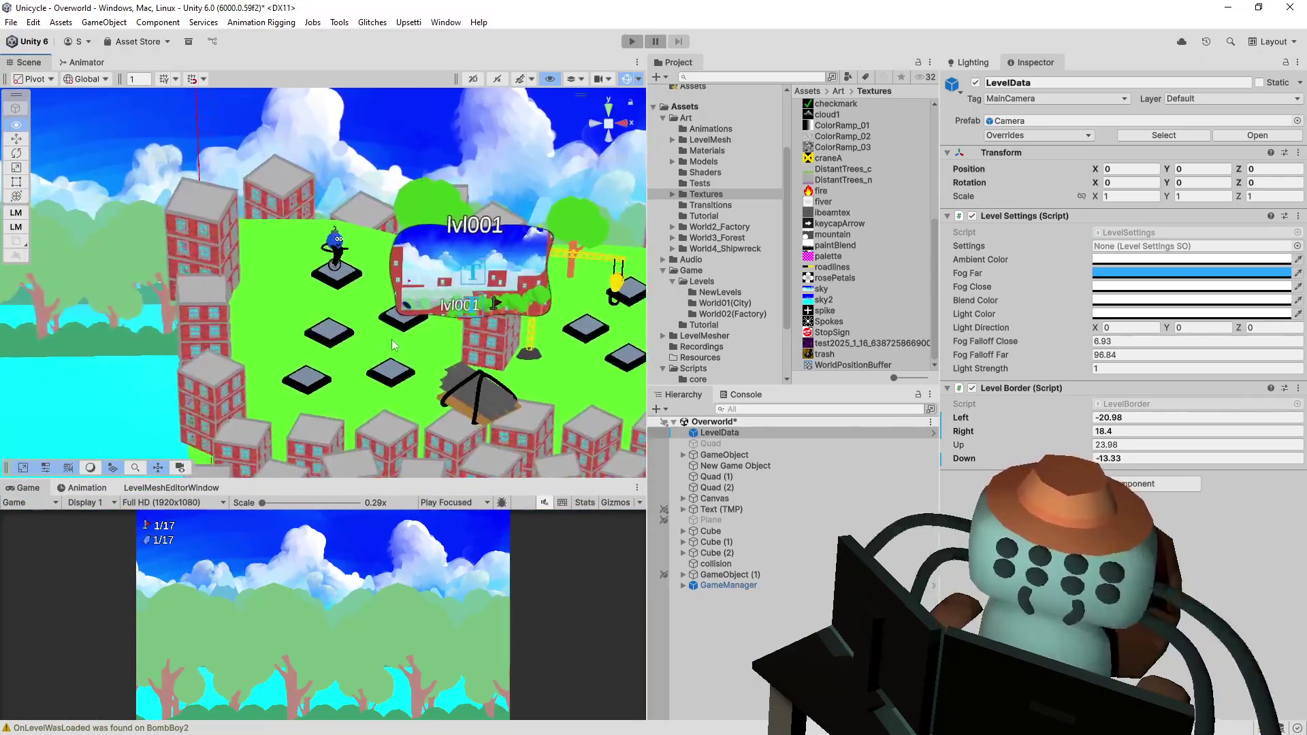
left_click(763, 589)
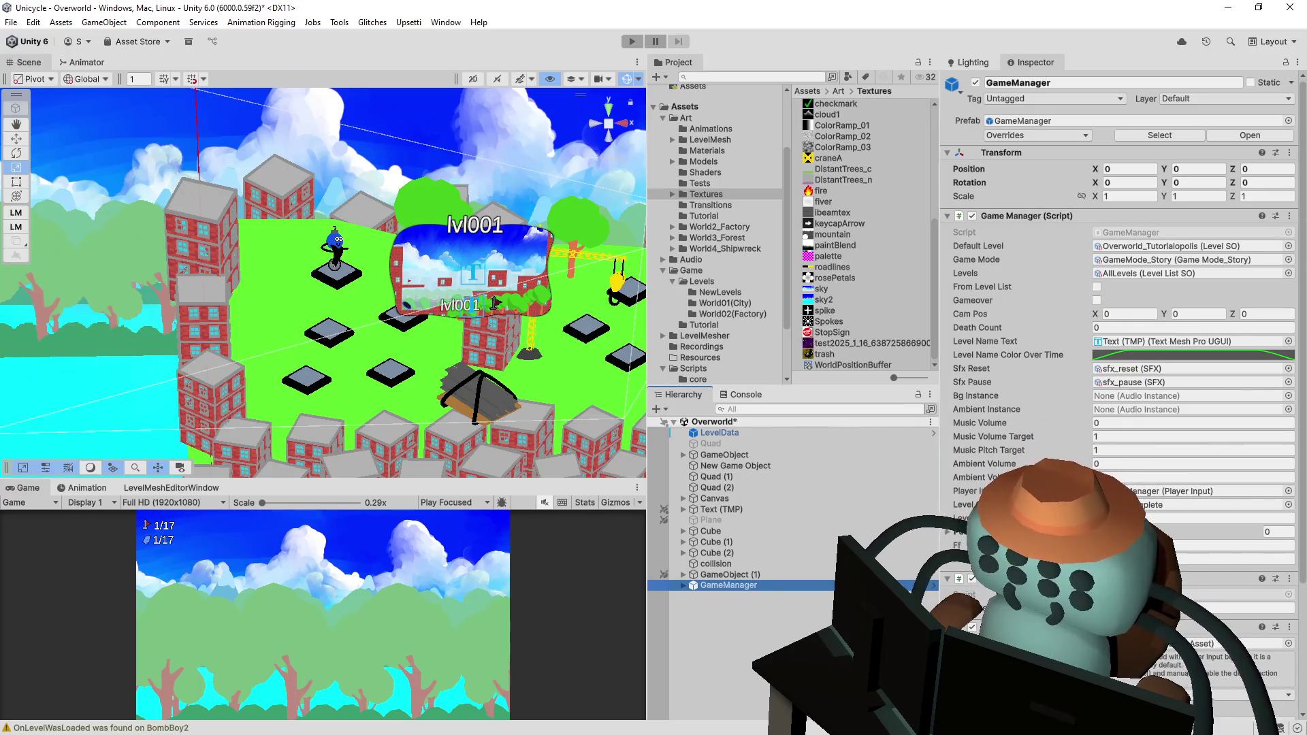
left_click(683, 586)
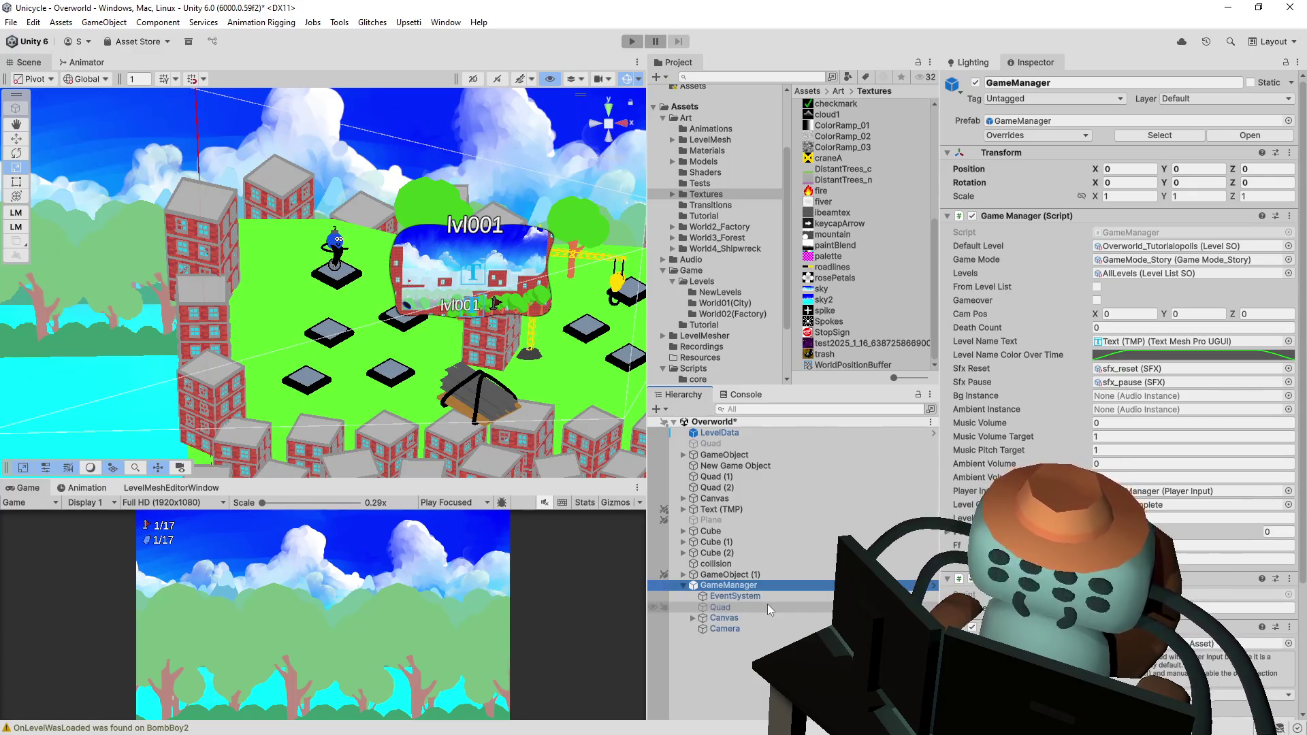
- Inspect GameManager's Camera and Canvas, then review GameManager's prefab overrides
left_click(729, 630)
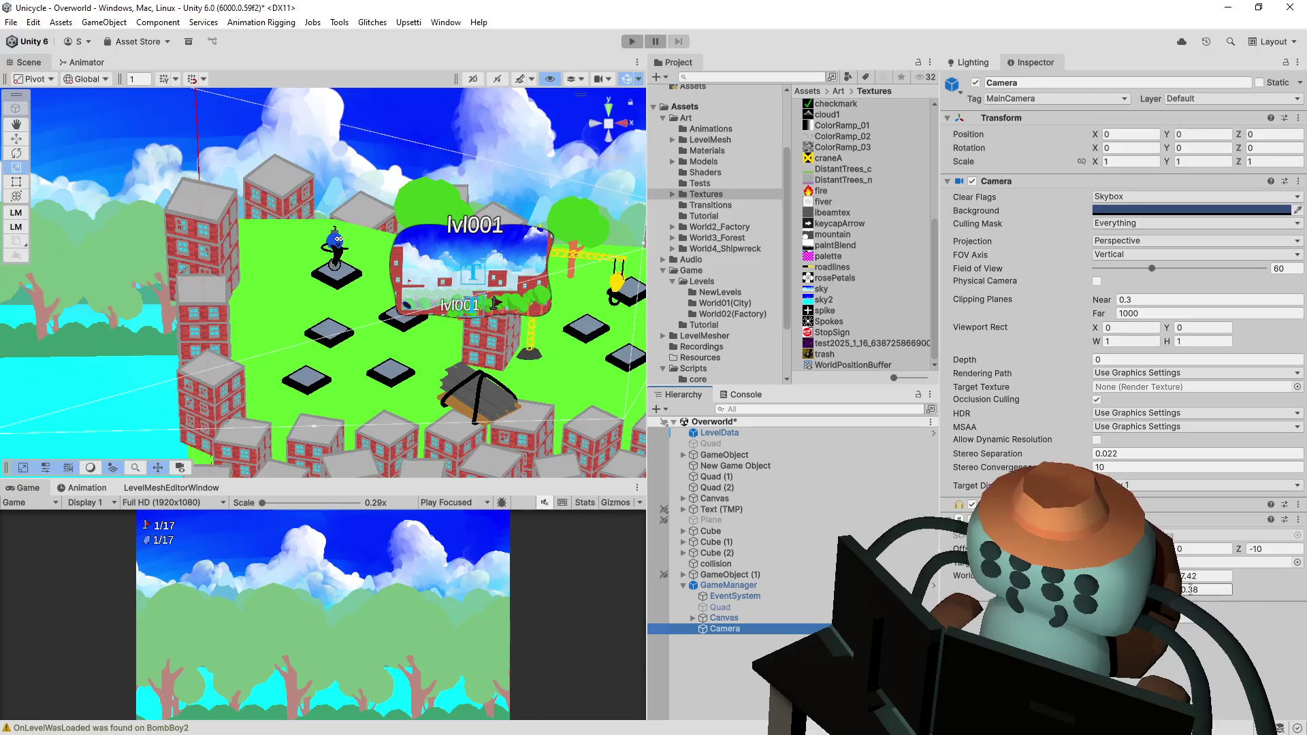
left_click(744, 620)
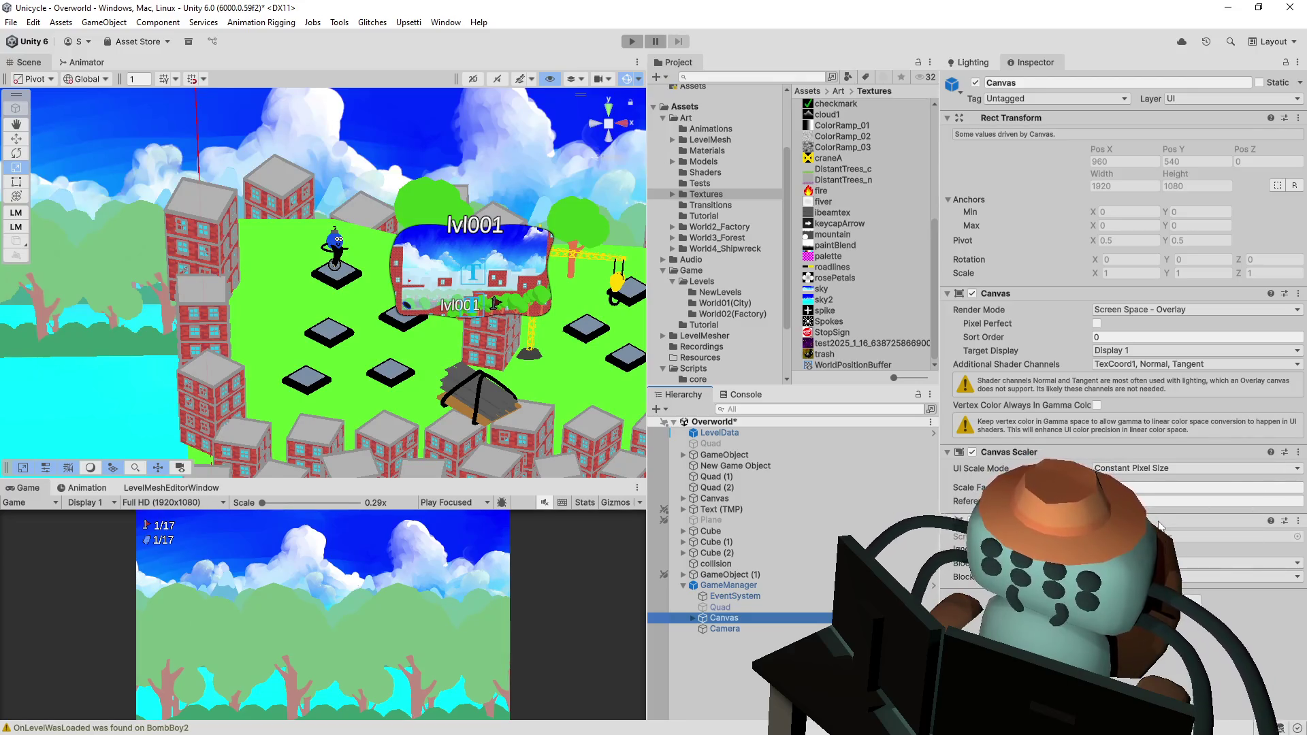
left_click(794, 584)
left_click(1049, 134)
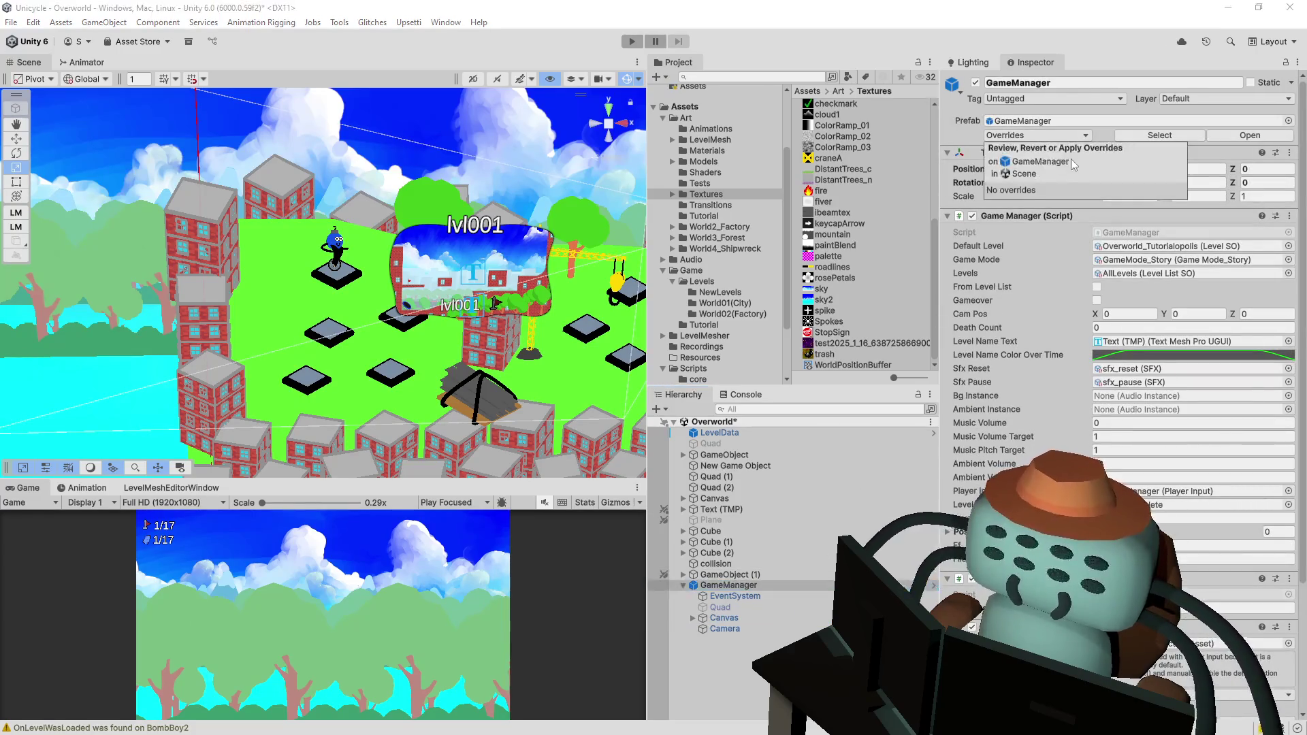
left_click(1097, 52)
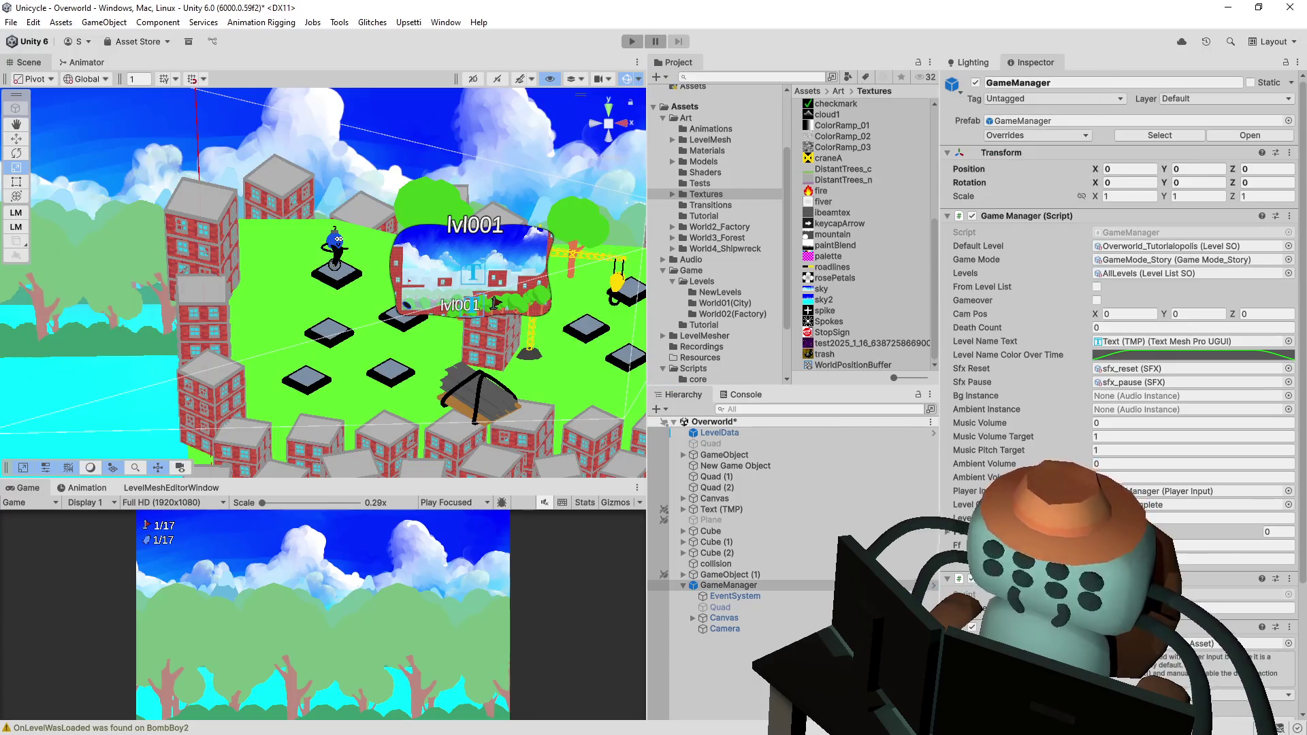
scroll(1123, 307, "down", 5)
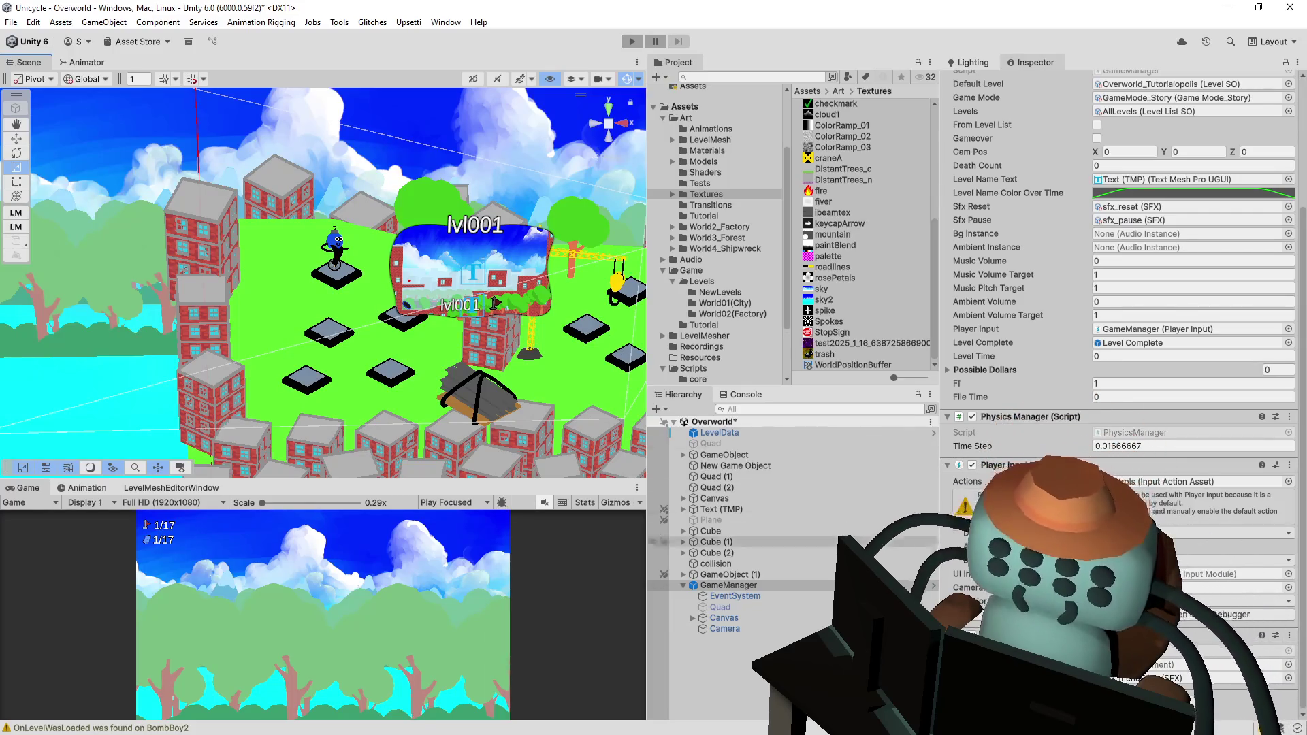
- Inspect Camera, Quad (2), Quad (1) and New Game Object in turn
left_click(750, 631)
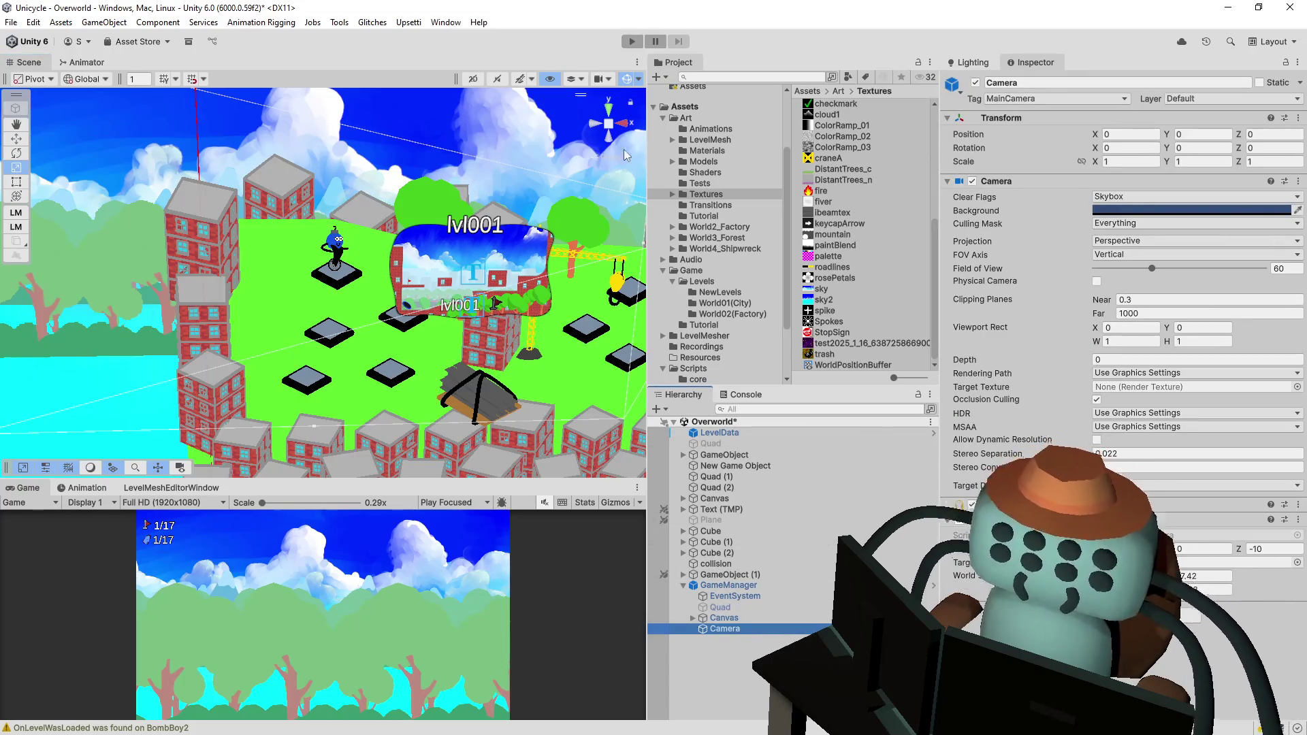
left_click(512, 249)
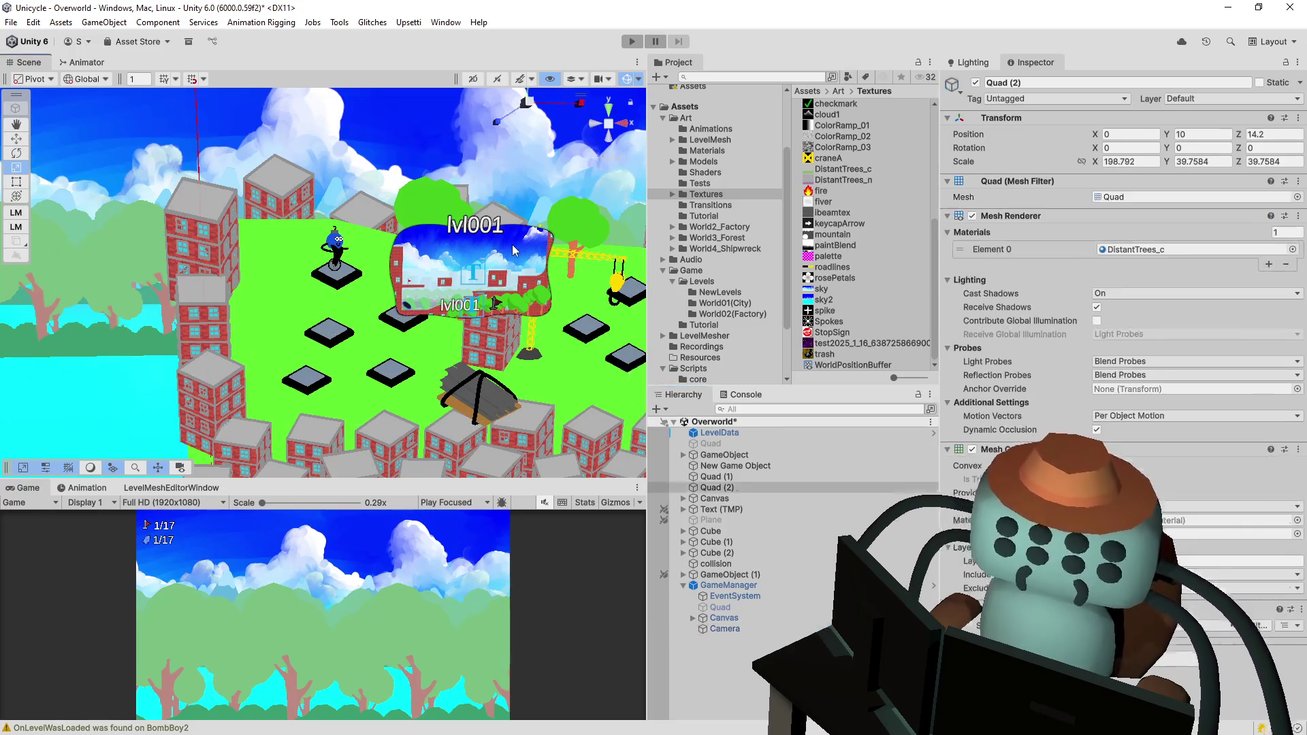
left_click(511, 243)
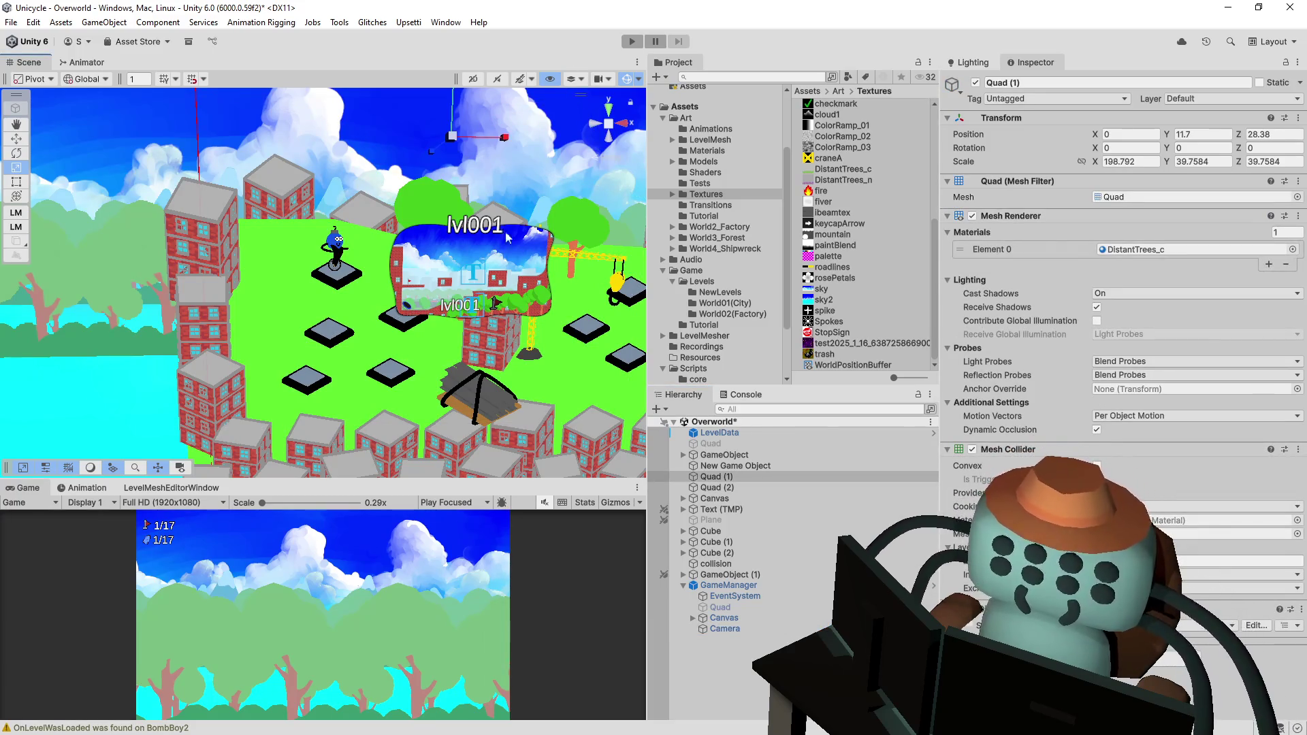
scroll(536, 259, "up", 5)
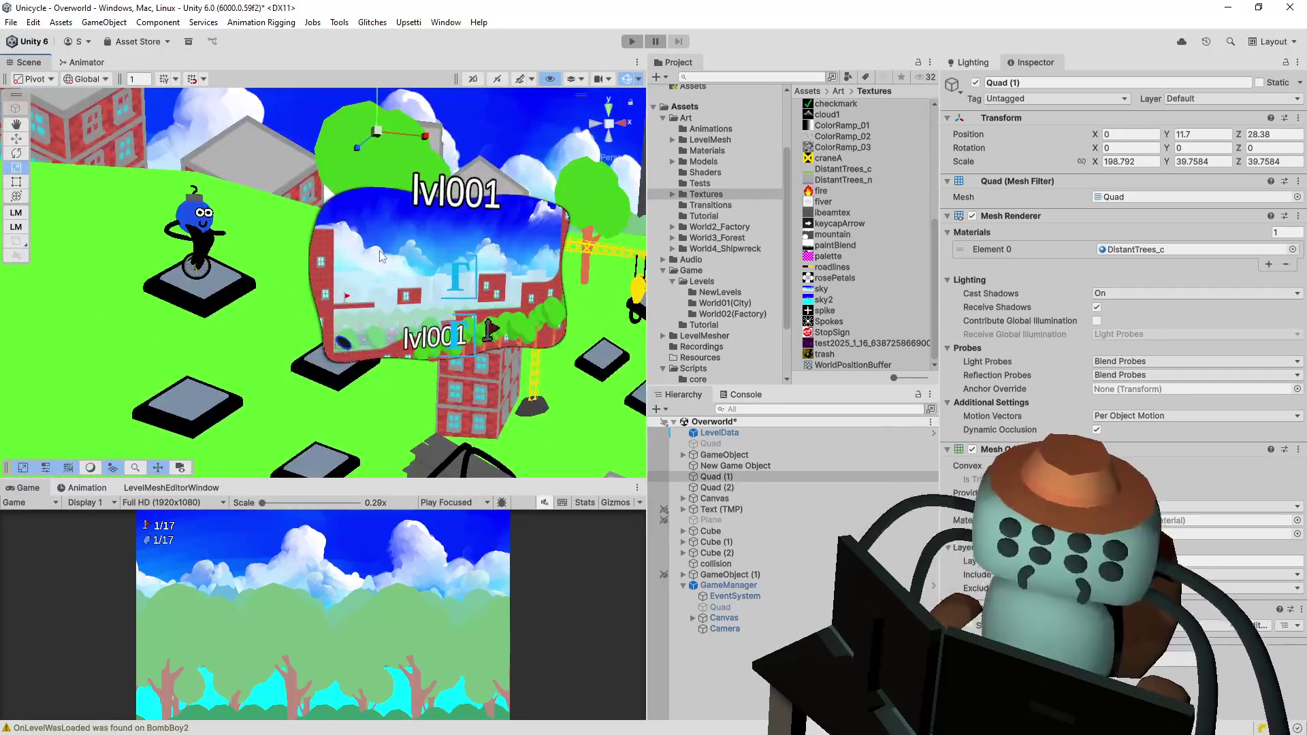
scroll(437, 268, "up", 3)
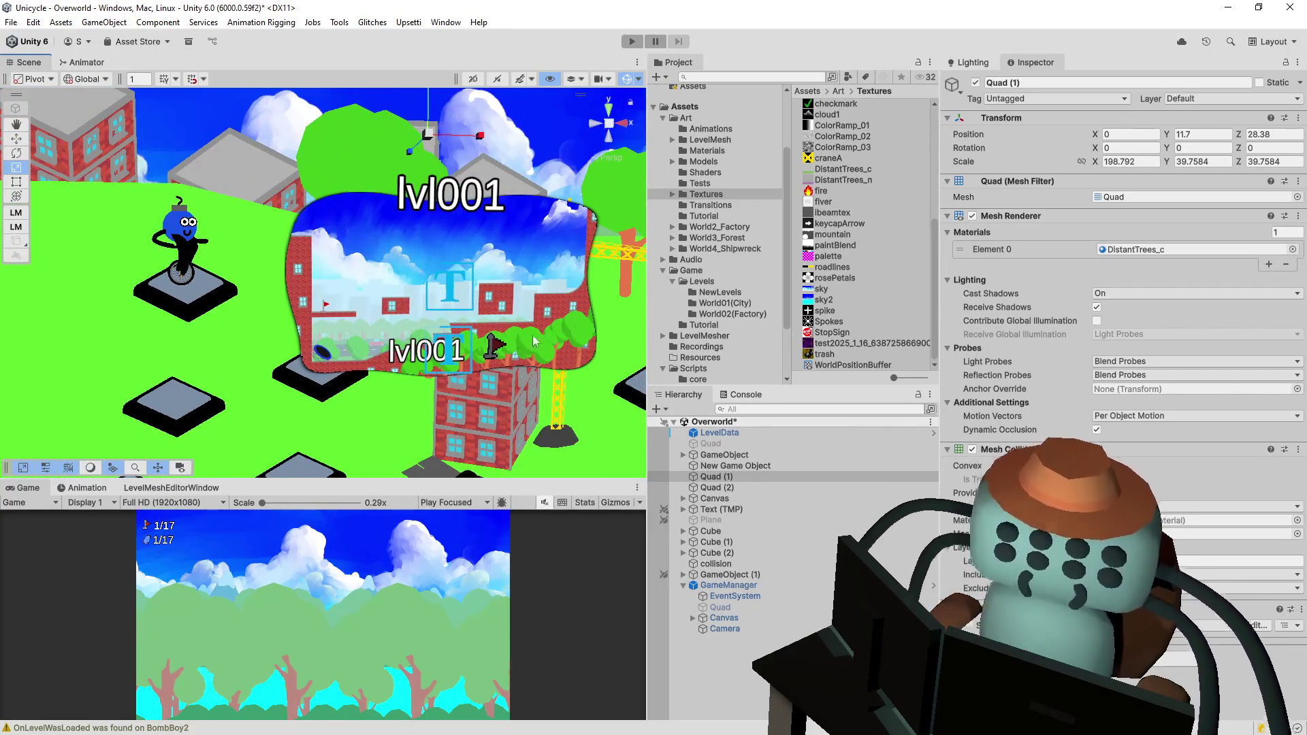
left_click(513, 277)
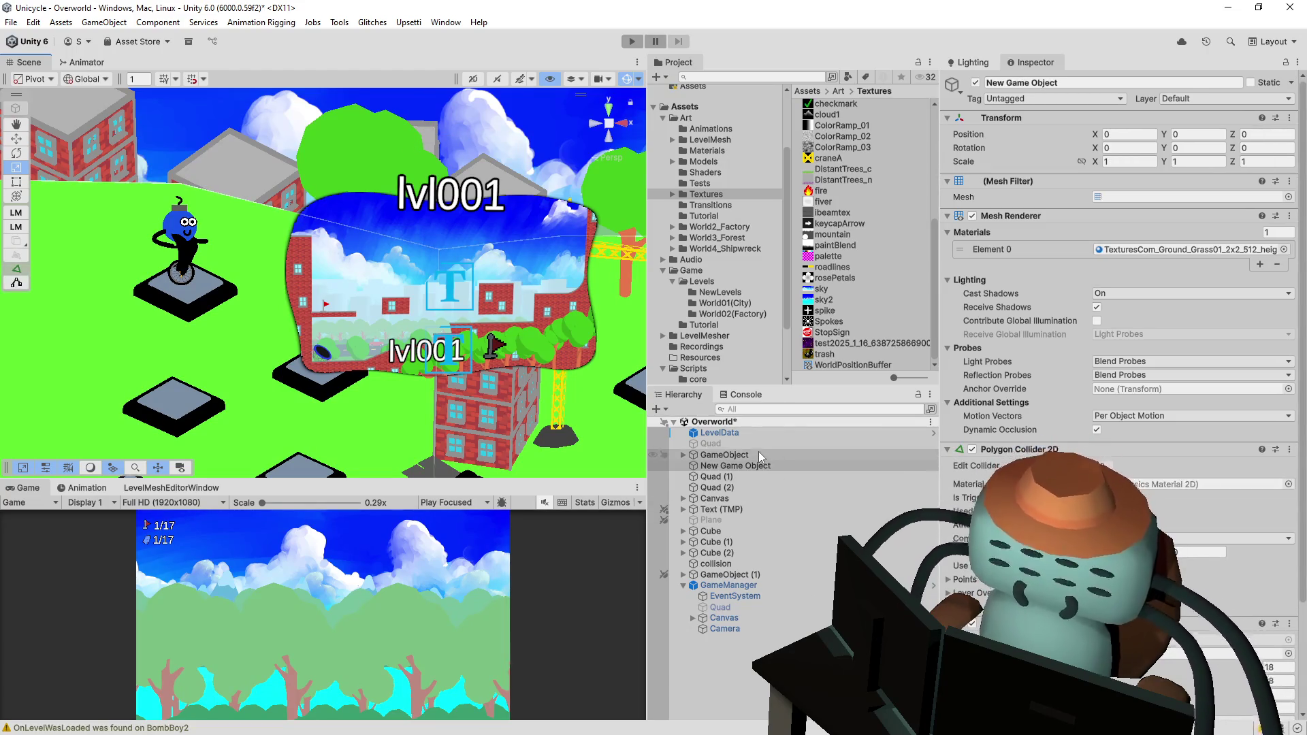
left_click(517, 220)
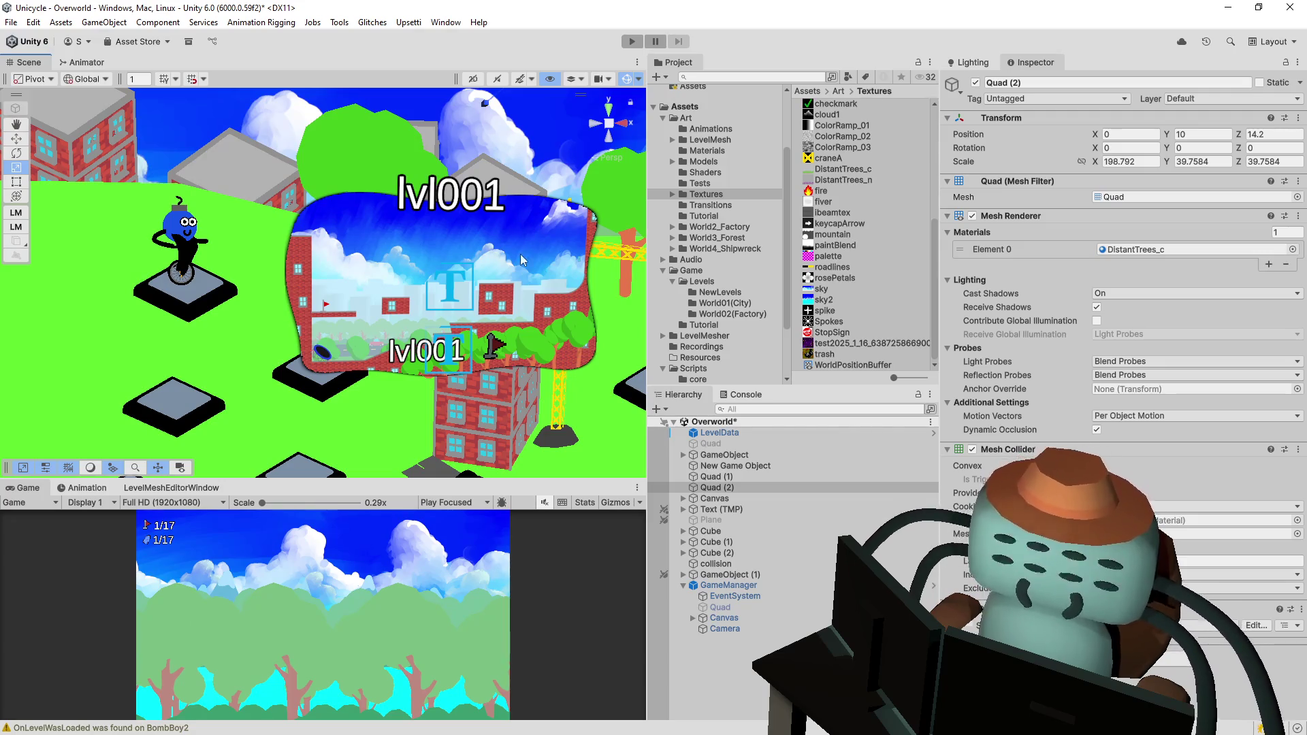
- Select the Quad under Text (TMP) and toggle it off and on to identify it
left_click(687, 509)
left_click(684, 509)
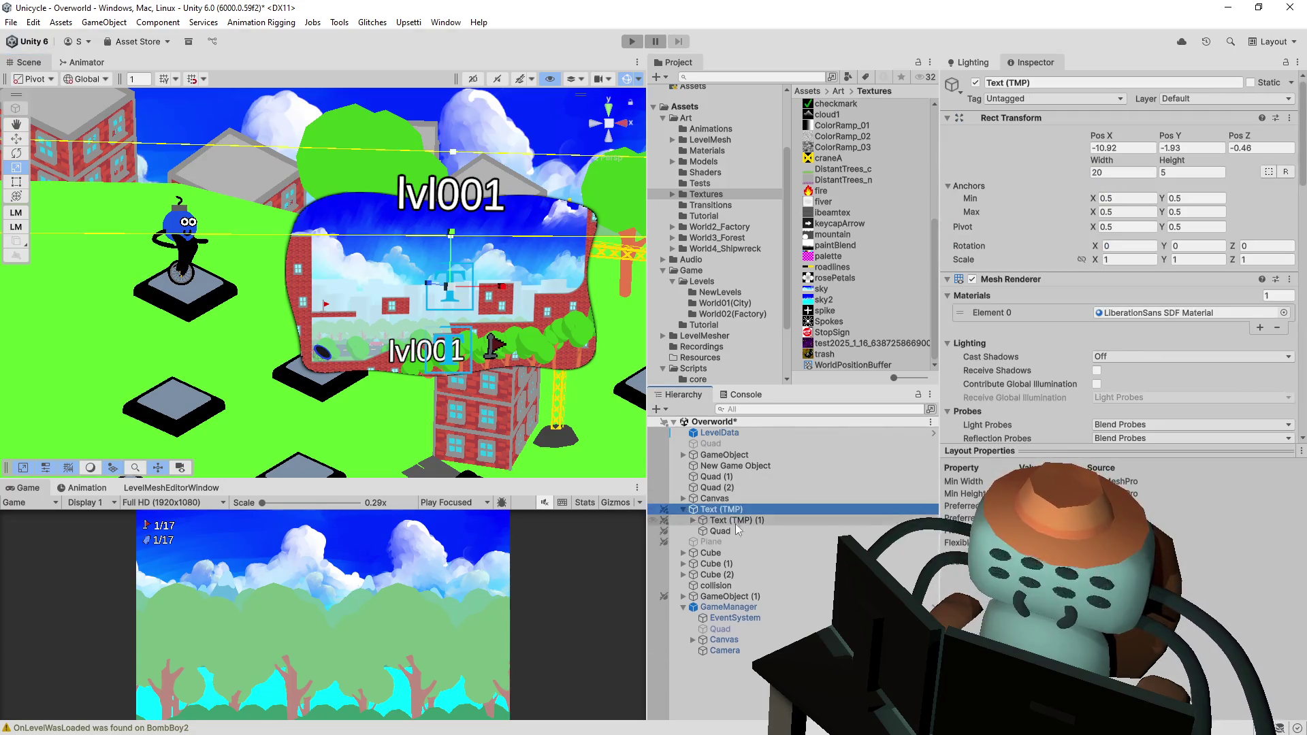
left_click(720, 531)
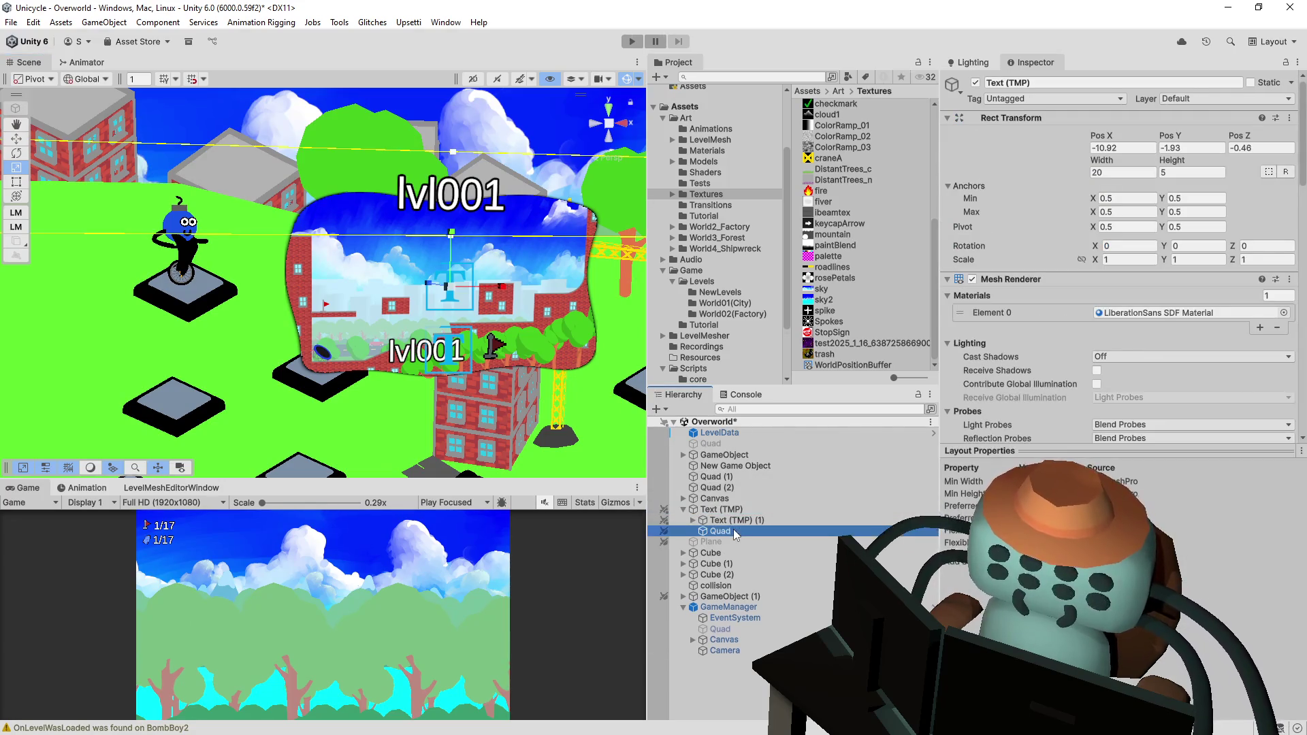
left_click(975, 82)
left_click(976, 82)
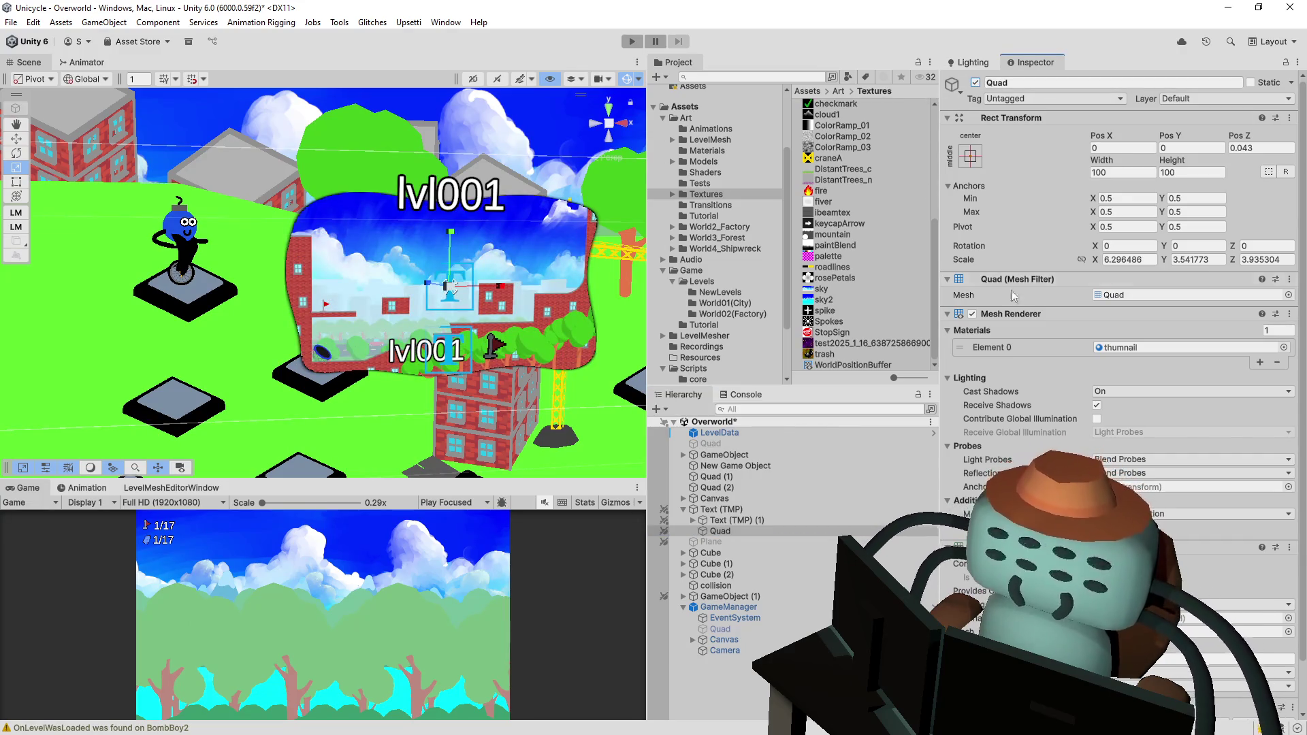
scroll(1117, 340, "down", 2)
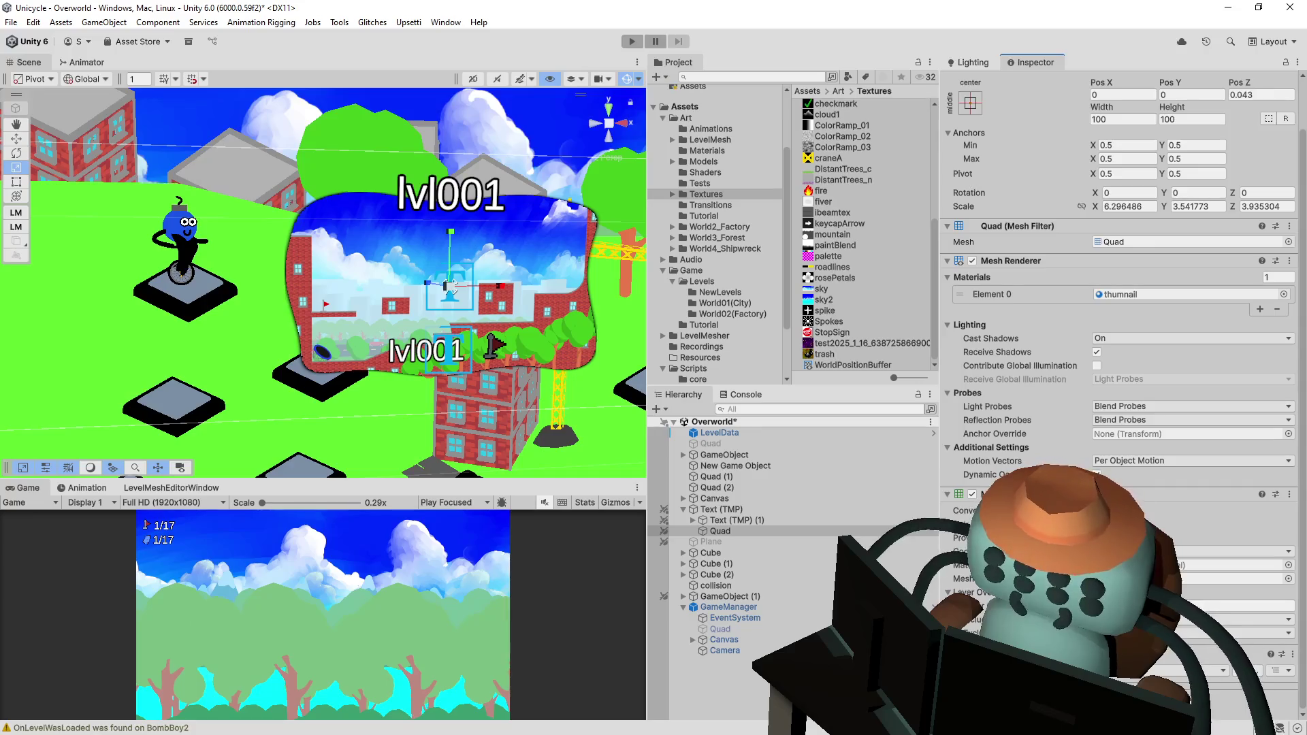
scroll(1117, 341, "up", 1)
scroll(1116, 340, "up", 1)
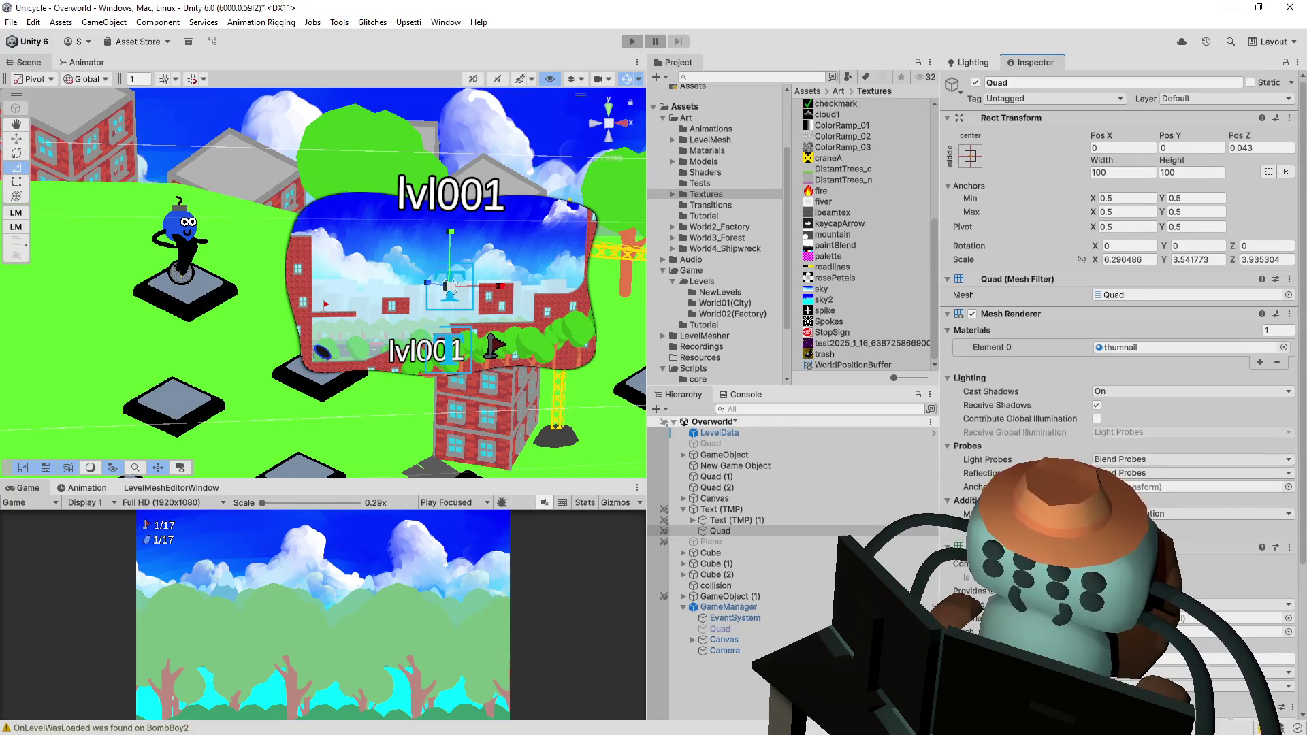
- Try Scale Y 9.94 on the Quad, undo back to 3.541773, and edit its material's shader
type("9.94")
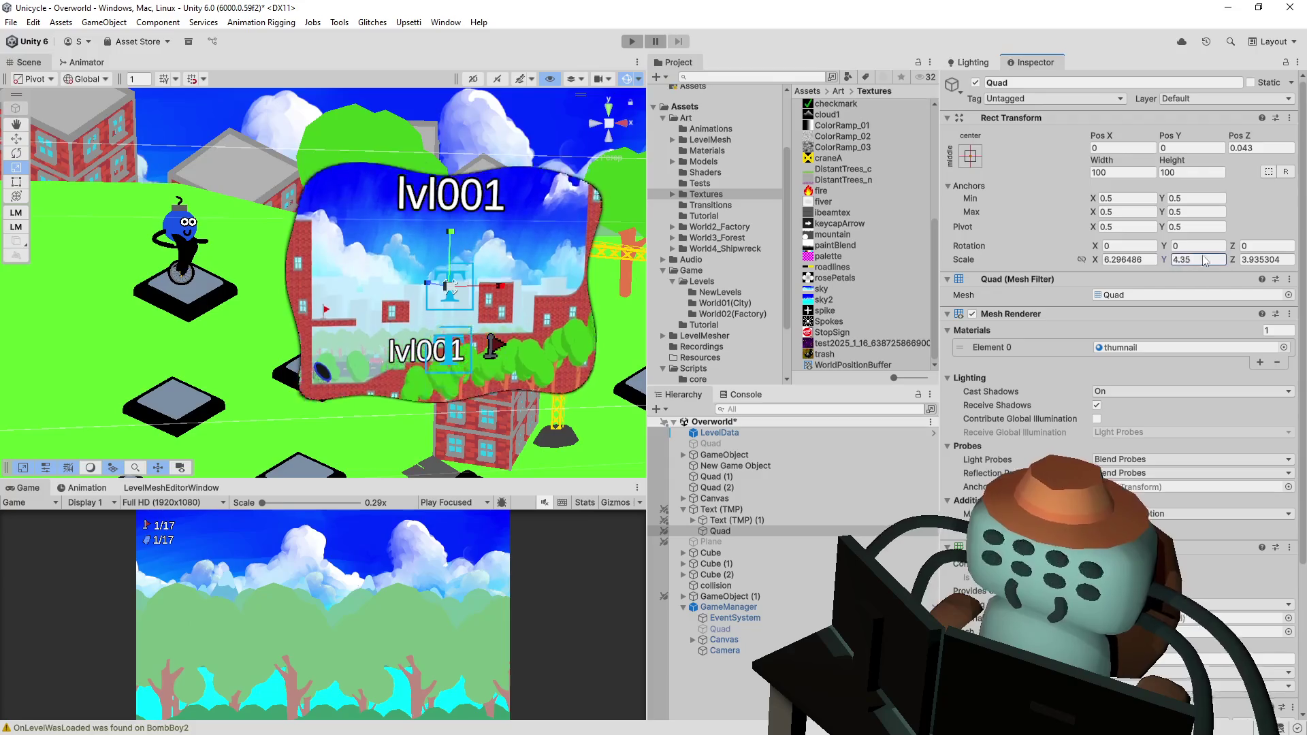
key("ctrl+z")
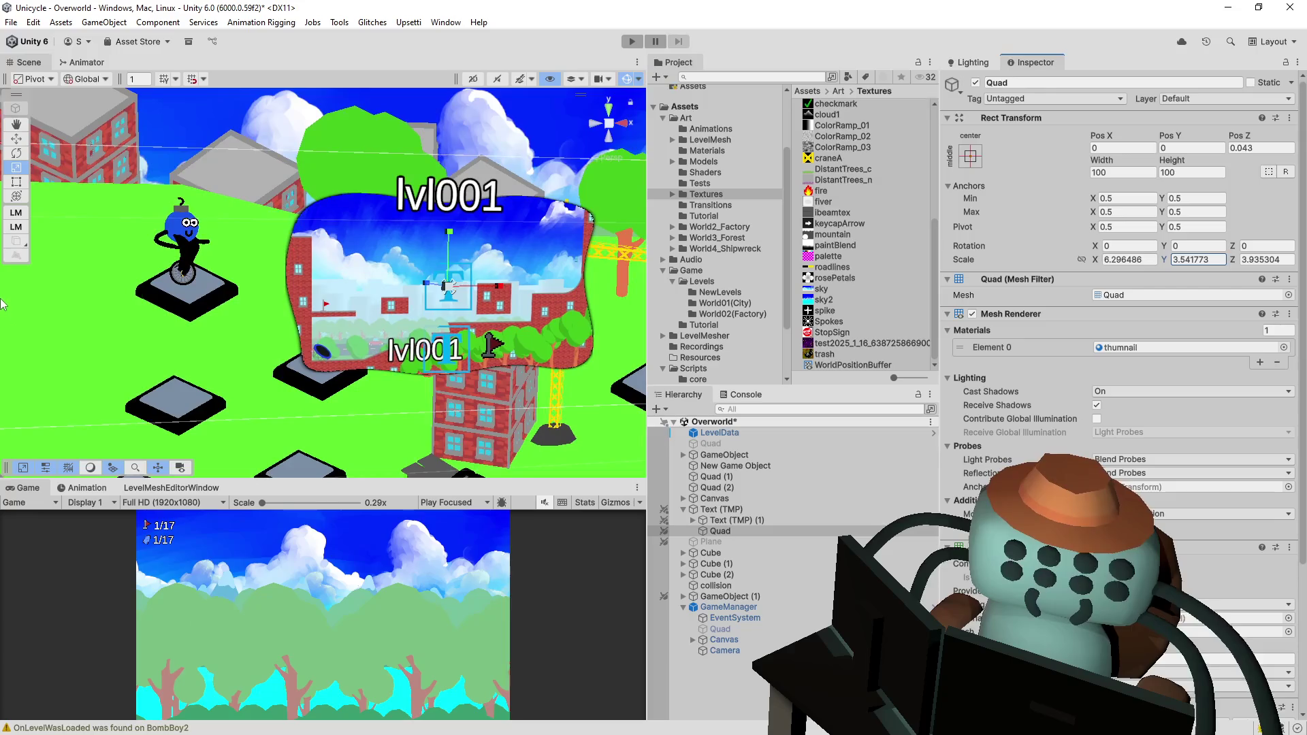
scroll(1056, 273, "down", 5)
scroll(1057, 248, "down", 1)
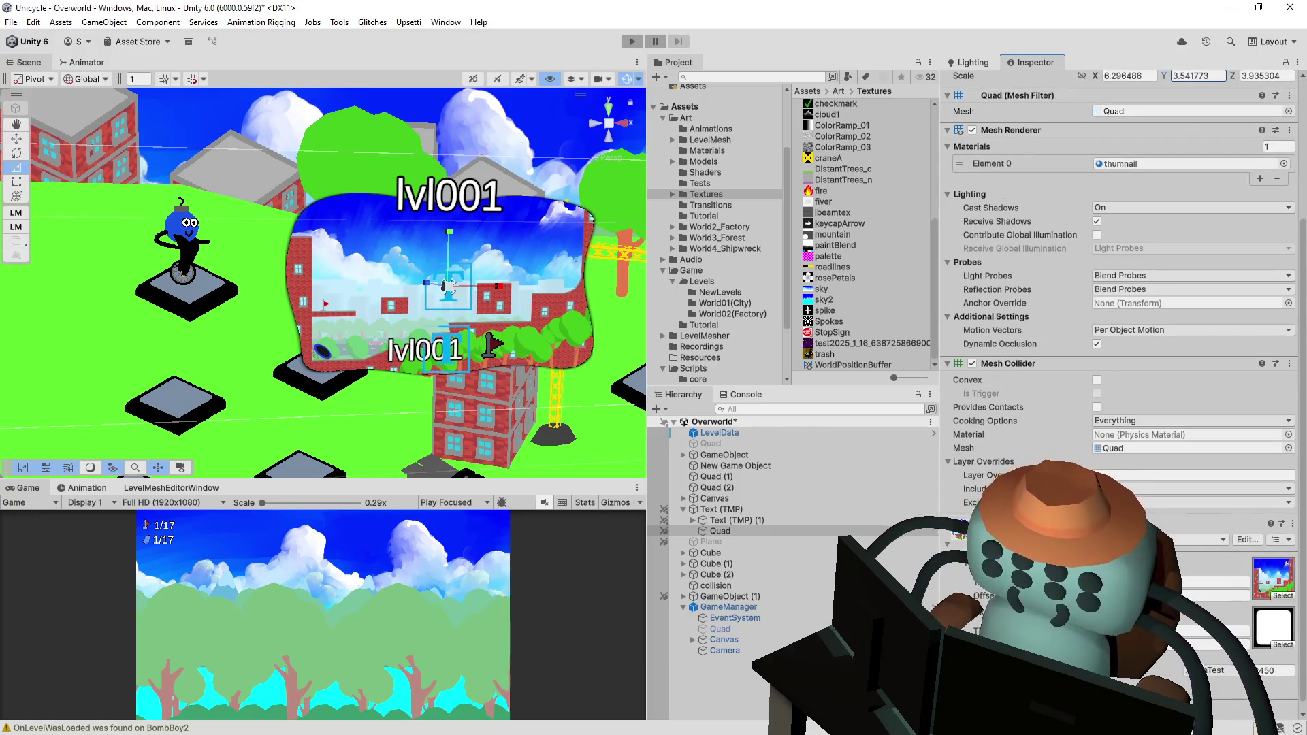
left_click(1247, 539)
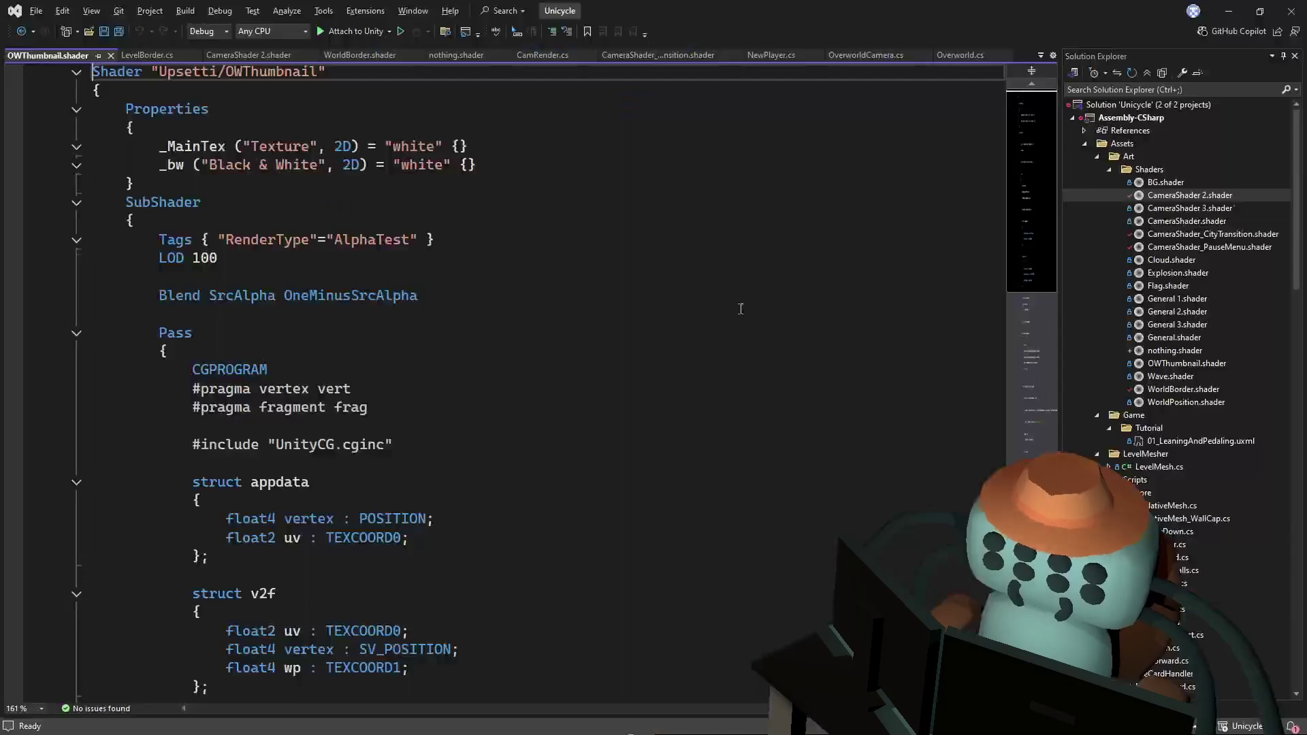
- Look over OWThumbnail.shader's _bw-texture fragment blend without editing, then return to Unity
scroll(496, 195, "down", 10)
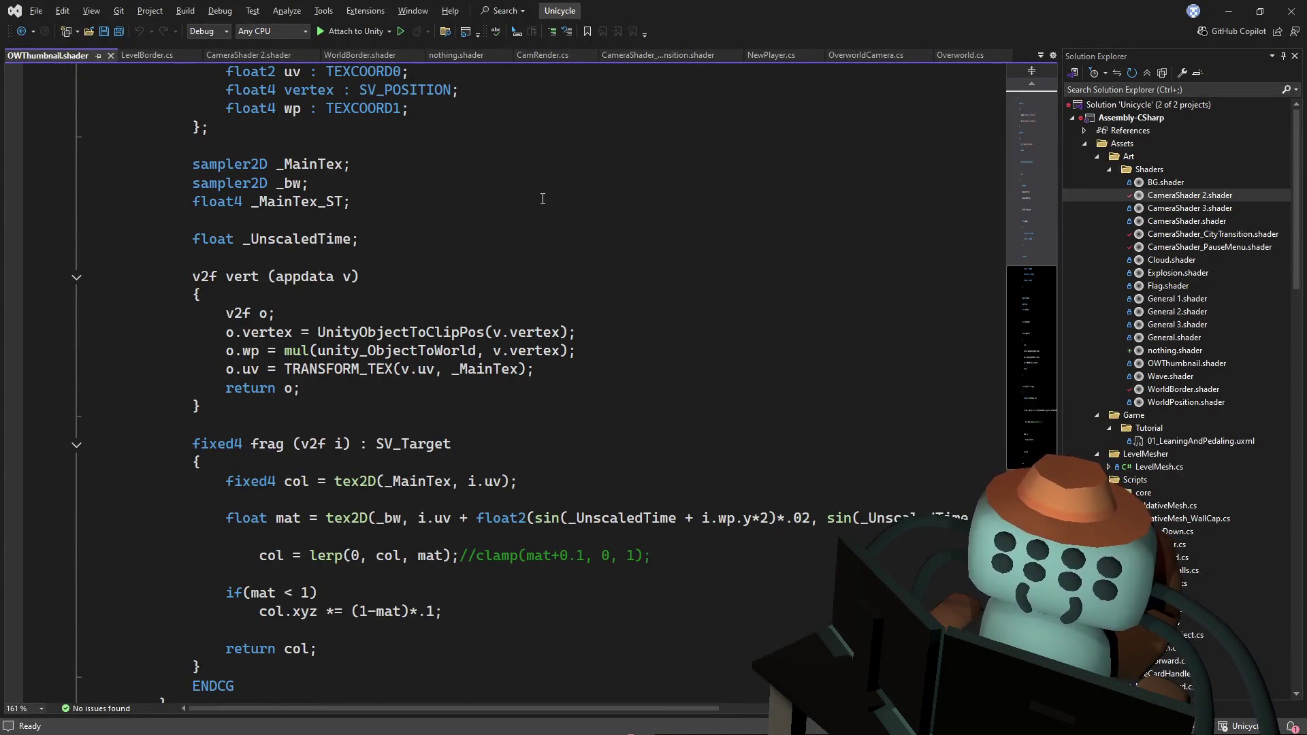
scroll(542, 198, "down", 4)
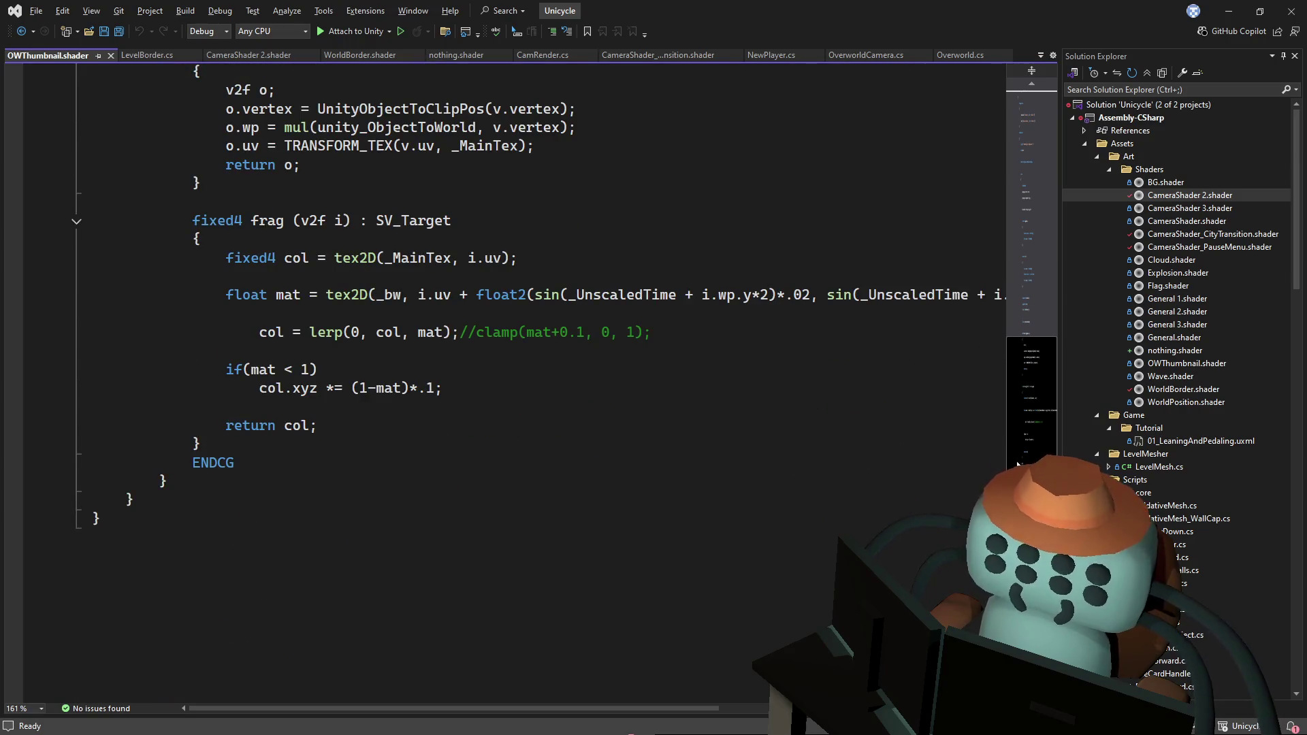
left_click(1032, 437)
mouse_move(1031, 435)
left_mouse_down()
mouse_move(1027, 369)
mouse_move(1018, 383)
left_mouse_up()
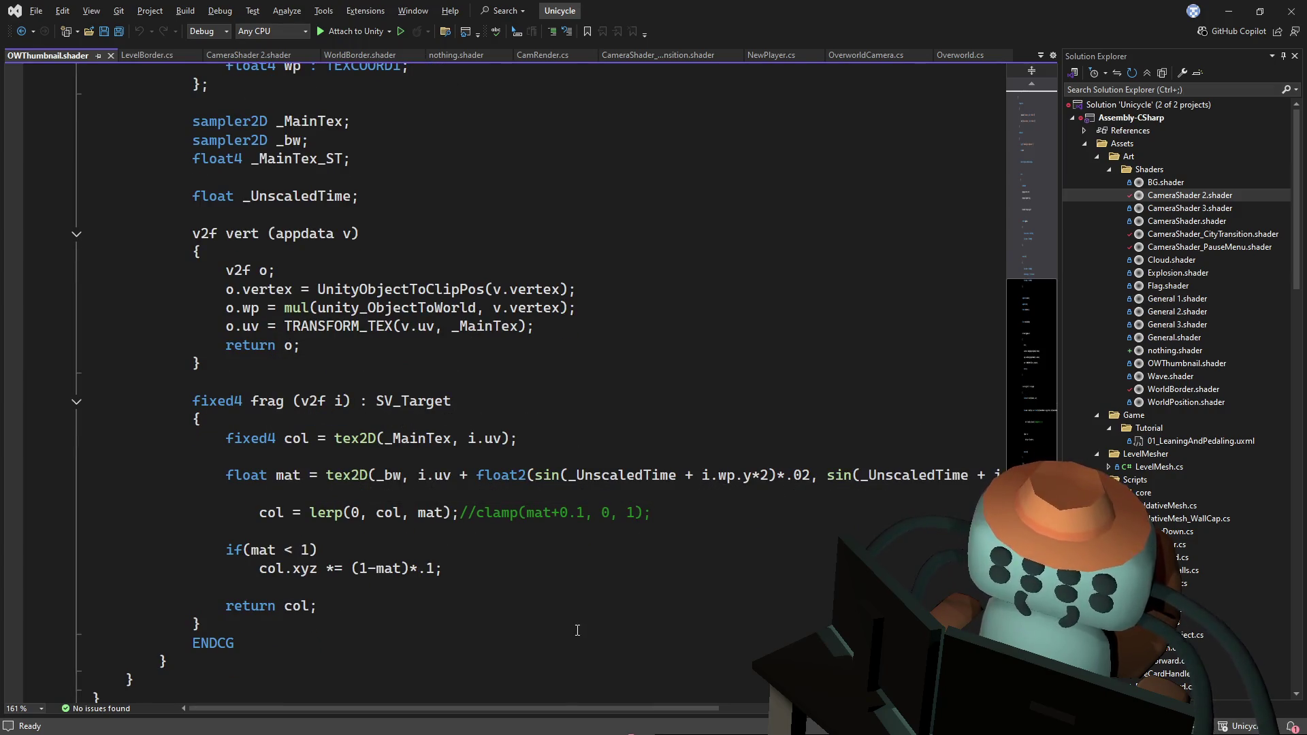
mouse_move(479, 712)
left_mouse_down()
mouse_move(704, 699)
mouse_move(392, 674)
left_mouse_up()
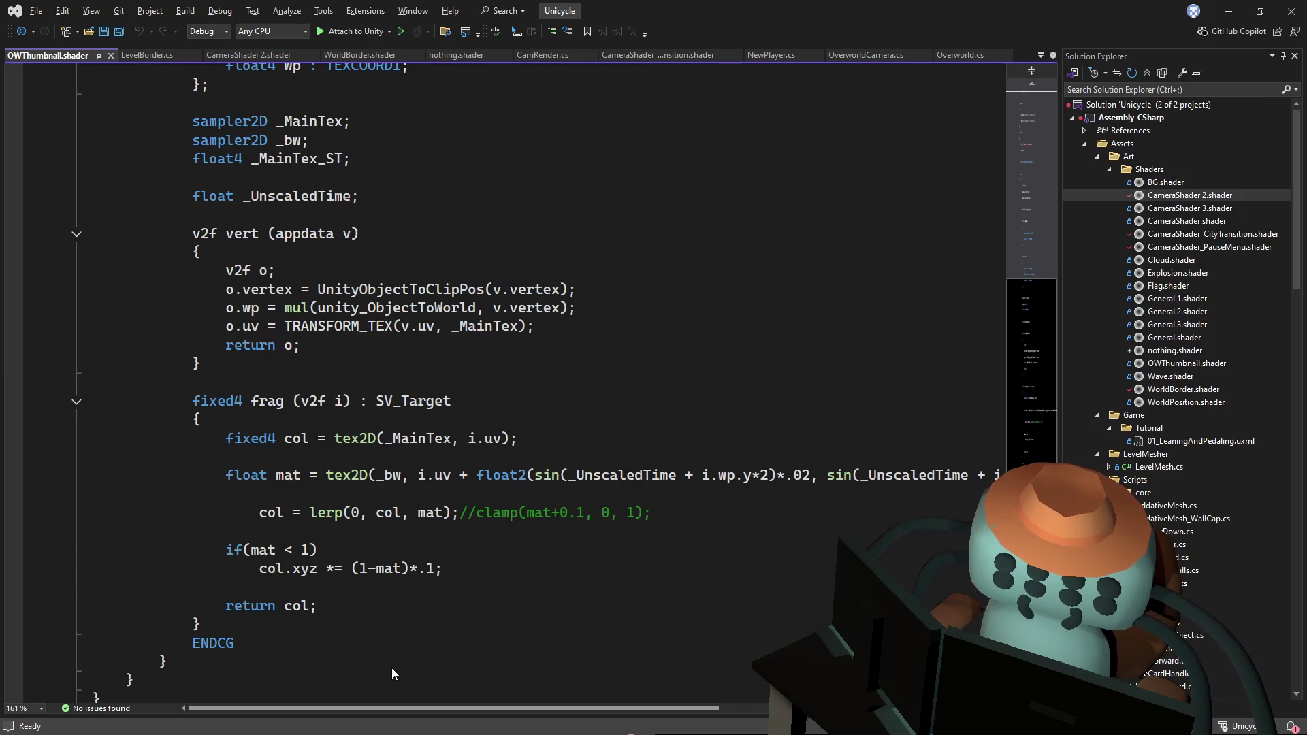
left_click(624, 346)
key("alt+Tab")
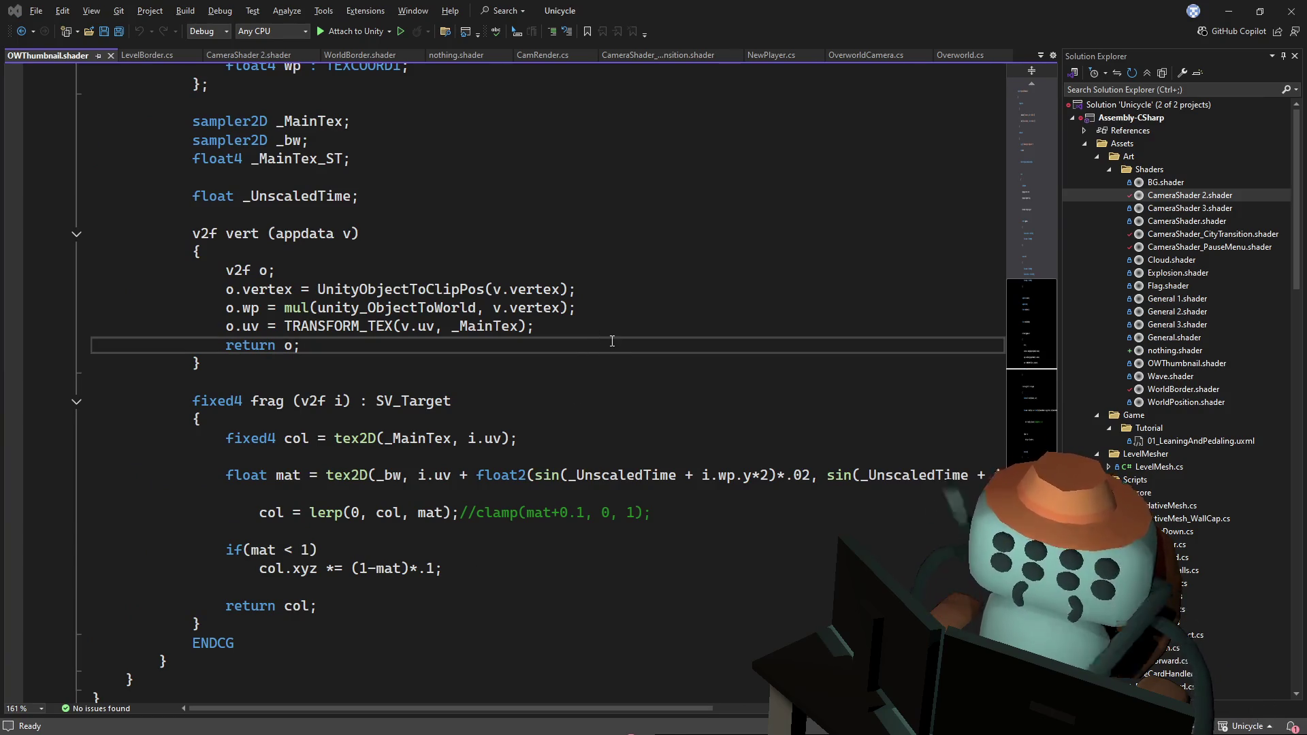
scroll(435, 284, "down", 10)
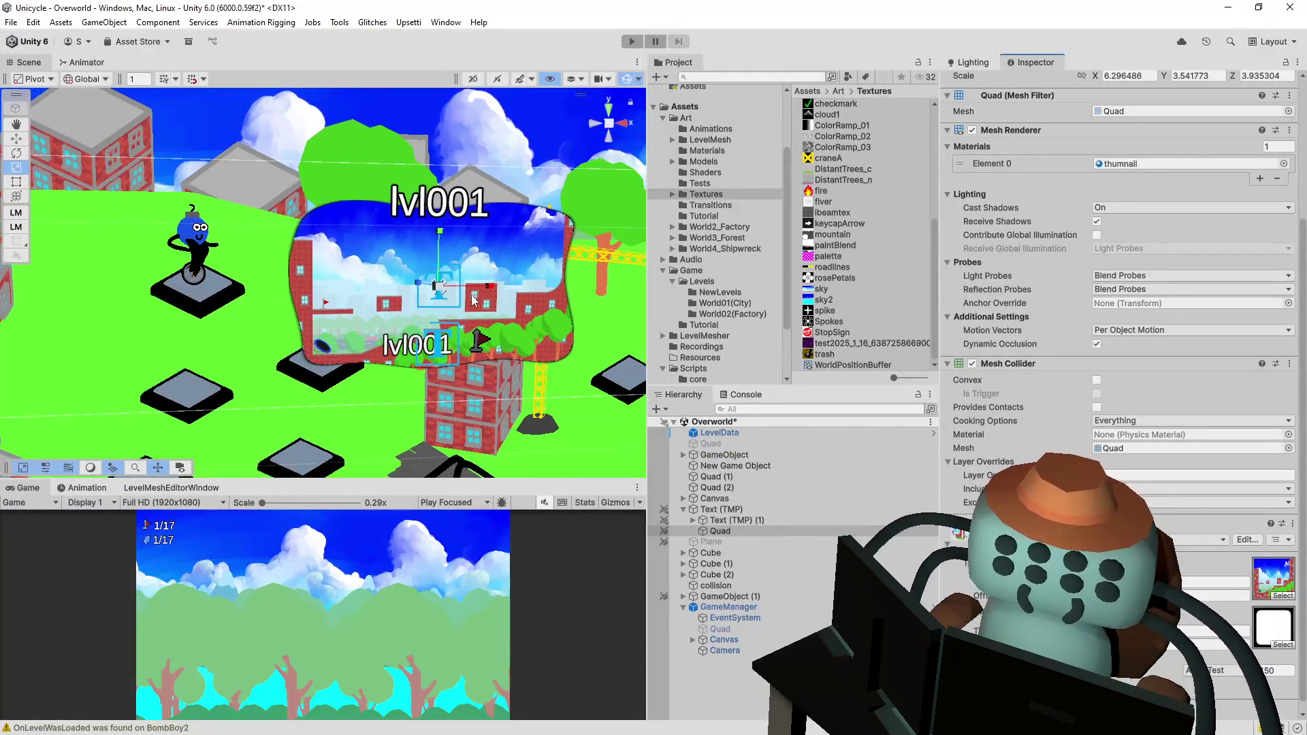
scroll(436, 284, "up", 2)
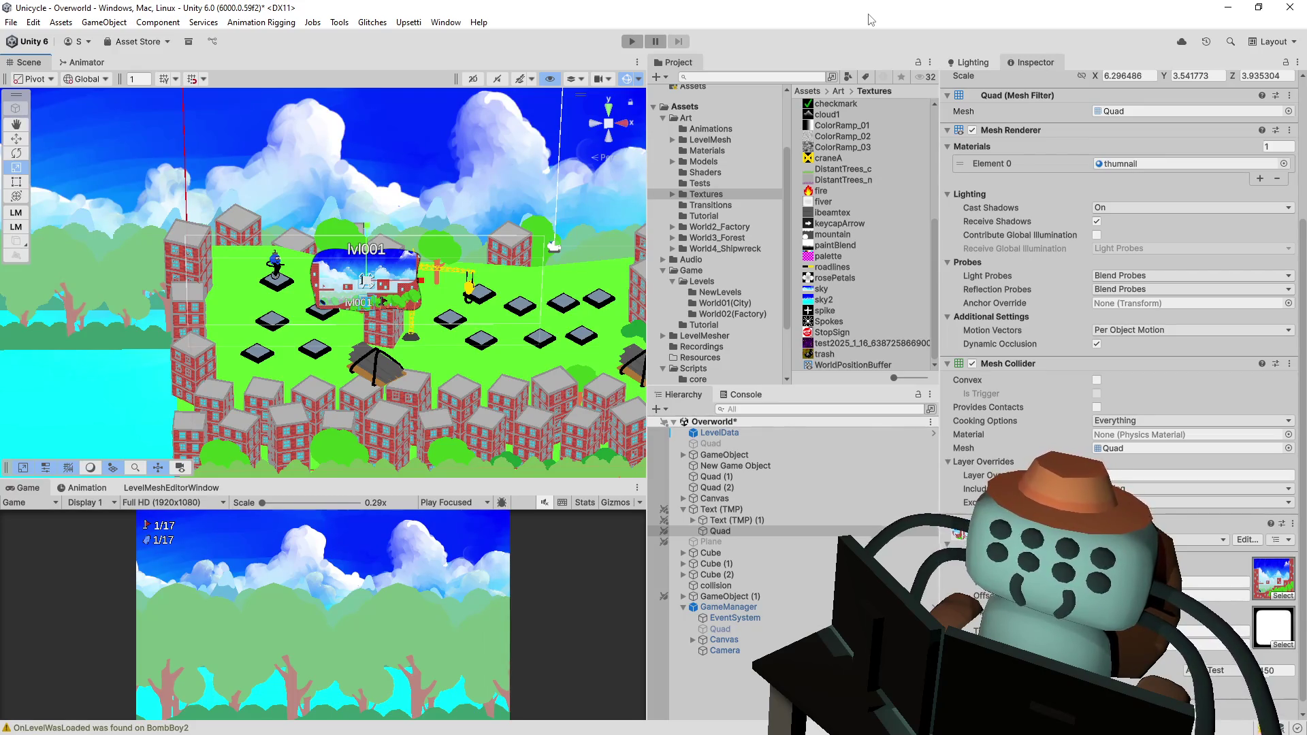
scroll(1117, 260, "up", 5)
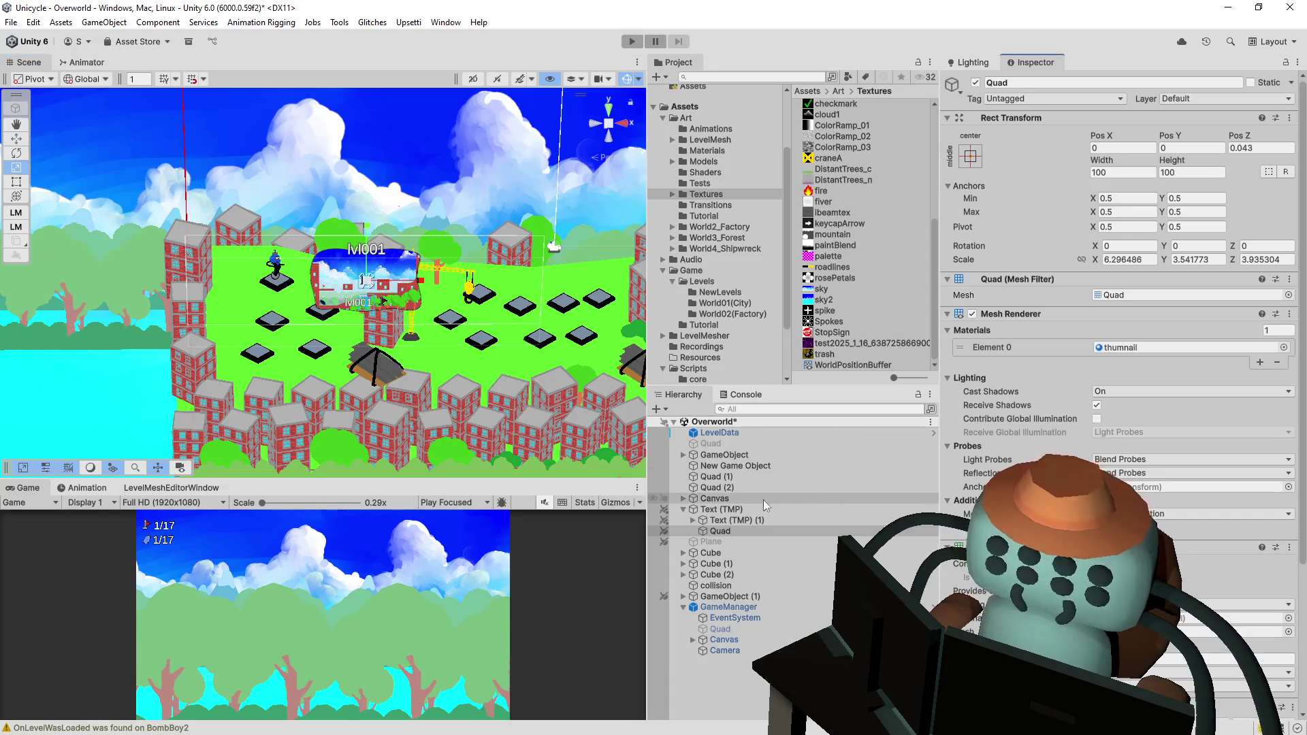
left_click(749, 512)
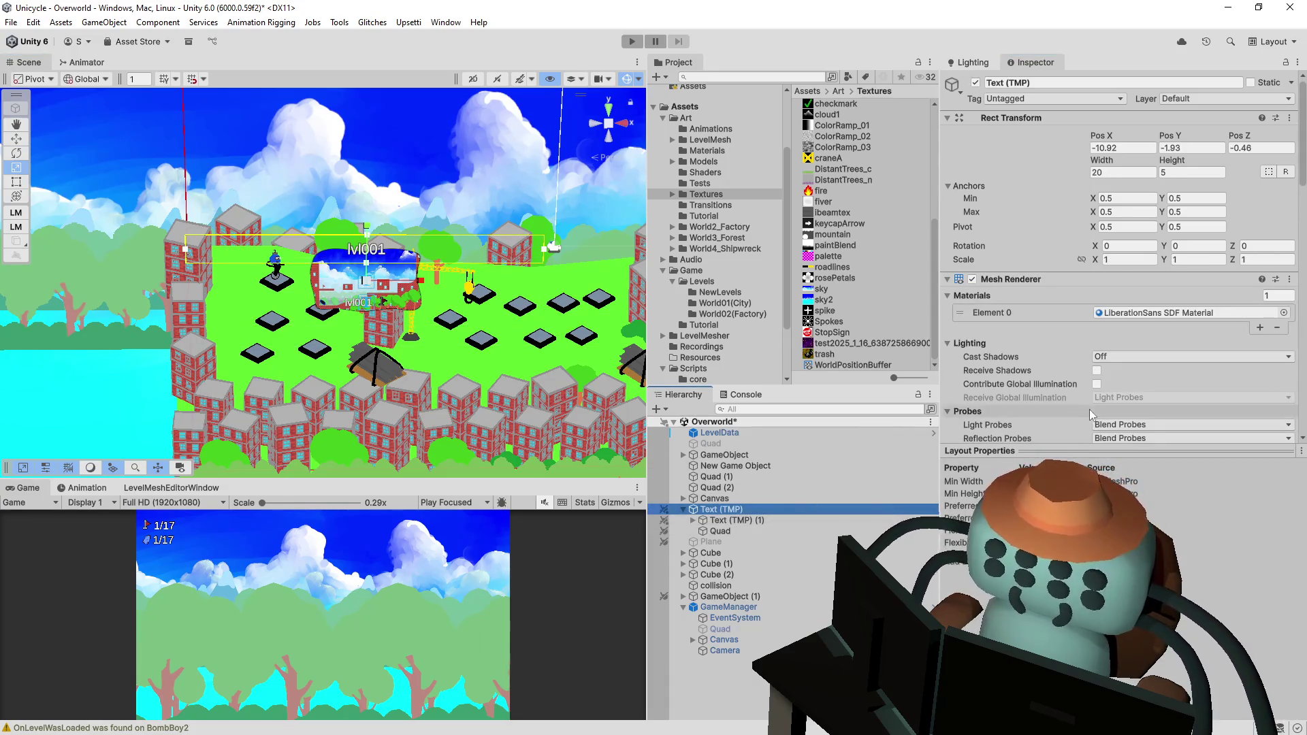
left_click_drag(1059, 451, 1059, 712)
scroll(1117, 408, "down", 5)
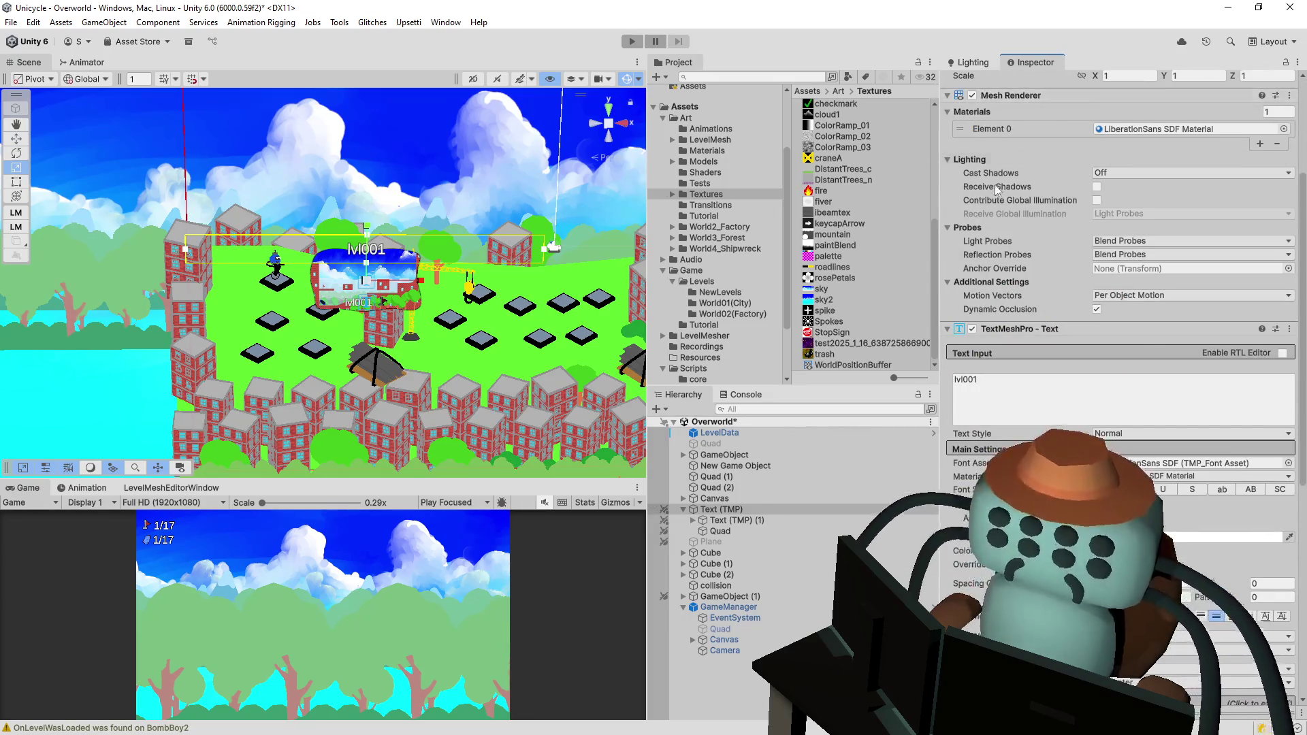
scroll(997, 170, "up", 5)
left_click(976, 82)
left_click(975, 83)
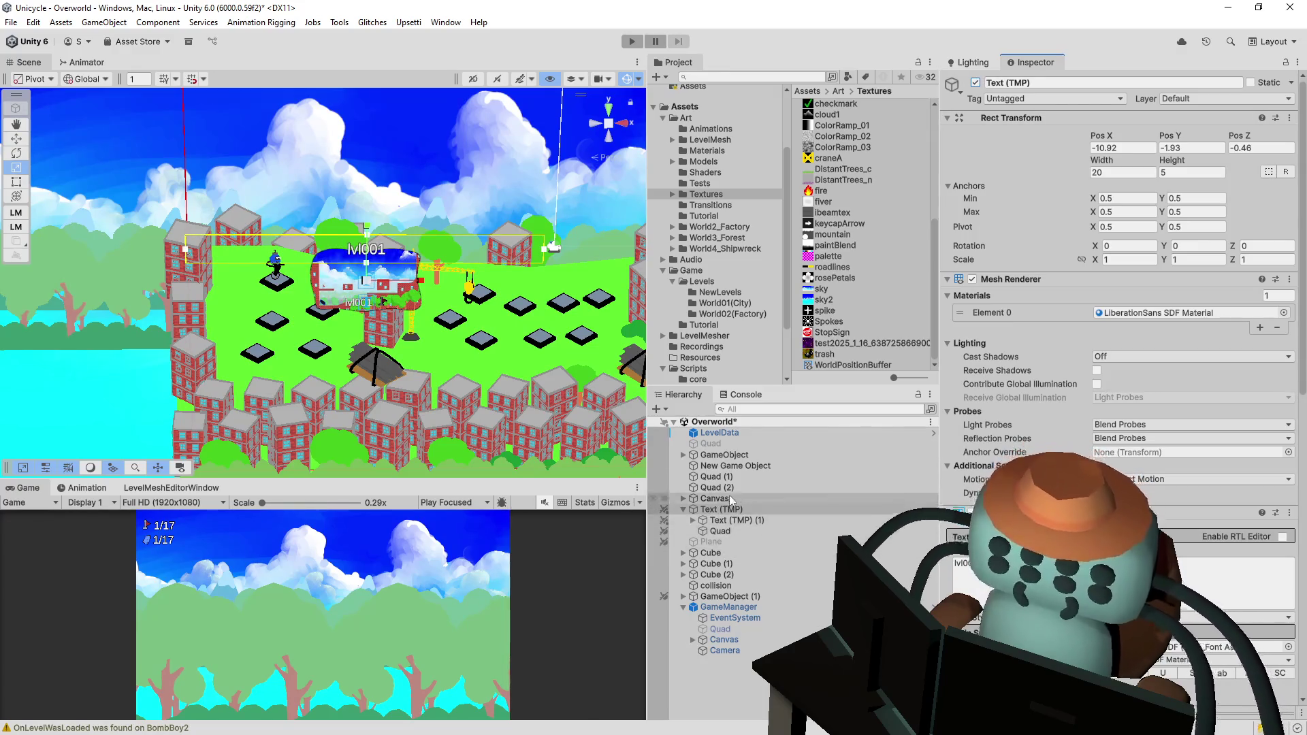
left_click(699, 501)
left_click(683, 498)
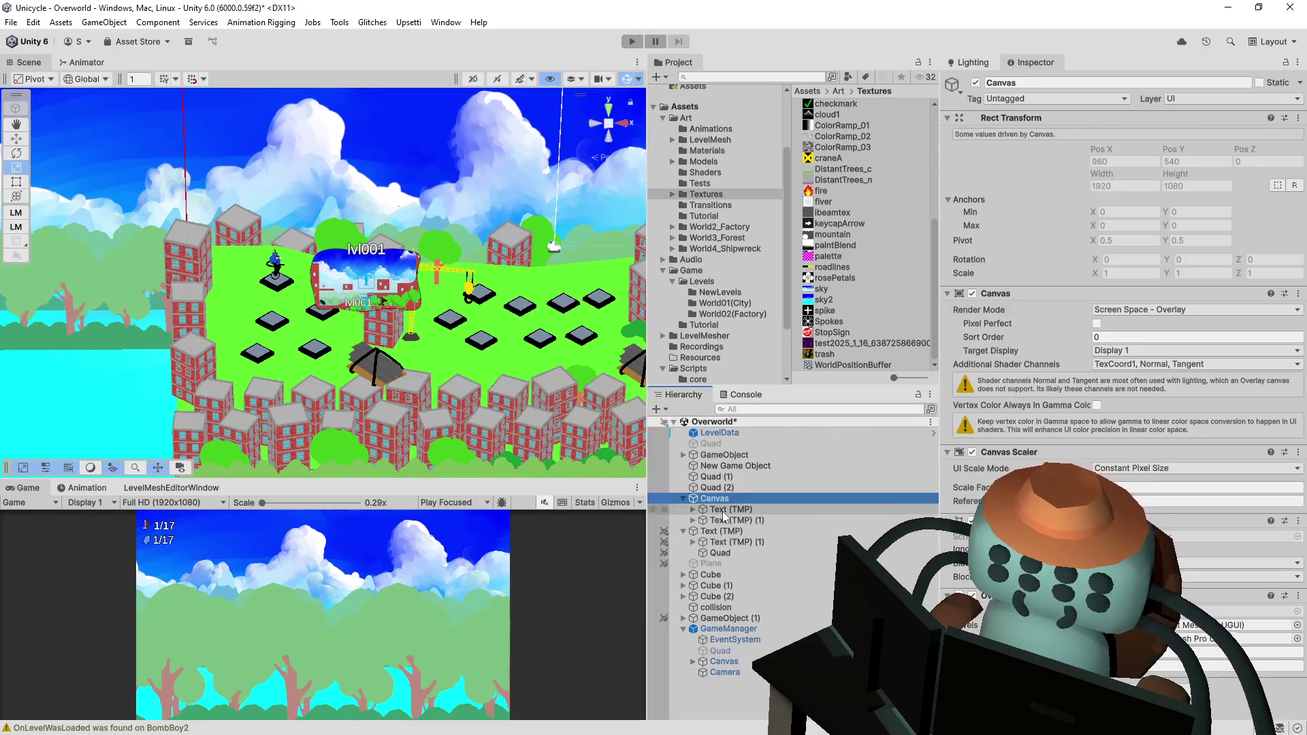
left_click(721, 510)
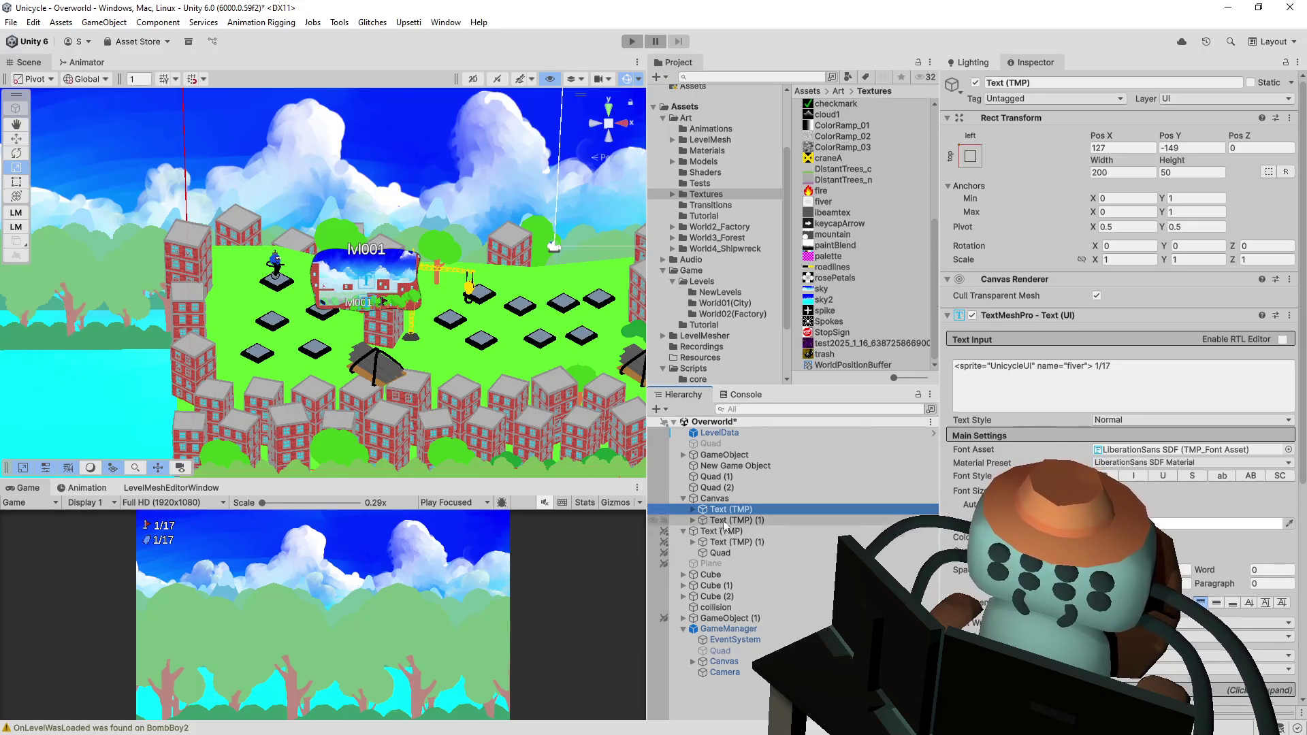
left_click(683, 498)
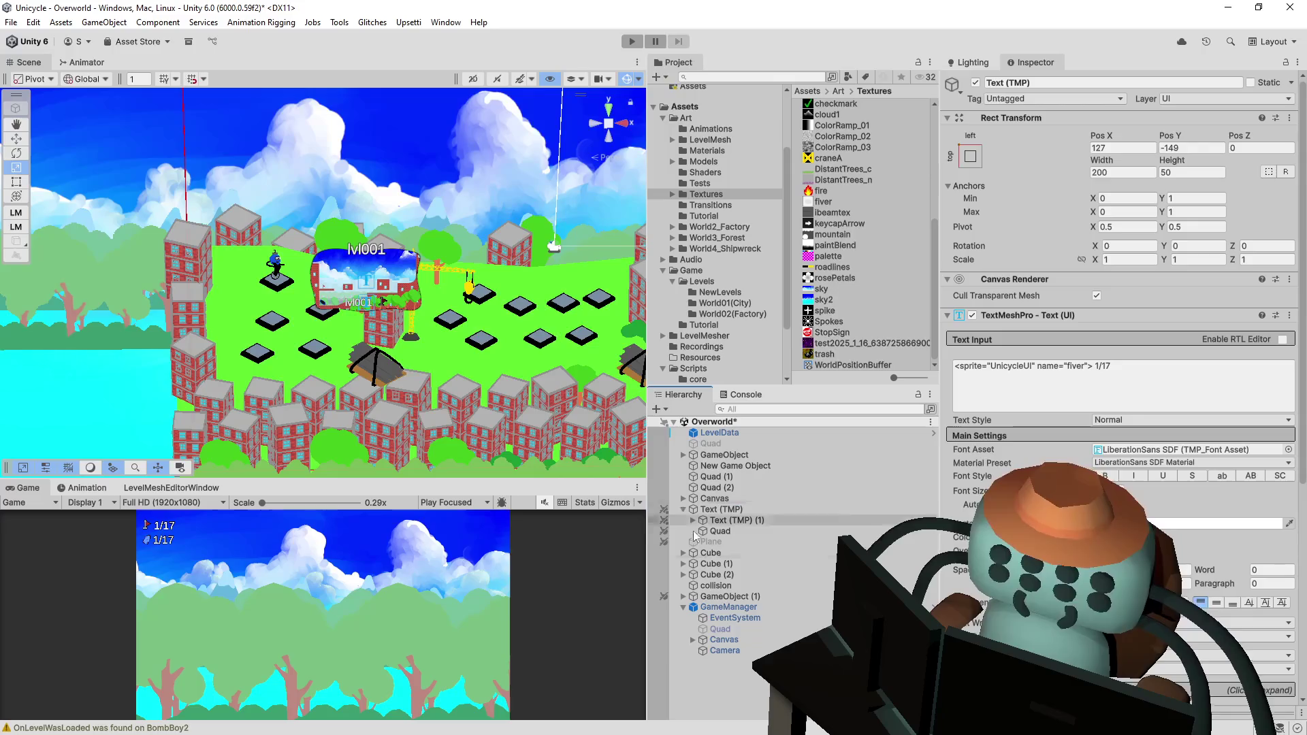
left_click(736, 651)
left_click(743, 683)
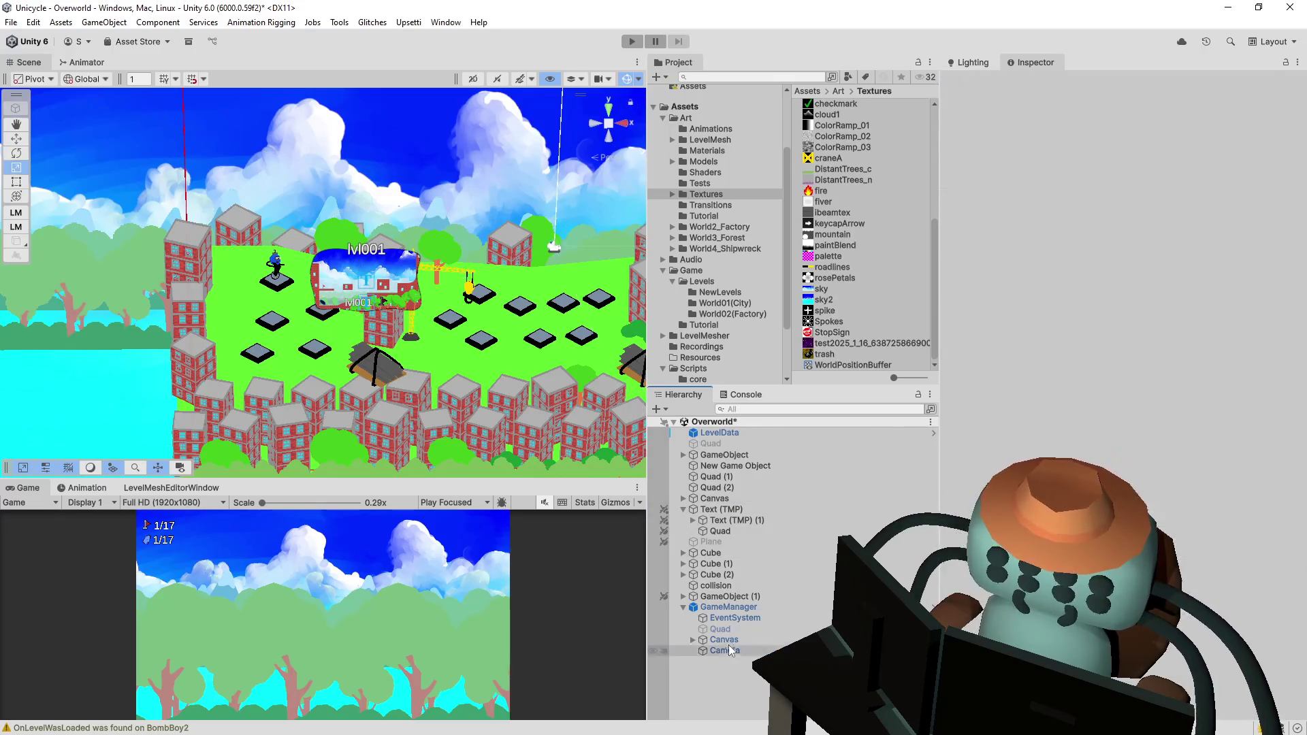
- Create a 3D Object > Quad as a child of LevelData from its Hierarchy context menu
right_click(730, 689)
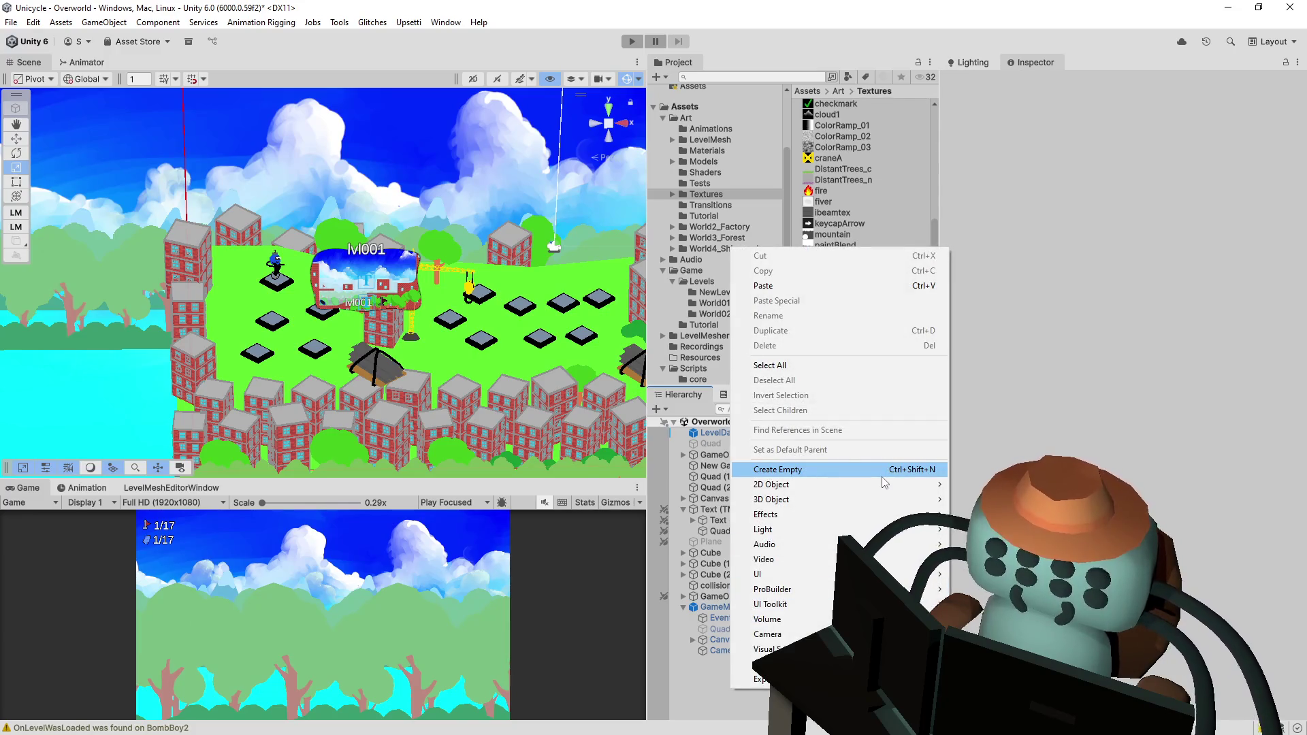
left_click(706, 432)
right_click(707, 432)
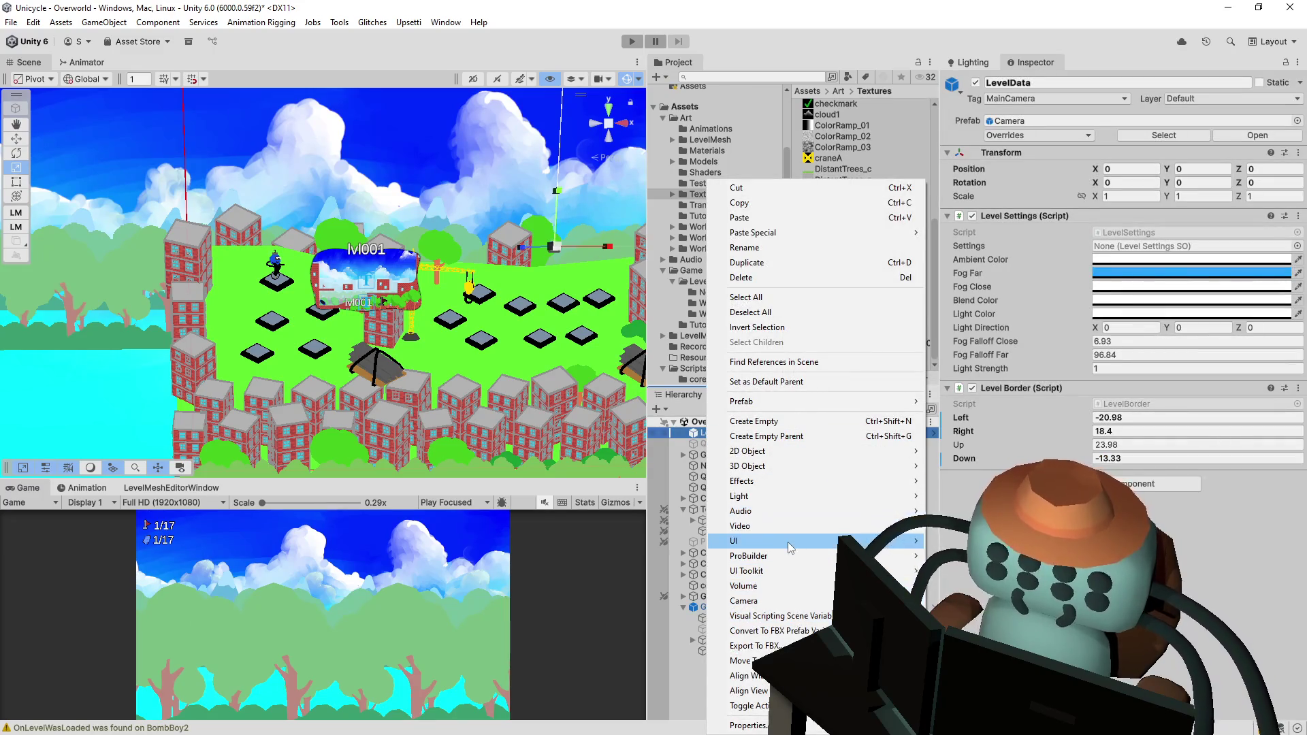
mouse_move(787, 542)
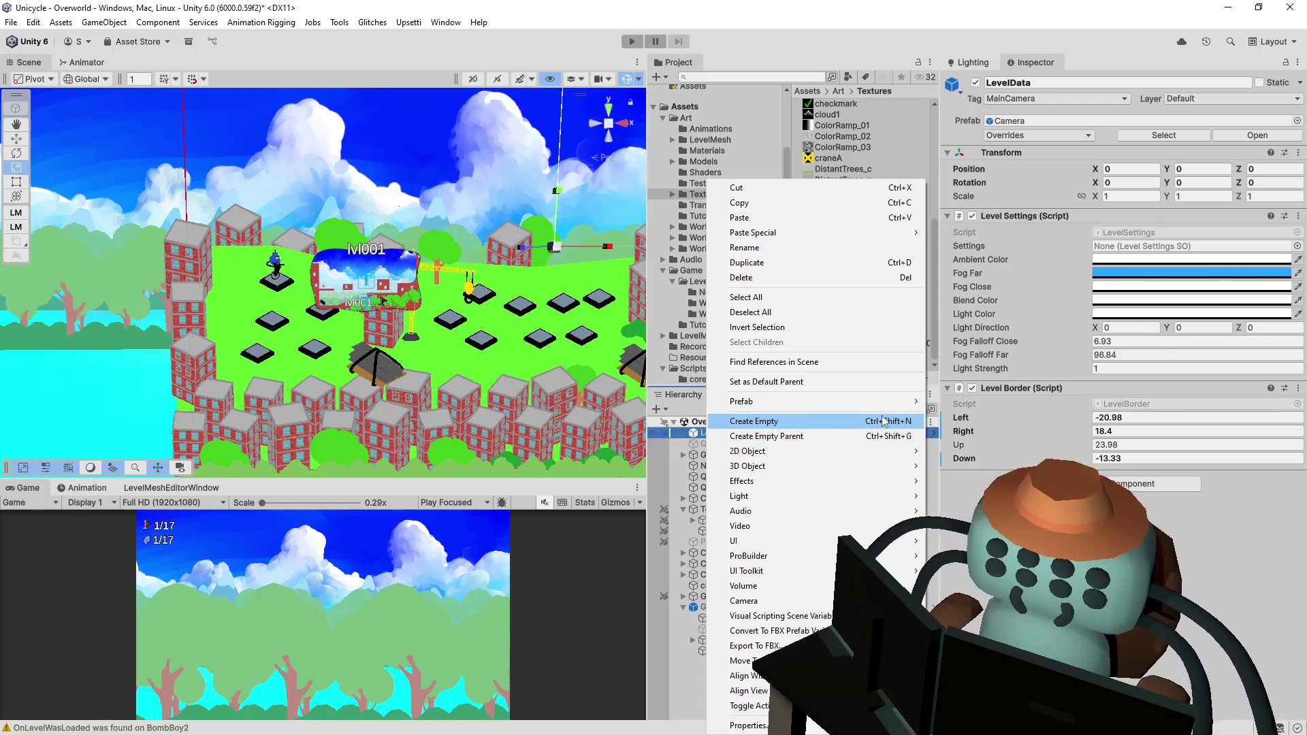
mouse_move(898, 470)
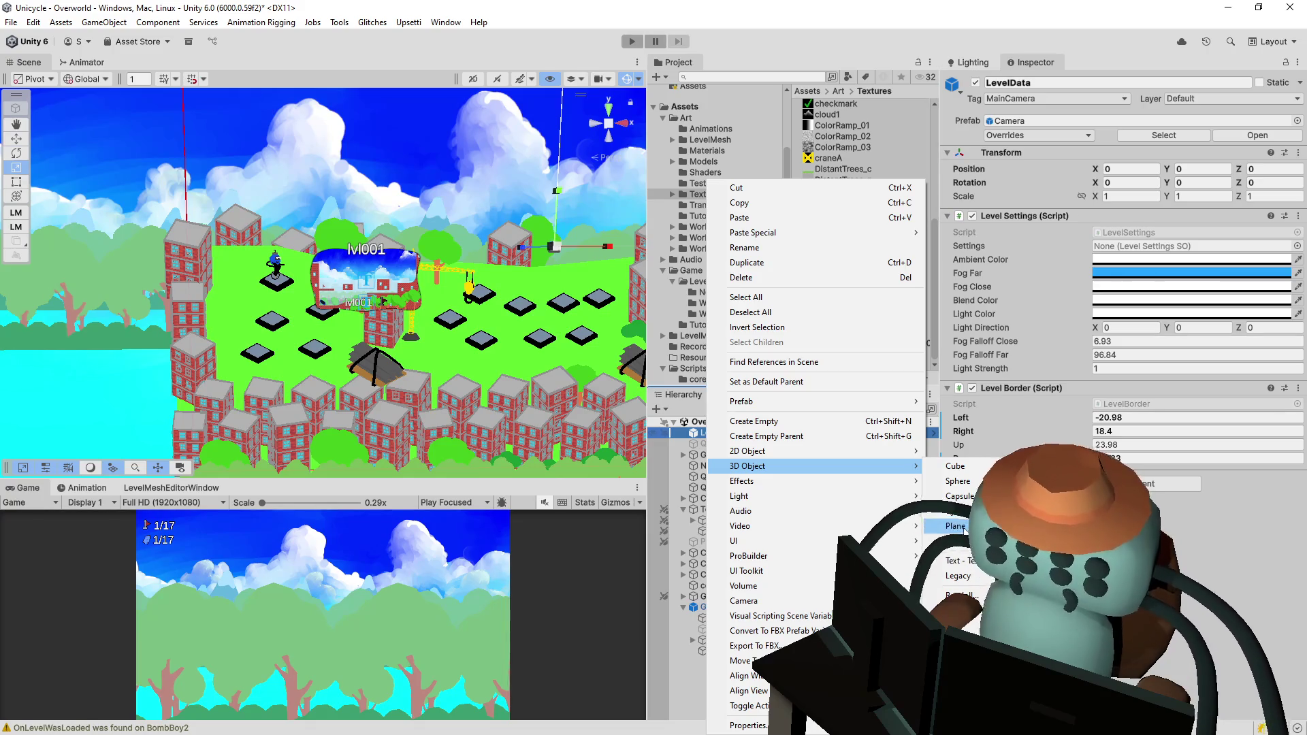
left_click(955, 540)
- Frame the new Quad and scale it up uniformly to 66.867
left_click_drag(476, 276, 552, 278)
key("f")
scroll(418, 274, "down", 5)
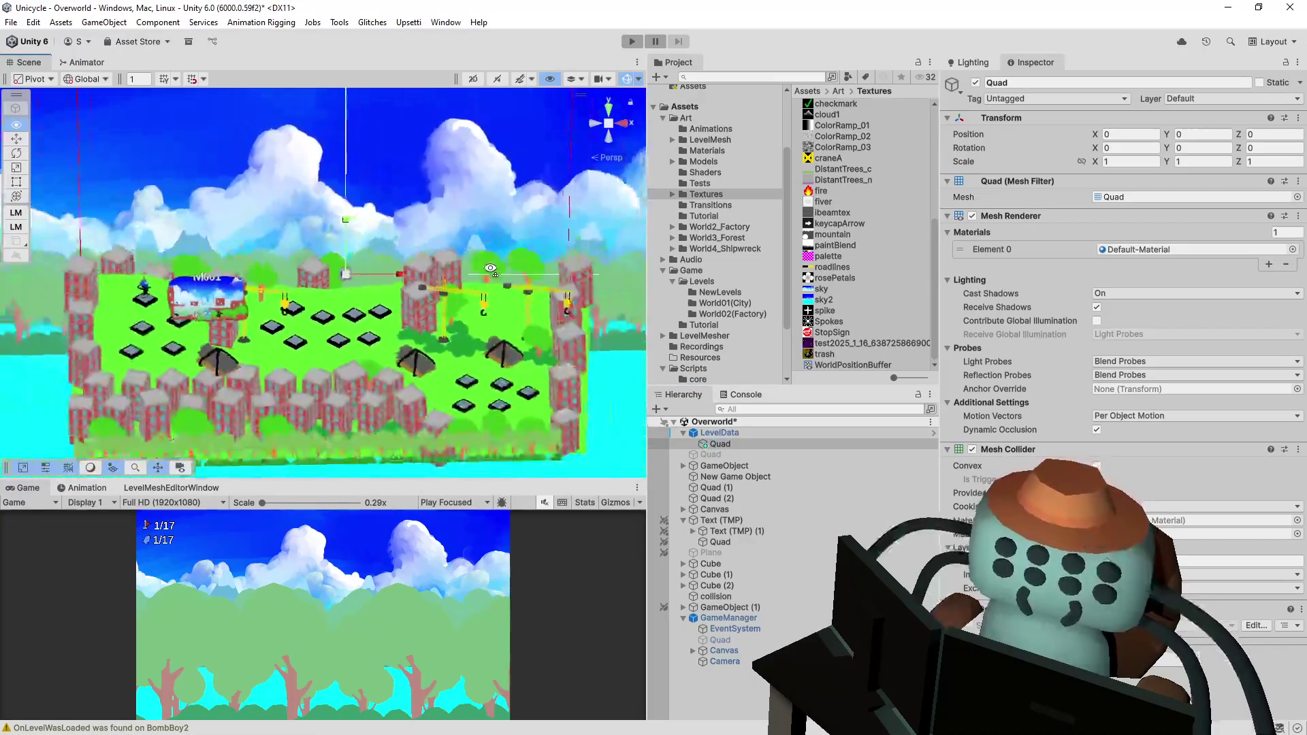
mouse_move(351, 273)
left_mouse_down()
mouse_move(545, 382)
mouse_move(1280, 729)
left_mouse_up()
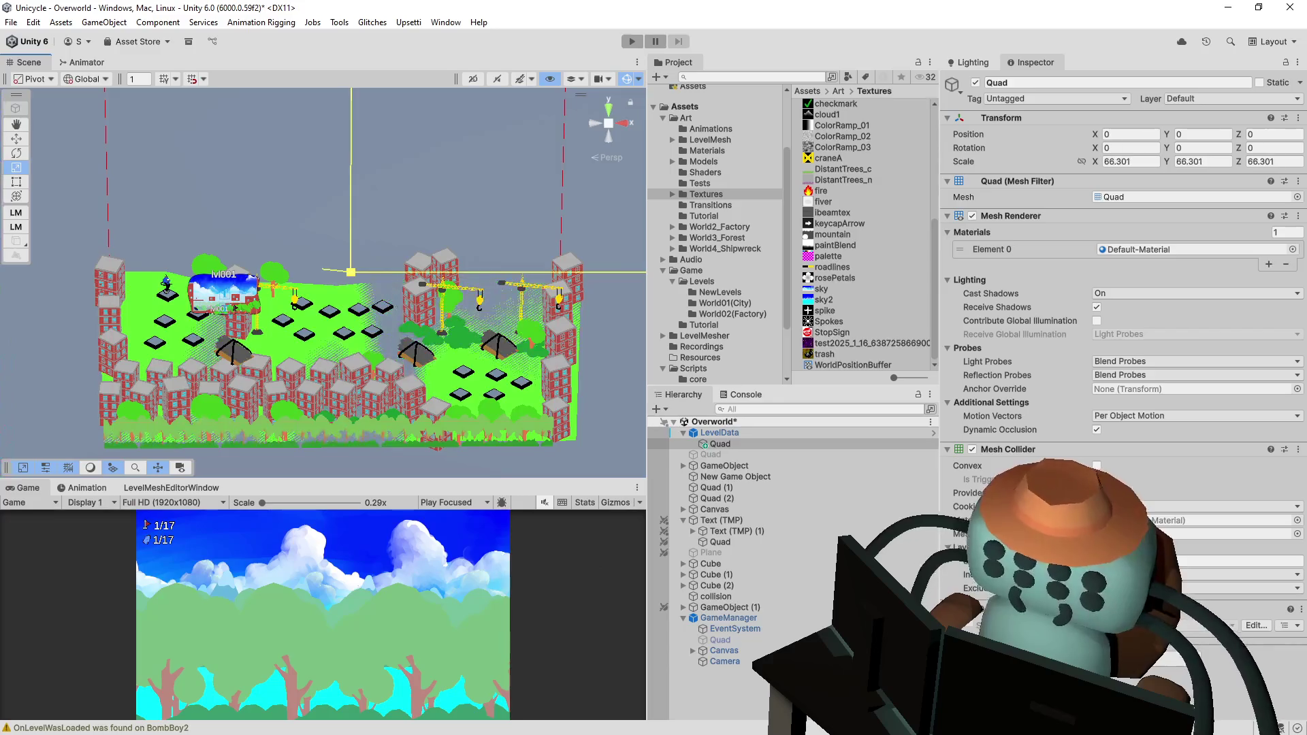
mouse_move(381, 334)
left_mouse_down()
mouse_move(405, 335)
mouse_move(453, 285)
mouse_move(421, 354)
mouse_move(532, 360)
left_mouse_up()
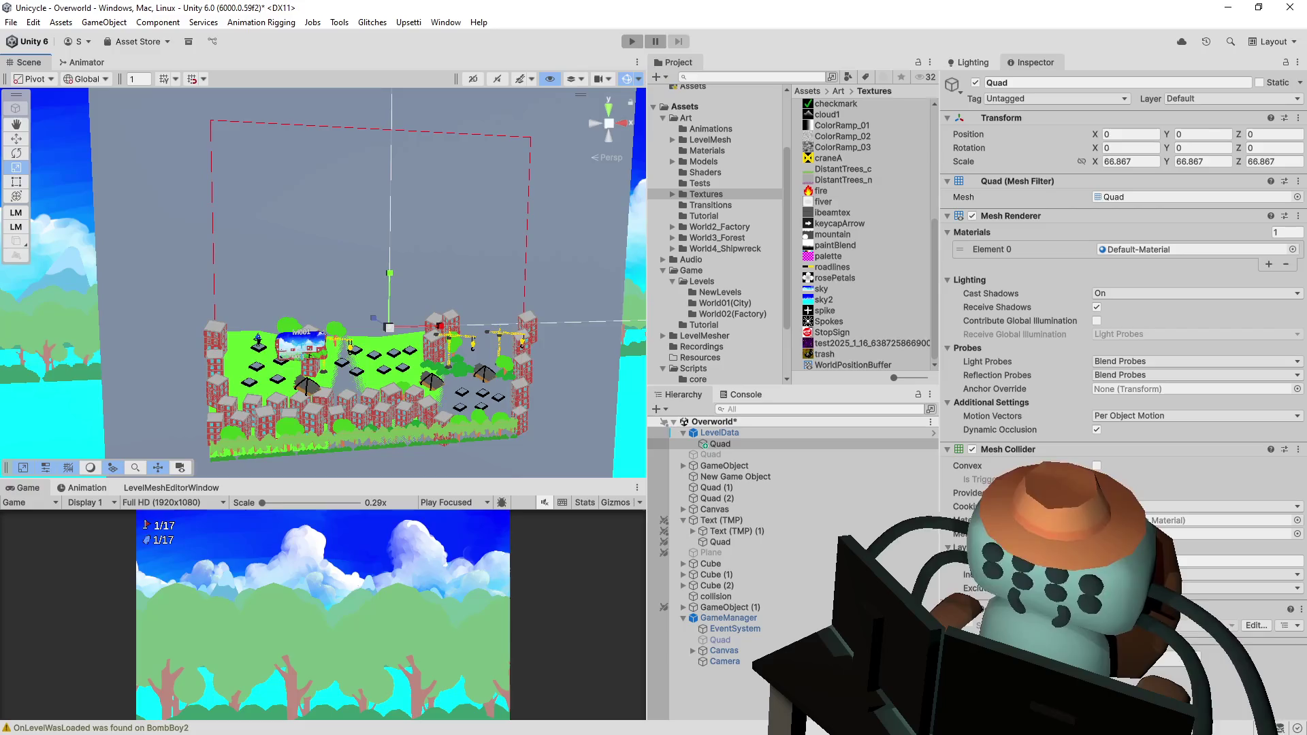
- Give the Quad's Mesh Renderer the WorldBorder material and open its shader for editing
left_click(1256, 625)
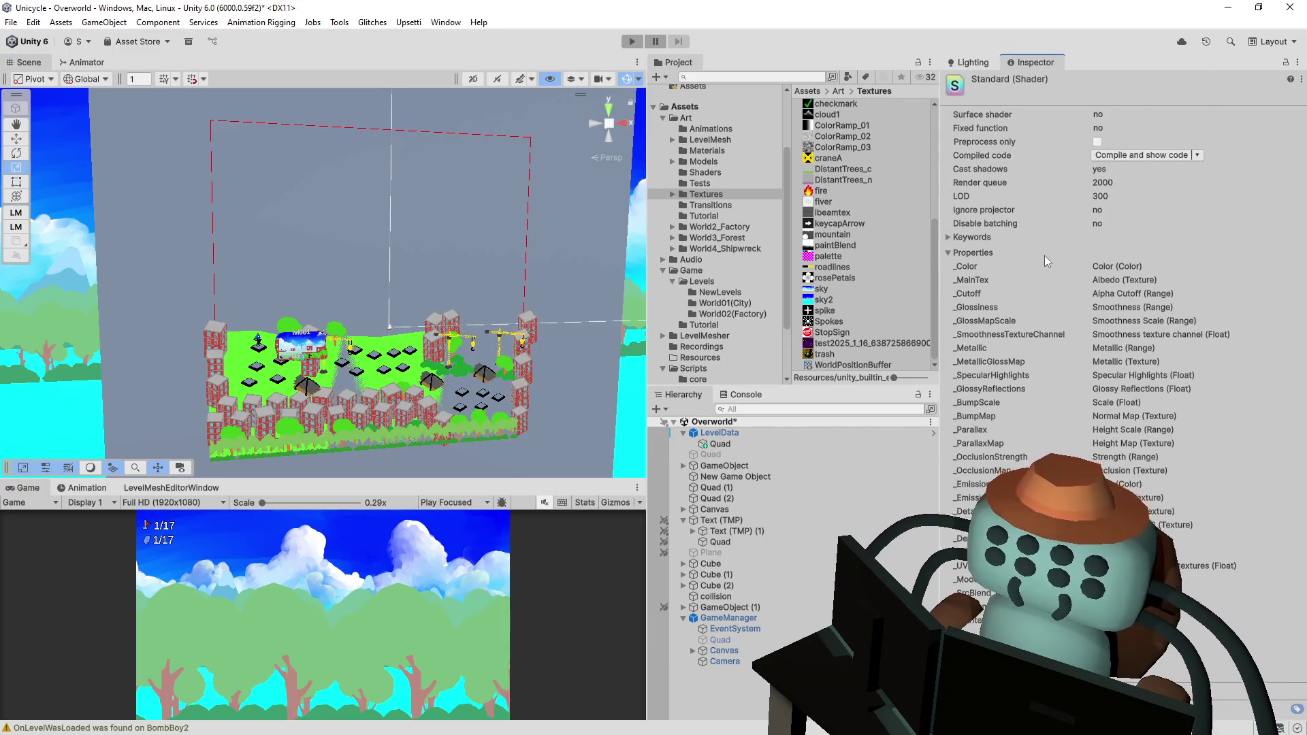
left_click(737, 663)
left_click(590, 300)
left_click(319, 321)
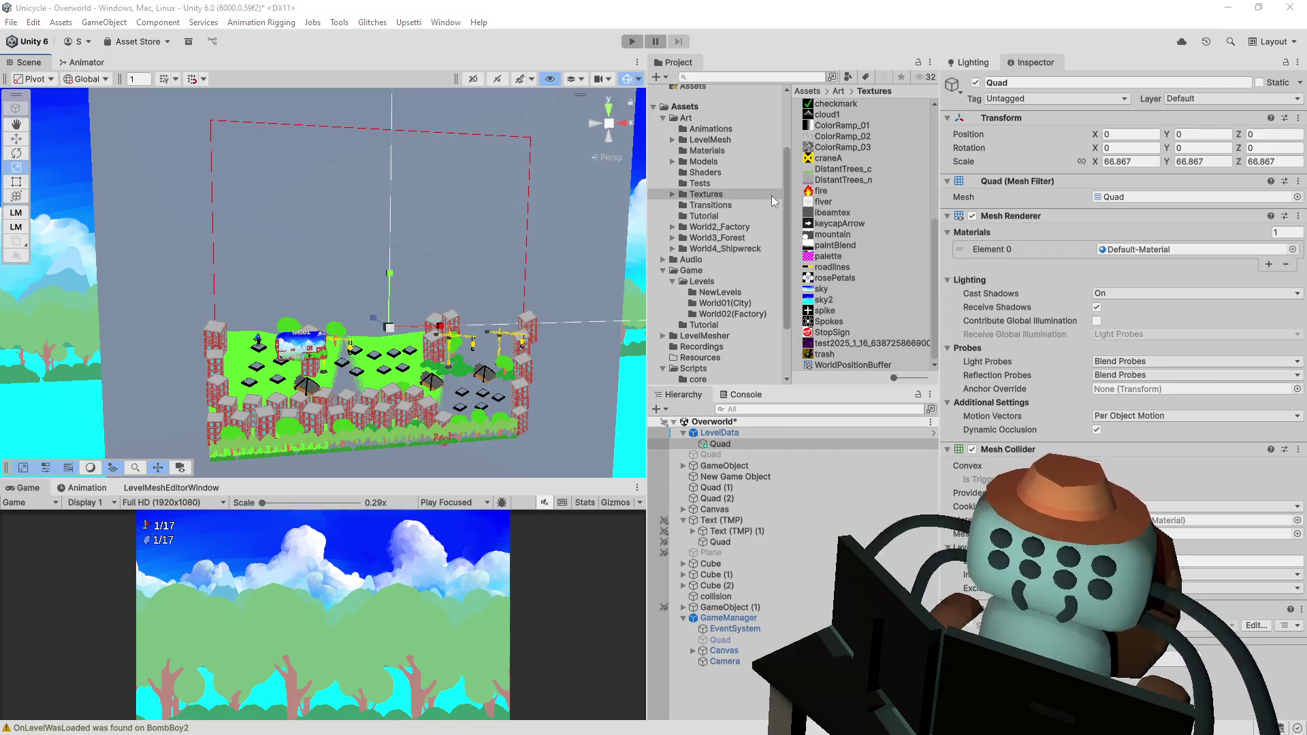
key("alt+Tab")
key("alt+Tab")
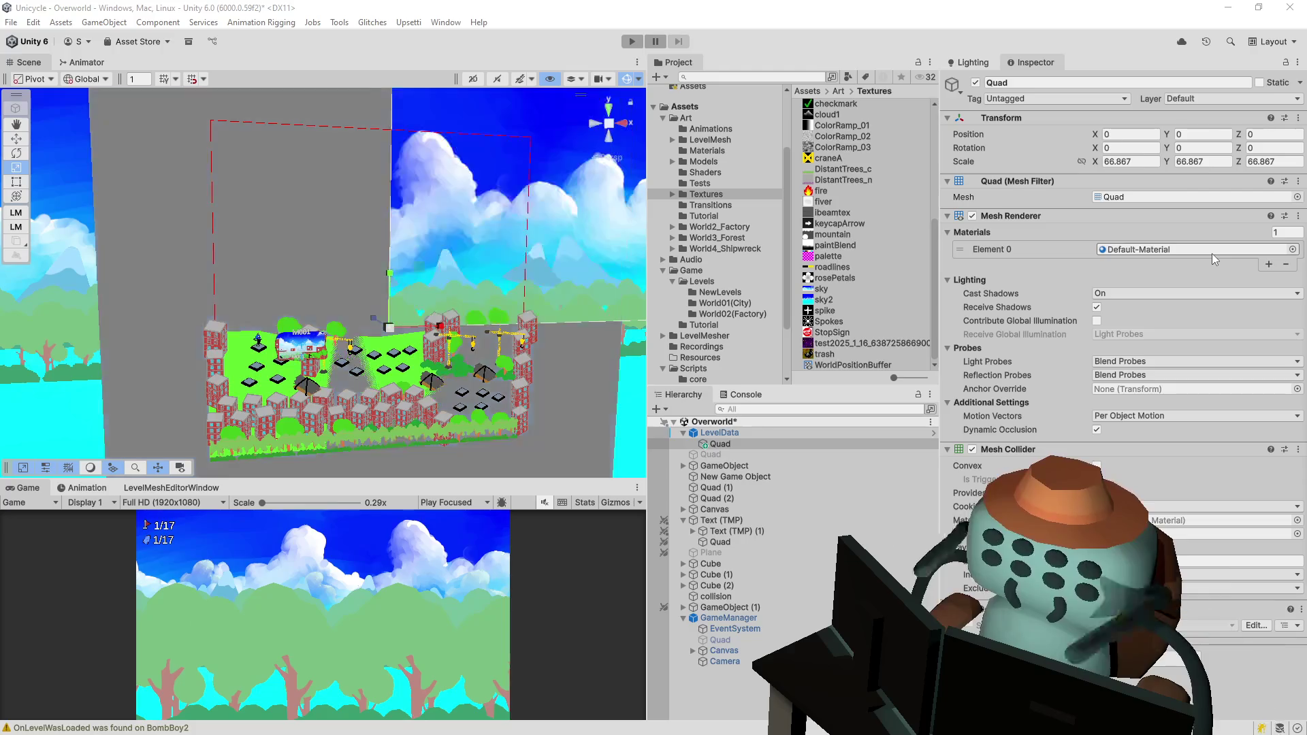
mouse_move(259, 259)
left_mouse_down()
mouse_move(204, 262)
mouse_move(272, 262)
left_mouse_up()
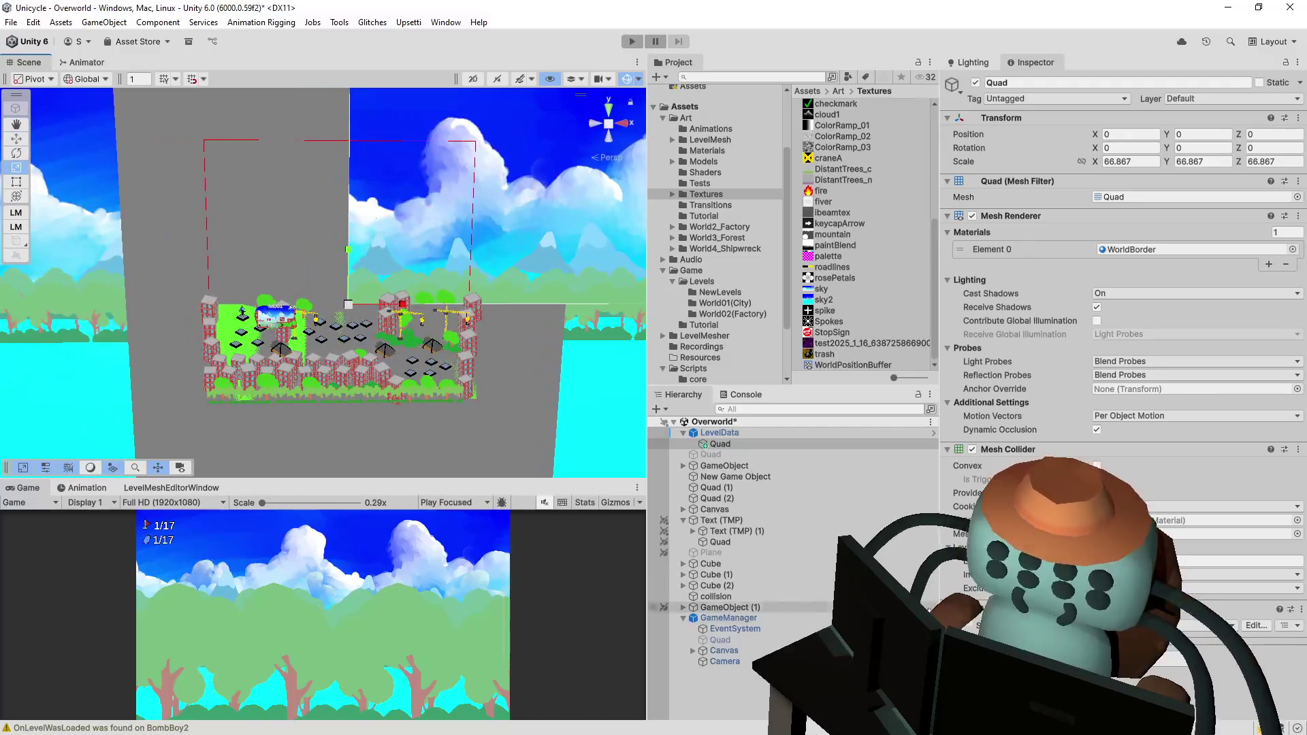
left_click(1262, 626)
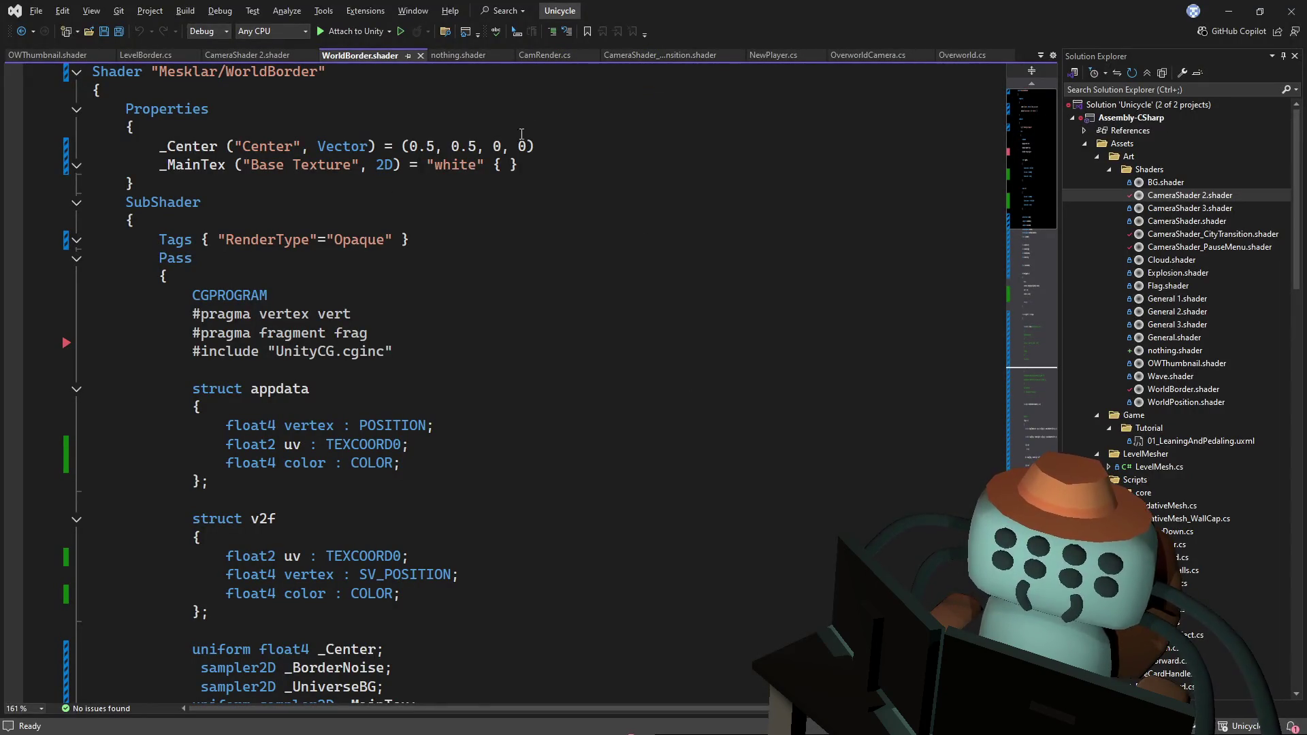
- Inspect LevelData's border values and its Quad, glancing at the WorldBorder shader code
key("alt+Tab")
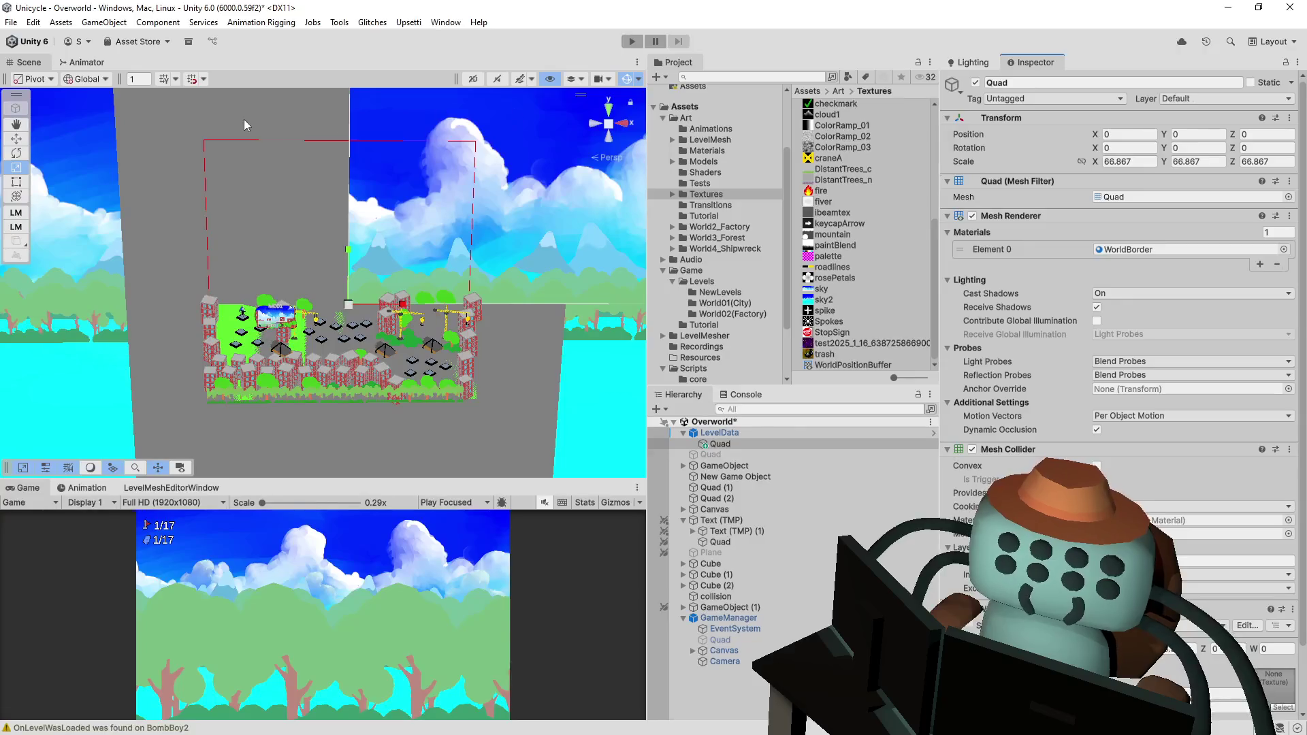
left_click(785, 434)
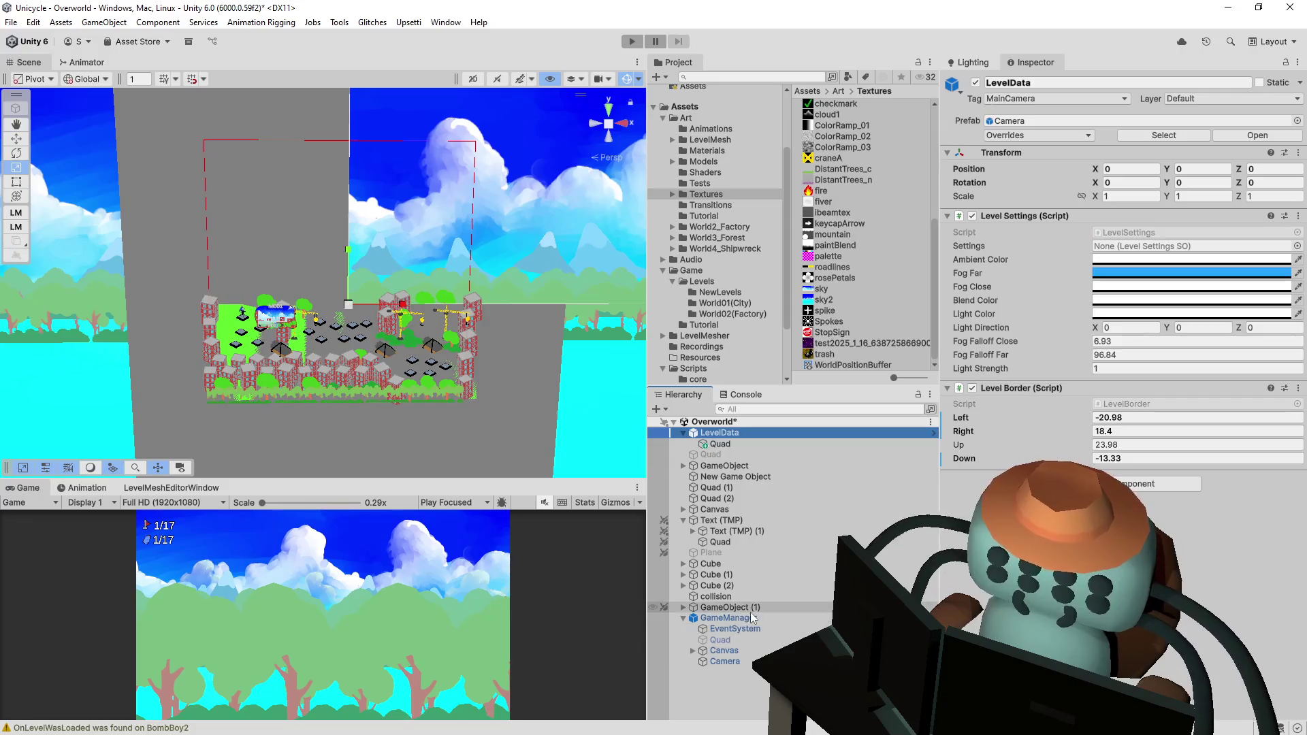
left_click(232, 448)
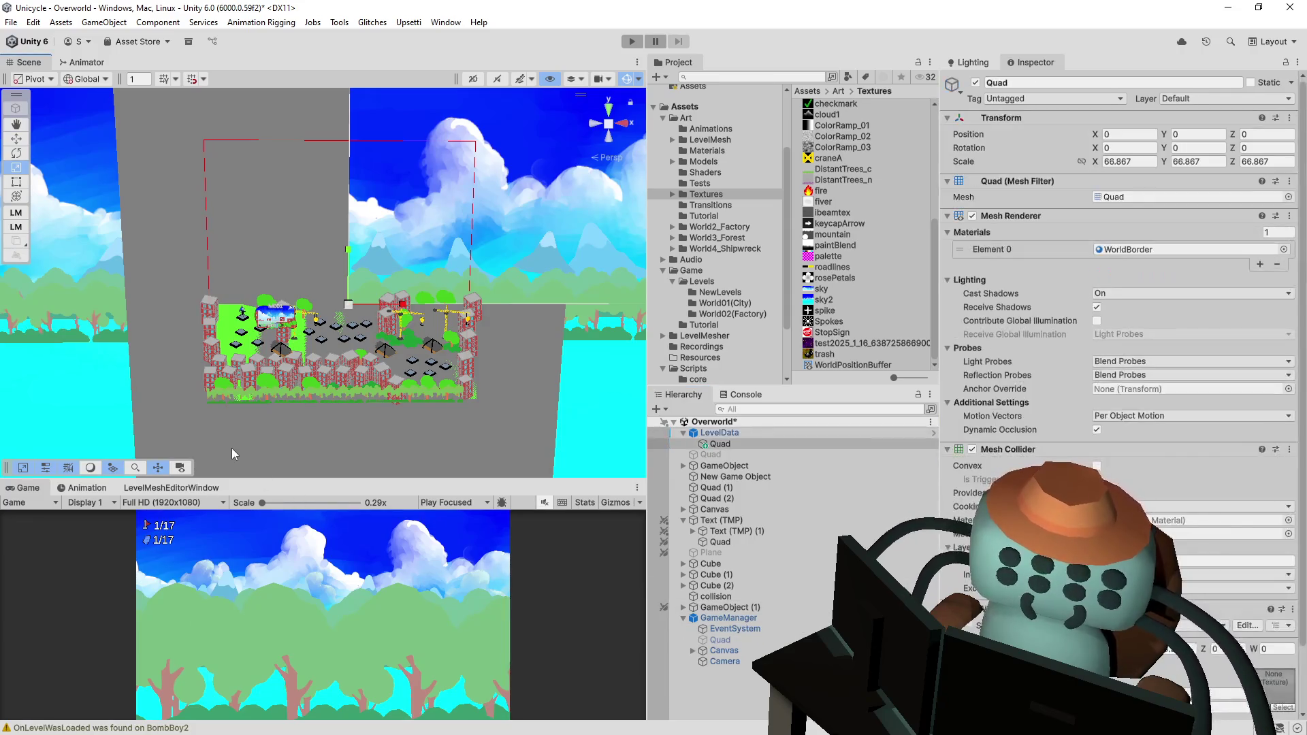
left_click(733, 618)
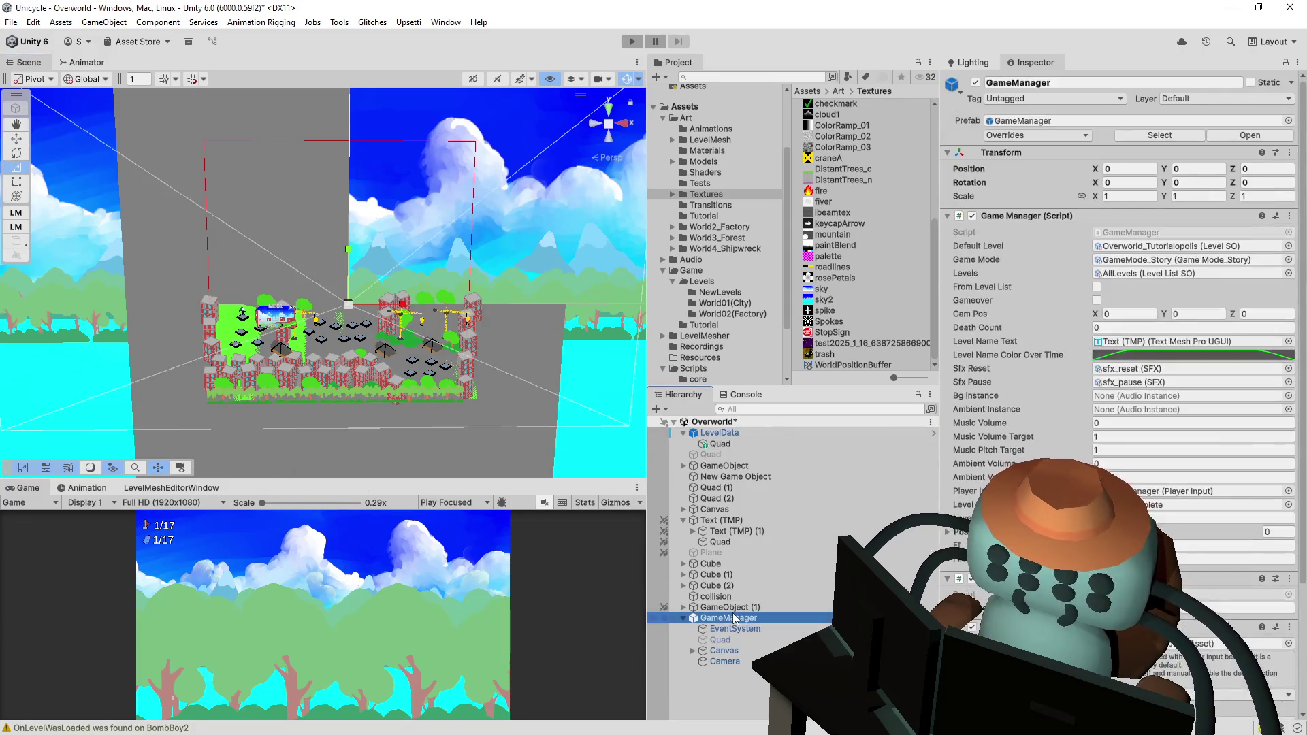
left_click(729, 444)
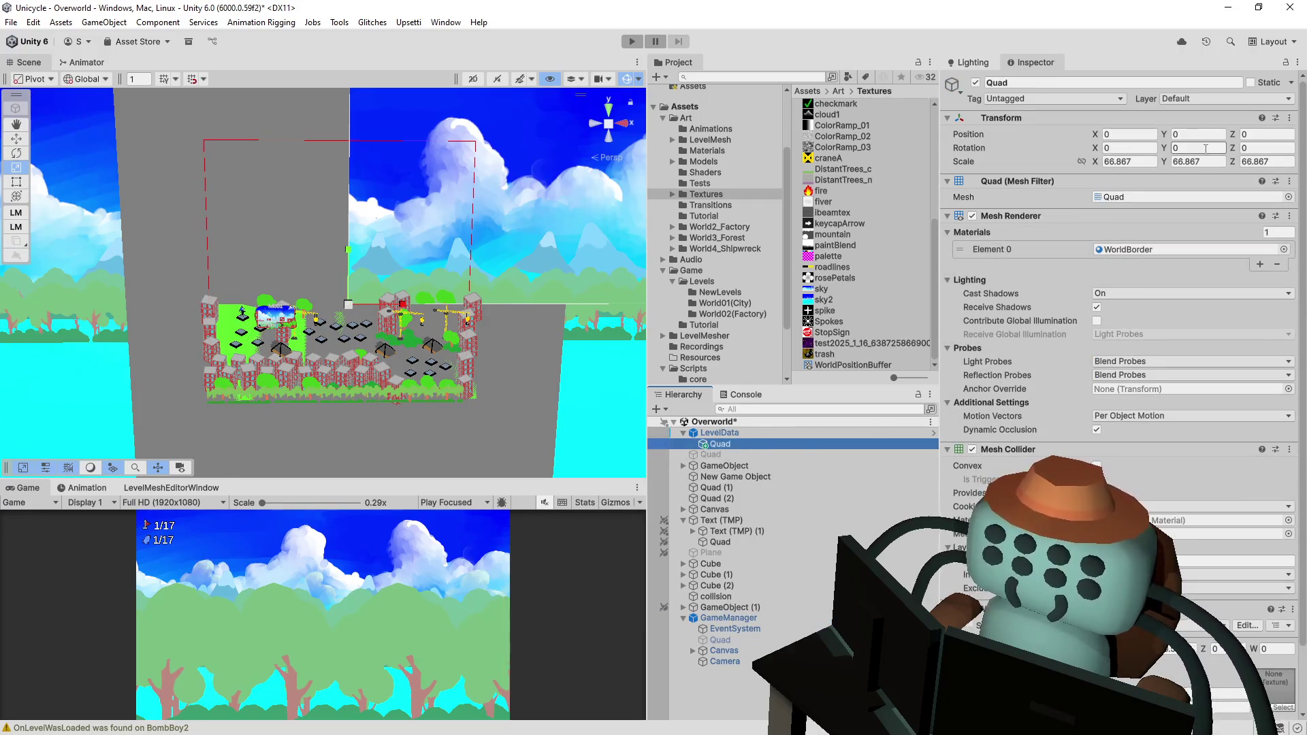
left_click(798, 436)
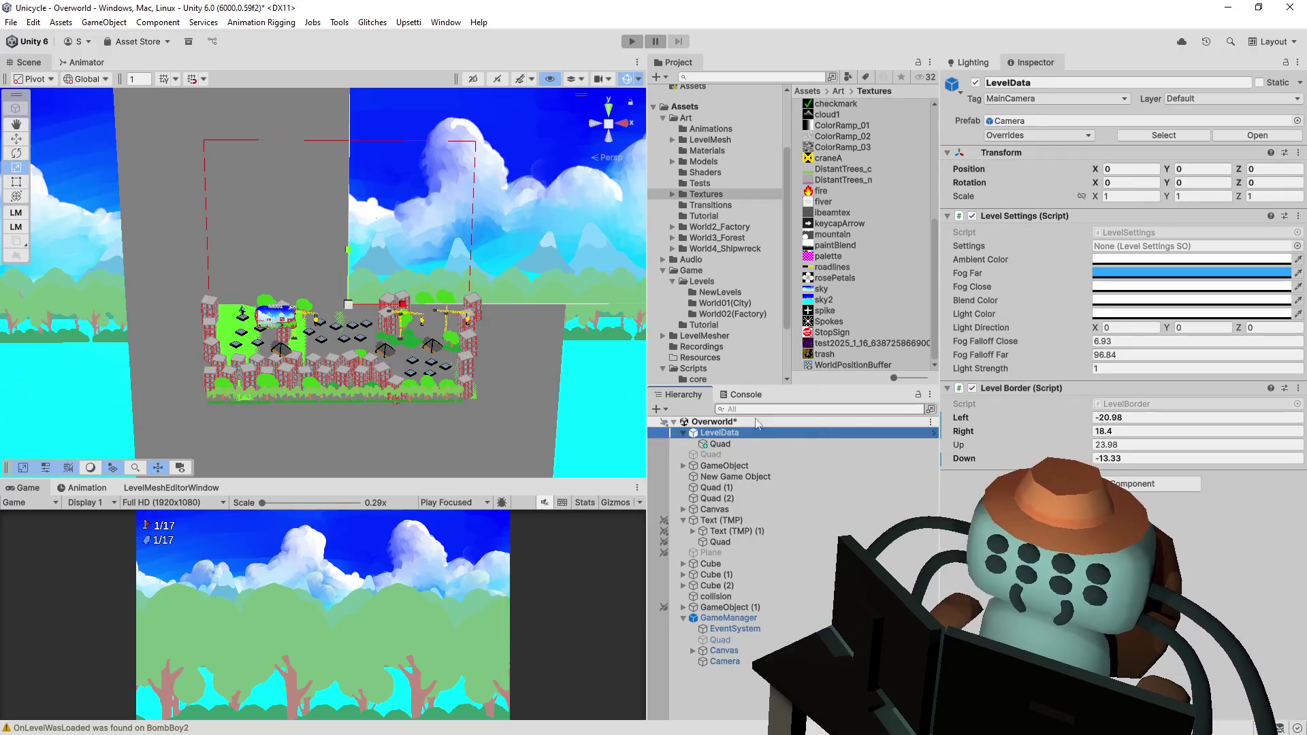
left_click(765, 444)
key("alt+Tab")
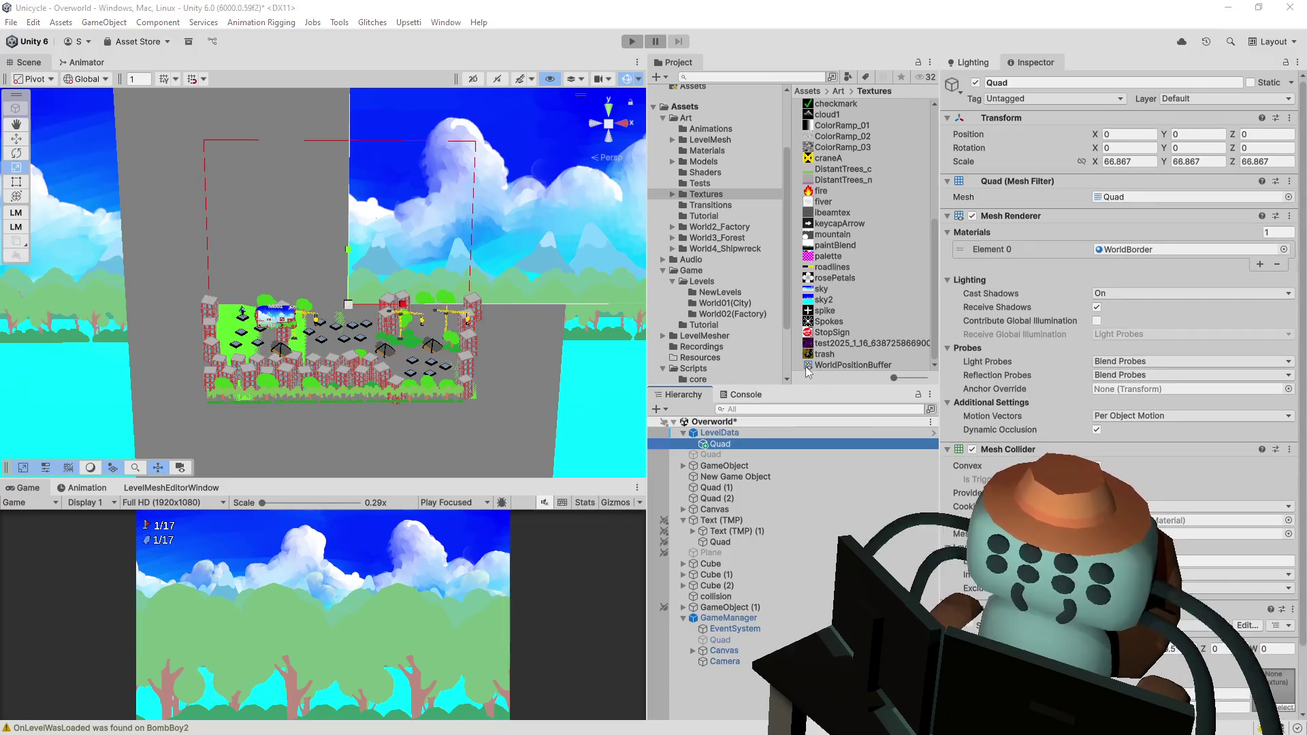
key("alt+Tab")
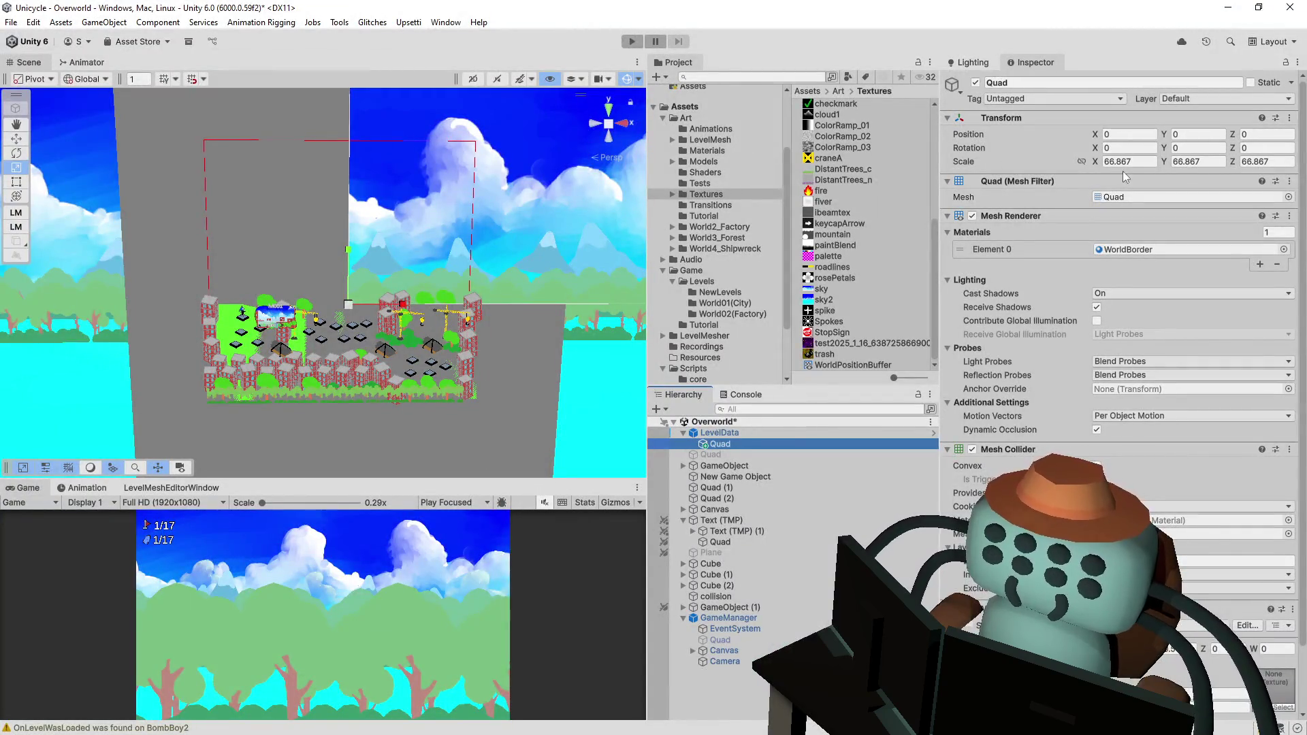
- Set the Quad's Scale to 100 on every axis in the Inspector
left_click(1155, 159)
type("100")
key("Tab")
type("100")
key("Tab")
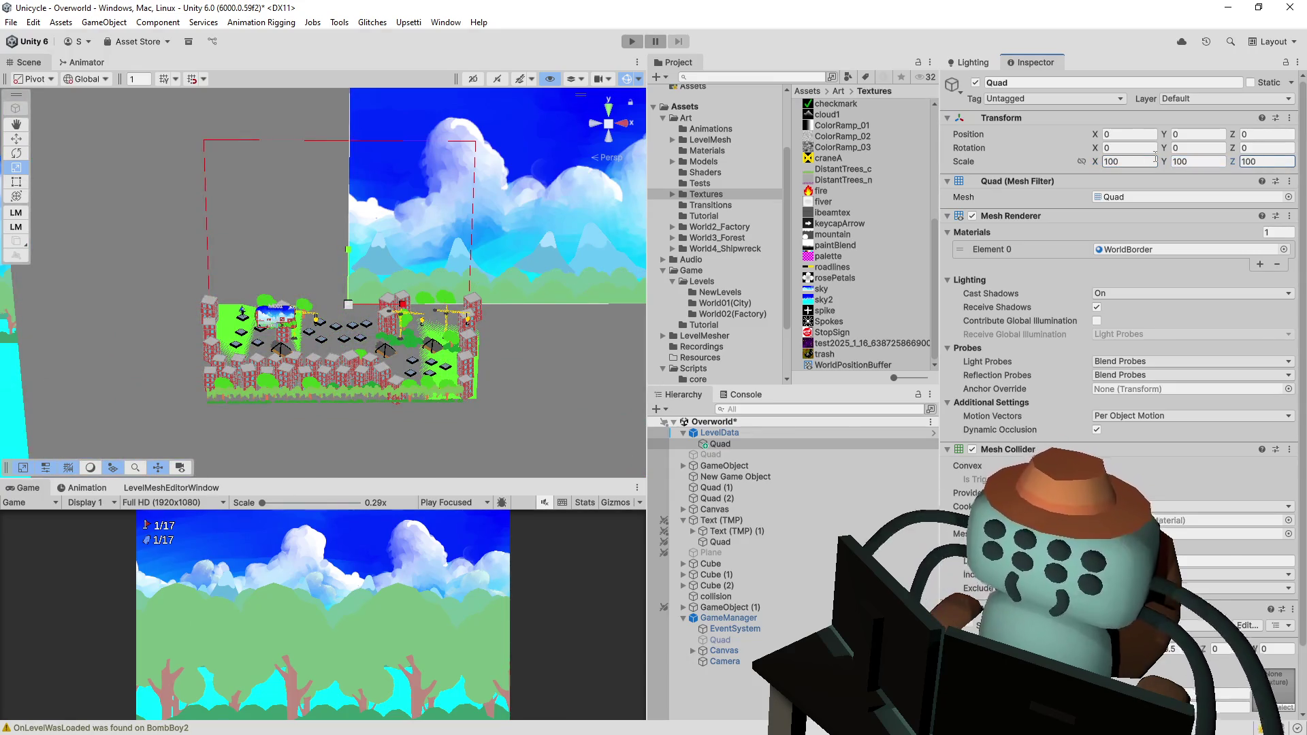
left_click_drag(527, 372, 477, 374)
scroll(1117, 273, "down", 3)
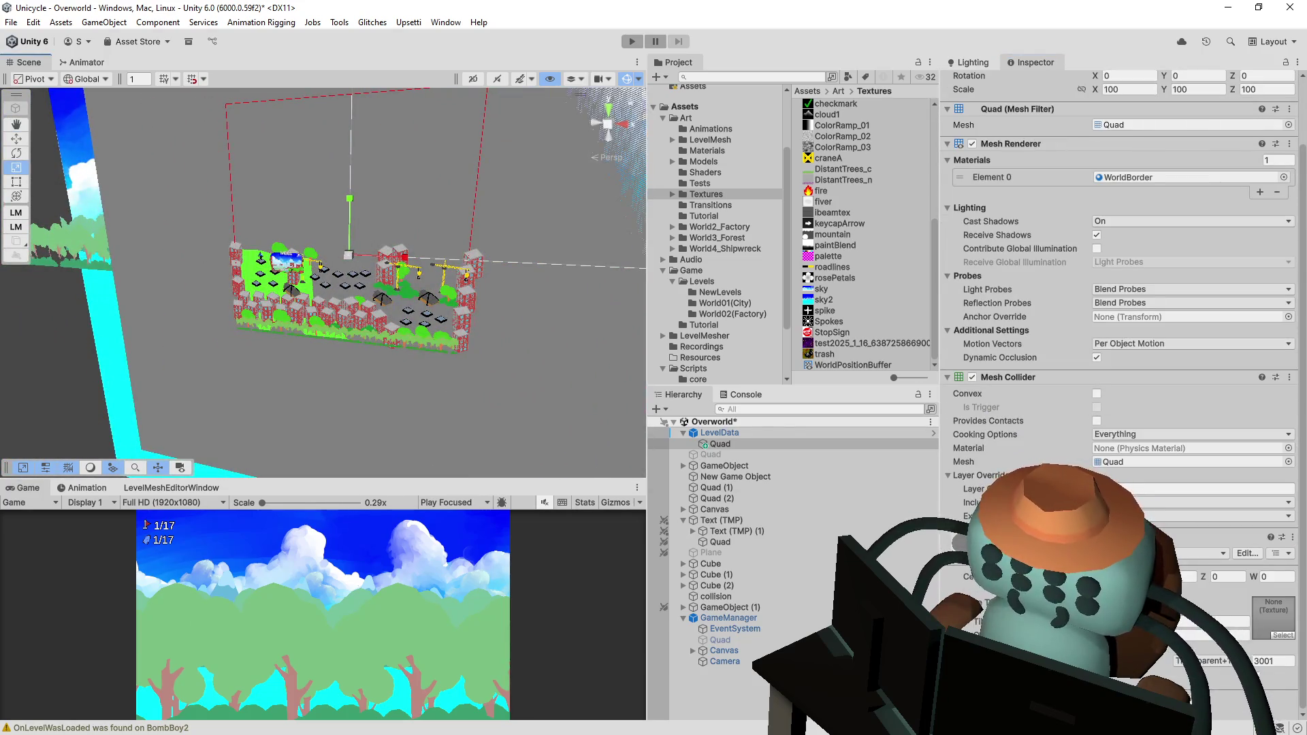
- Open the Quad material's WorldBorder shader in Visual Studio
left_click(1258, 555)
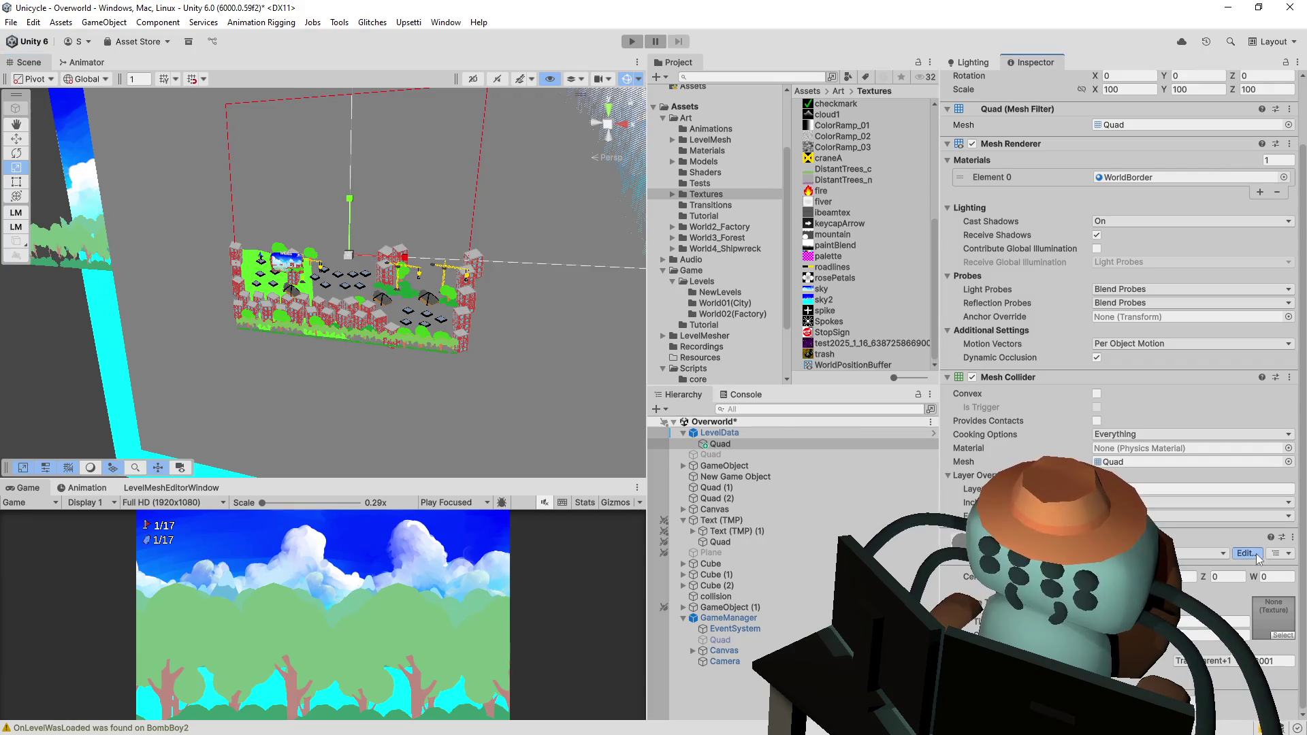
mouse_move(1032, 162)
left_mouse_down()
mouse_move(1021, 422)
mouse_move(1009, 102)
left_mouse_up()
left_click(447, 129)
- Select and copy all of the WorldBorder shader code
key("ctrl+a")
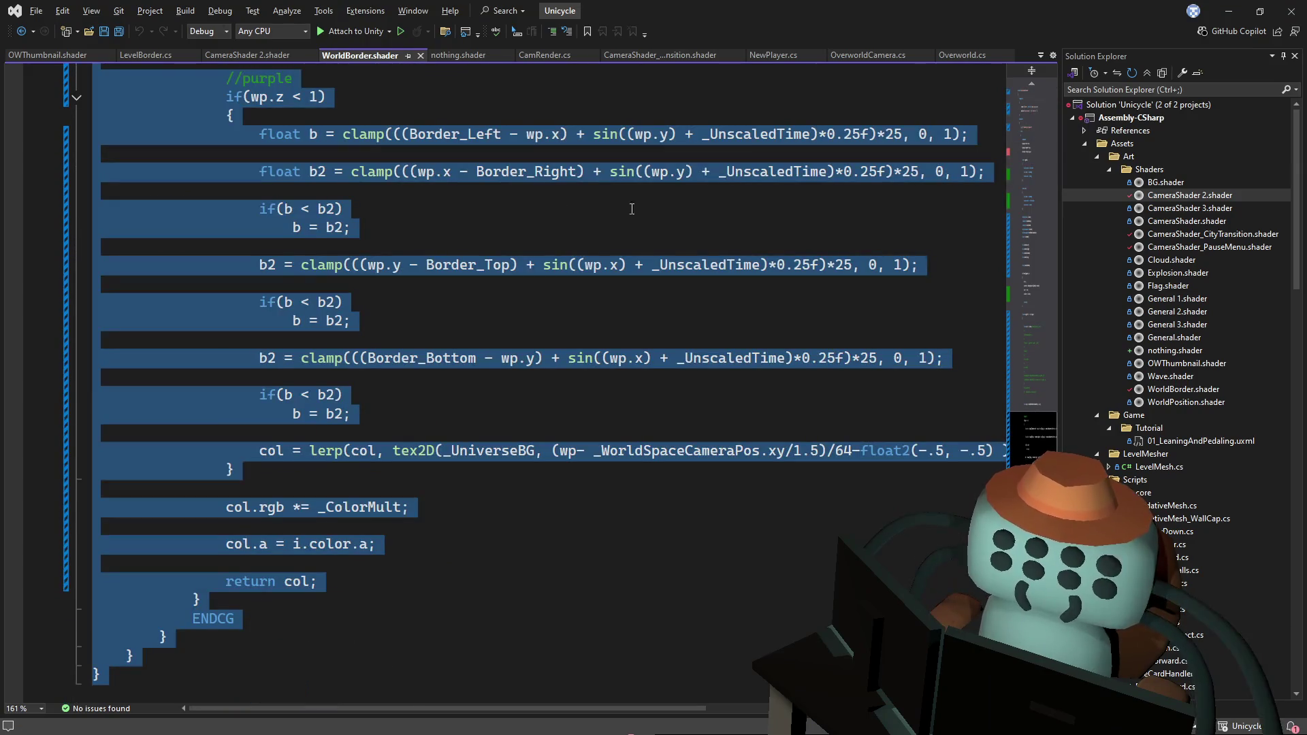
left_click(745, 209)
type("A")
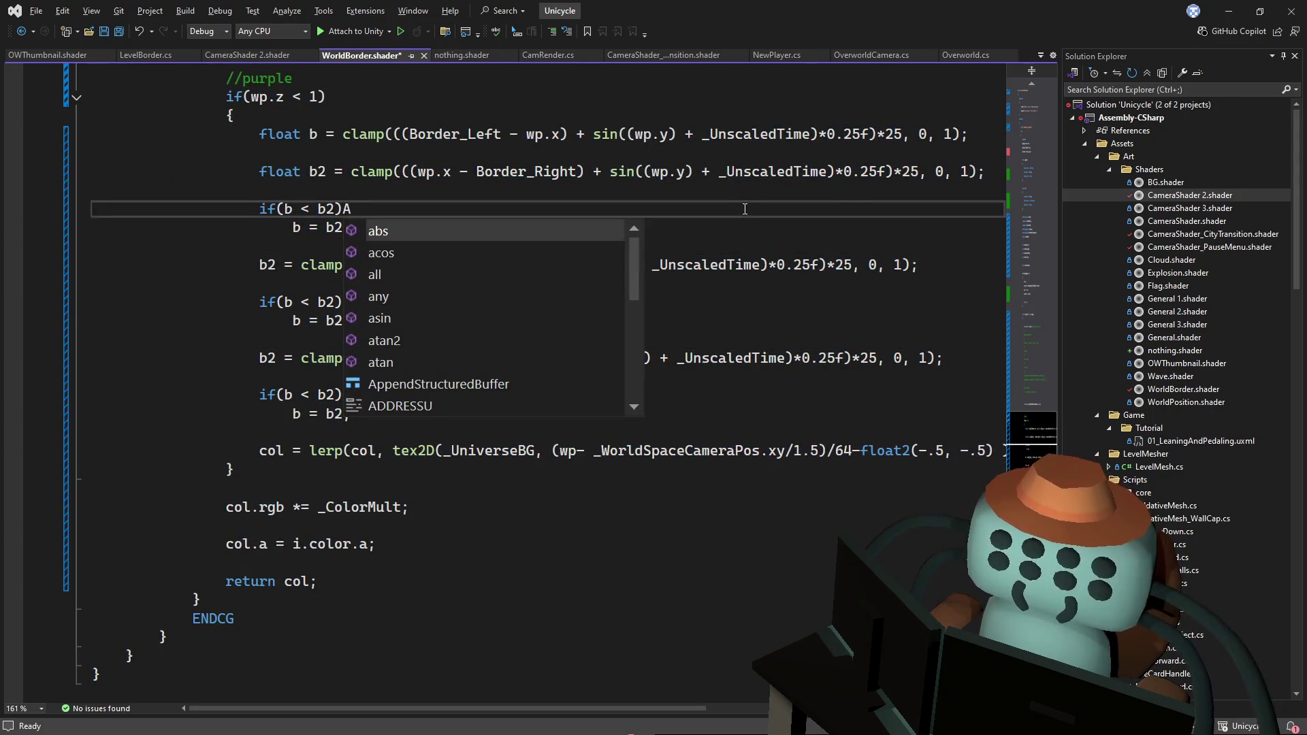
key("ctrl+z")
- Add newWorldBorder.shader to the Shaders folder and paste the copied code into it
key("ctrl+shift+a")
type("newWO")
key("BackSpace")
type("o")
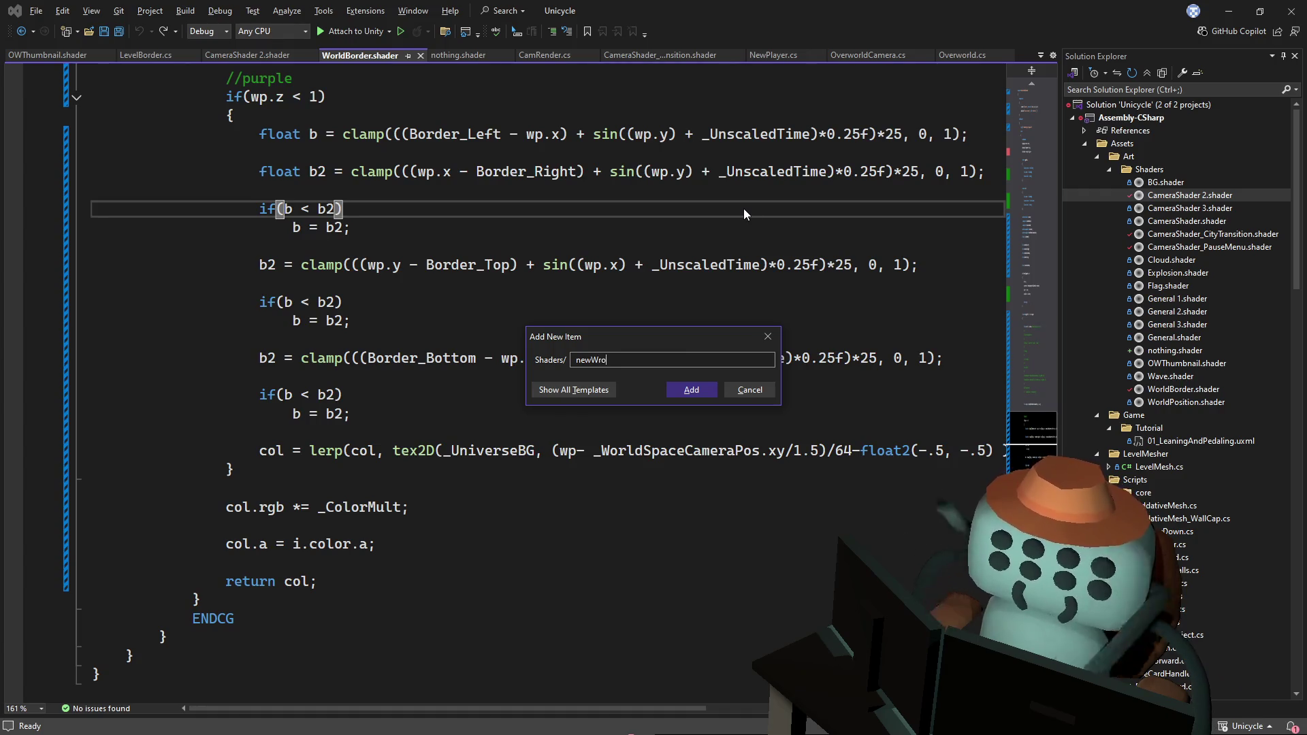
type("rldBor")
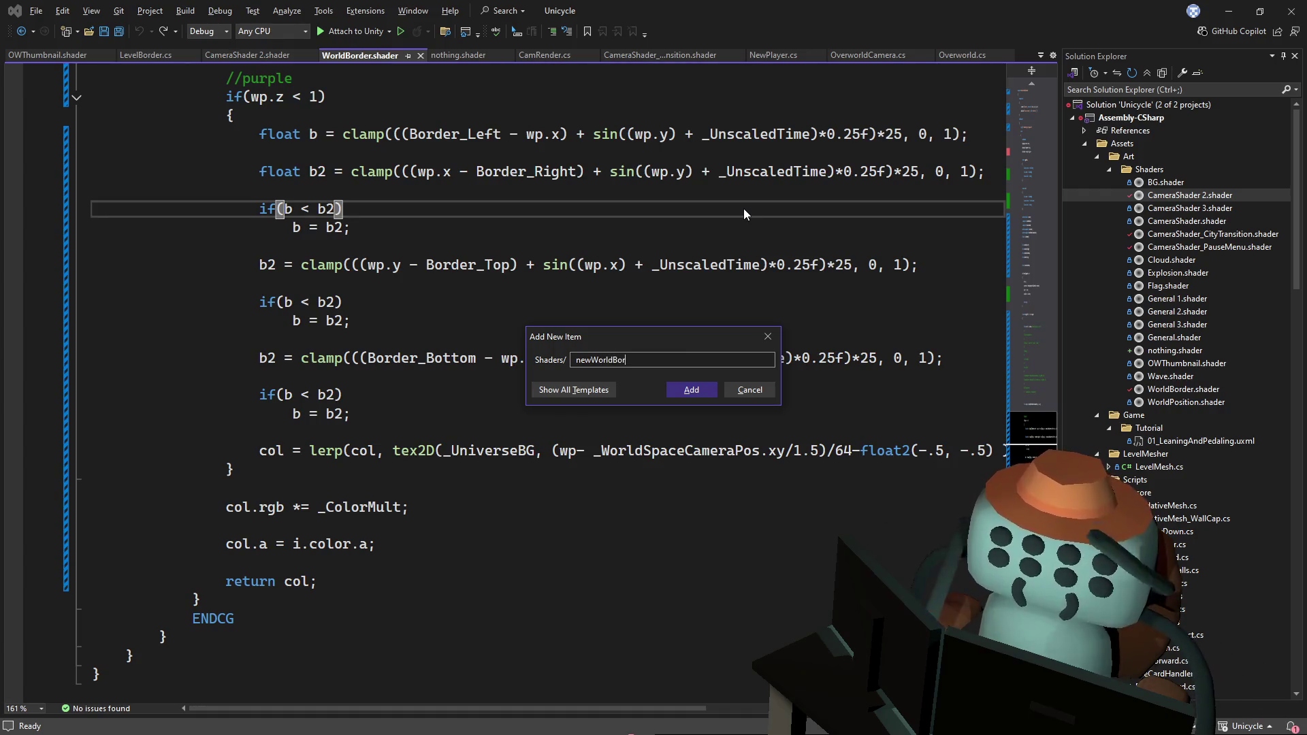
type("der.shader")
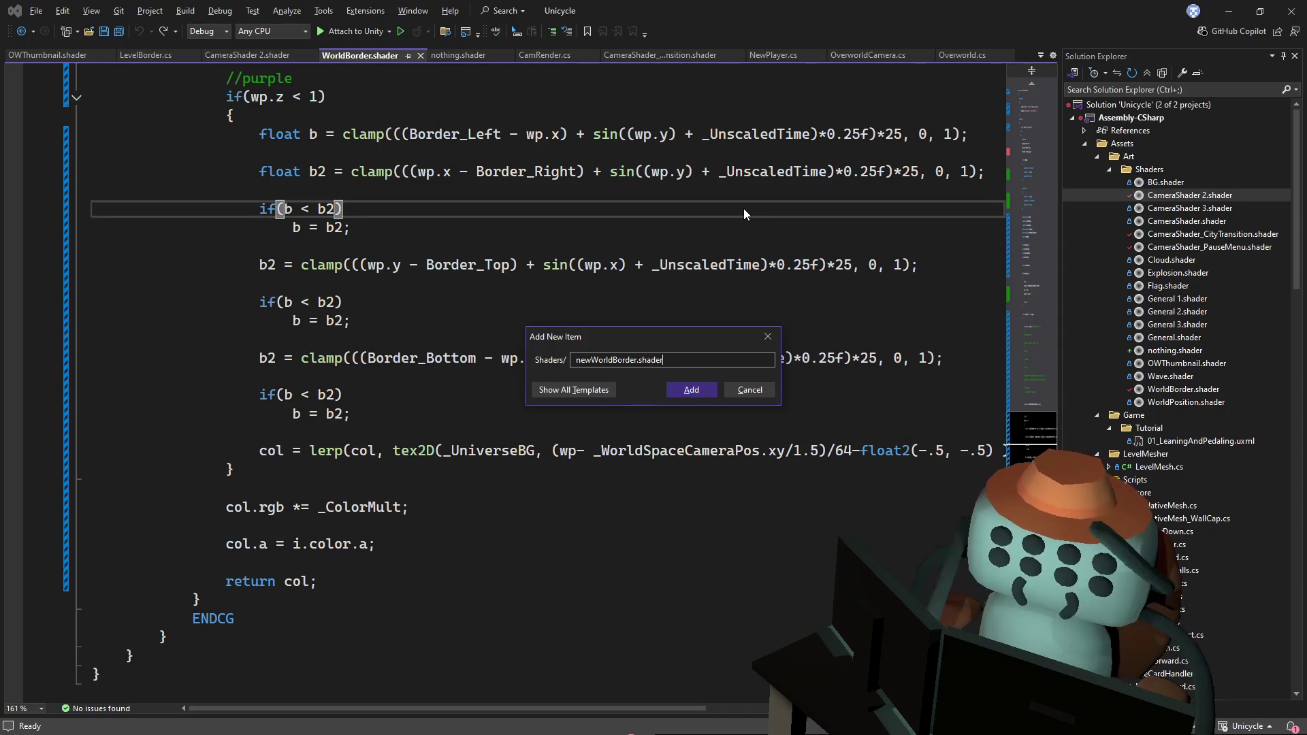
key("Return")
key("ctrl+v")
scroll(532, 85, "up", 15)
left_click(314, 73)
double_click(314, 74)
- Rename the shader to "Mesklar/New World Border" and save the file
left_click(232, 73)
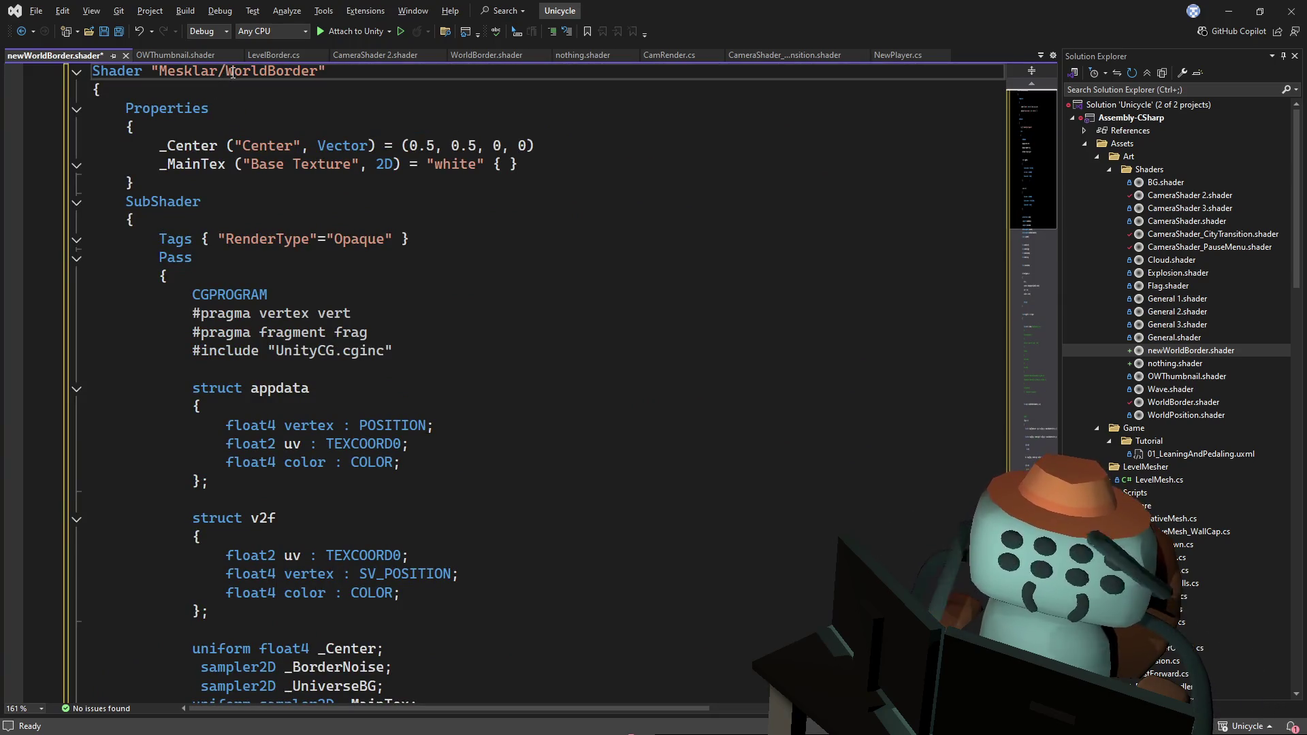
type("New")
key("ctrl+s")
left_click(300, 70)
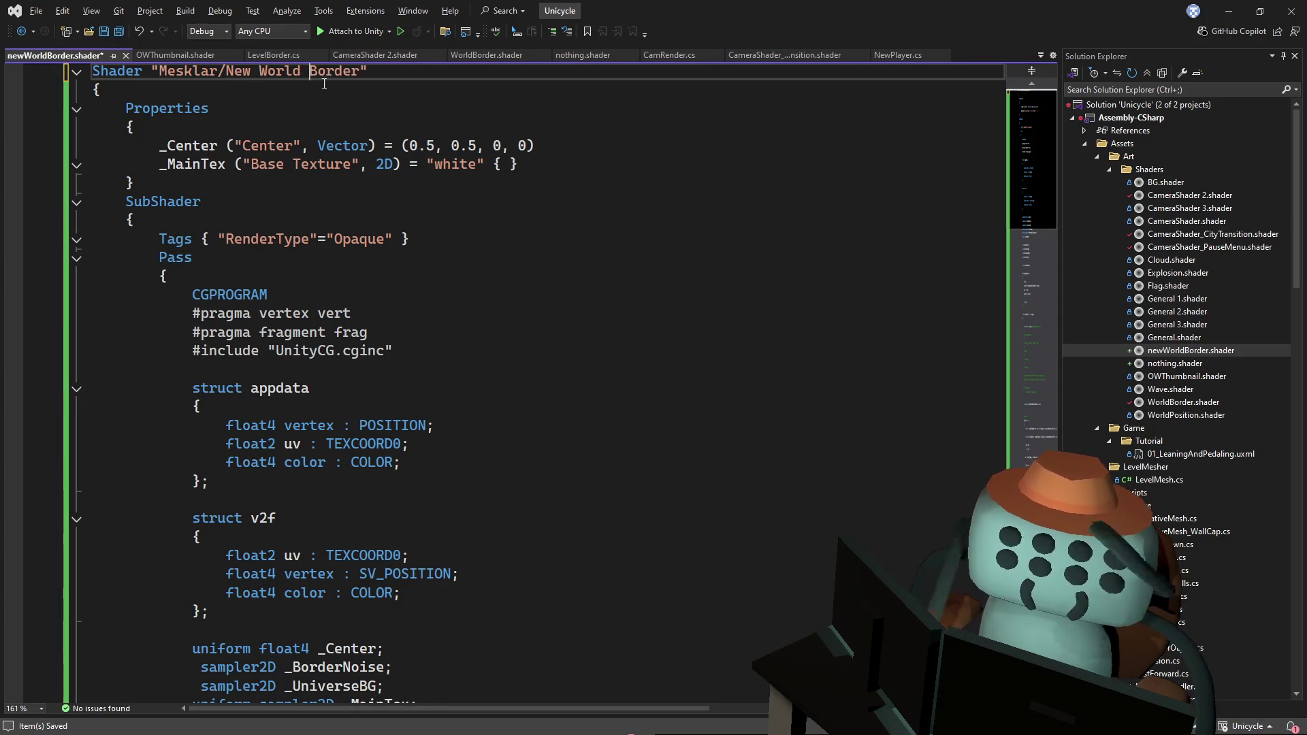
key("ctrl+s")
- Delete the _MainTex uniform and the WorldPositionBuffer declarations
left_click(450, 146)
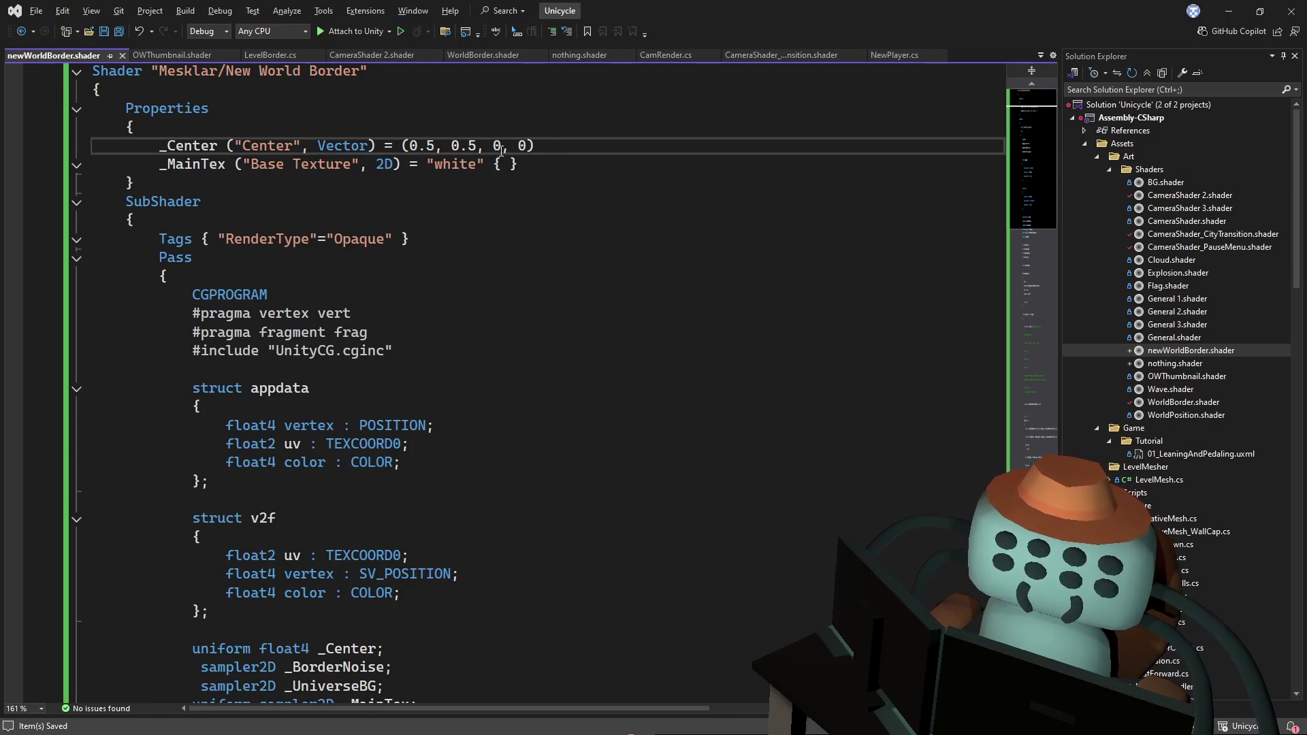
left_click(588, 296)
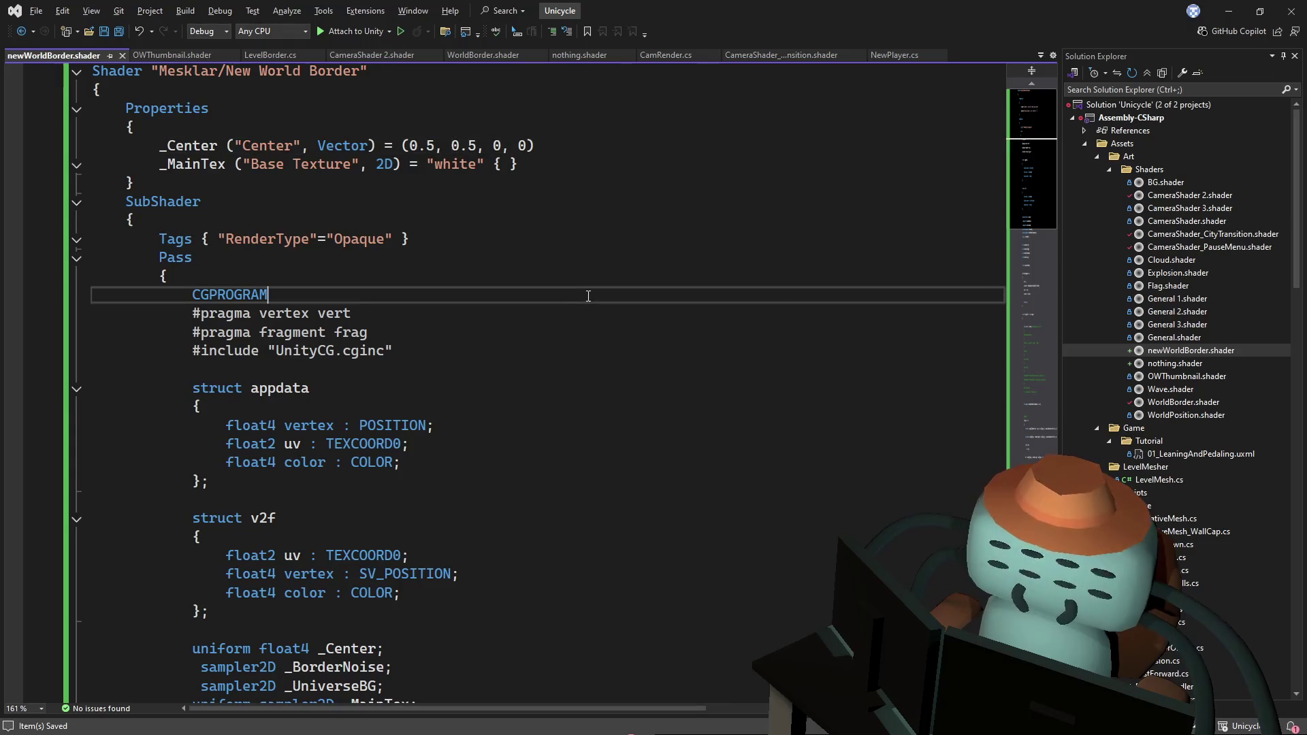
left_click(549, 117)
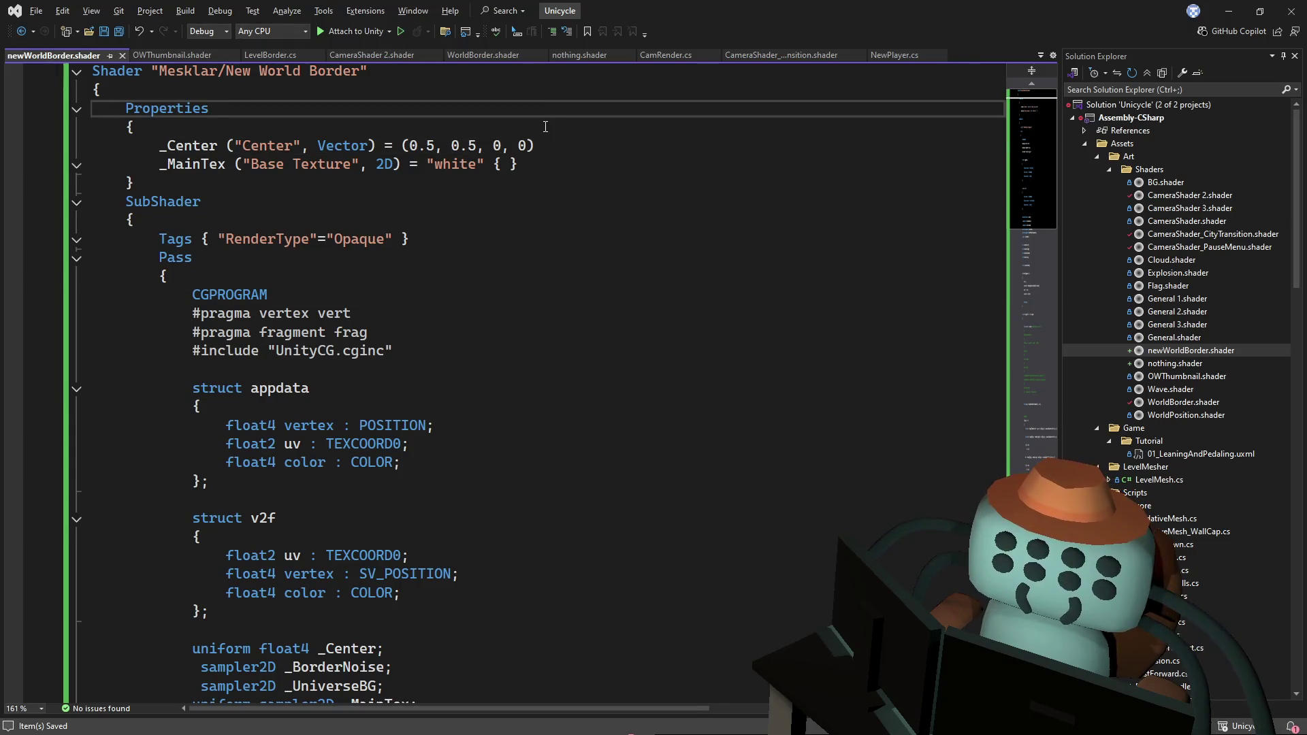
scroll(786, 281, "down", 4)
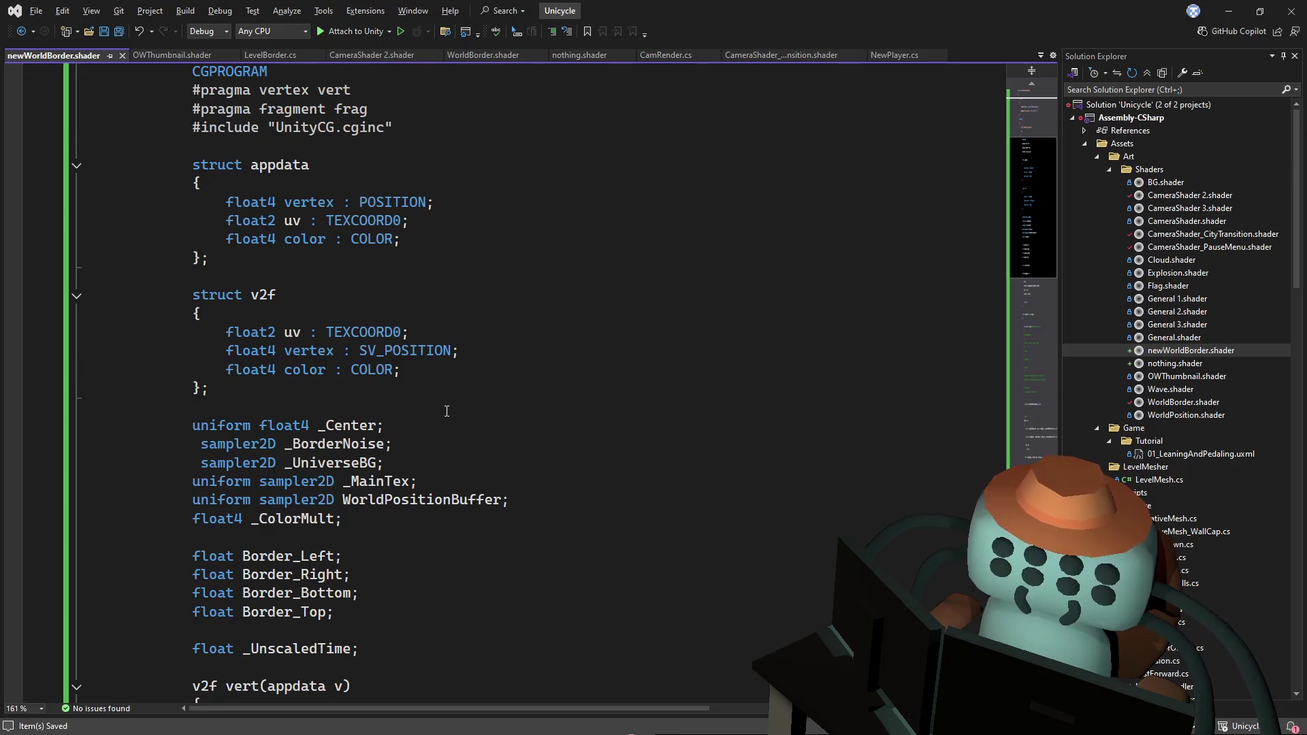
scroll(401, 524, "down", 1)
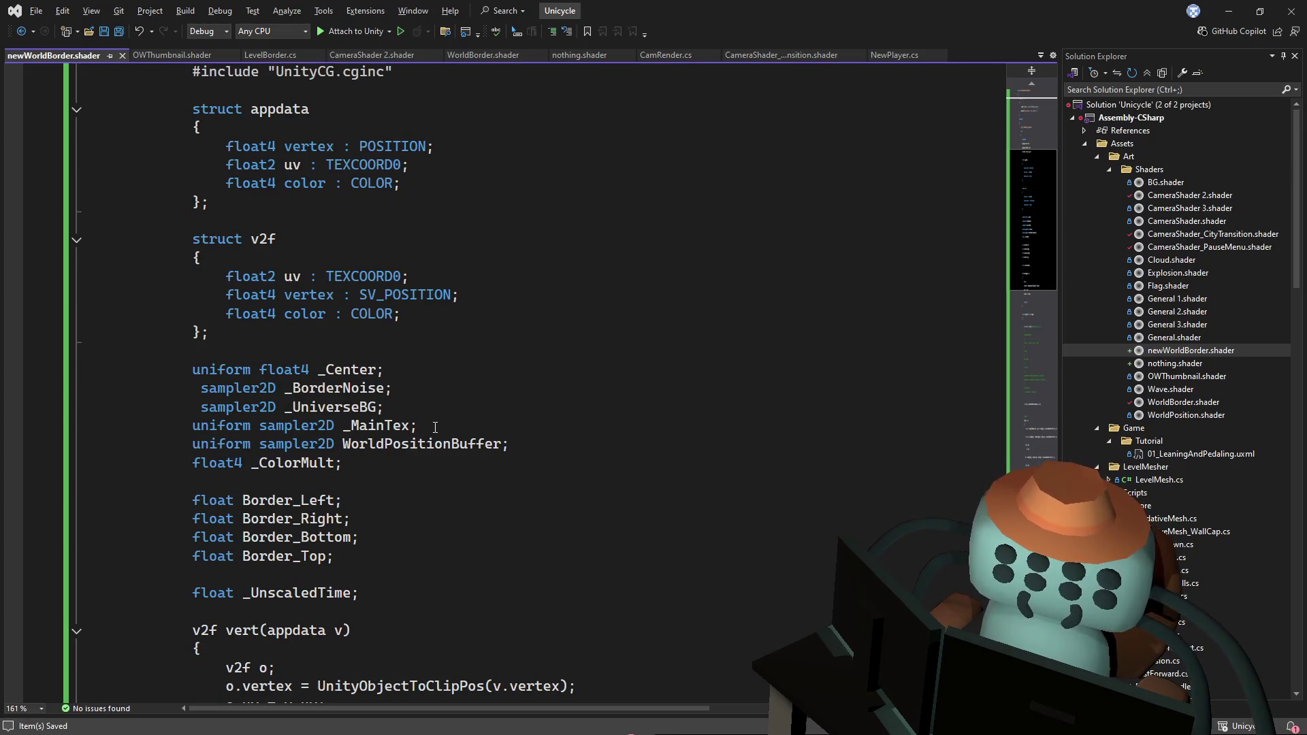
left_click_drag(435, 426, 453, 407)
key("Delete")
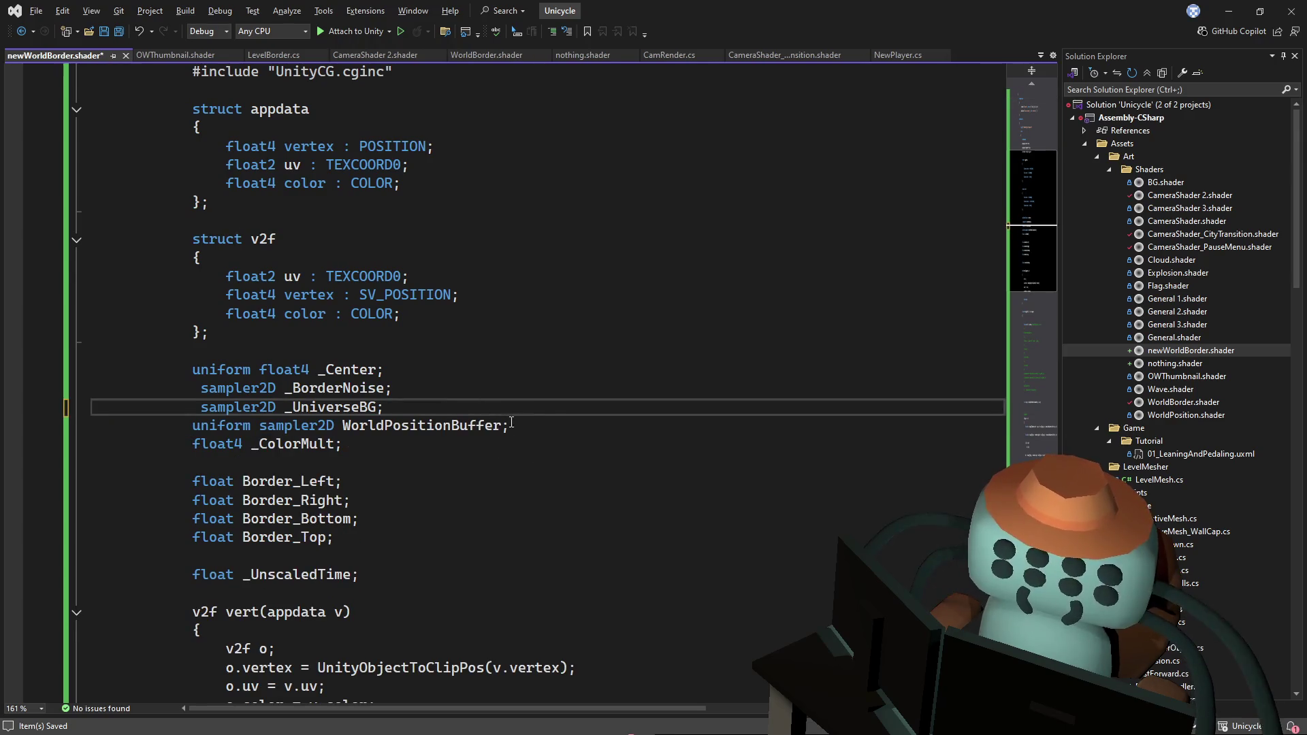
left_click_drag(538, 415, 544, 424)
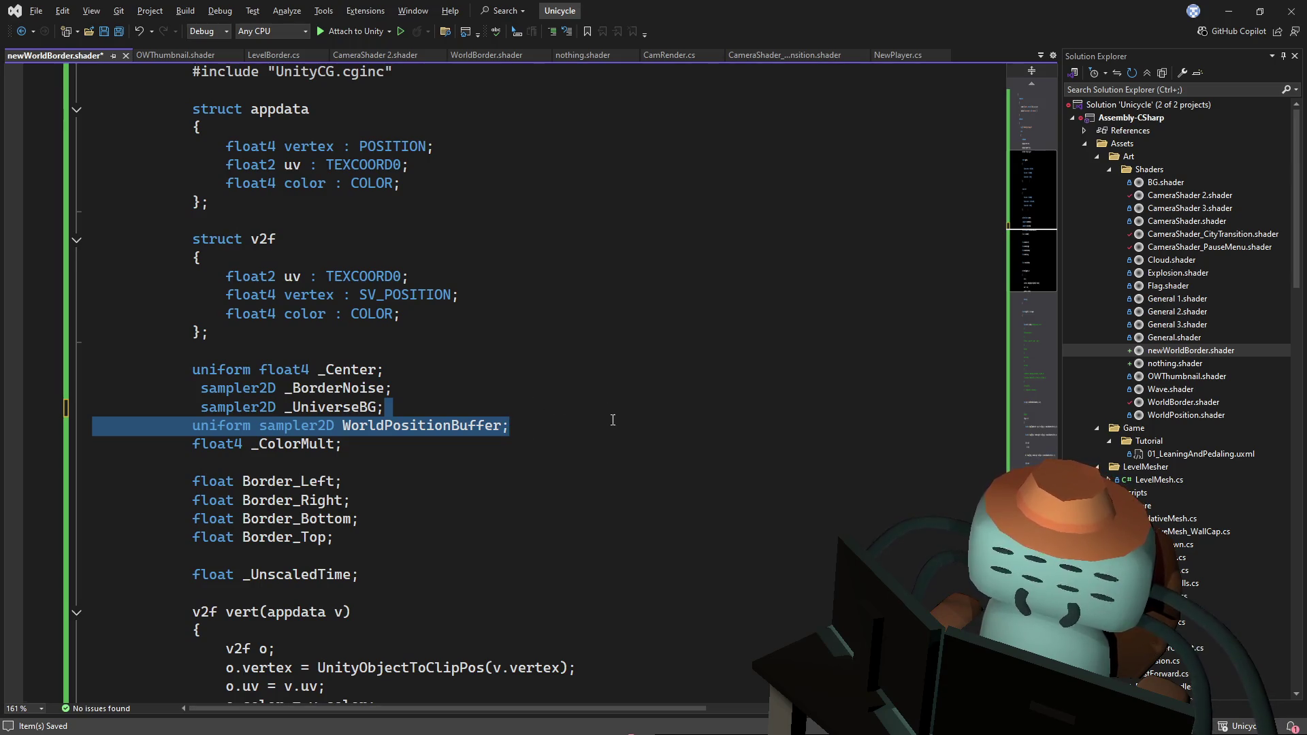
key("Delete")
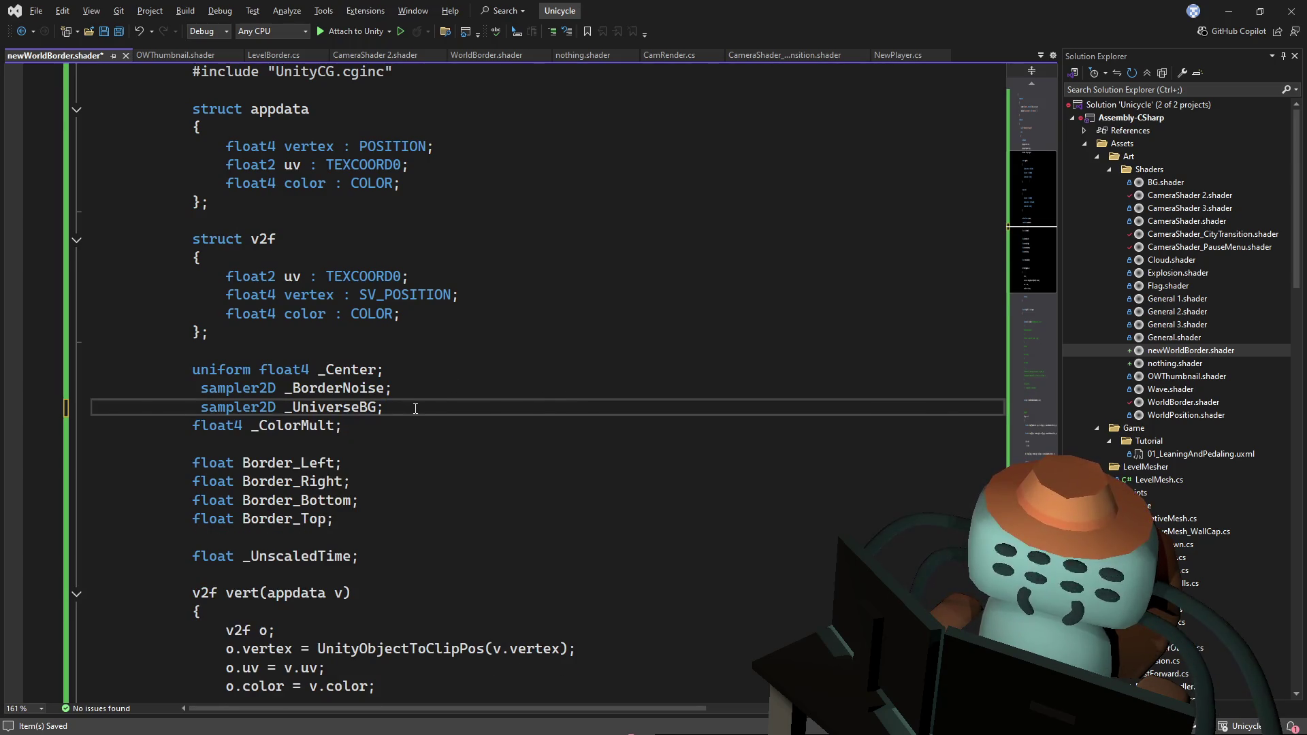
- Delete the _BorderNoise sampler plus the _Center property and its uniform
left_click_drag(1037, 263, 1045, 100)
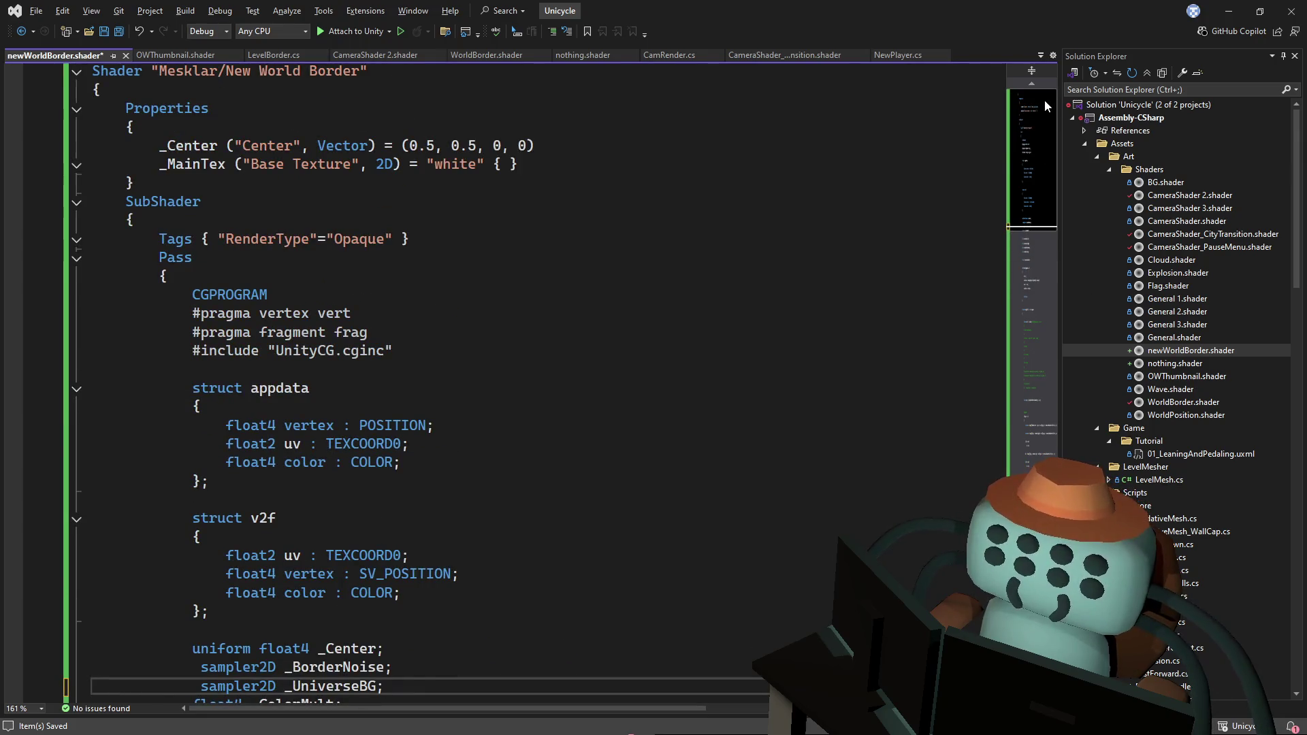
left_click(368, 611)
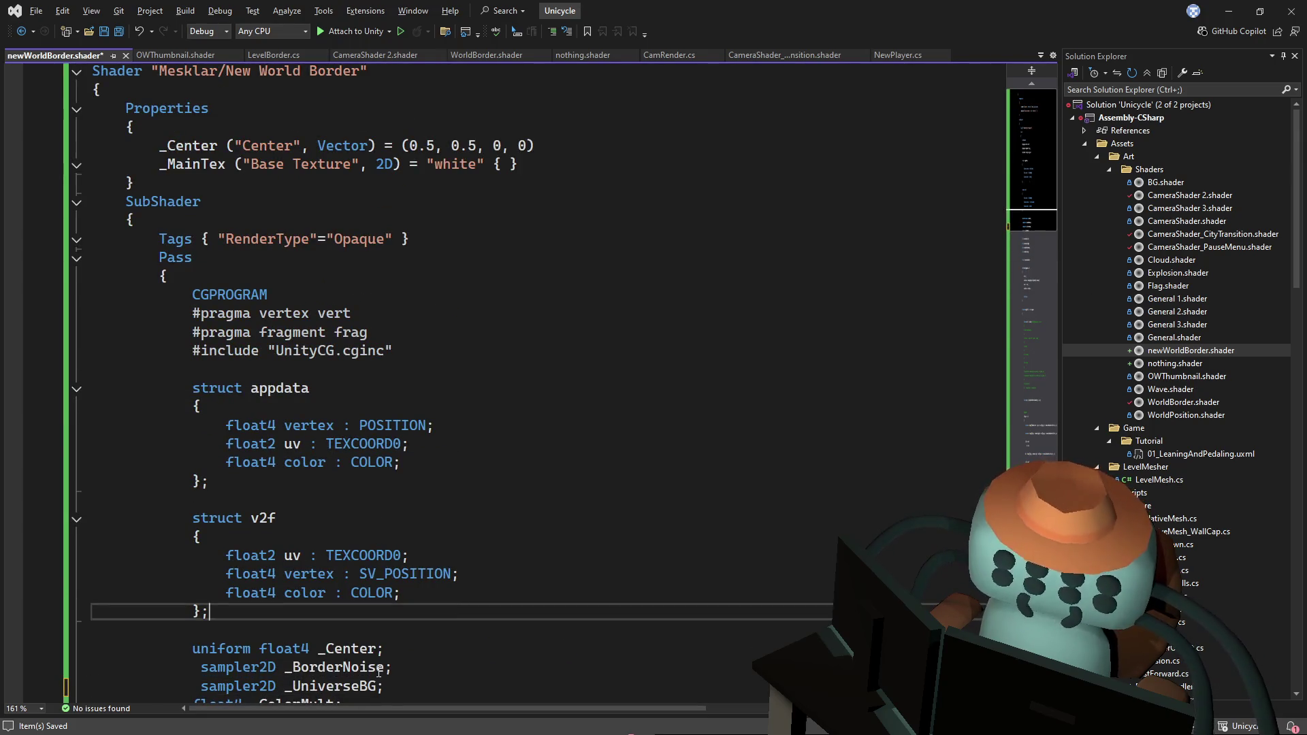
mouse_move(385, 668)
left_mouse_down()
mouse_move(385, 648)
mouse_move(192, 629)
left_mouse_up()
key("Delete")
key("Delete")
key("Delete")
key("Delete")
left_click(331, 593)
double_click(323, 649)
left_click(605, 128)
left_click_drag(605, 129, 560, 146)
key("Delete")
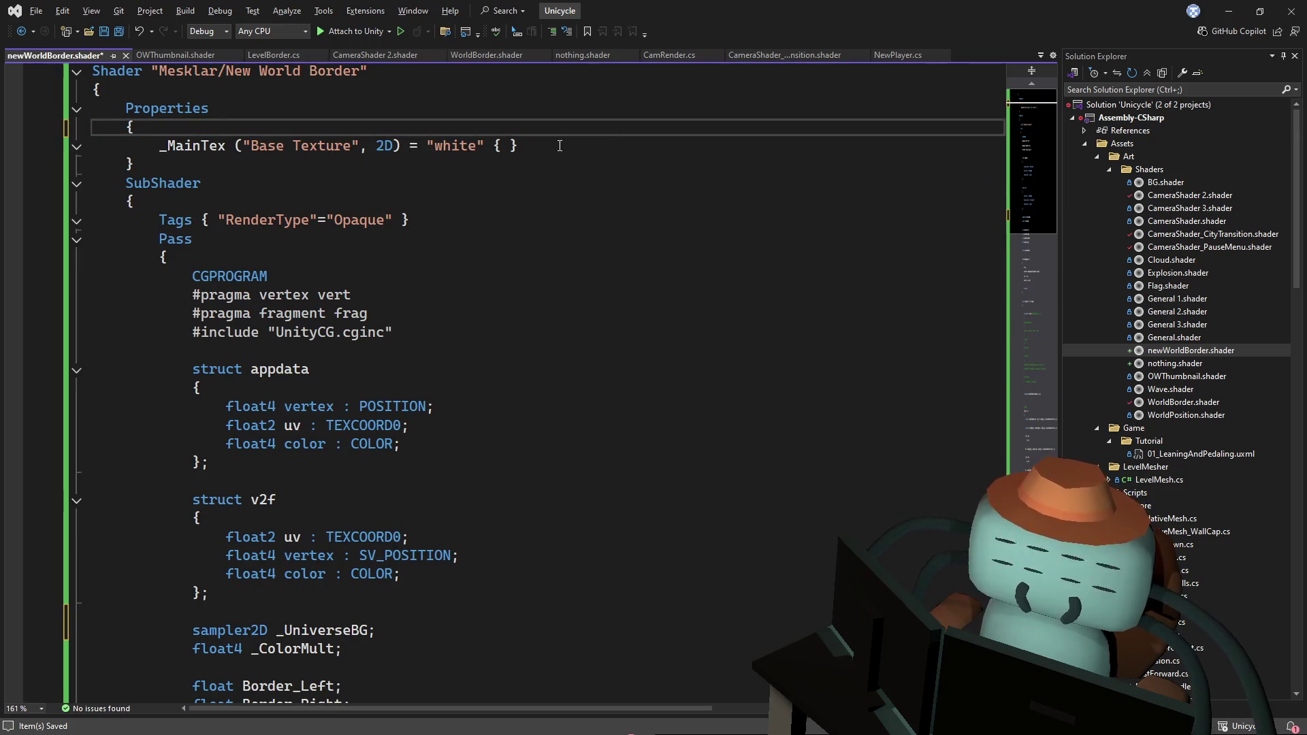
left_click(560, 146)
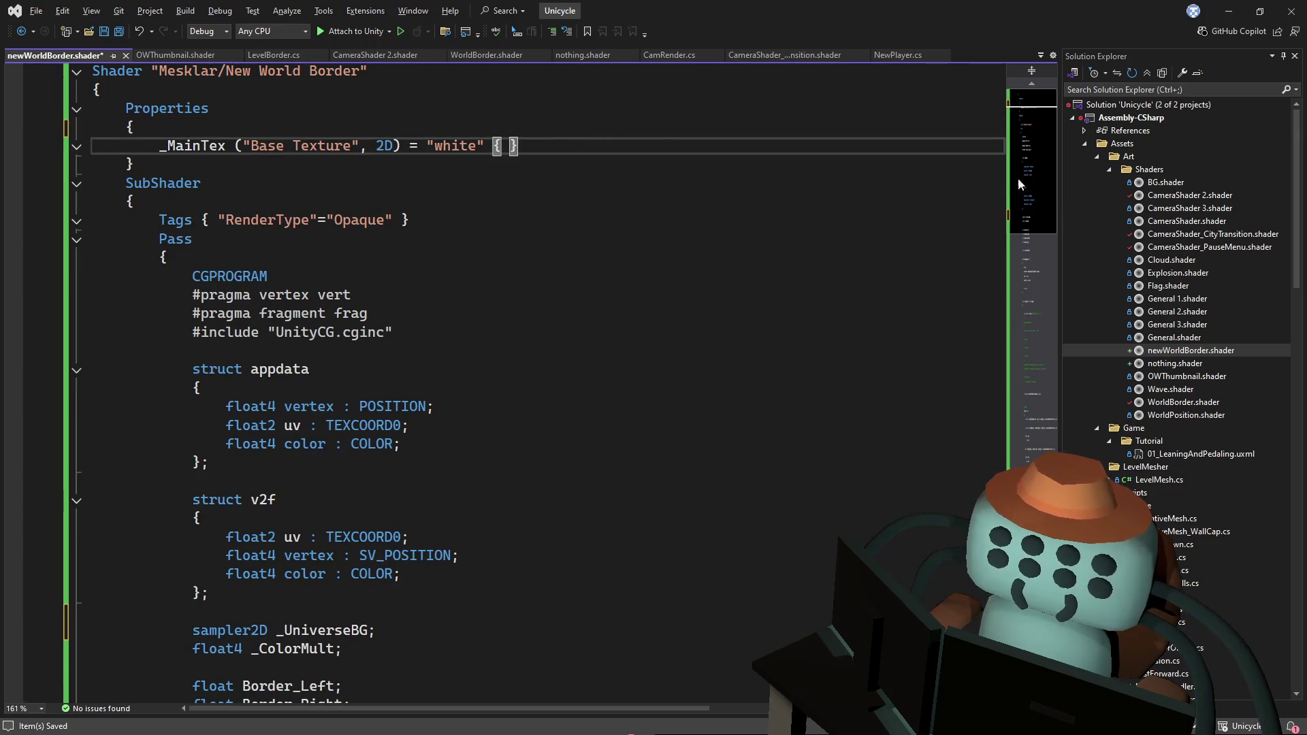
- Delete the commented-out block below float4 col = i.color; in frag()
scroll(990, 379, "down", 20)
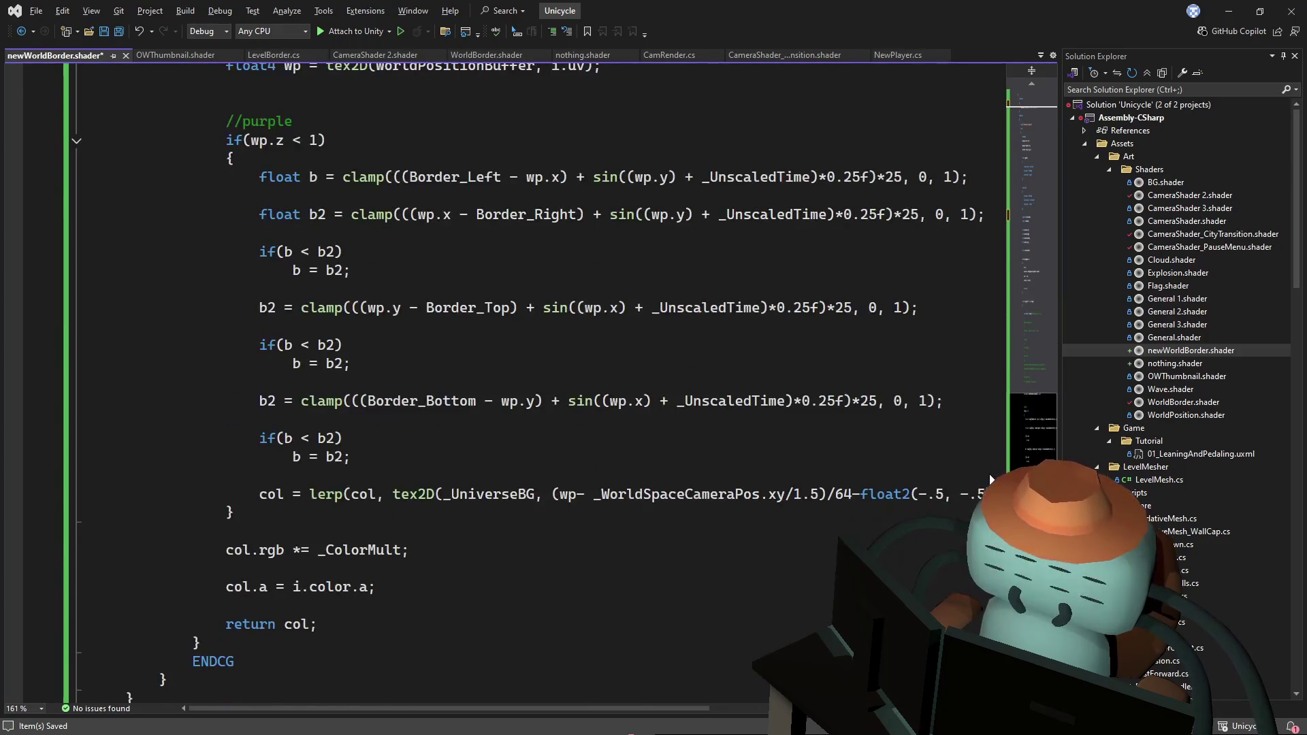
scroll(1008, 371, "up", 8)
scroll(1008, 372, "up", 2)
mouse_move(491, 531)
left_mouse_down()
mouse_move(396, 225)
mouse_move(401, 234)
left_mouse_up()
key("Delete")
key("Down")
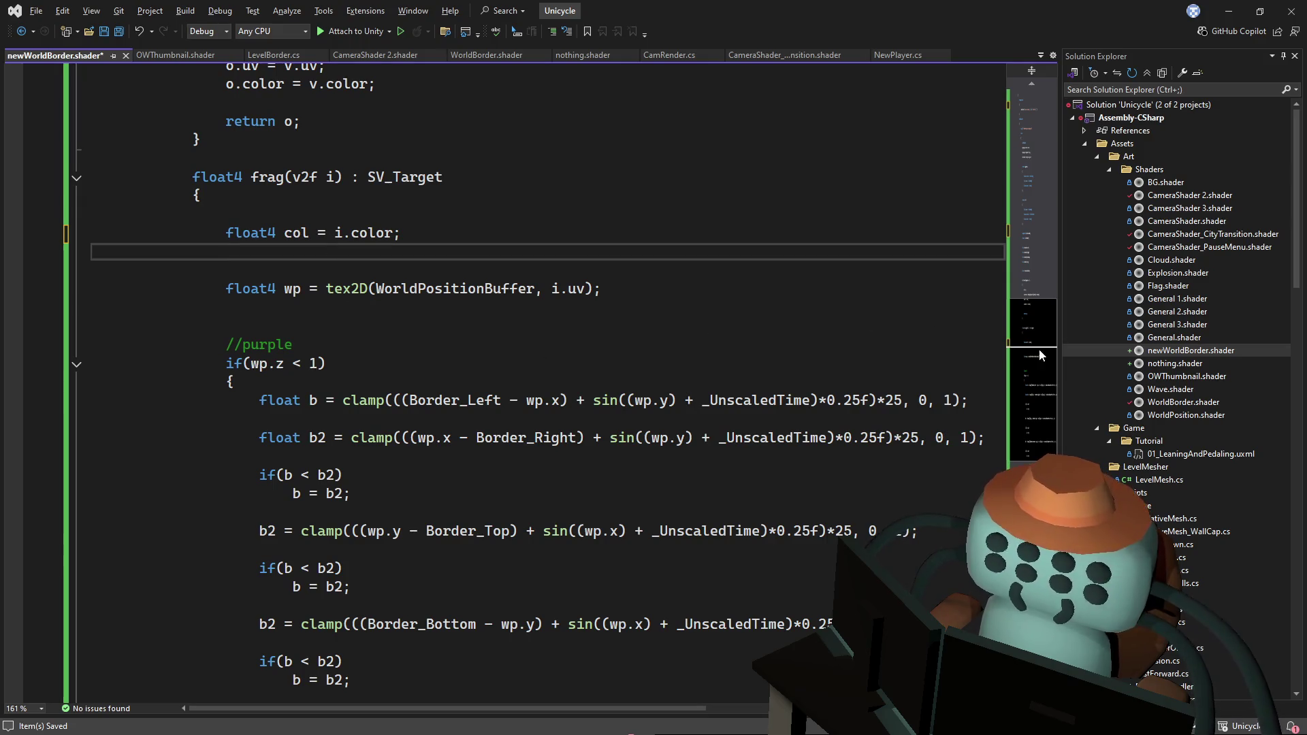
- Review the WorldPositionBuffer wp sampling line in frag, then move into vert()
scroll(1012, 411, "down", 10)
left_click_drag(1012, 446, 1000, 315)
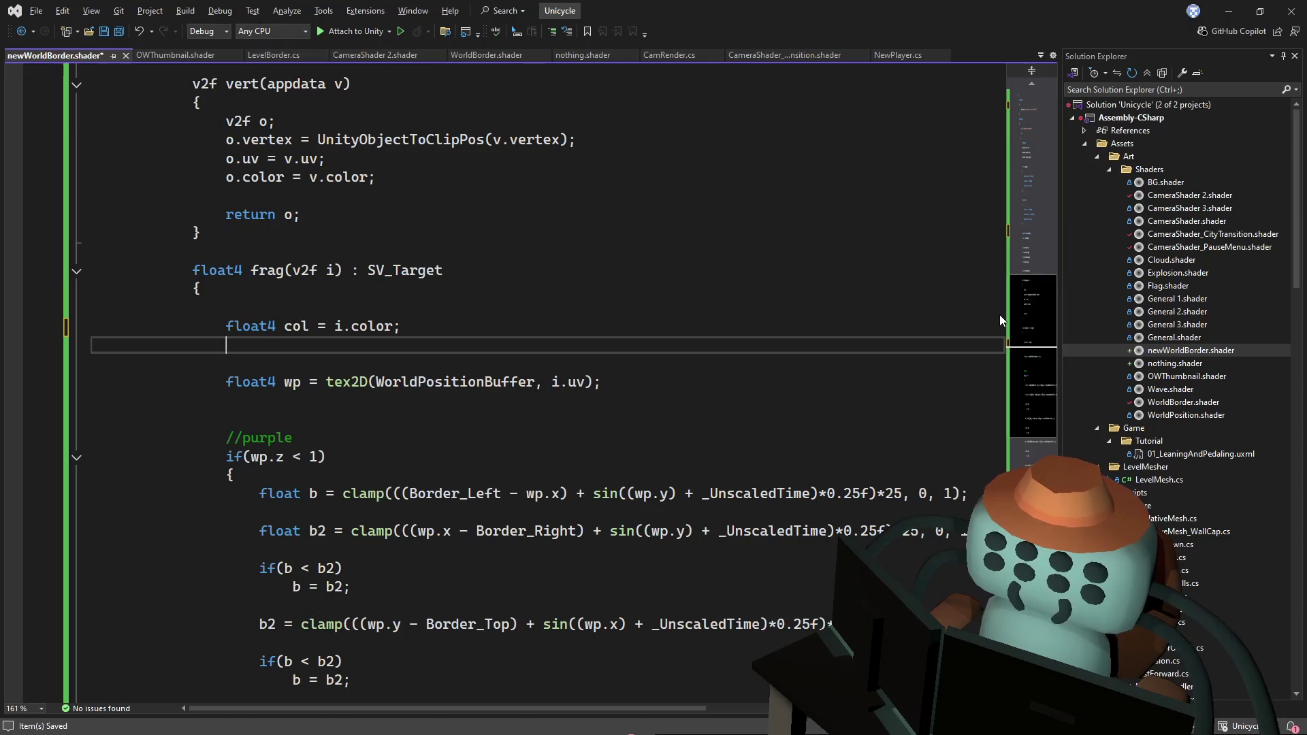
left_click_drag(674, 383, 683, 351)
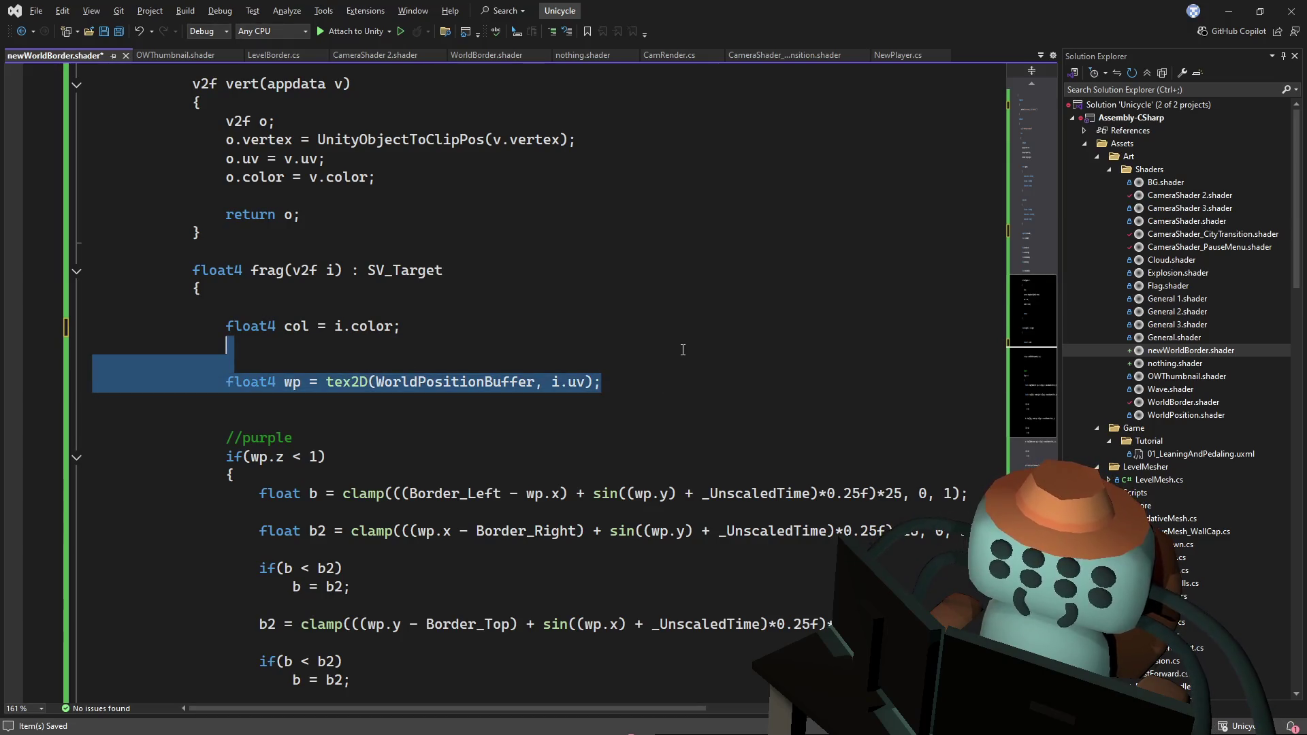
scroll(687, 340, "down", 3)
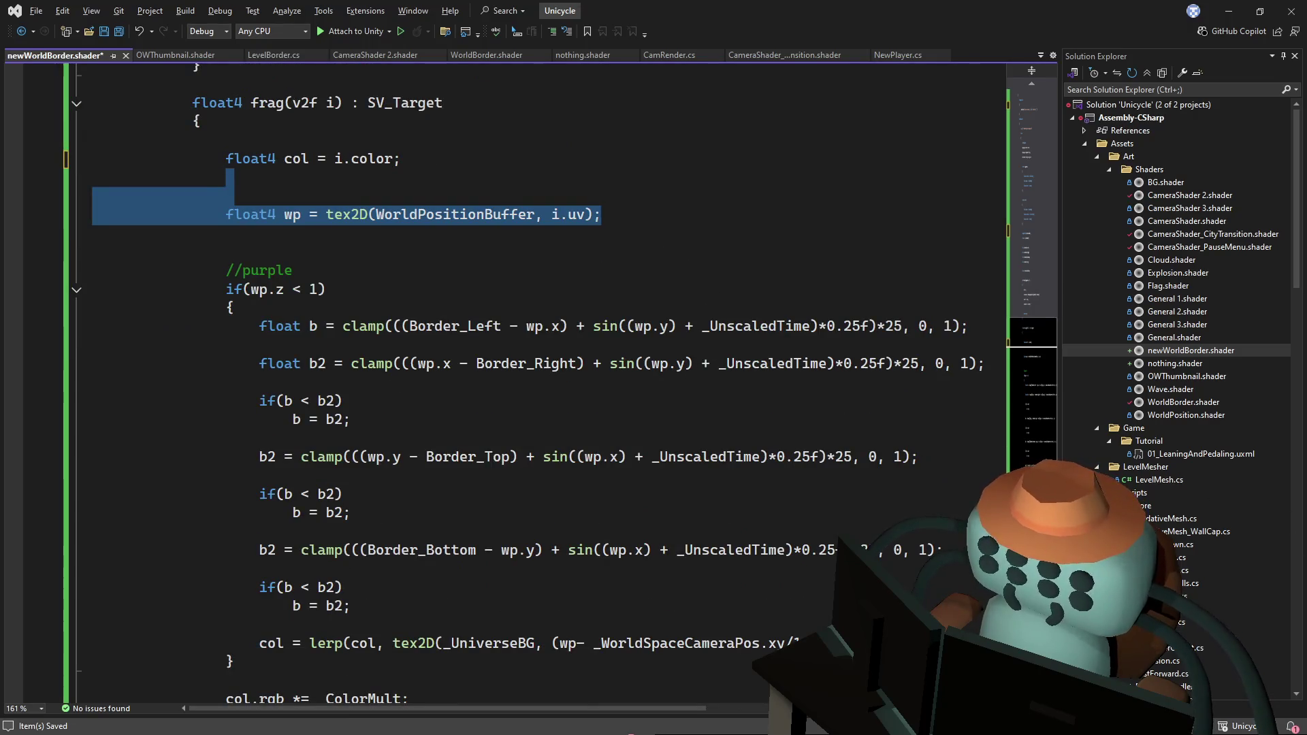
left_click(650, 193)
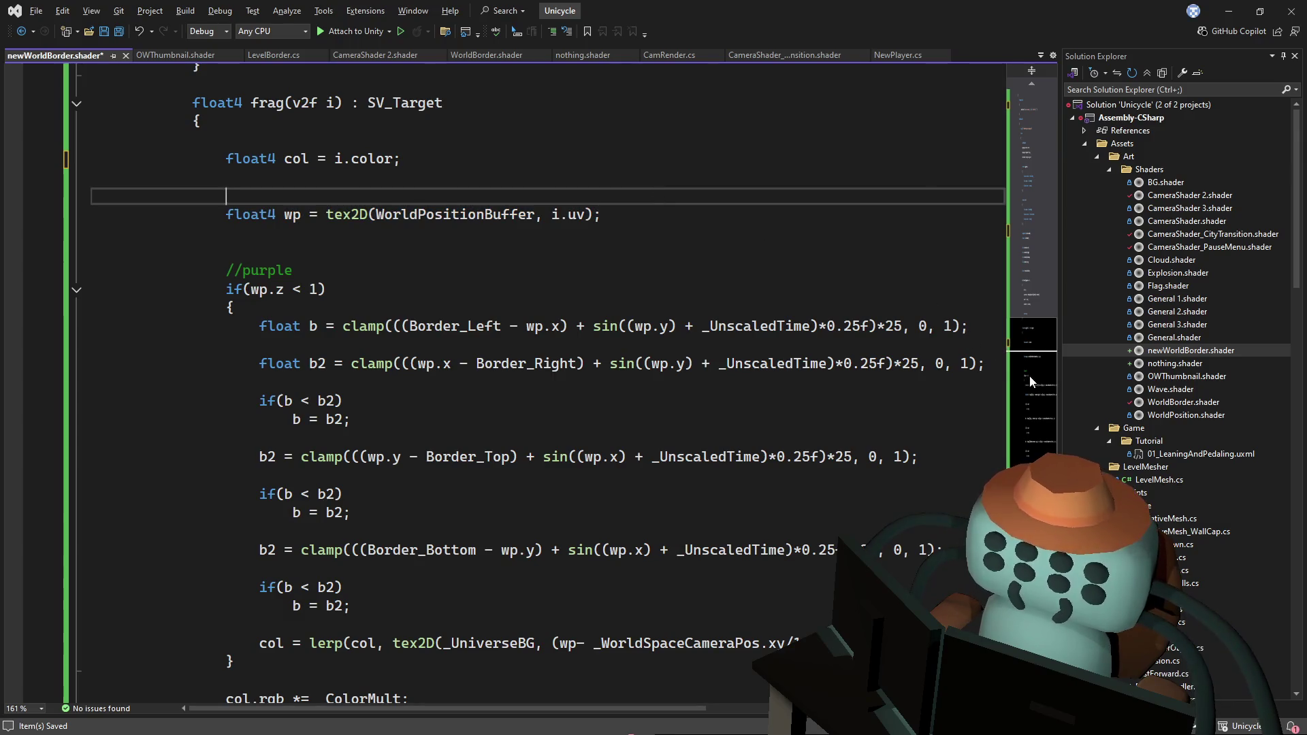
scroll(1033, 323, "up", 4)
left_click(694, 310)
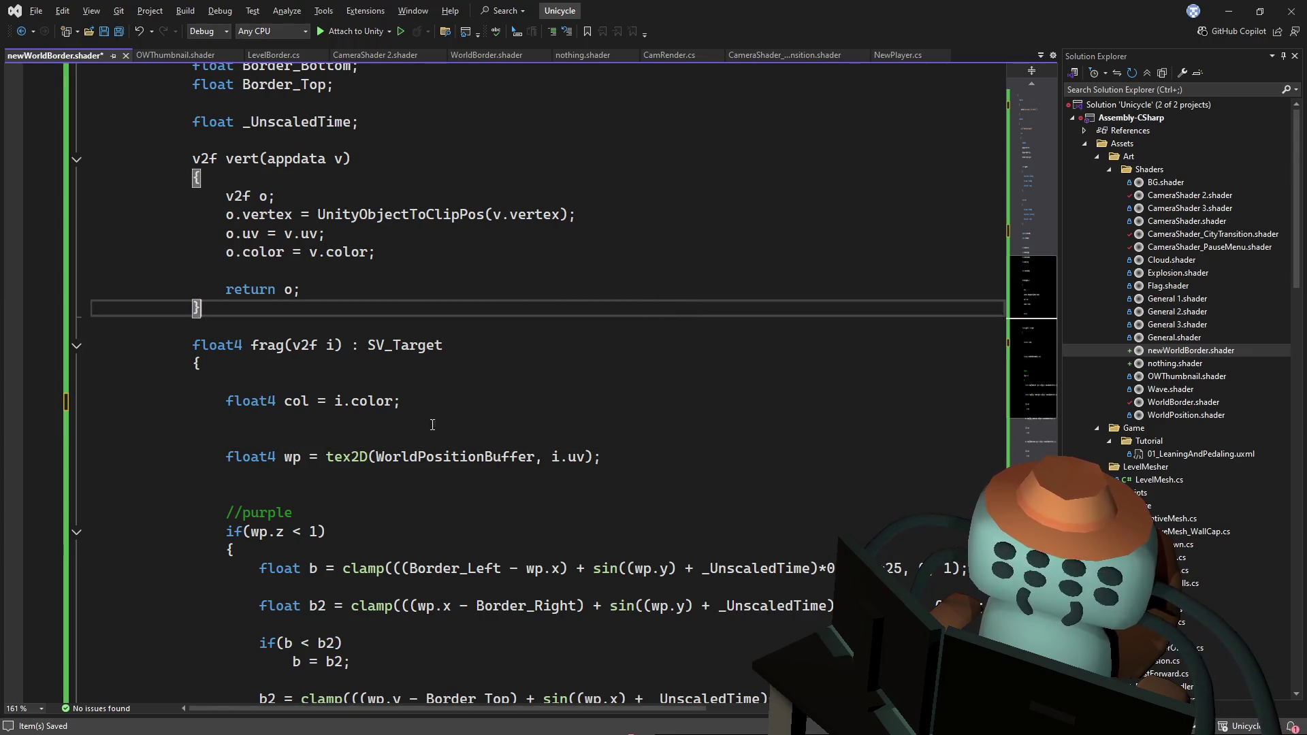
scroll(334, 291, "up", 2)
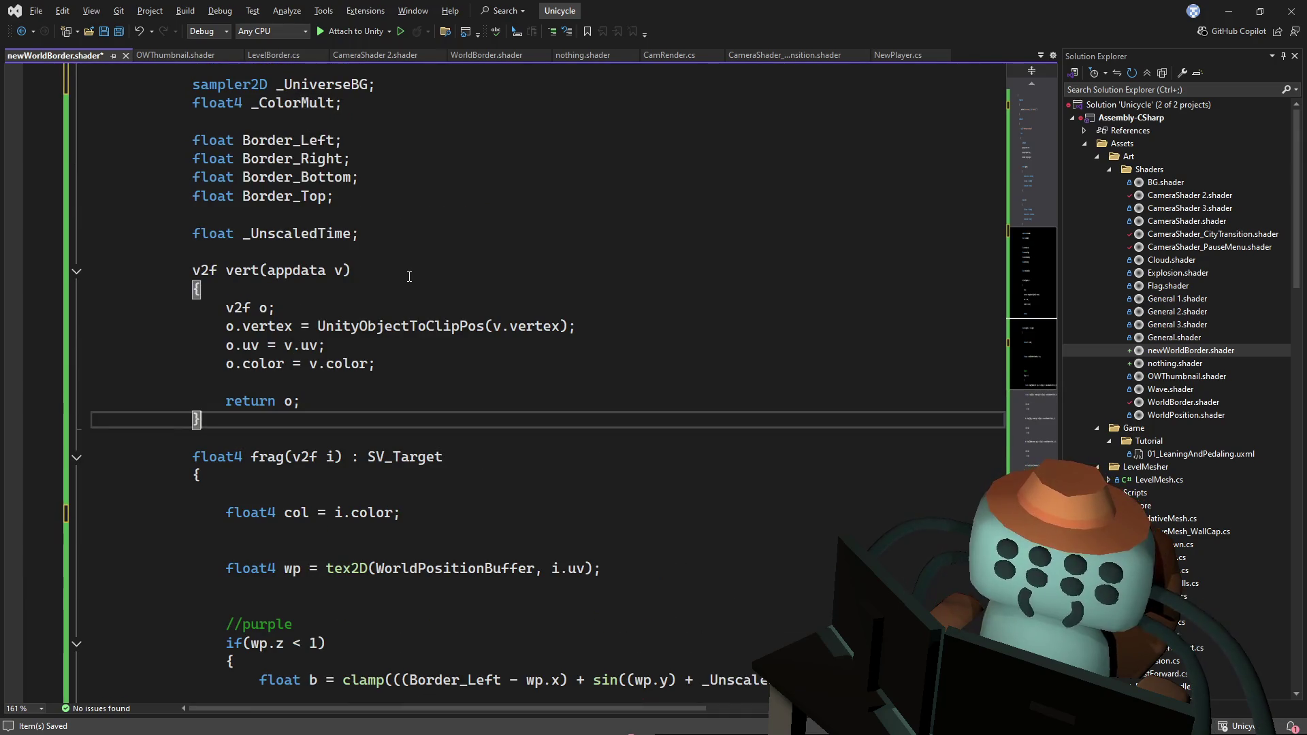
- Insert two blank lines after o.color = v.color; in vert()
left_click(434, 333)
left_click(400, 361)
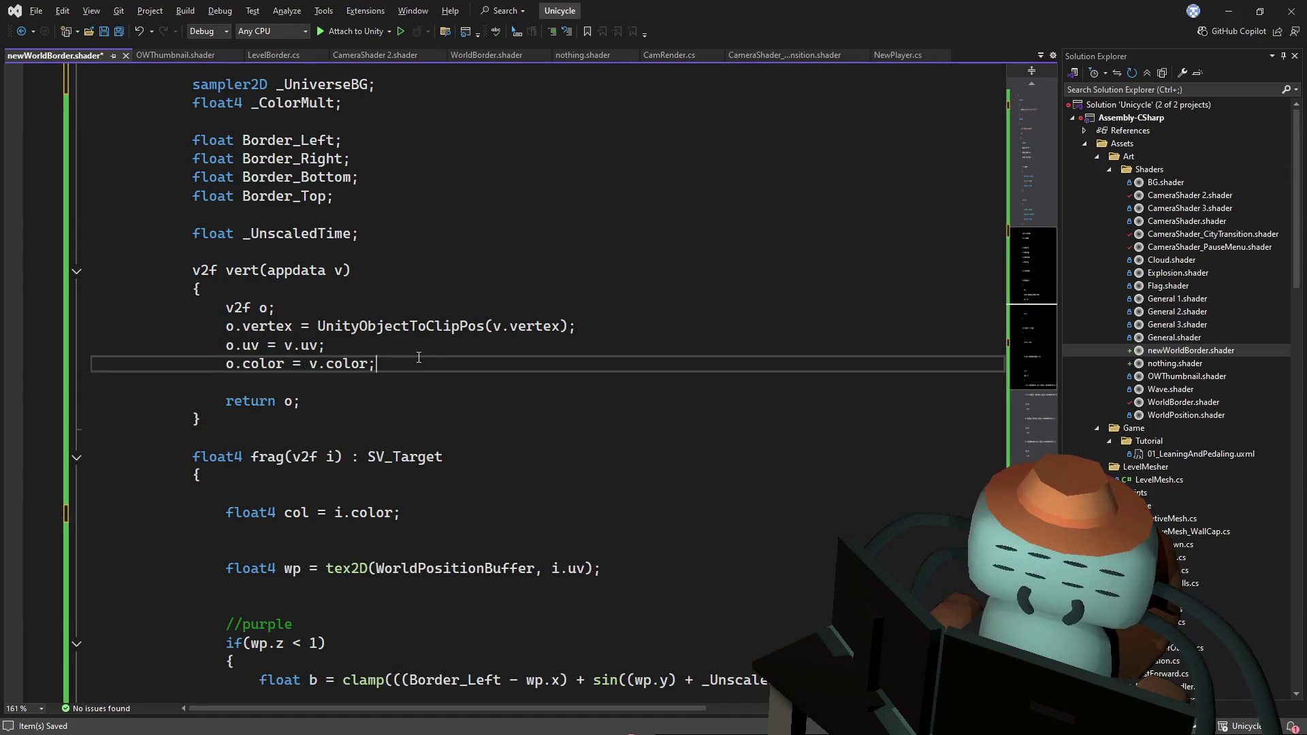
key("Return")
key("Return")
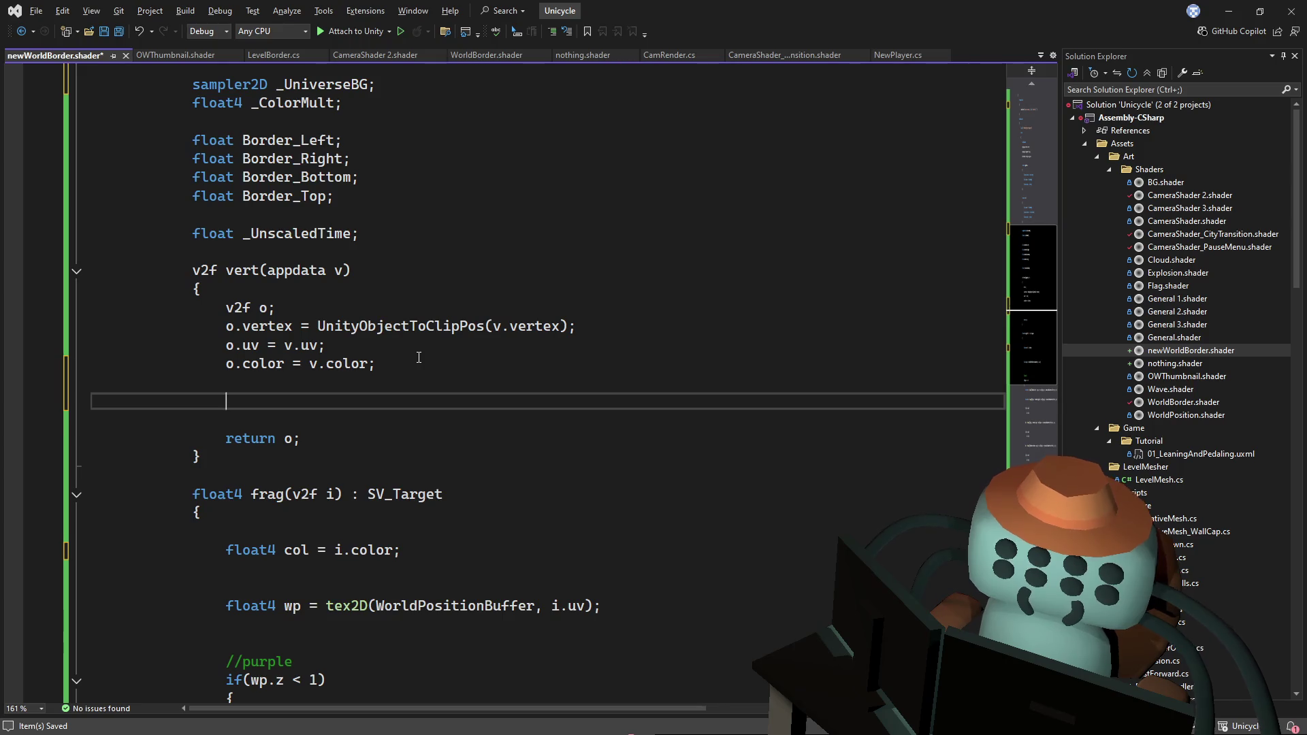
scroll(419, 357, "up", 5)
left_click(436, 307)
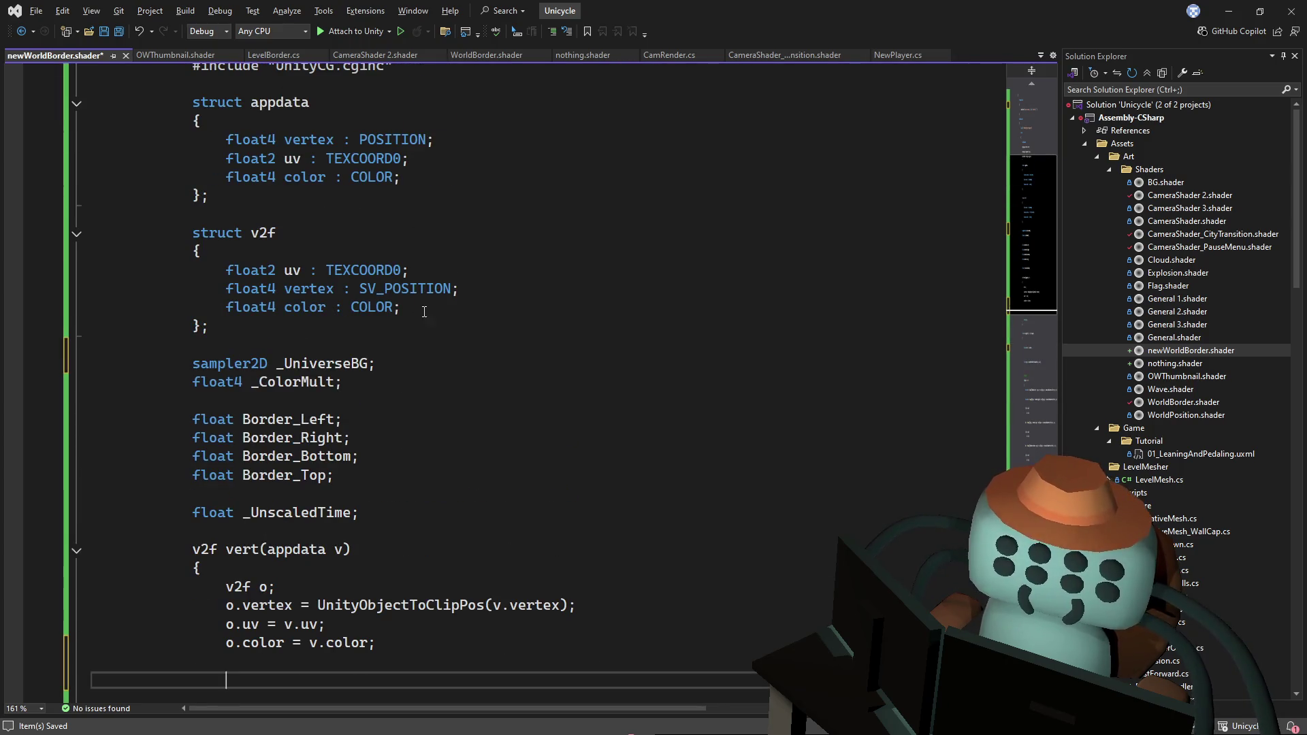
- Cut the color fields out of both the v2f and appdata structs
key("ctrl+x")
left_click(466, 171)
key("ctrl+x")
- Add float4 wp : TEXCOORD1; as the last field of v2f and save
left_click(508, 273)
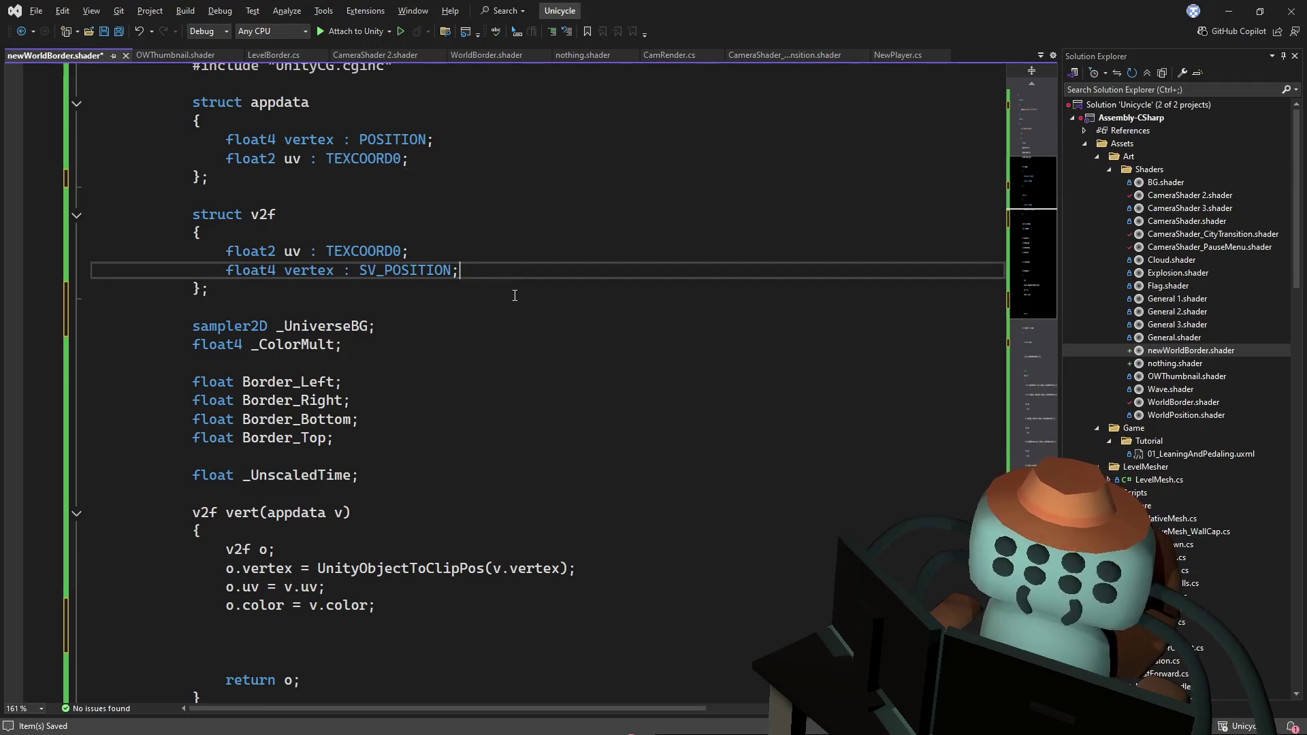
key("Return")
type("fla")
key("BackSpace")
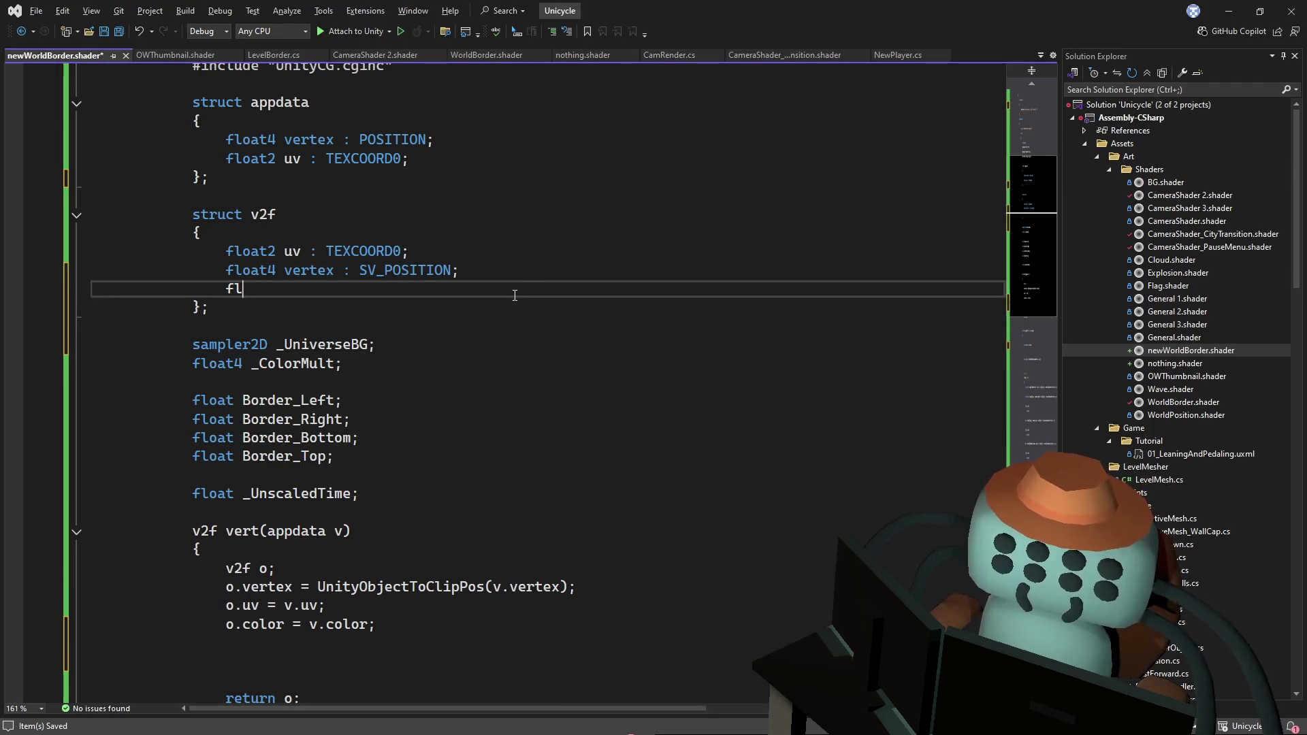
type("oat 43")
key("BackSpace")
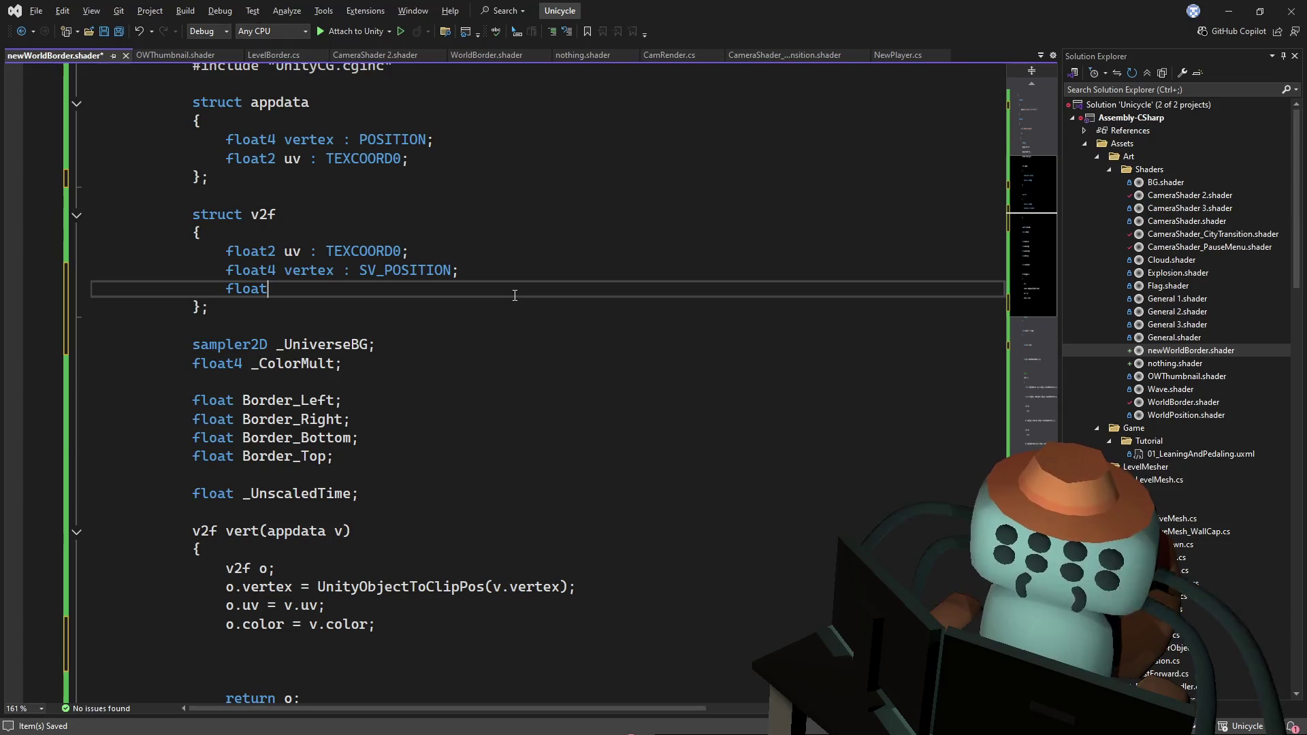
type("wp")
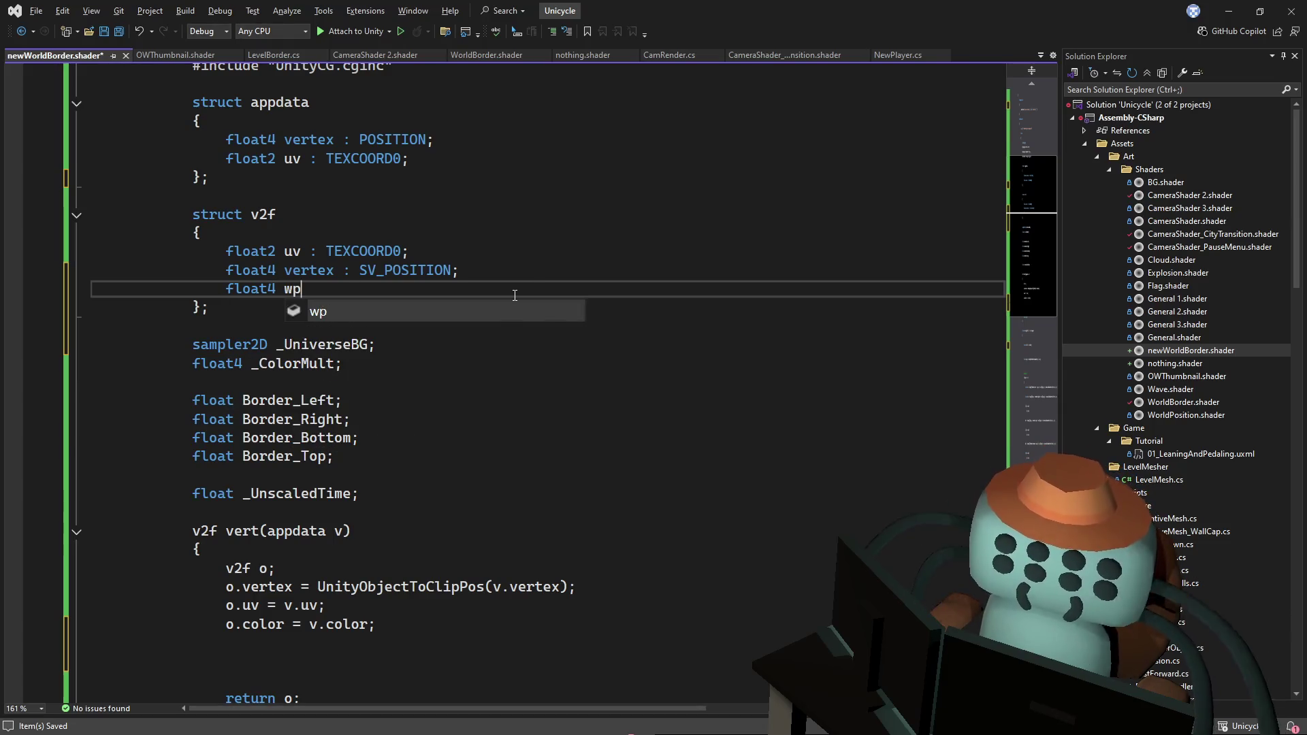
type(" :Text")
key("BackSpace")
type("coo")
key("Tab")
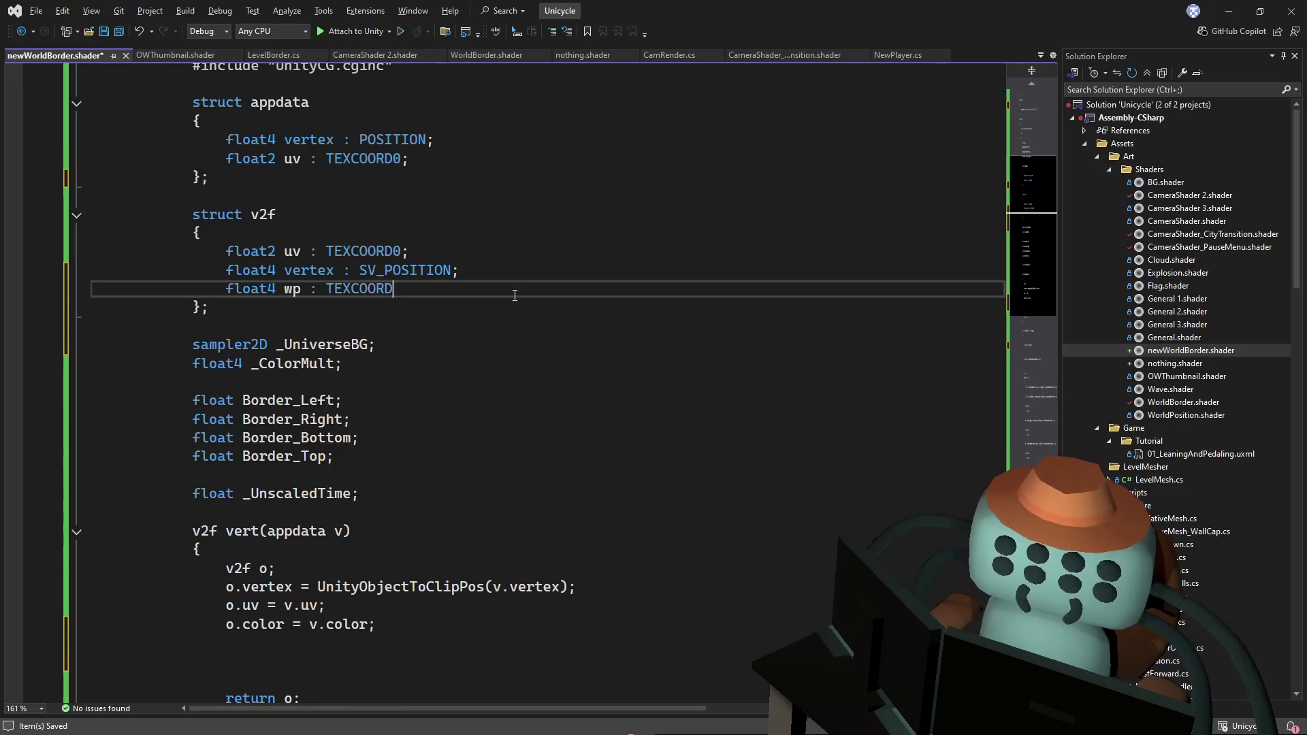
type("1;")
key("ctrl+s")
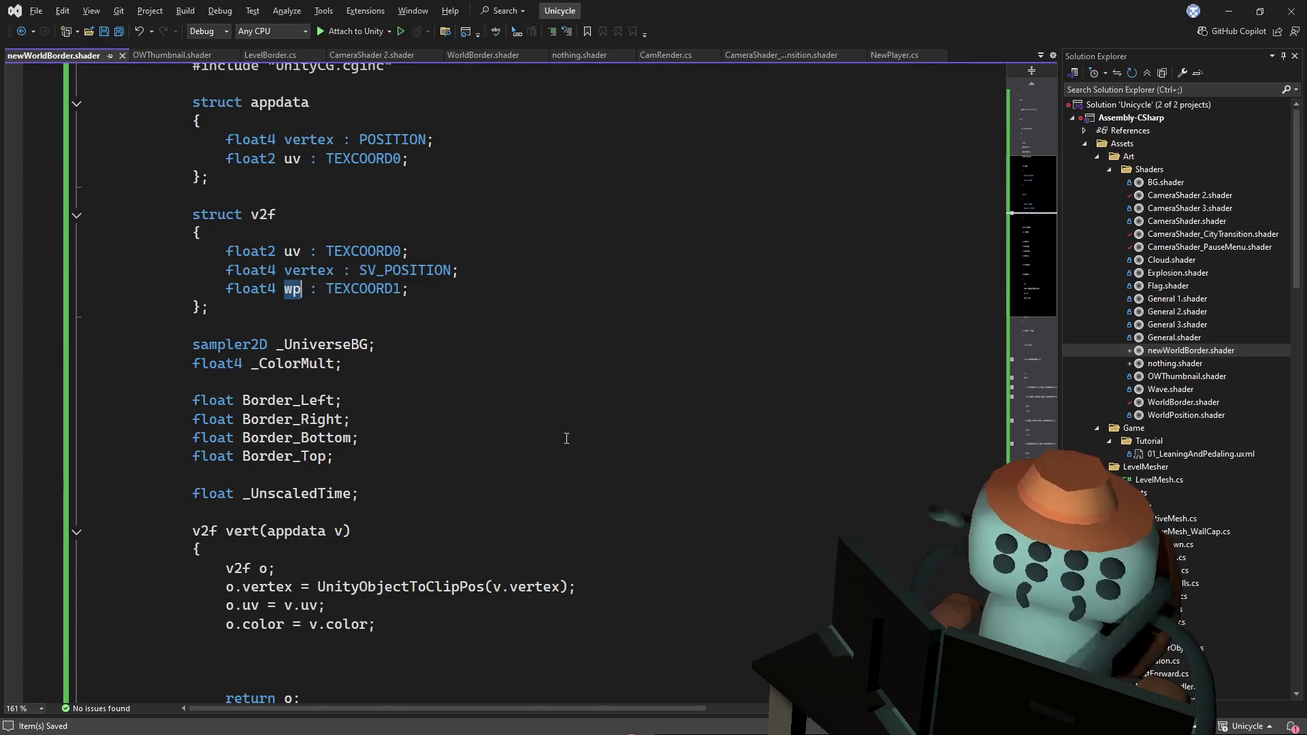
- Select the tex2D(WorldPositionBuffer, i.uv) call on frag's wp line
scroll(511, 395, "down", 9)
left_click(574, 339)
left_click_drag(605, 364, 304, 363)
key("shift+Home")
key("Down")
left_click_drag(601, 363, 327, 365)
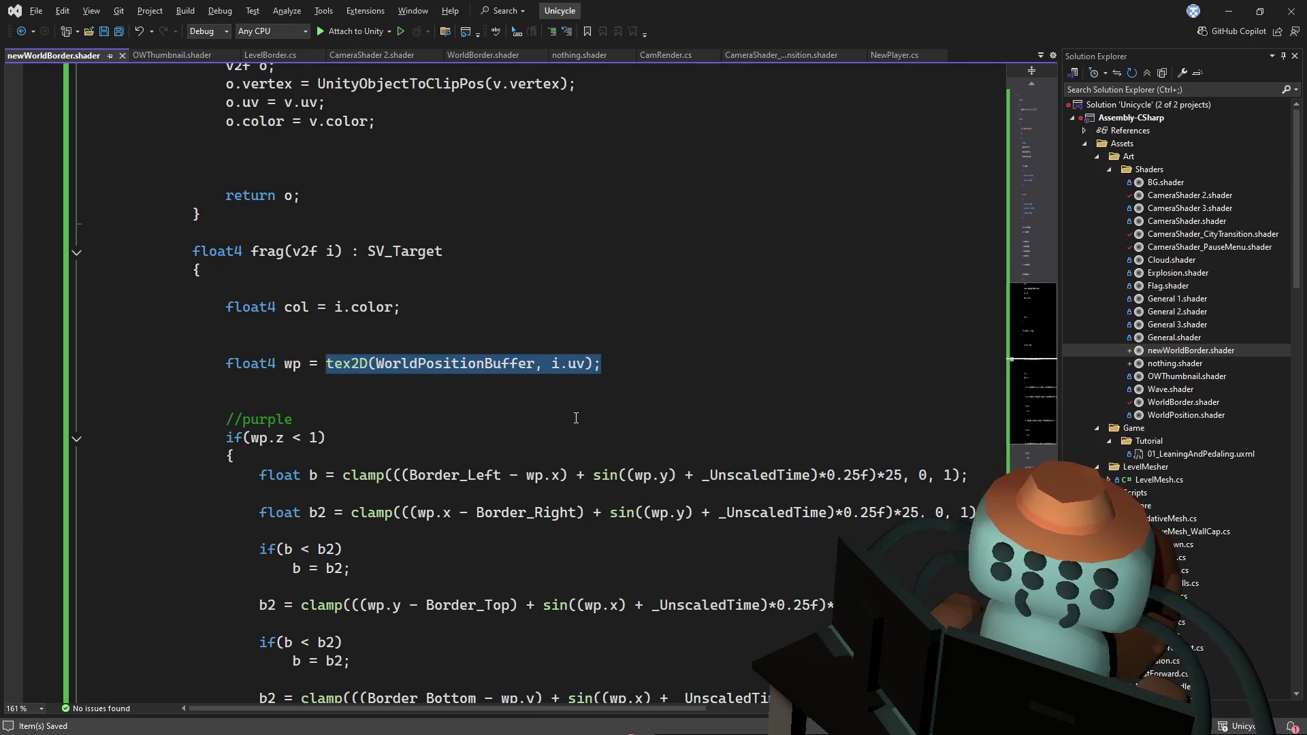
- Replace the tex2D call with i.wp; and begin an o. assignment in vert()
type("i.wp")
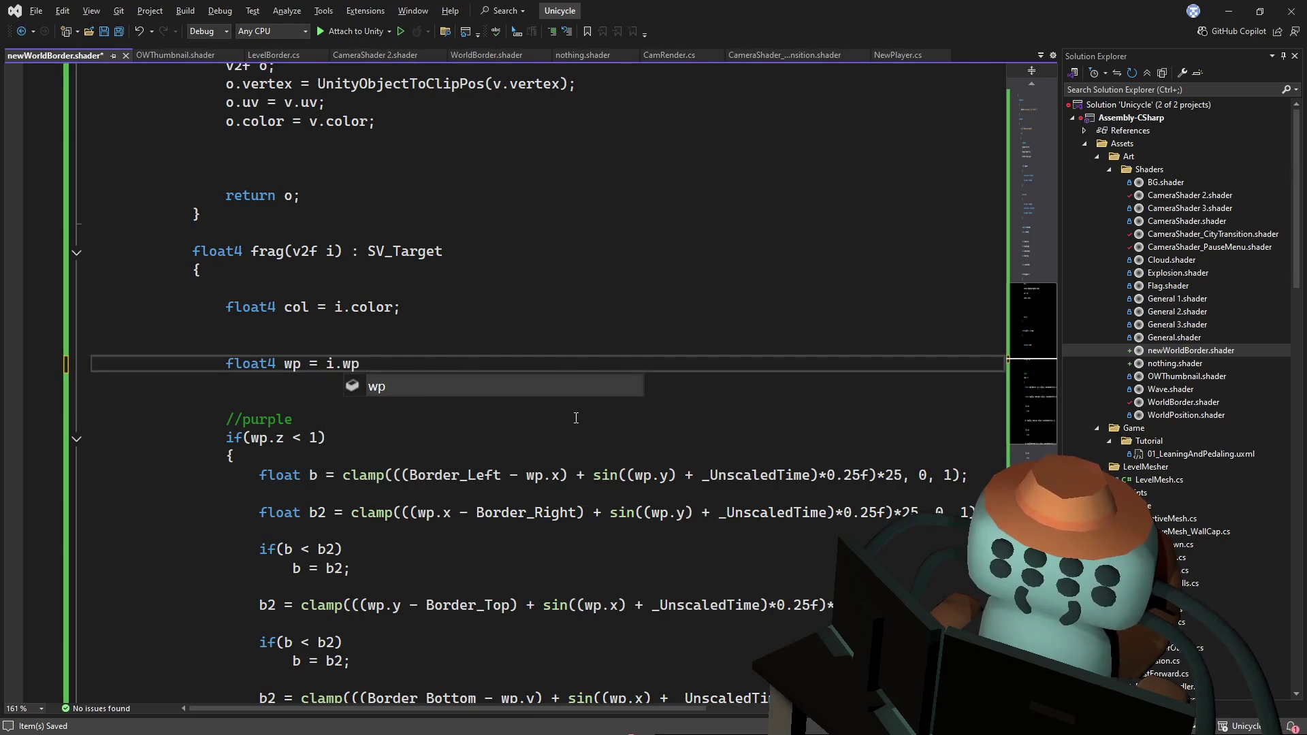
type(";")
scroll(560, 455, "up", 3)
left_click(353, 306)
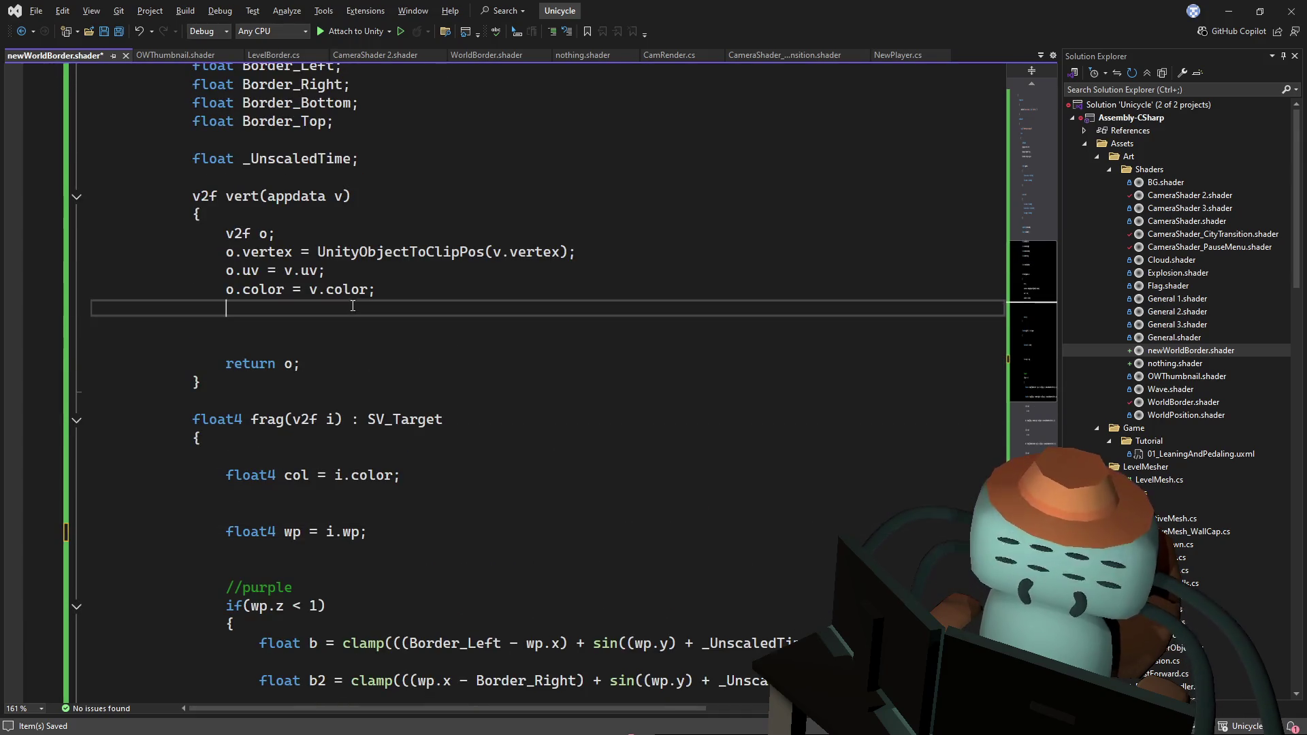
key("Return")
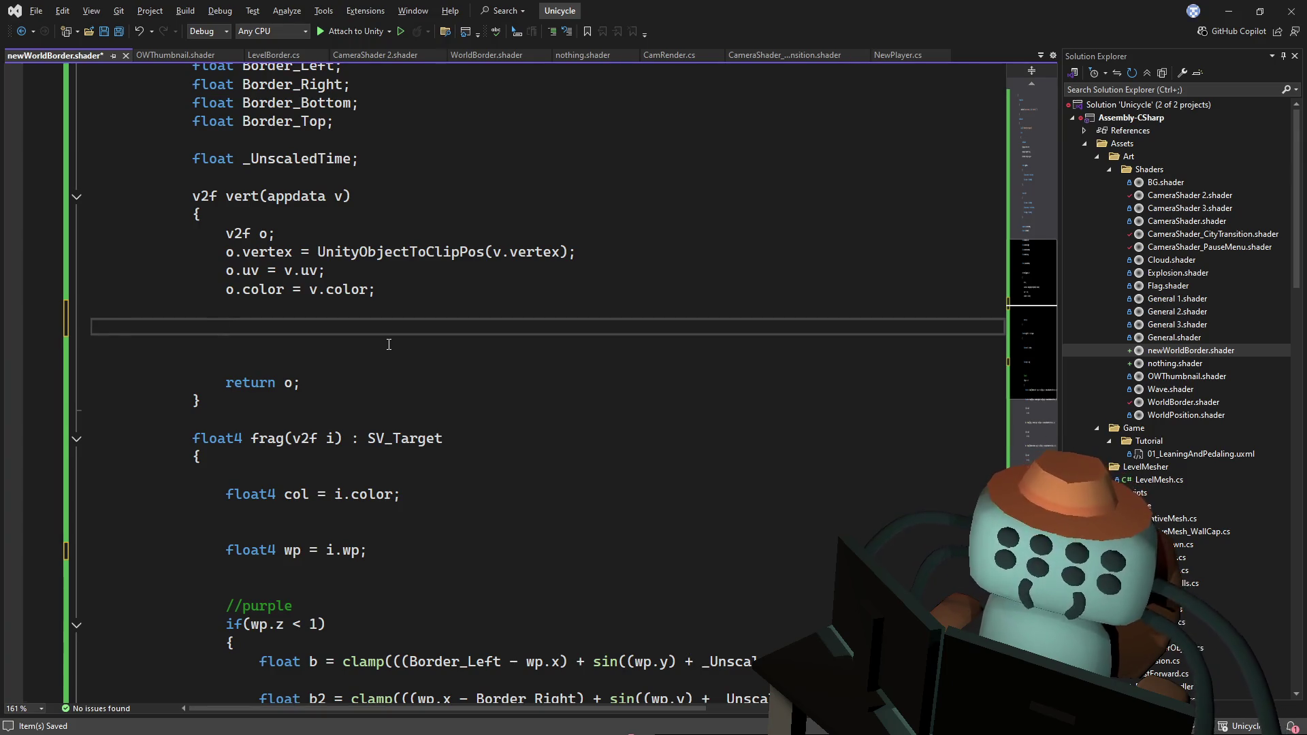
type("o")
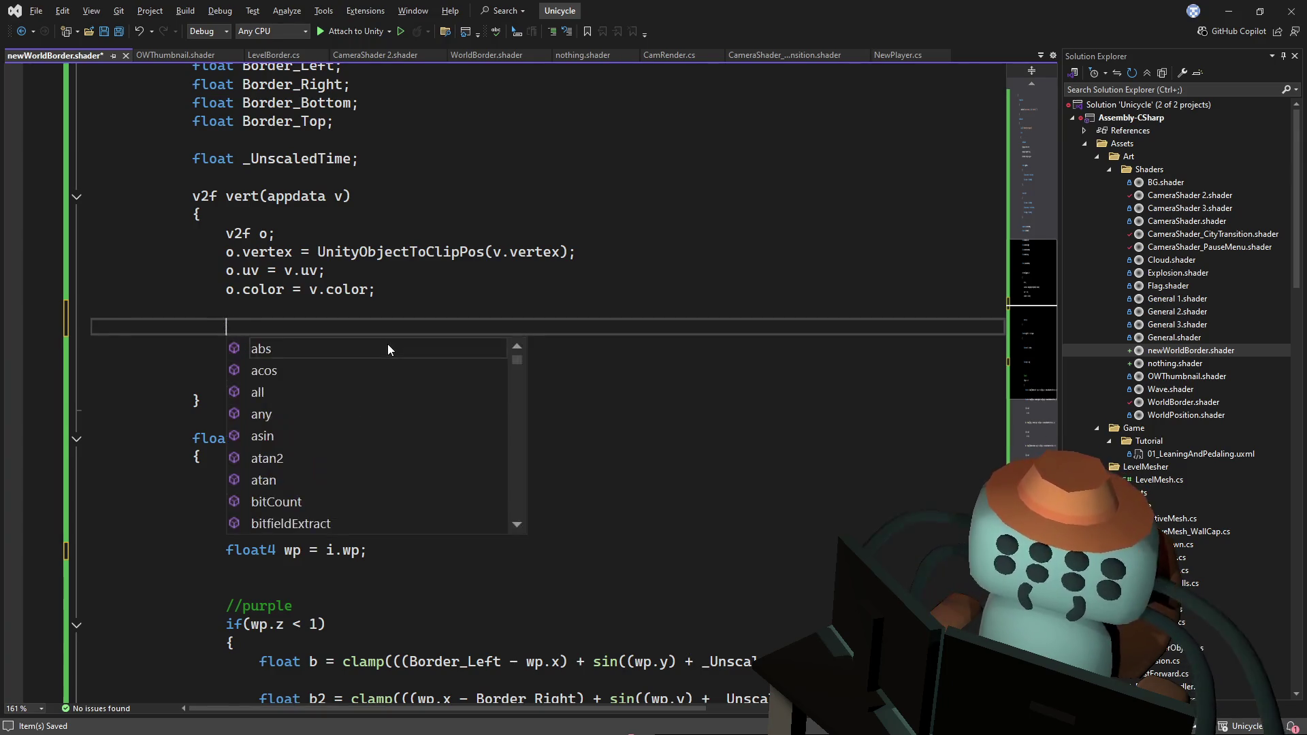
type(".")
- Write an o.wp = mul(objecttoworld); line in the vert function
scroll(296, 262, "down", 1)
scroll(297, 262, "up", 2)
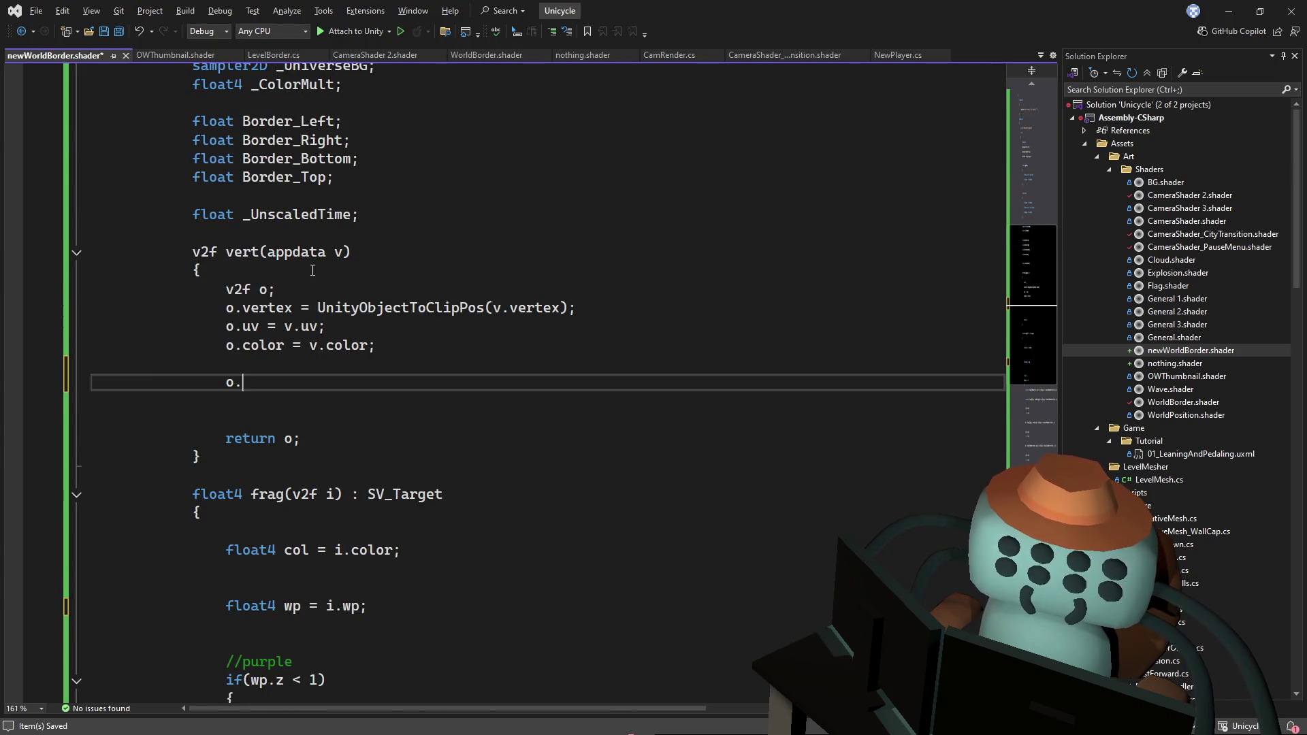
type("wp =")
type(" mult")
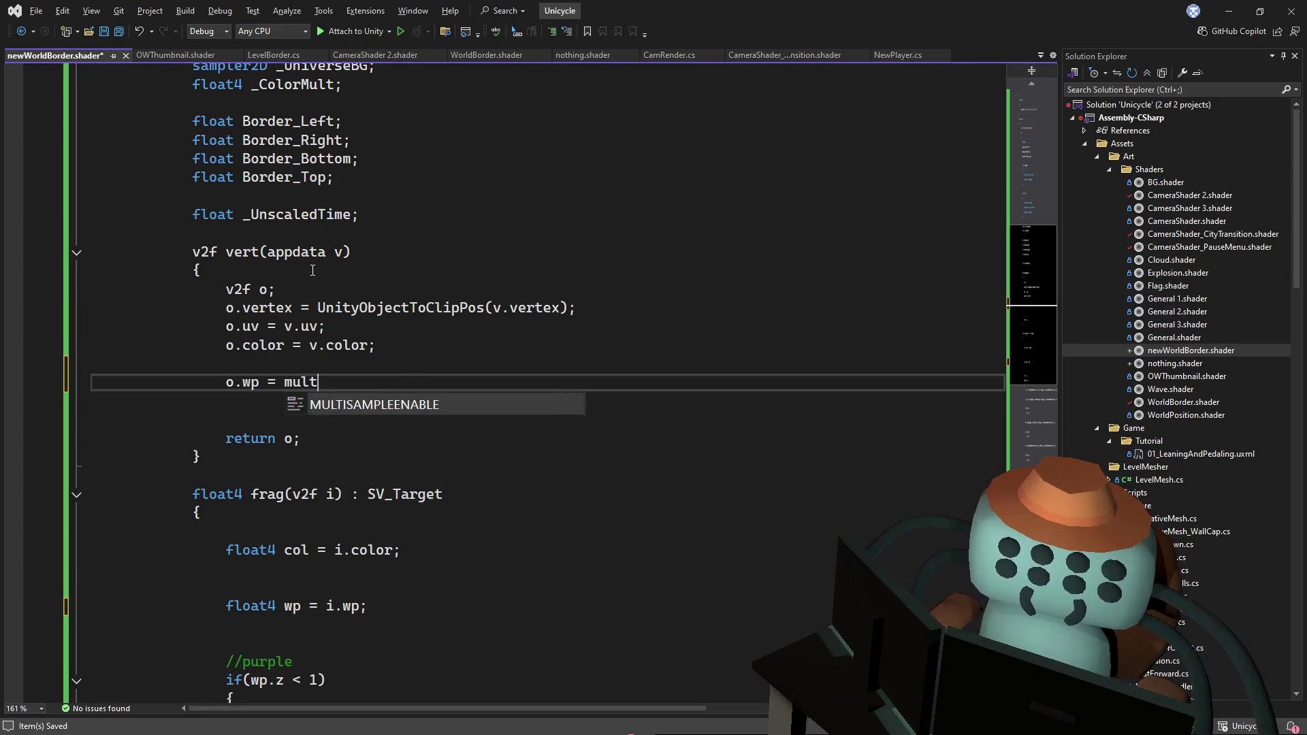
key("BackSpace")
type("();")
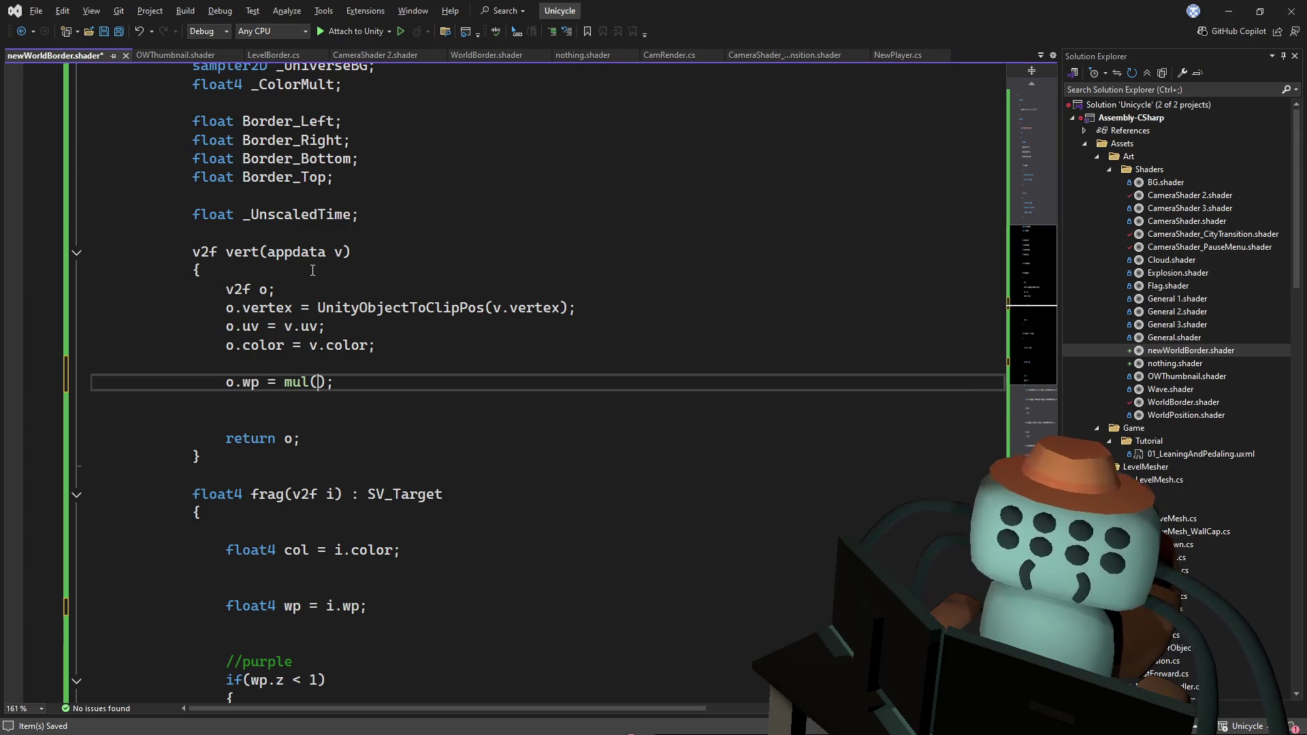
type("object")
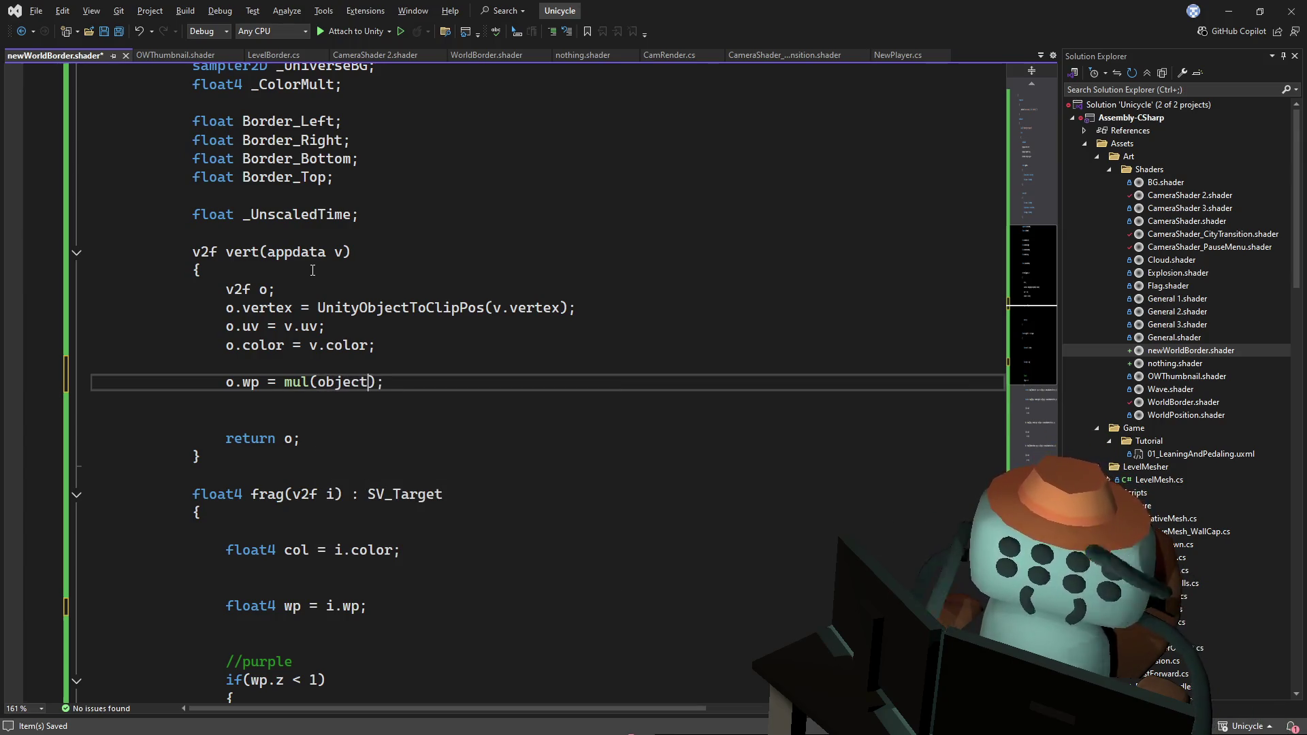
type("toworld")
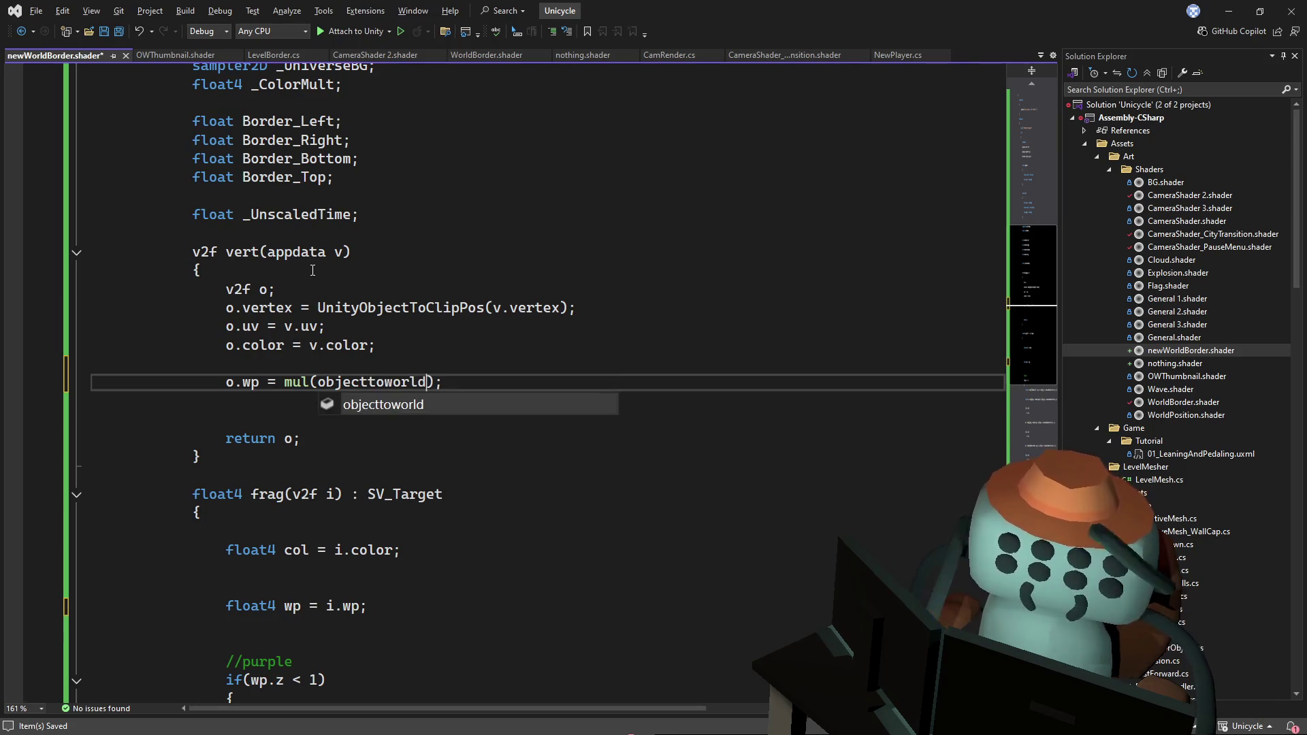
double_click(379, 383)
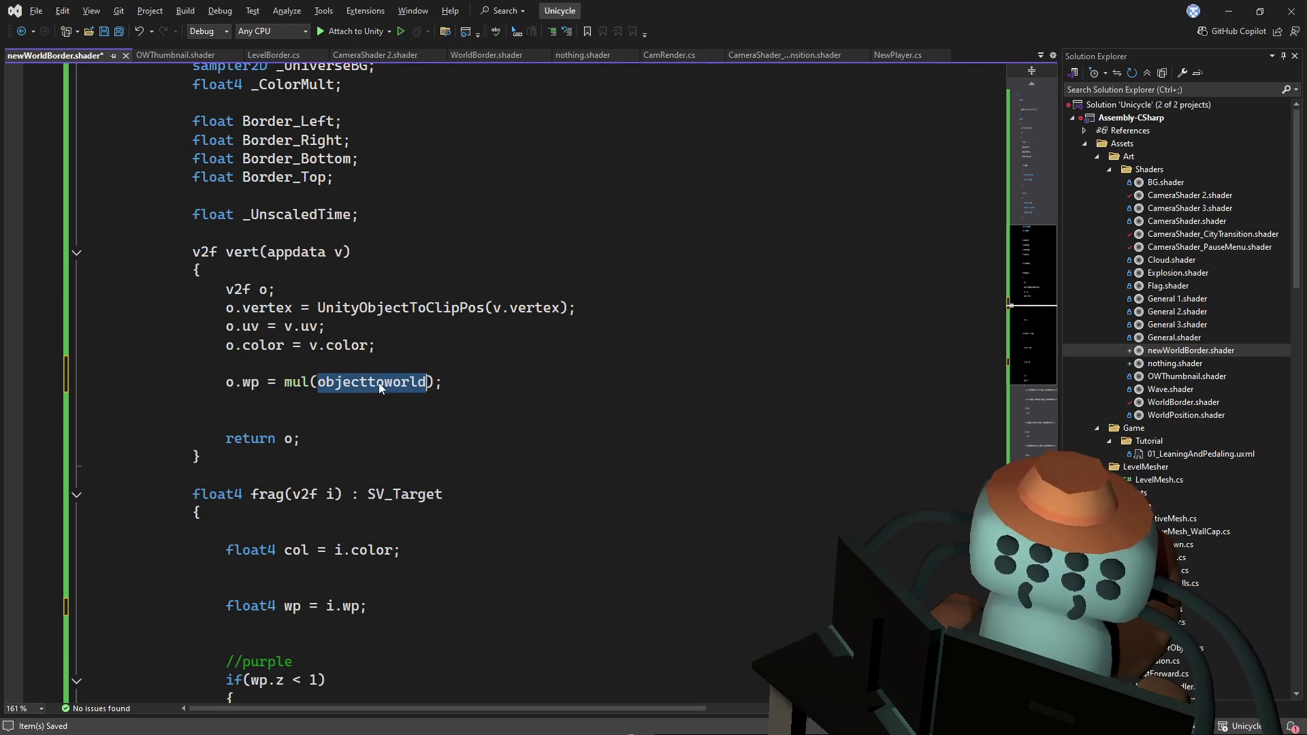
key("alt+Tab")
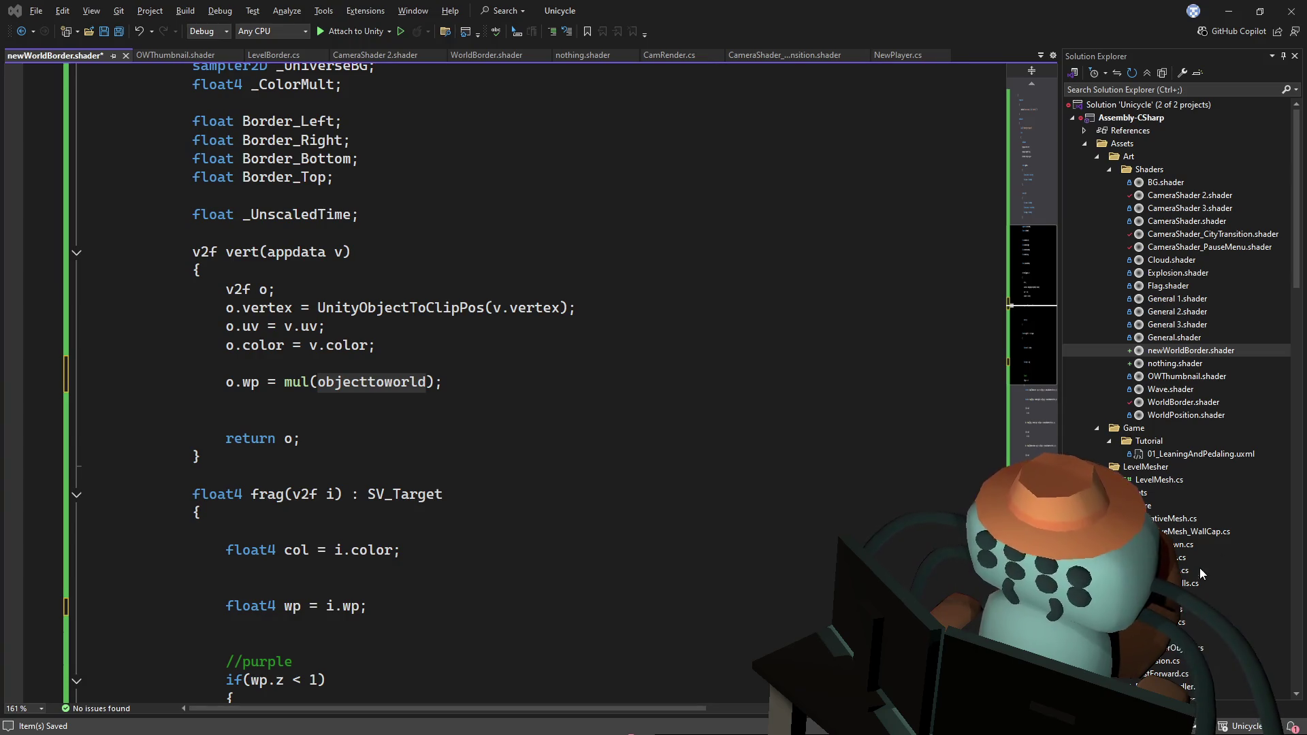
- Replace the mul() argument with uinity_ObjectToWOrld, v.vertex and save the shader
left_click(389, 382)
double_click(390, 383)
key("BackSpace")
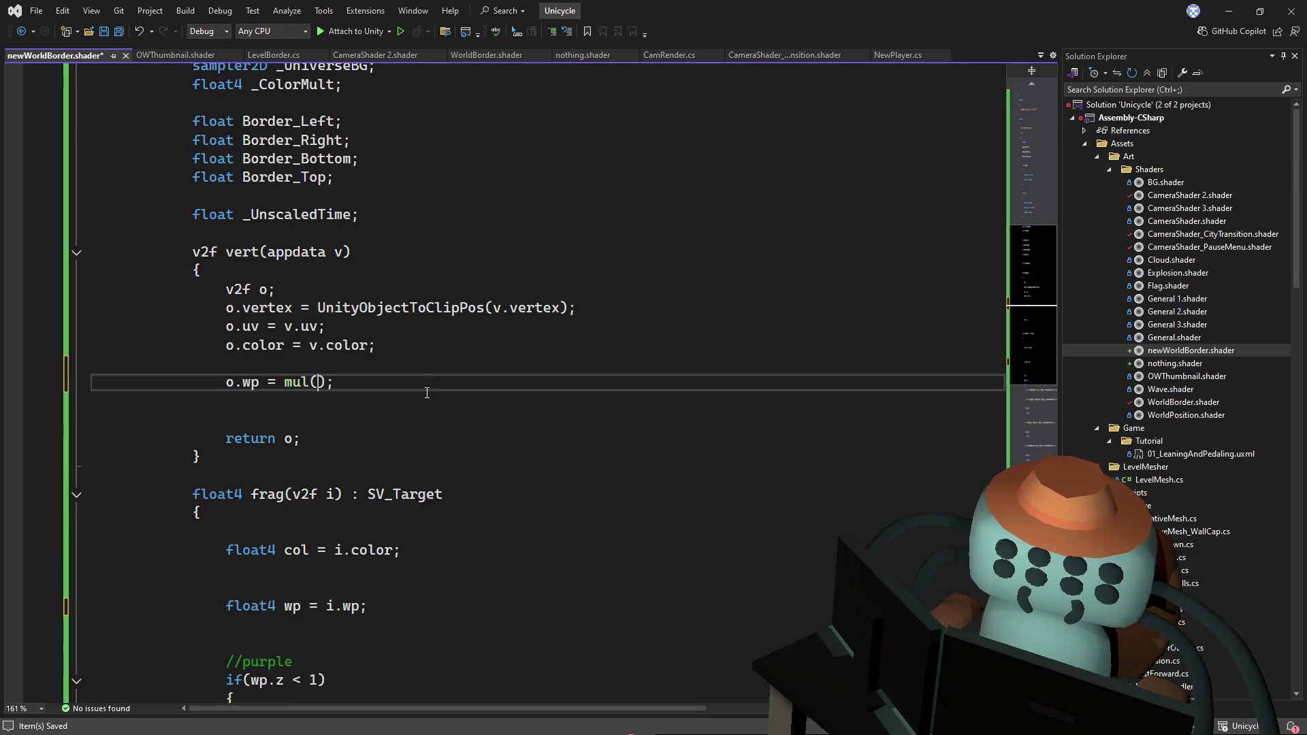
type("uinity_")
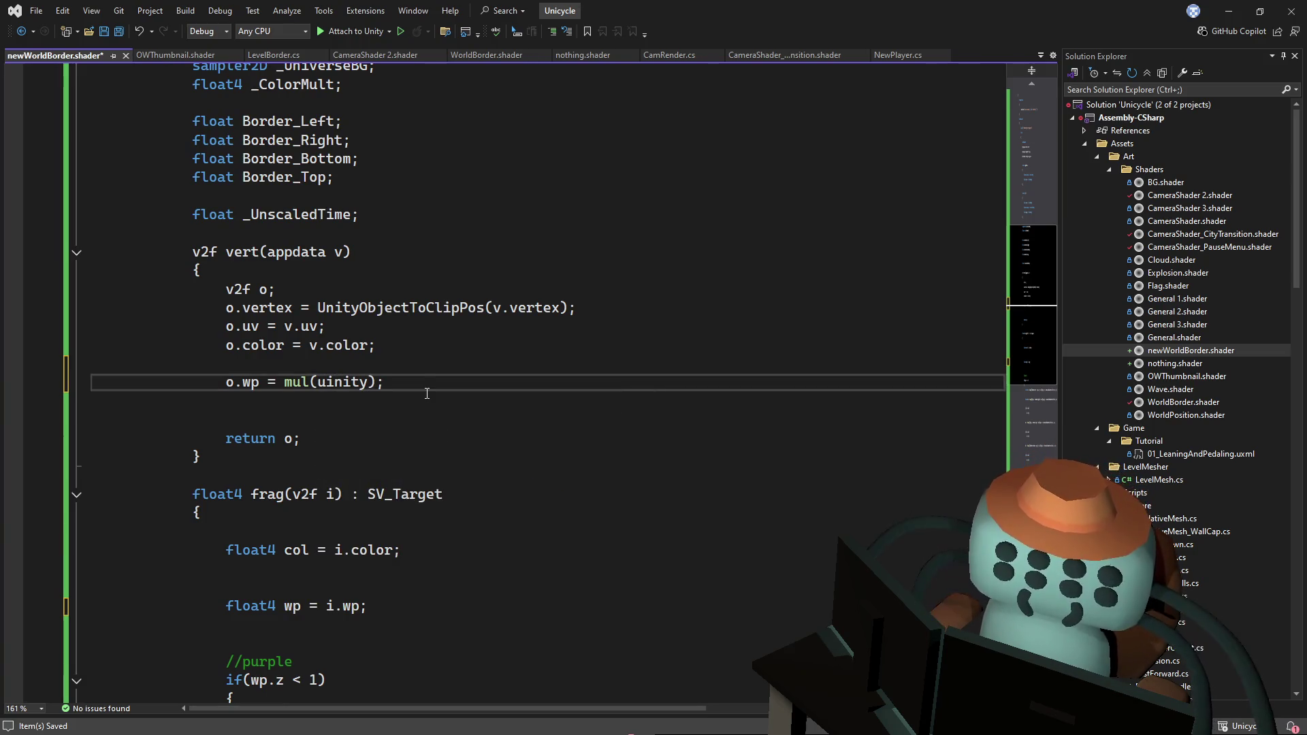
type("Object")
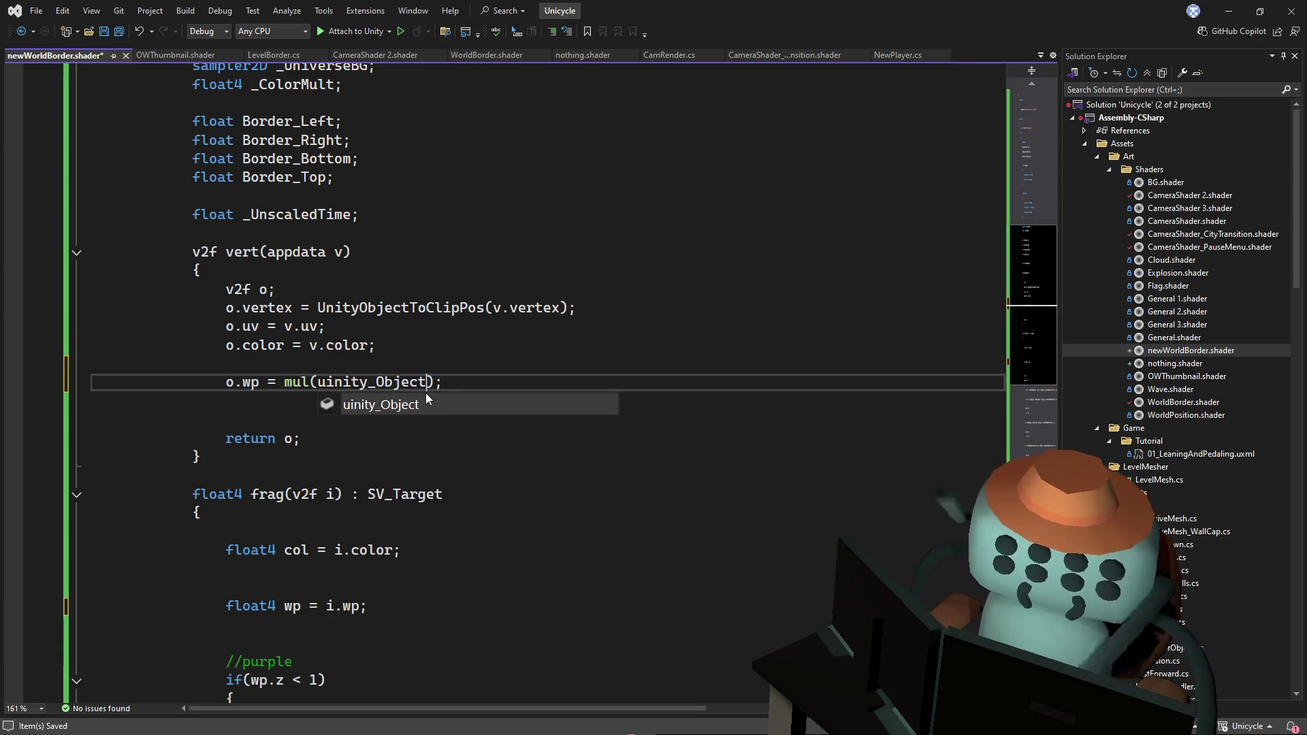
type("ToWOrld")
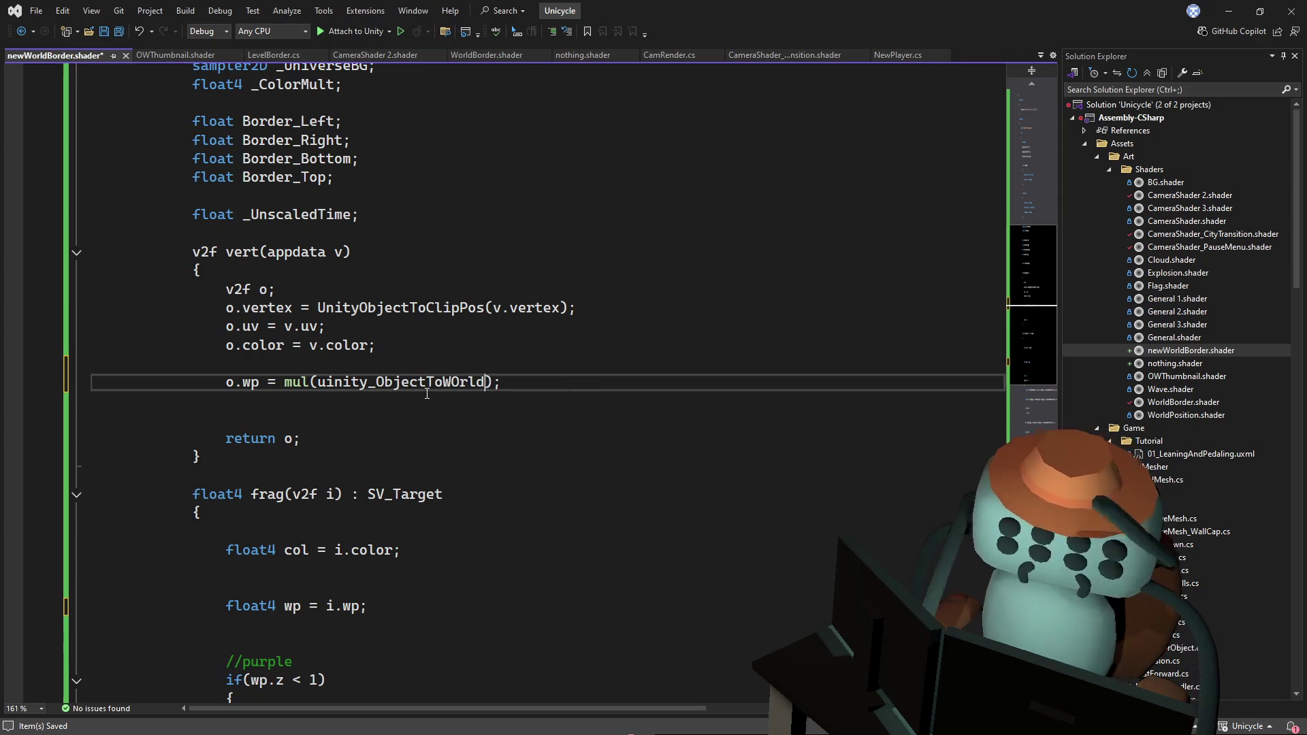
type(", v")
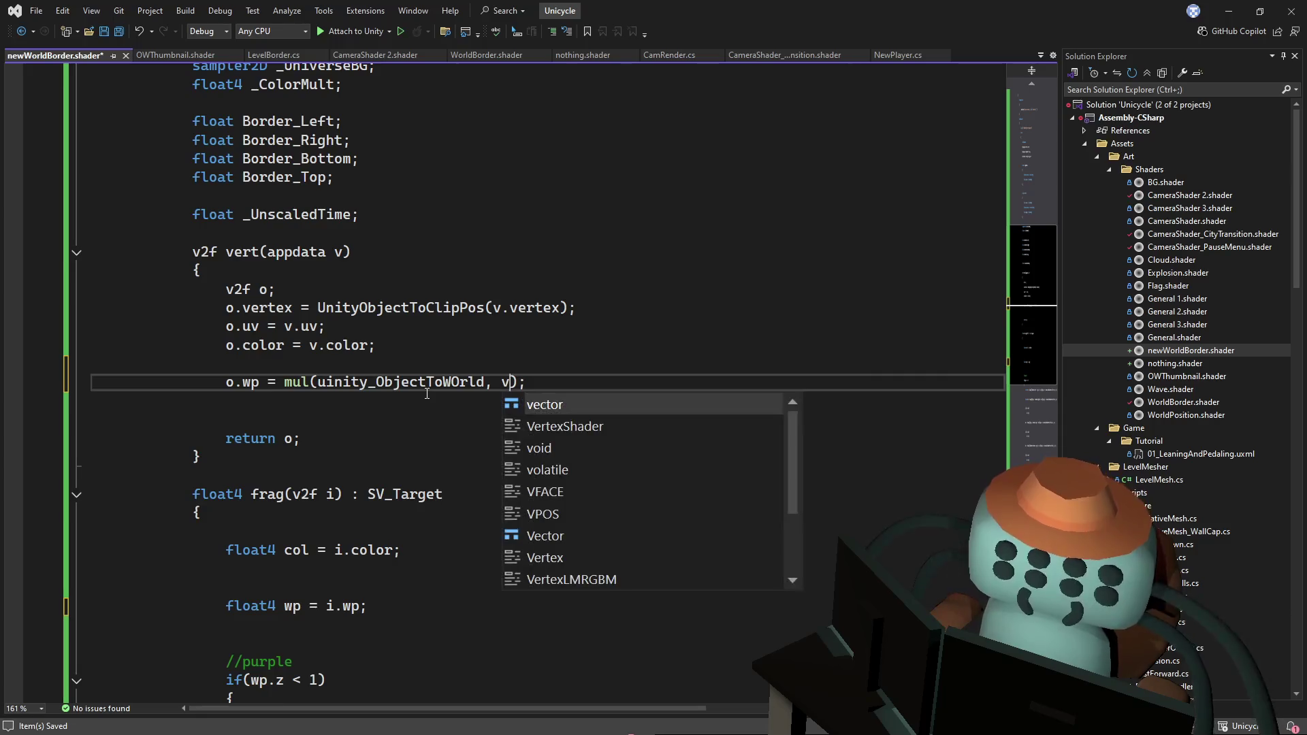
key("Escape")
type(".vertex")
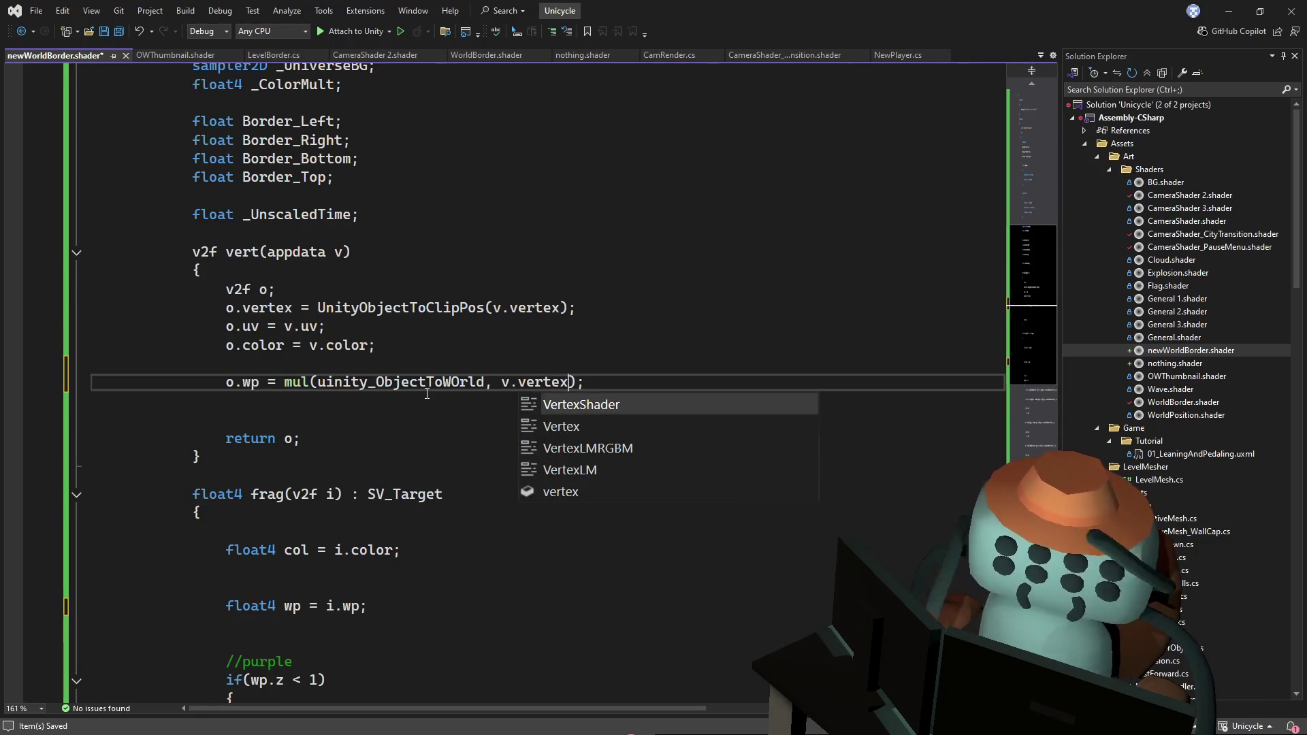
key("ctrl+s")
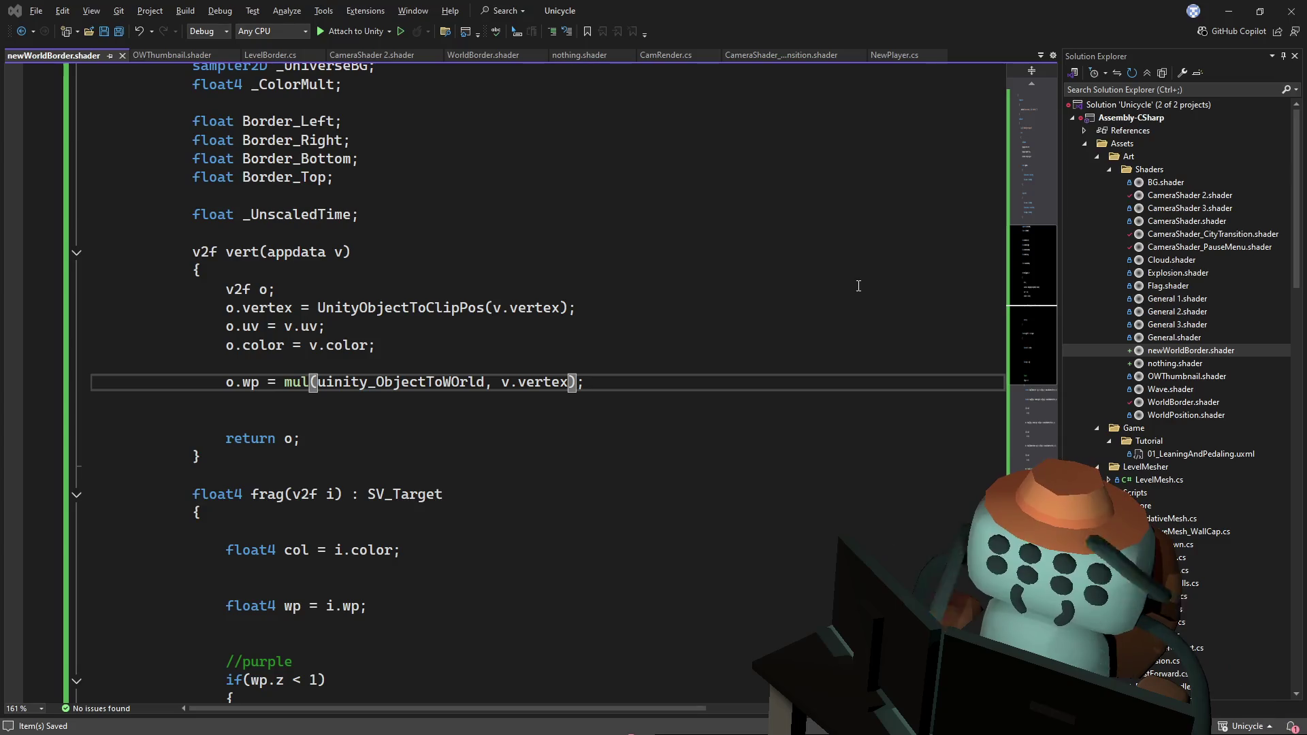
left_click(586, 287)
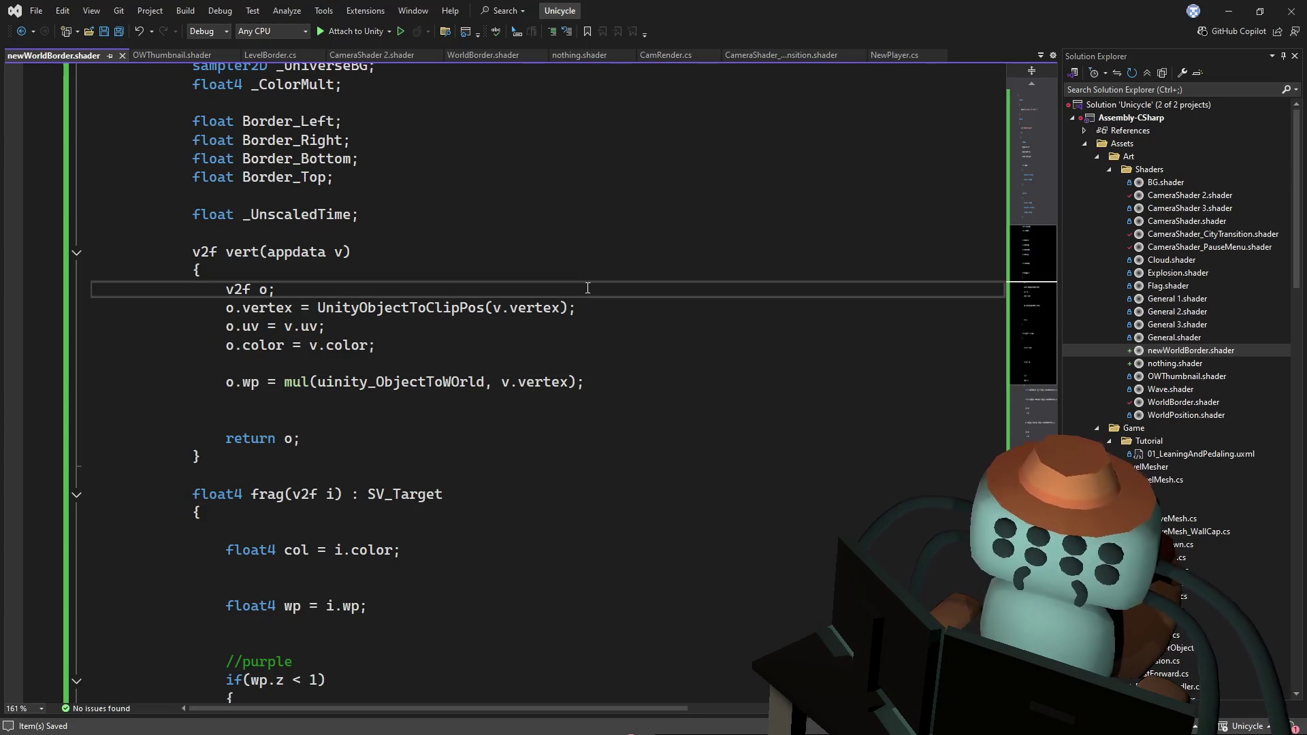
- Correct the capital O so the o.wp line reads uinity_ObjectToWorld
left_click(608, 389)
left_click(605, 329)
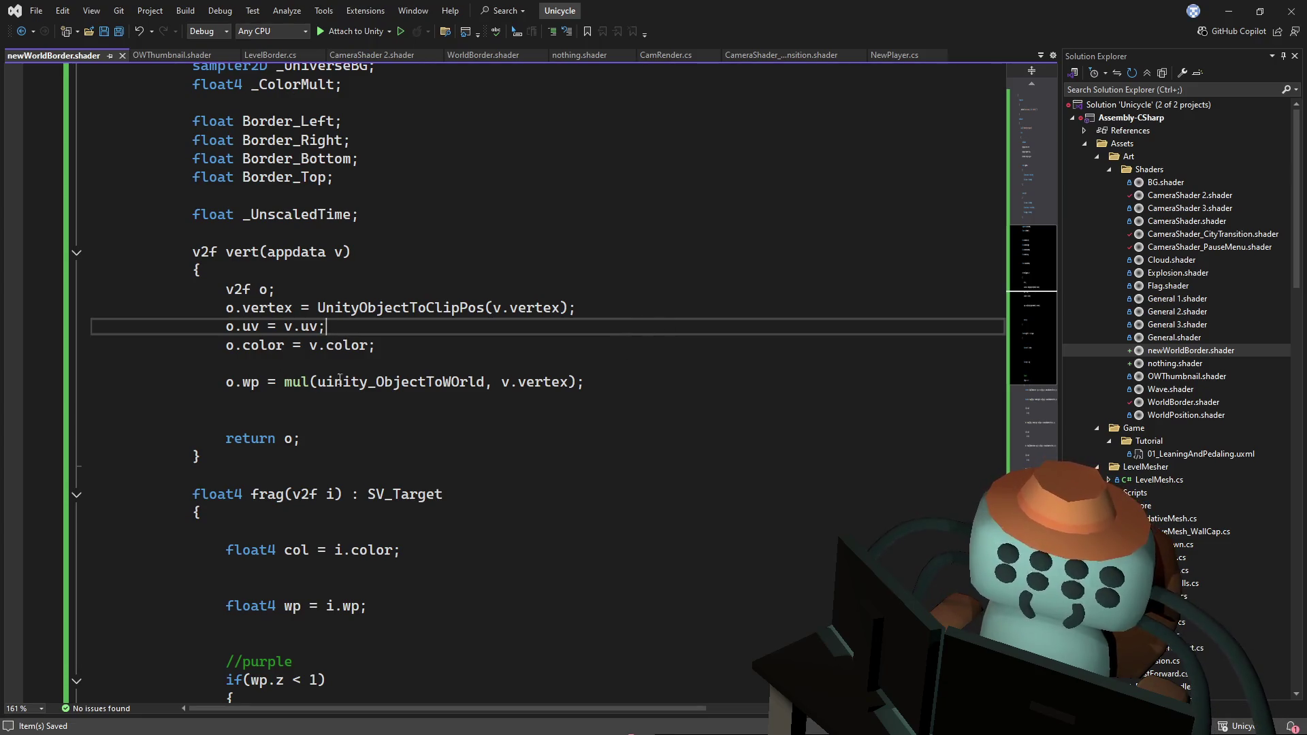
key("Down")
left_click_drag(452, 382, 459, 383)
type("o")
key("Escape")
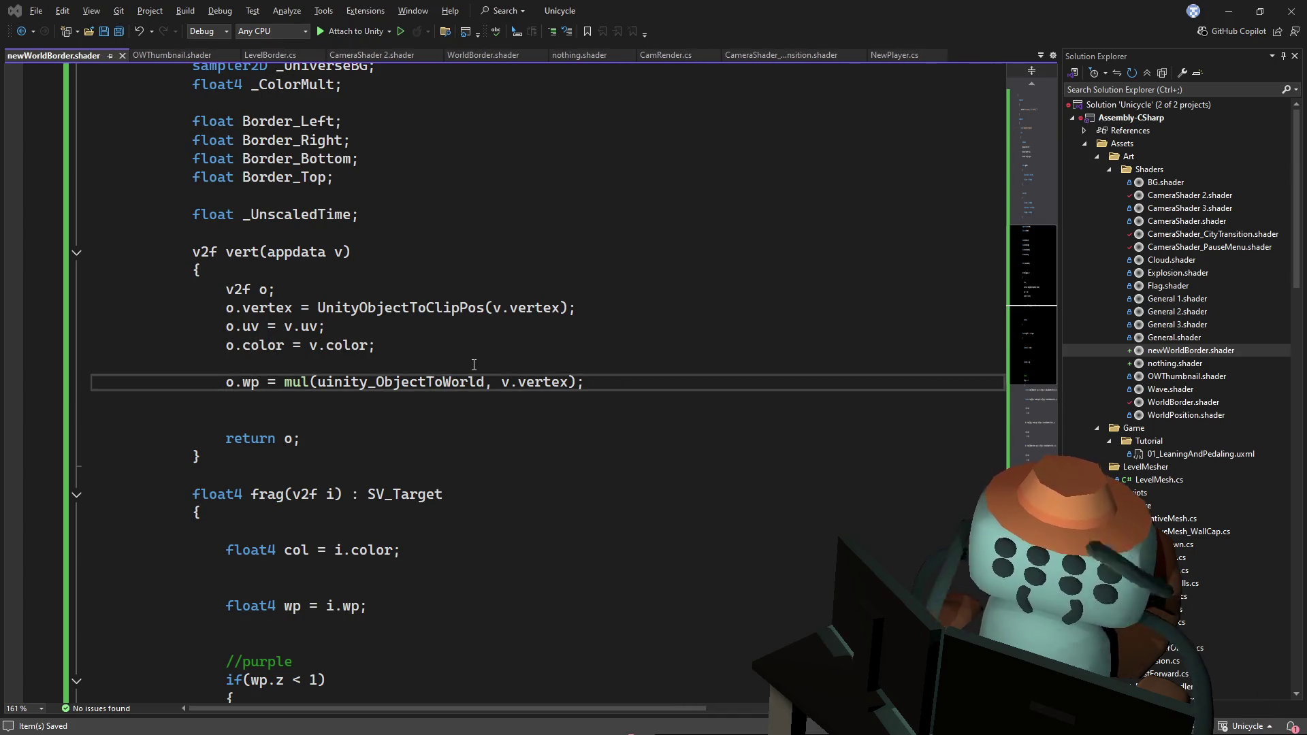
key("Up")
key("Up")
key("Up")
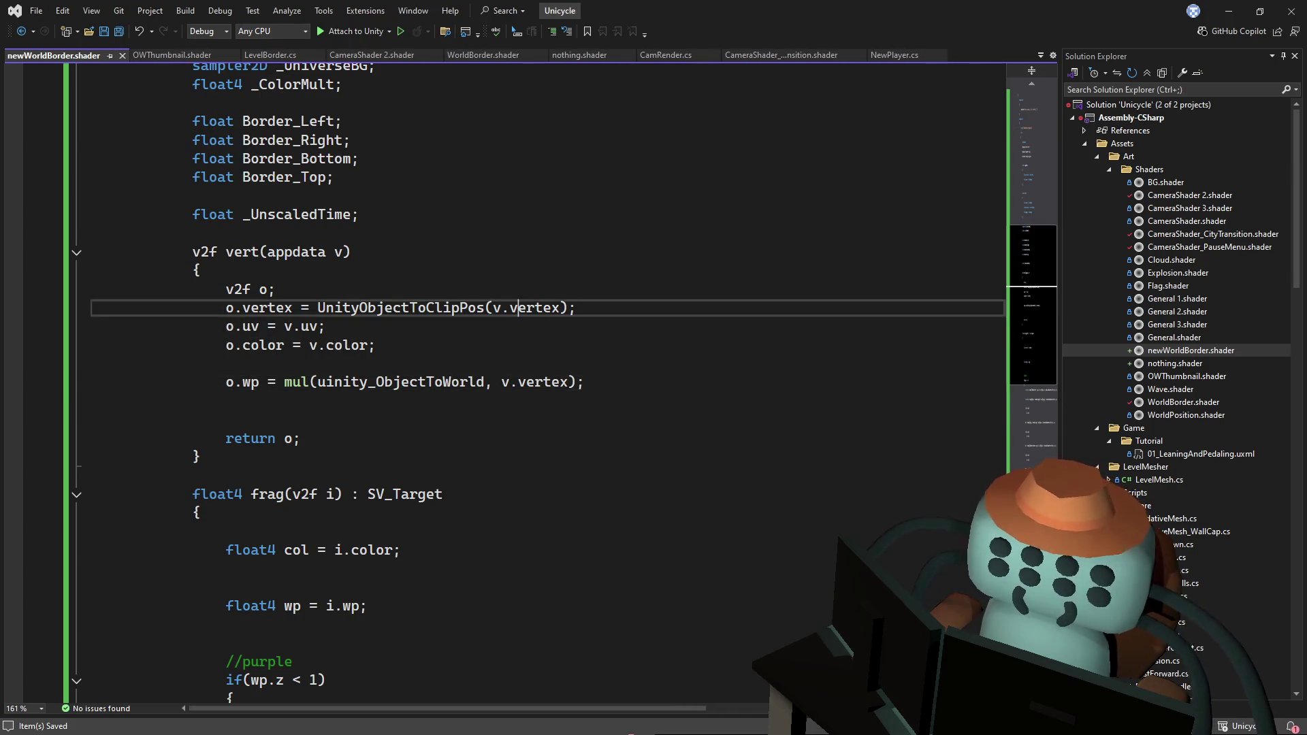
- Review the rest of the shader, then check Unity's invalid subscript 'color' error
left_click(611, 419)
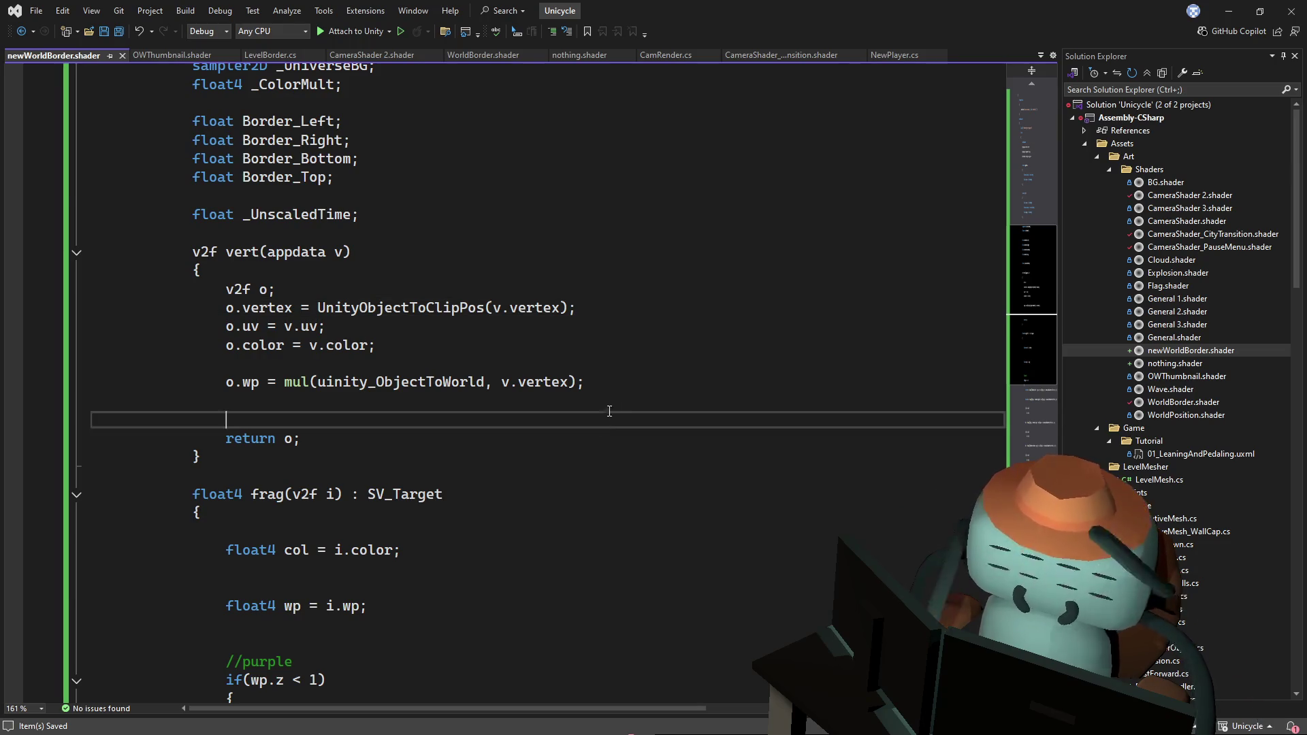
scroll(612, 401, "down", 4)
scroll(513, 306, "down", 1)
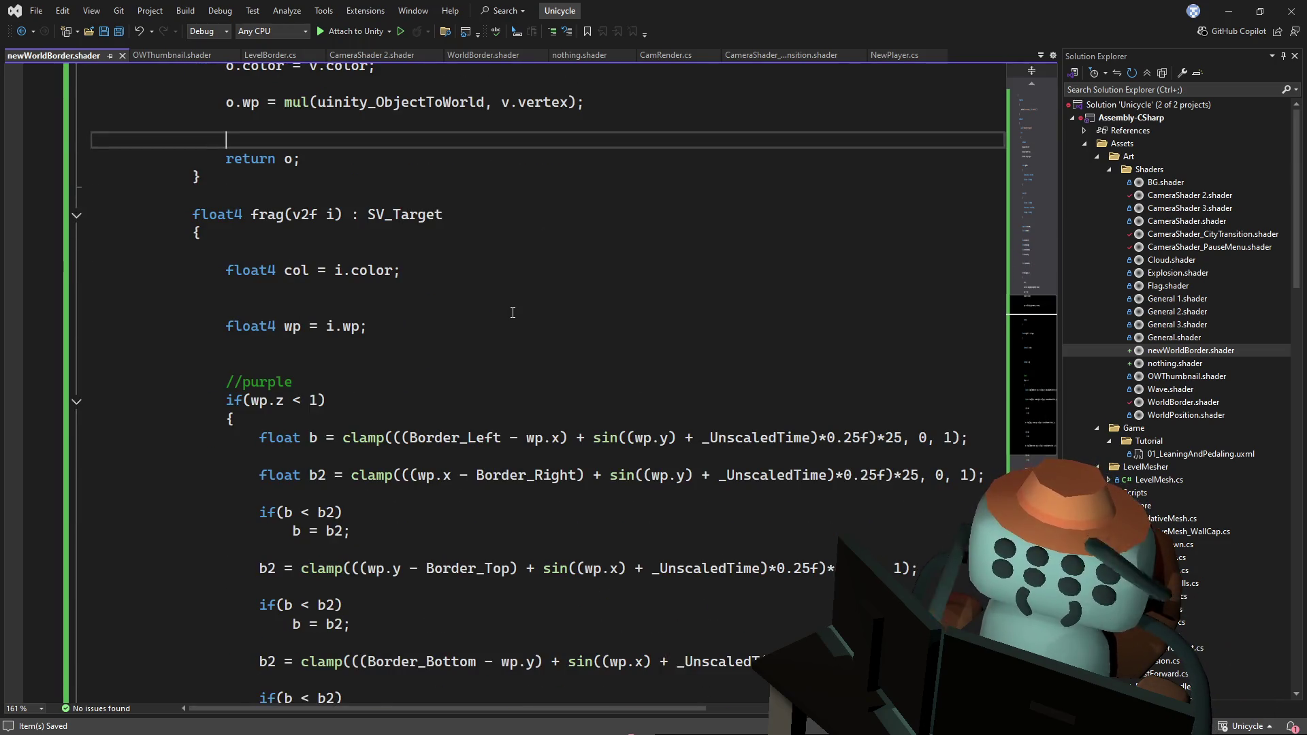
scroll(513, 312, "down", 3)
scroll(1051, 373, "down", 2)
scroll(1032, 366, "up", 2)
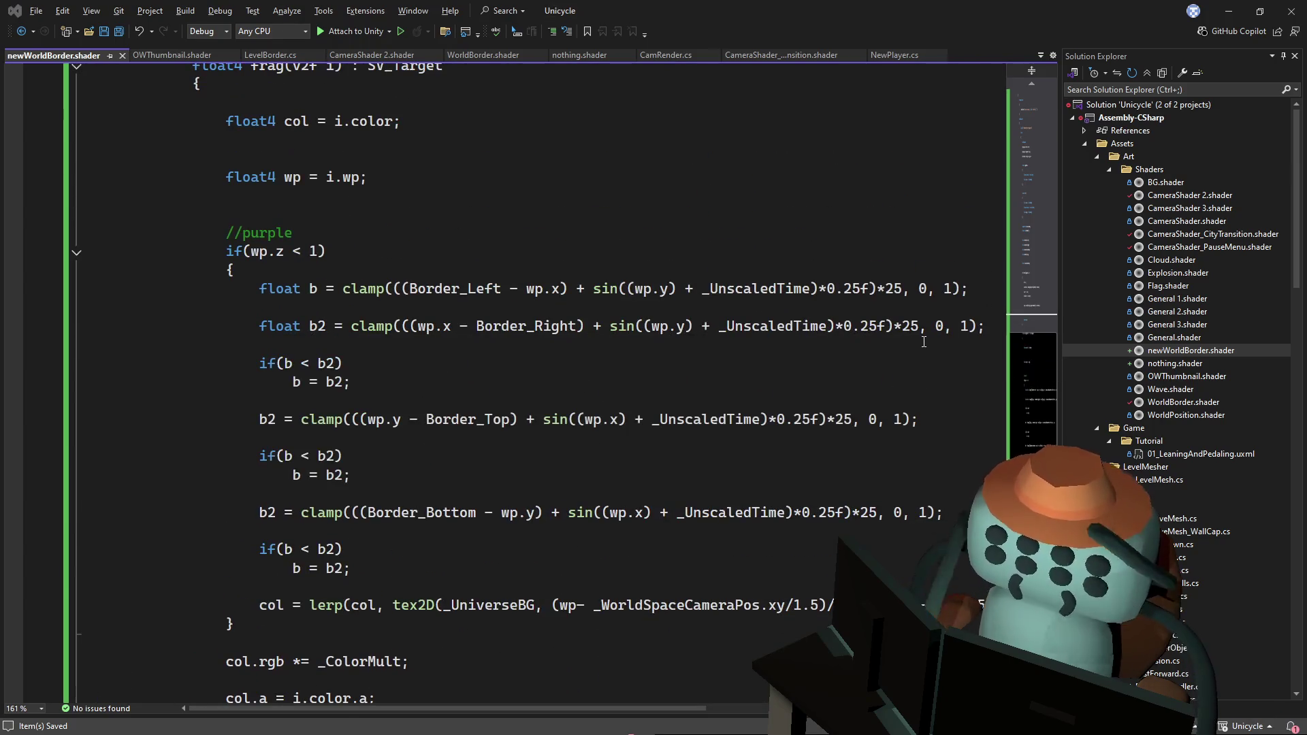
key("alt+Tab")
left_click_drag(457, 271, 475, 267)
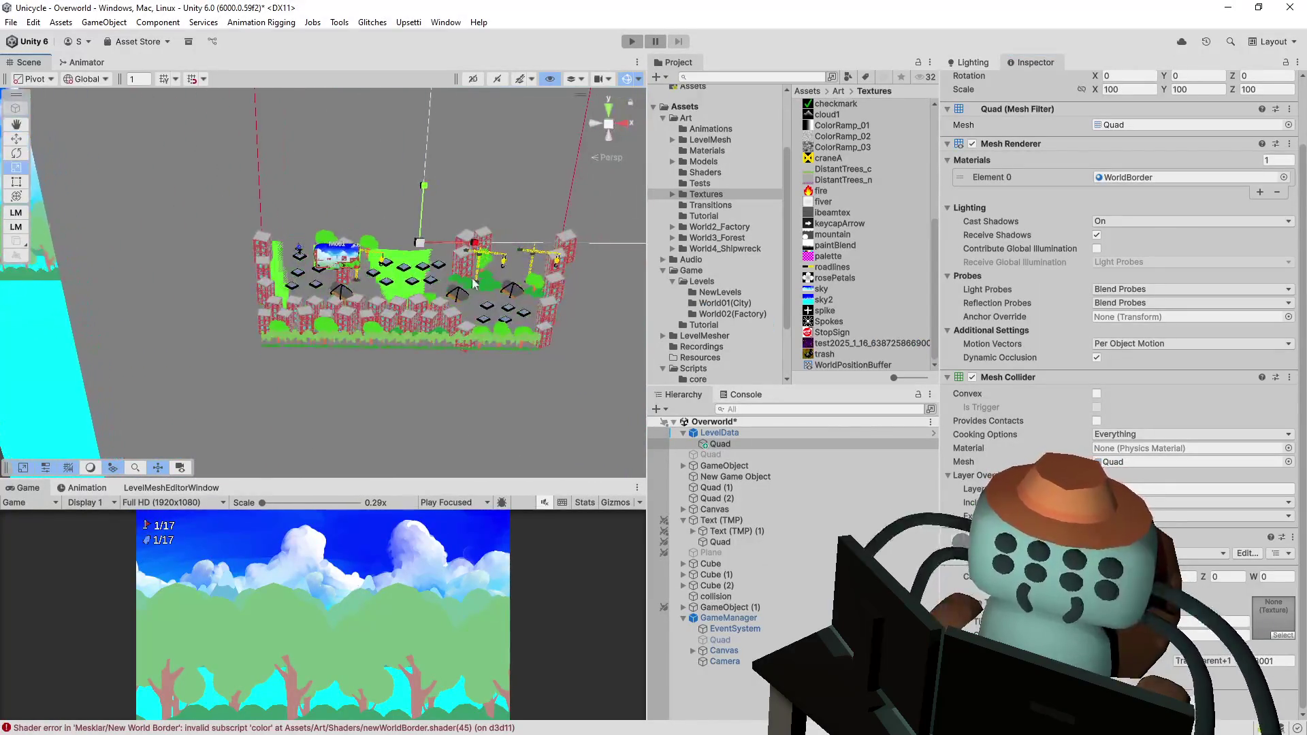
- Follow the Console's shader error and delete the o.color line, then save
left_click(409, 727)
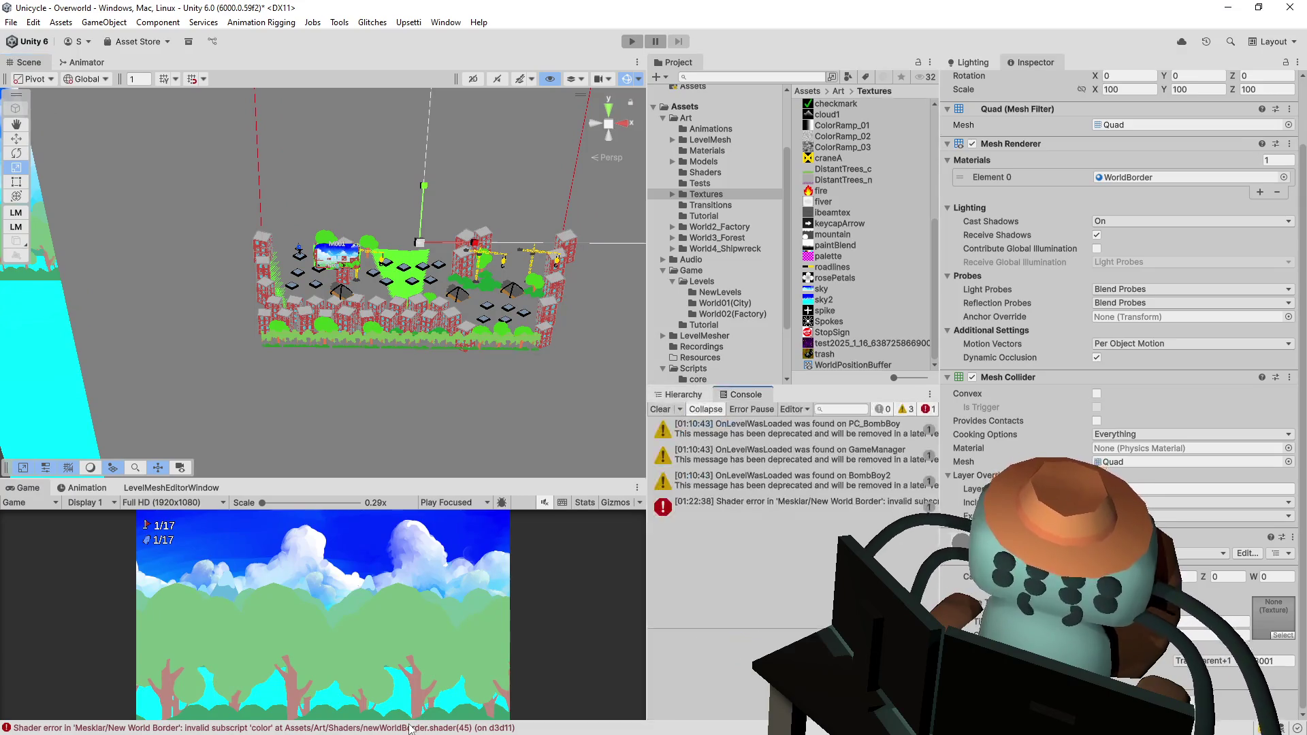
double_click(409, 727)
key("Delete")
key("ctrl+s")
- Check the material's Mesklar shader group, then return to Visual Studio
key("alt+Tab")
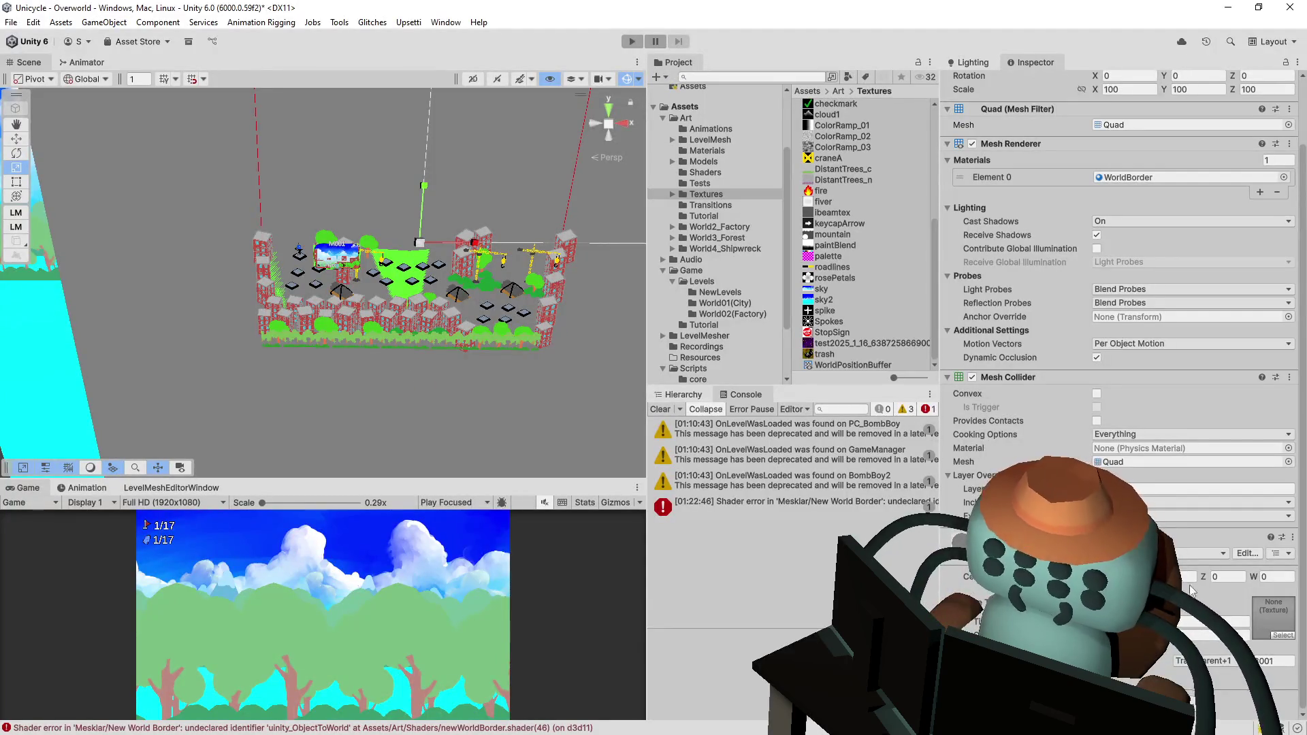
left_click(1191, 554)
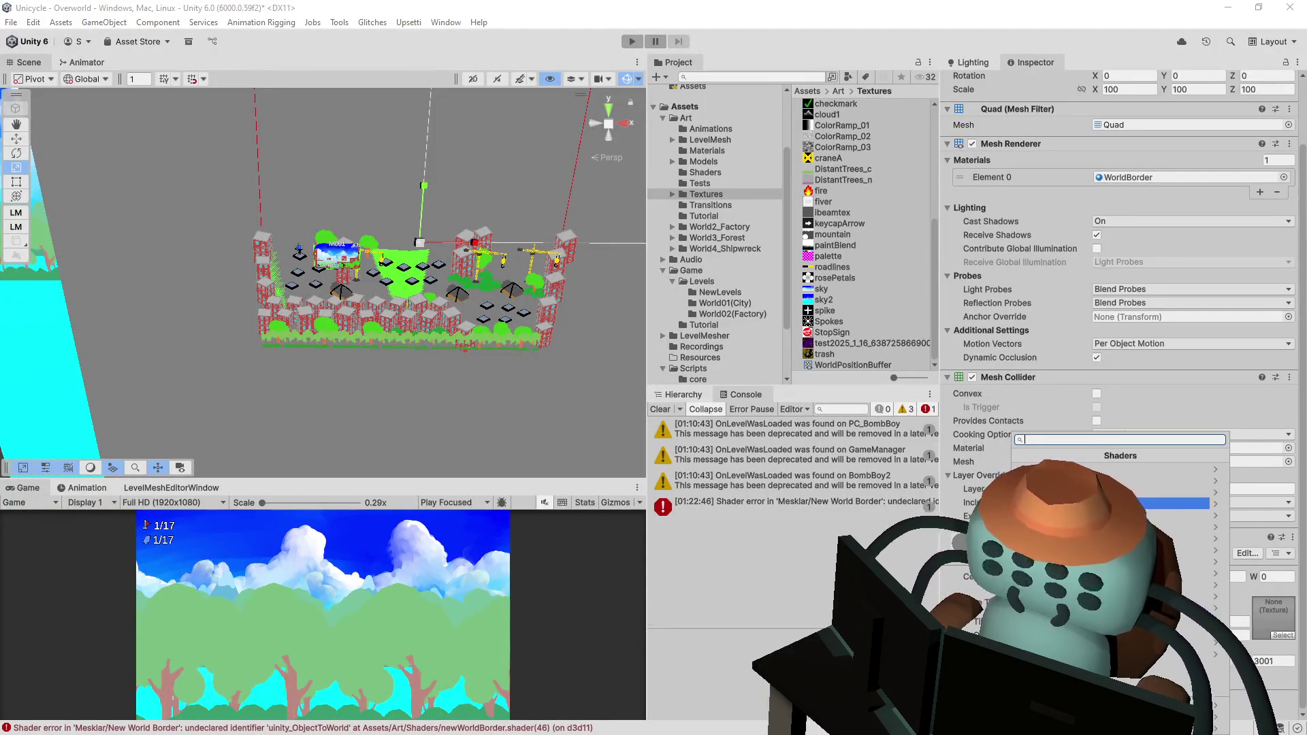
left_click(1178, 503)
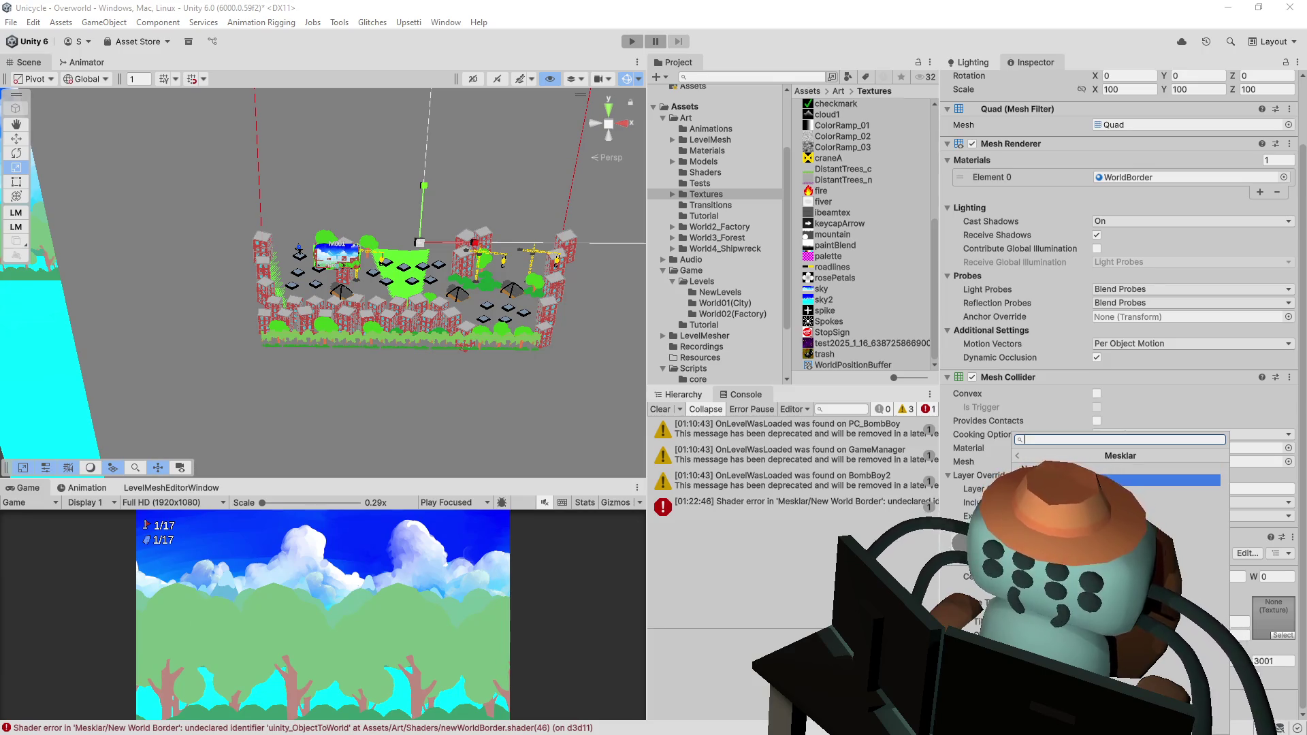
left_click(1171, 480)
key("alt+Tab")
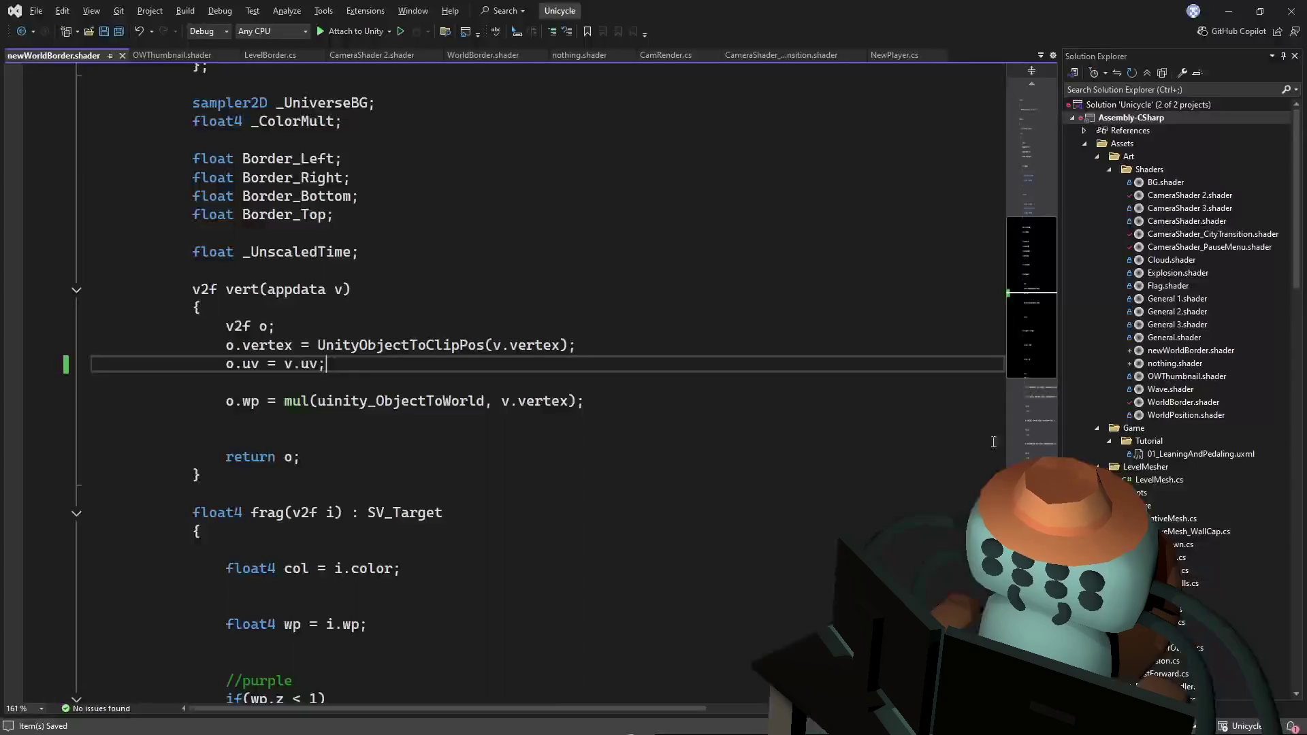
- Remove the spaces from the shader name on line 1 and save
scroll(1030, 335, "up", 10)
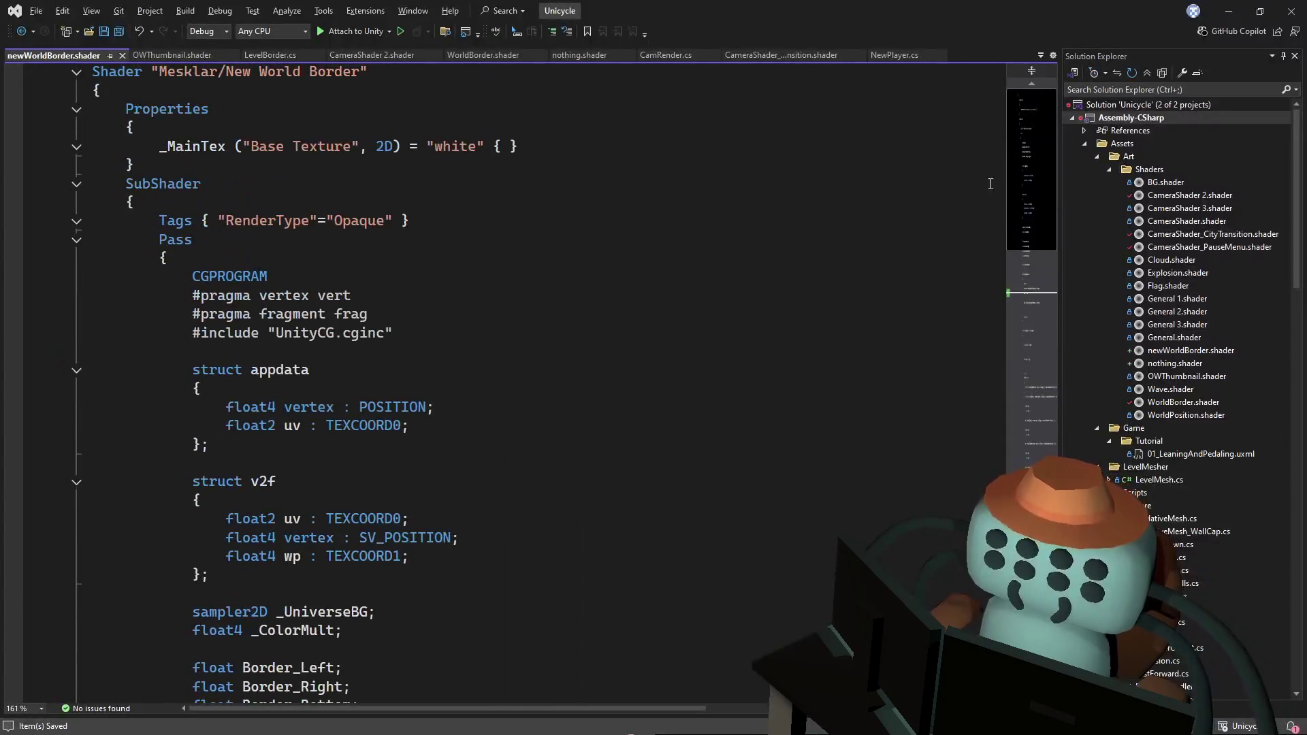
left_click(342, 73)
key("ctrl+Left")
key("BackSpace")
key("ctrl+Left")
key("BackSpace")
double_click(338, 78)
key("ctrl+s")
- Check the Mesklar shader group in Unity, then return to newWorldBorder.shader
key("alt+Tab")
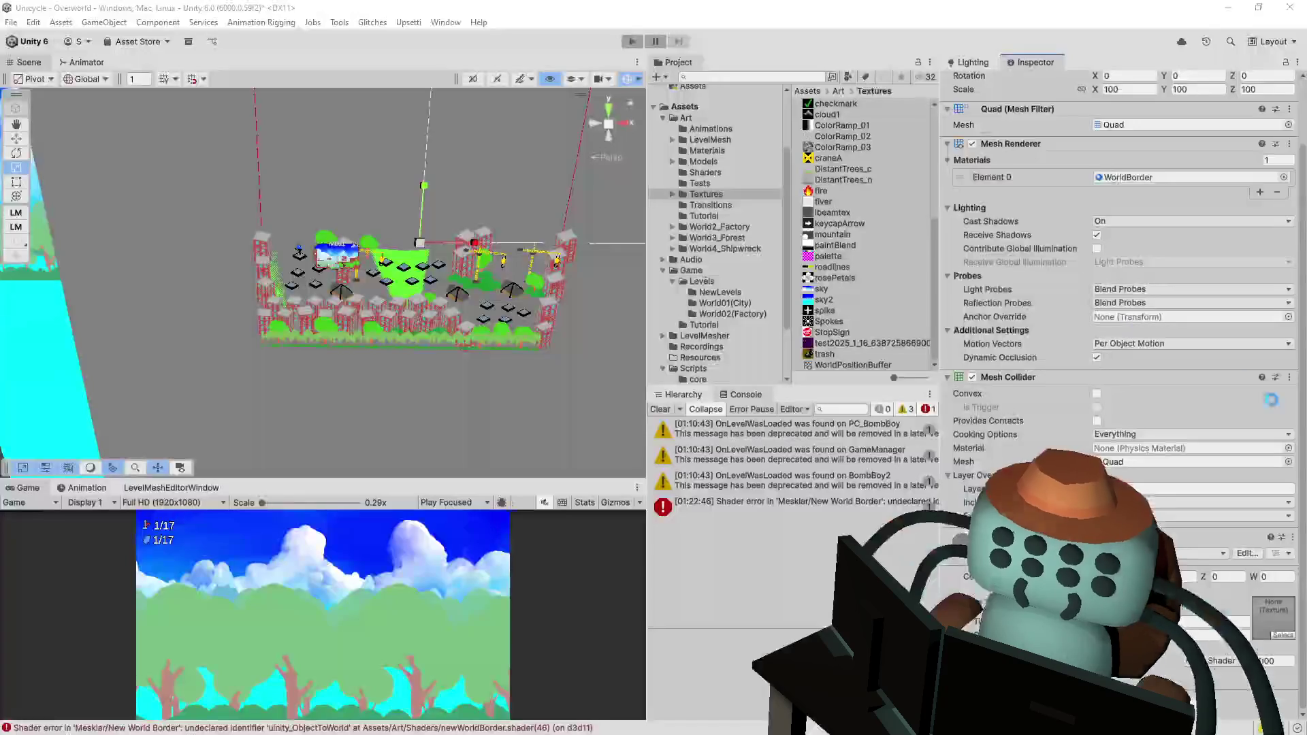
left_click(1204, 553)
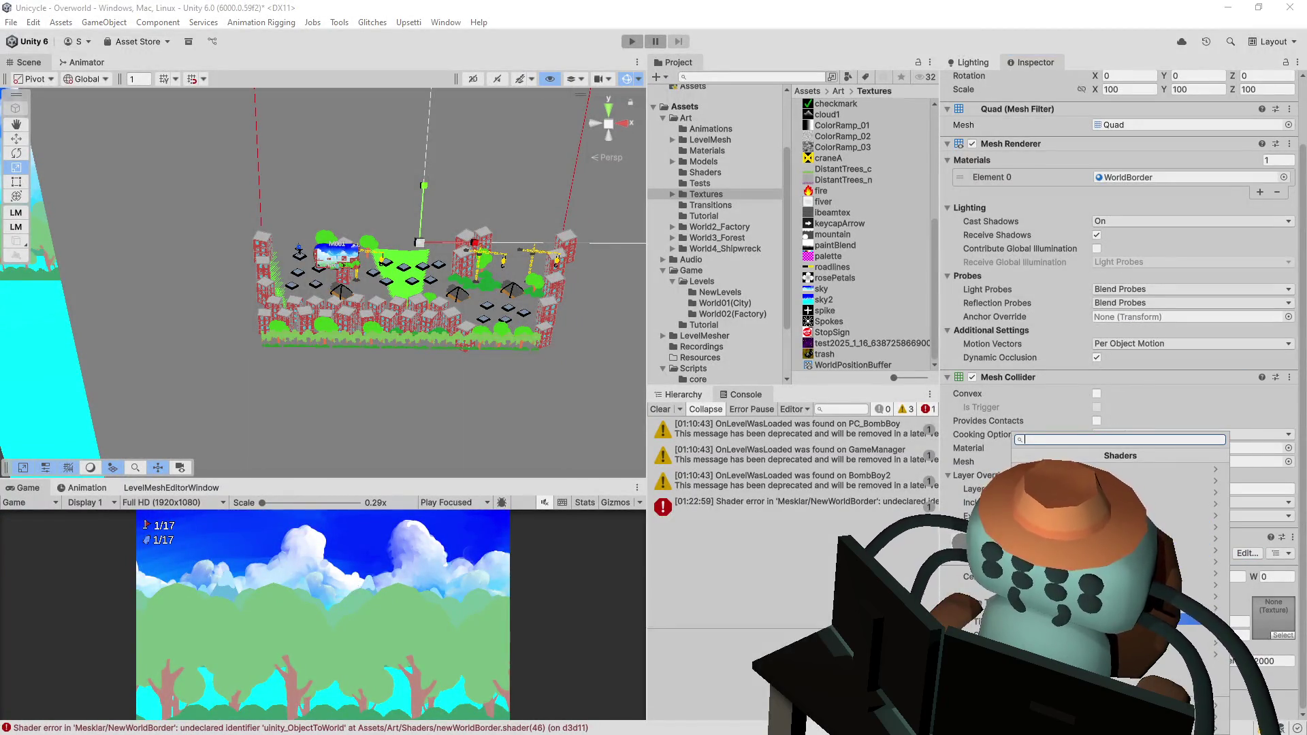
left_click(1198, 619)
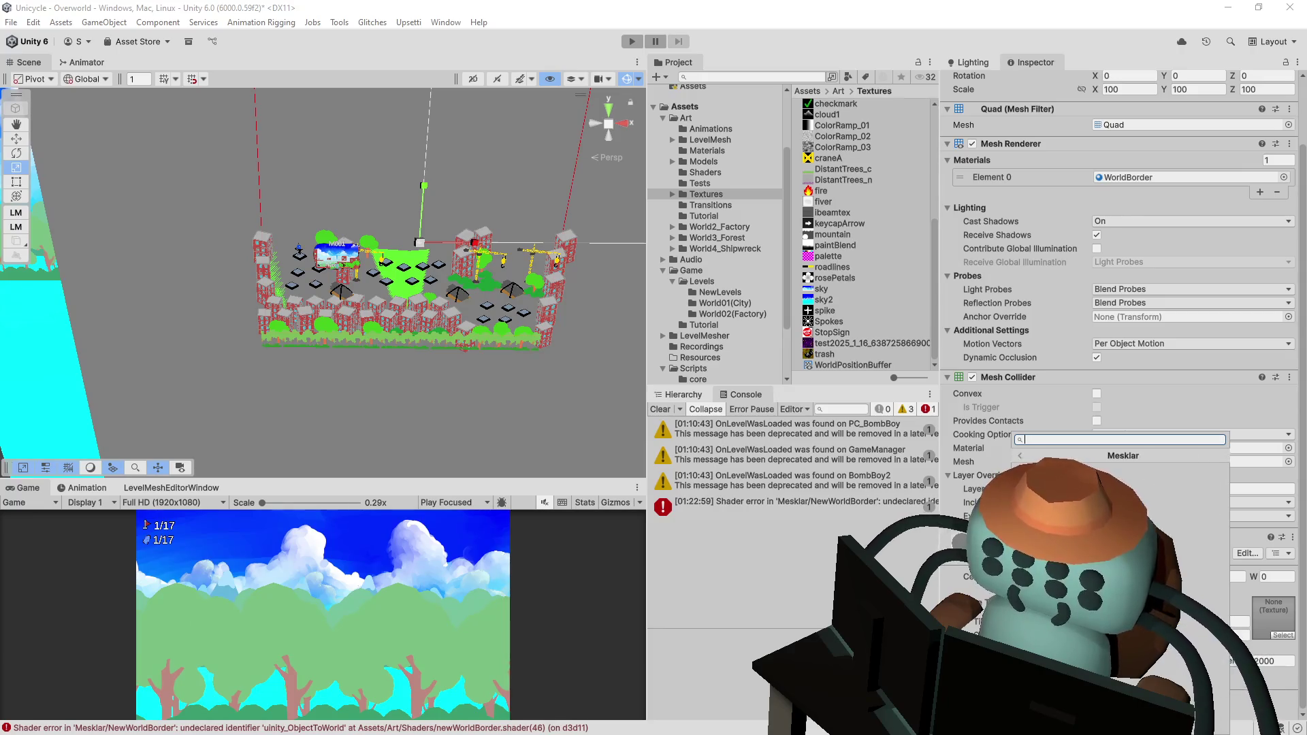
key("alt+Tab")
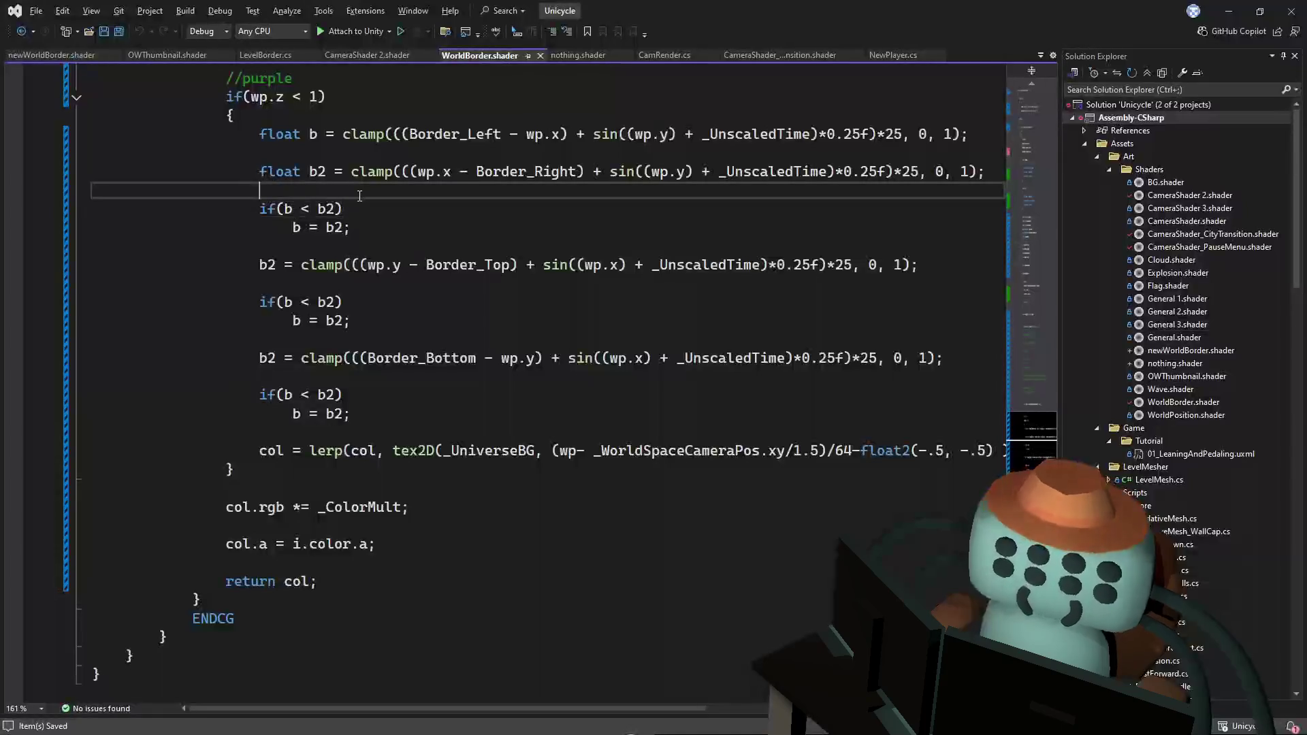
left_click(1010, 124)
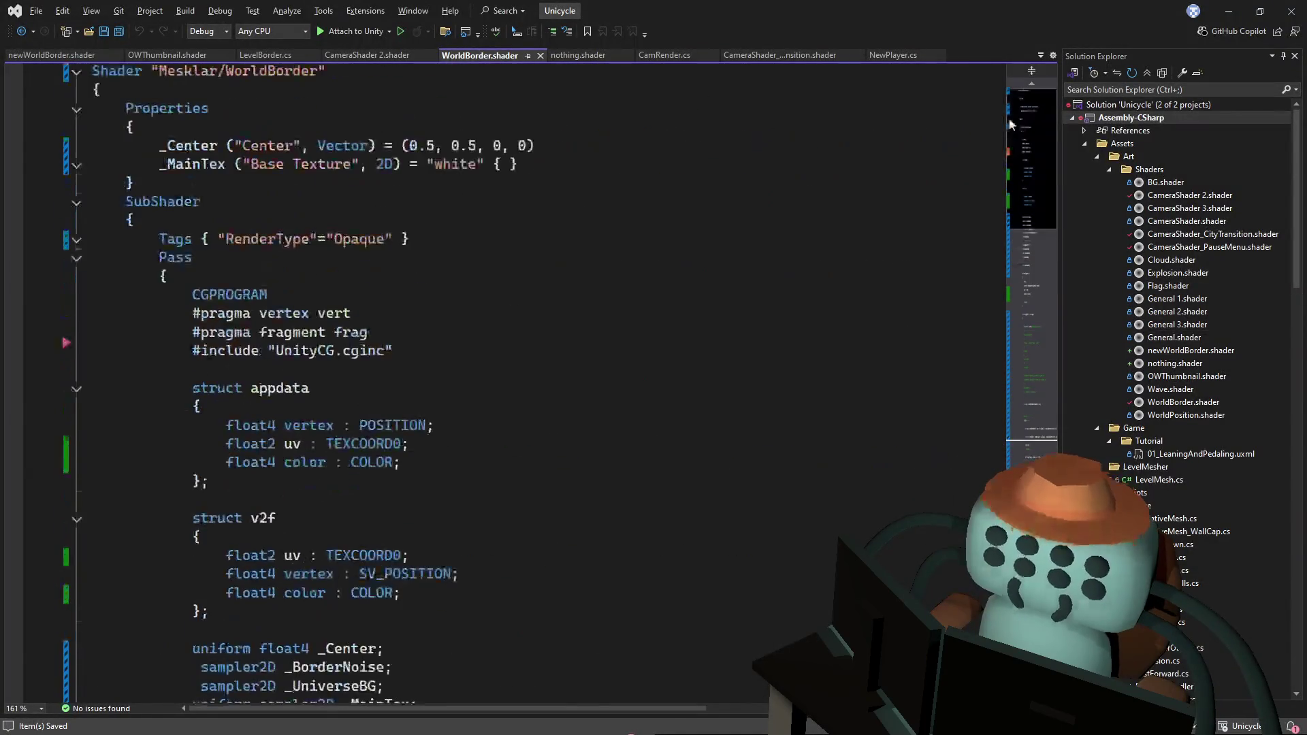
left_click(26, 34)
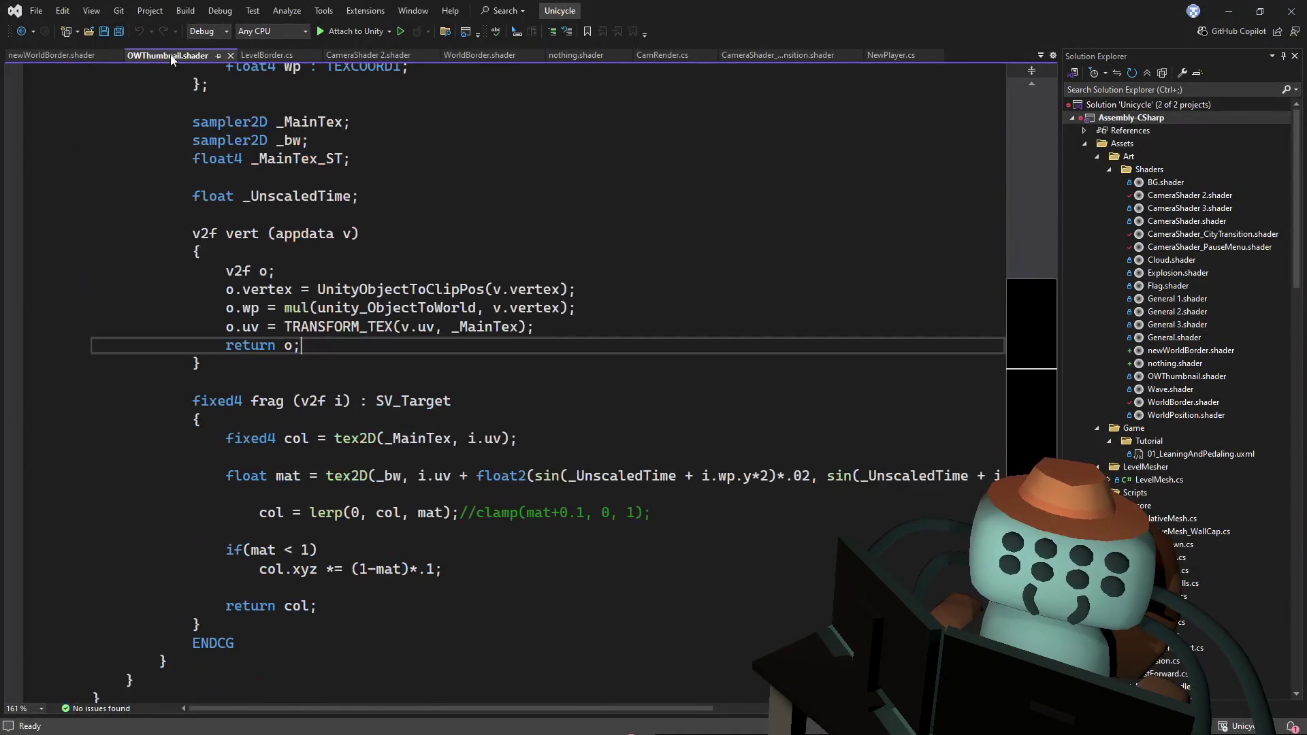
left_click(26, 34)
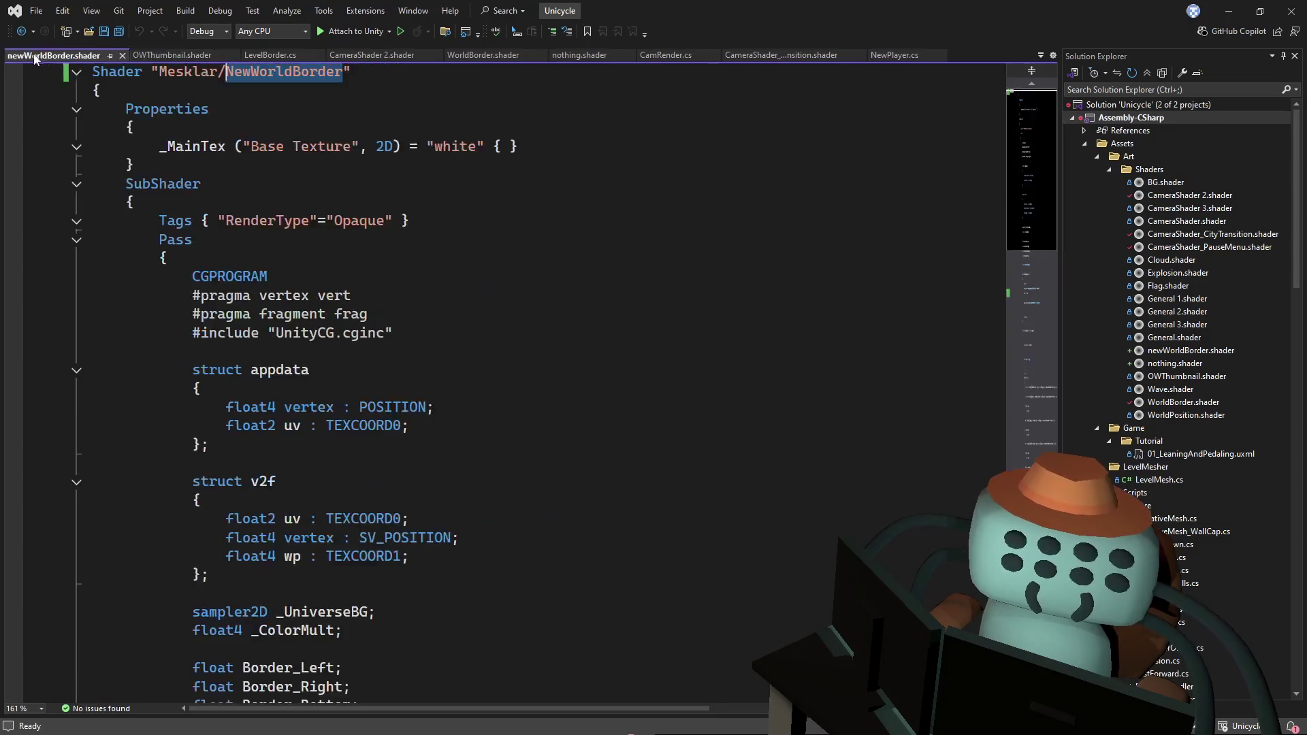
- Rename the shader to Mesklar/WB, save, and view Unity's console
left_click(250, 67)
double_click(262, 75)
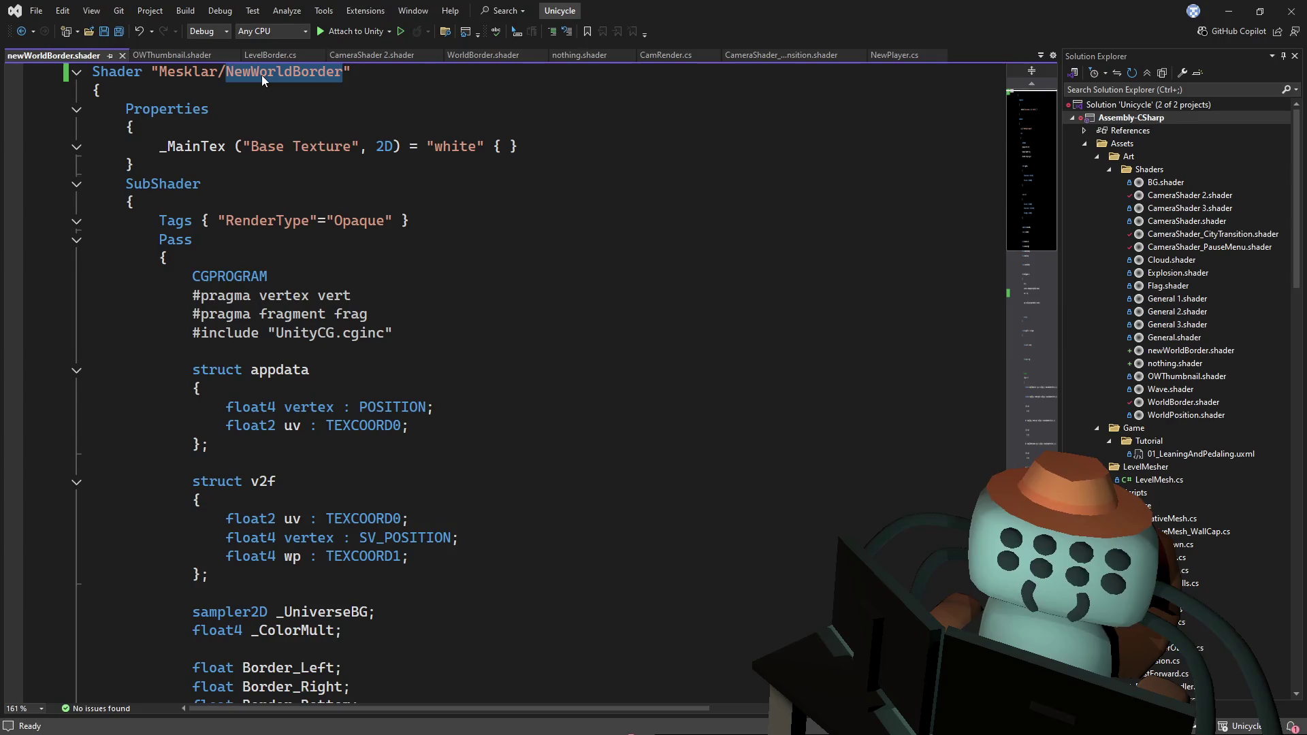
type("WB")
key("ctrl+s")
key("alt+Tab")
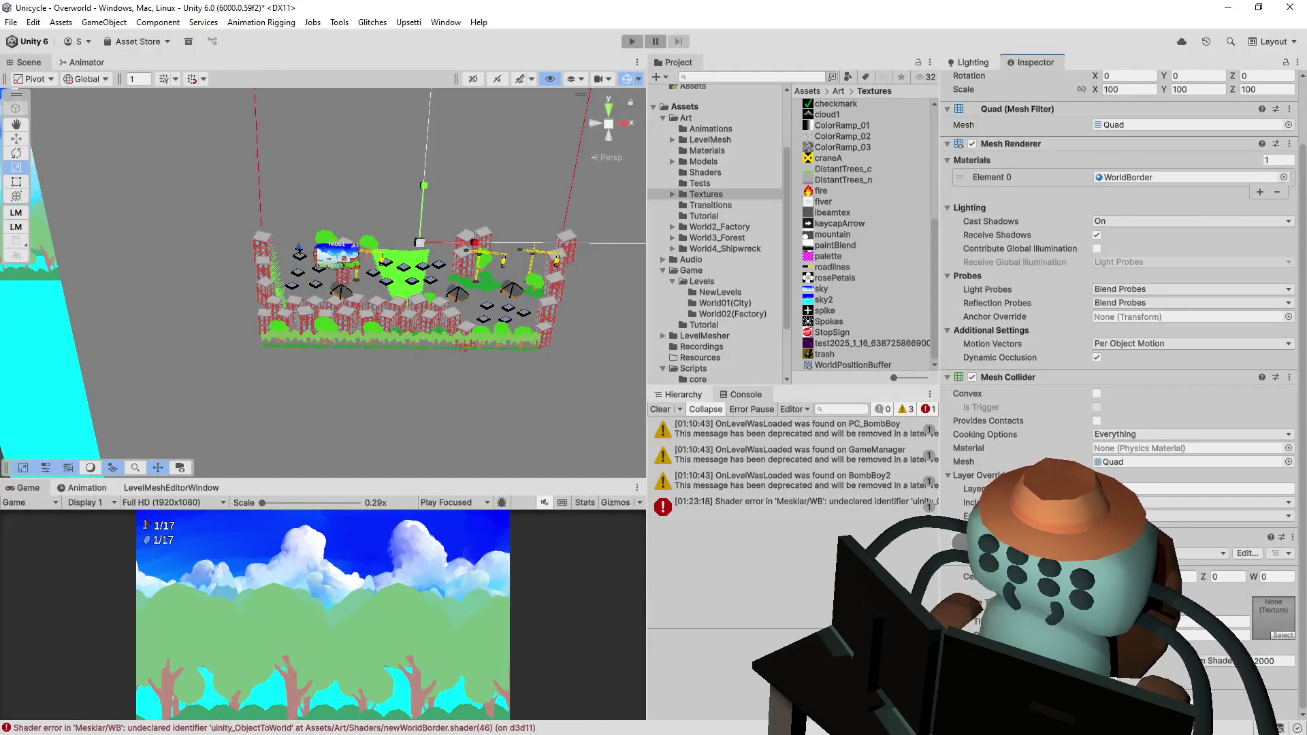
- Check the Mesklar shader list, then open the uinity_ObjectToWorld error in newWorldBorder.shader
left_click(1185, 554)
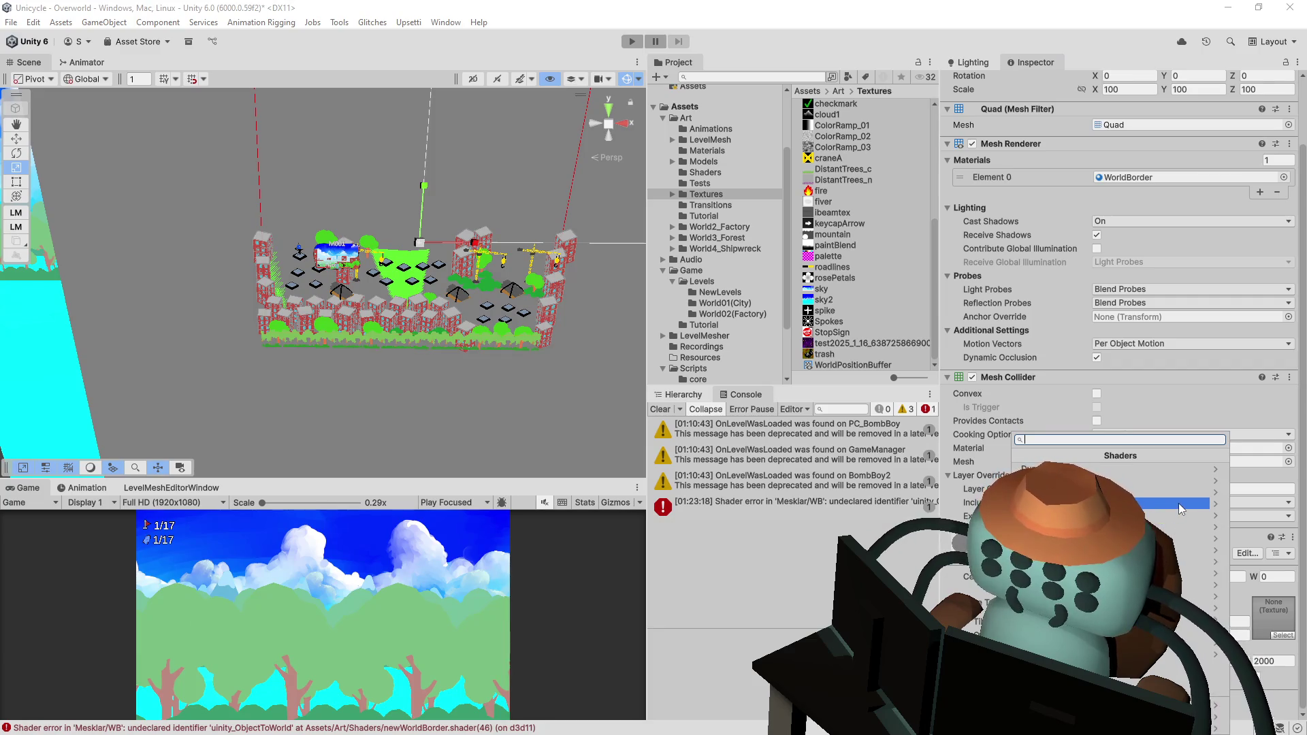
left_click(1181, 504)
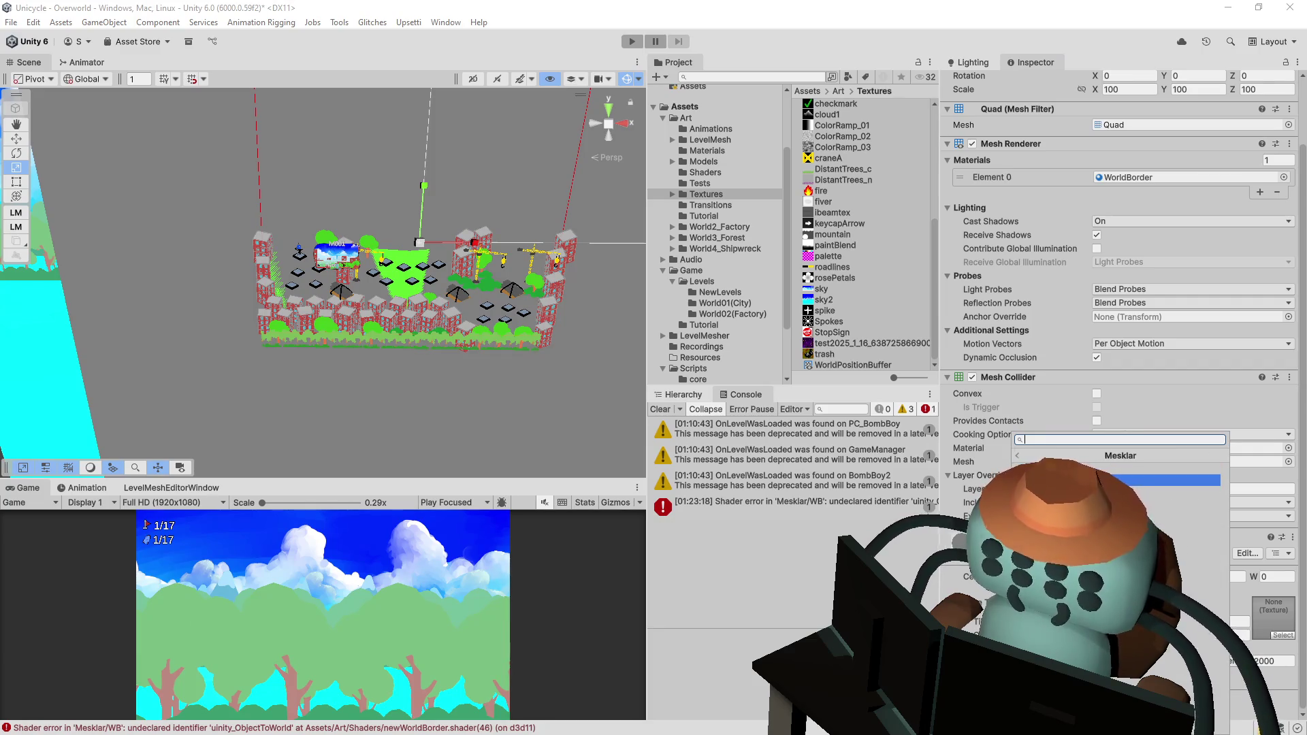
left_click(838, 503)
left_click(838, 504)
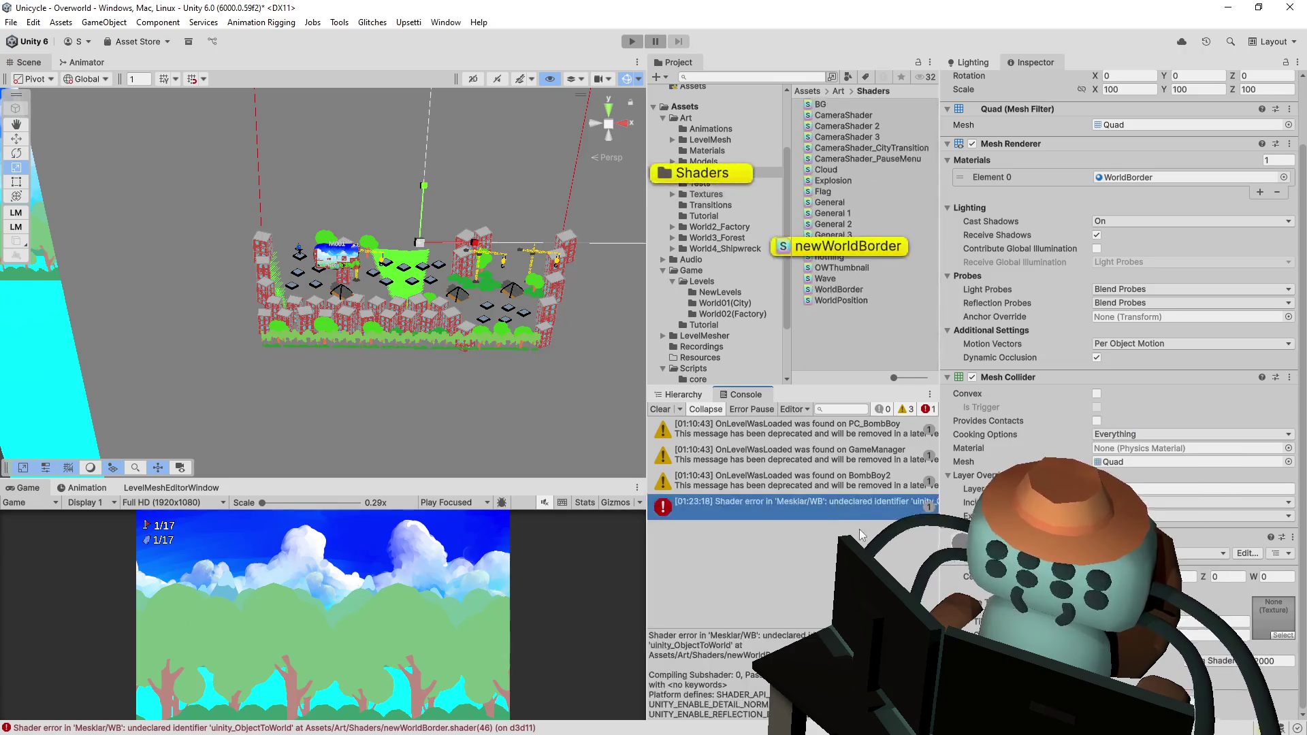
left_click(514, 346)
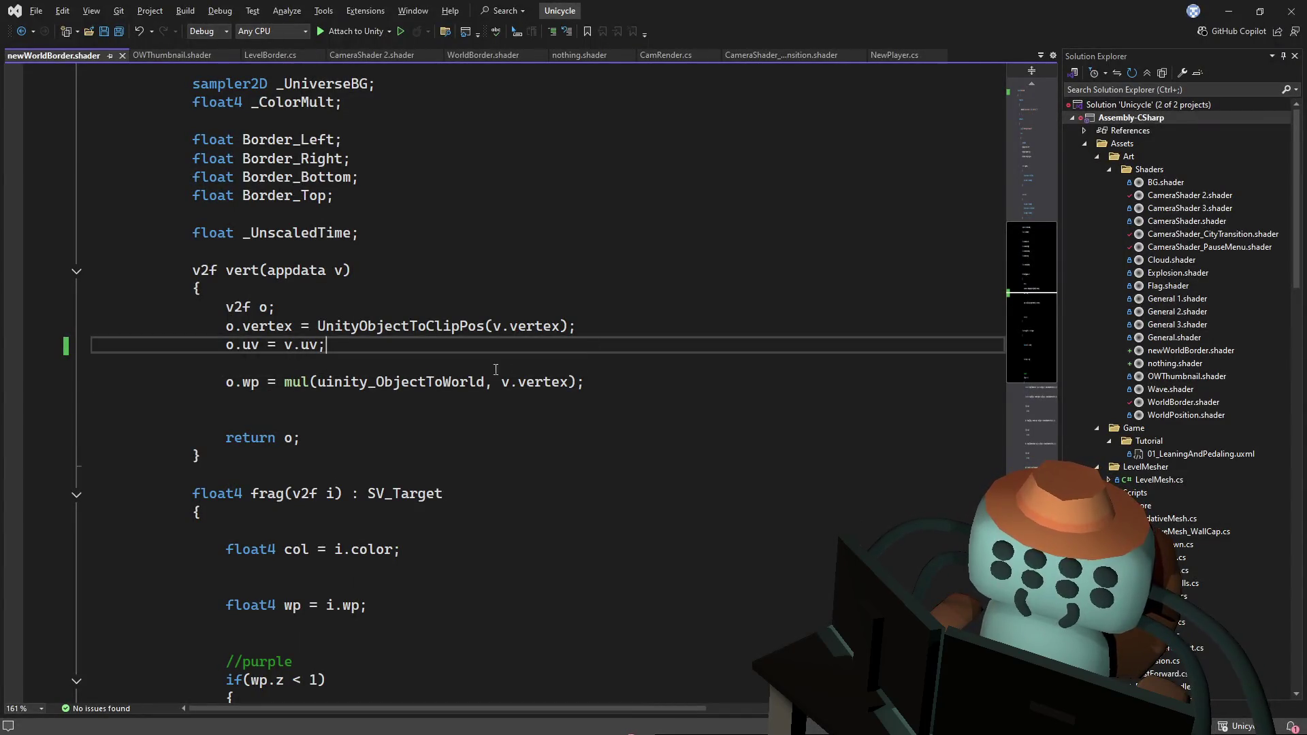
left_click(352, 381)
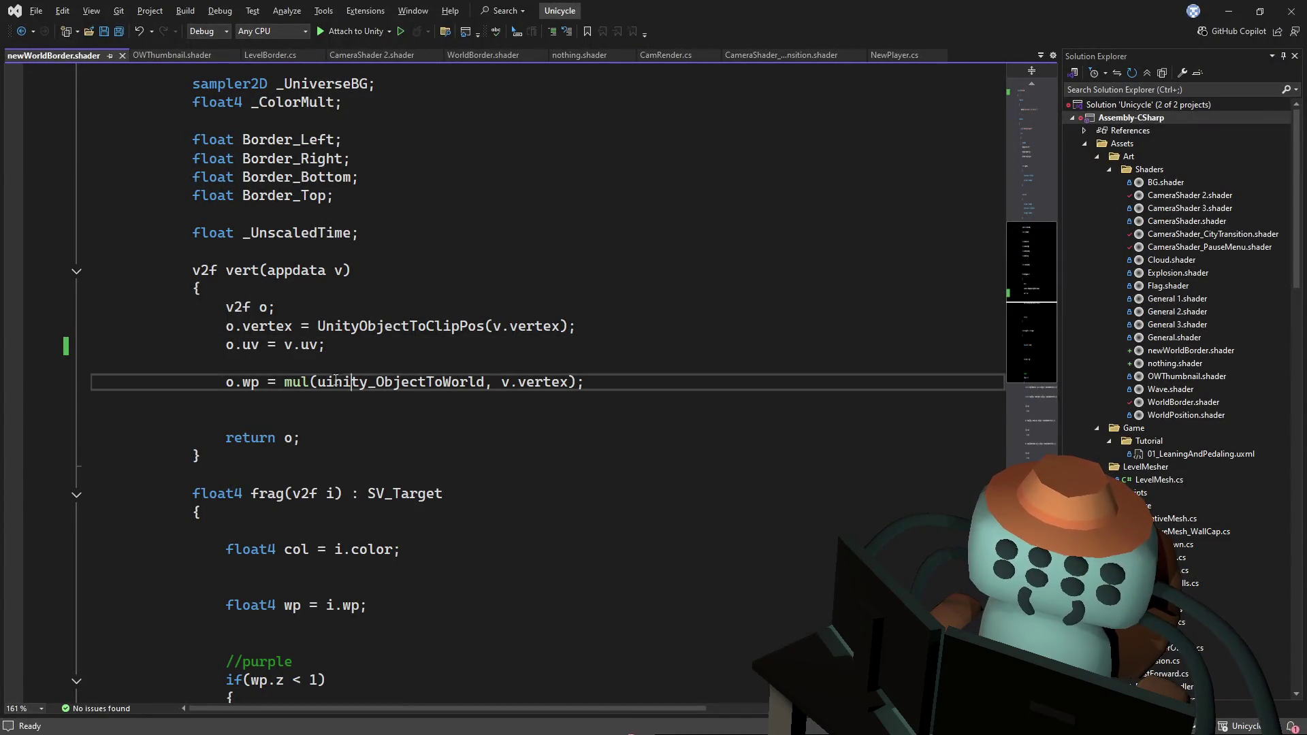
- Fix the typo to unity_ObjectToWorld and save
key("BackSpace")
key("ctrl+s")
key("alt+Tab")
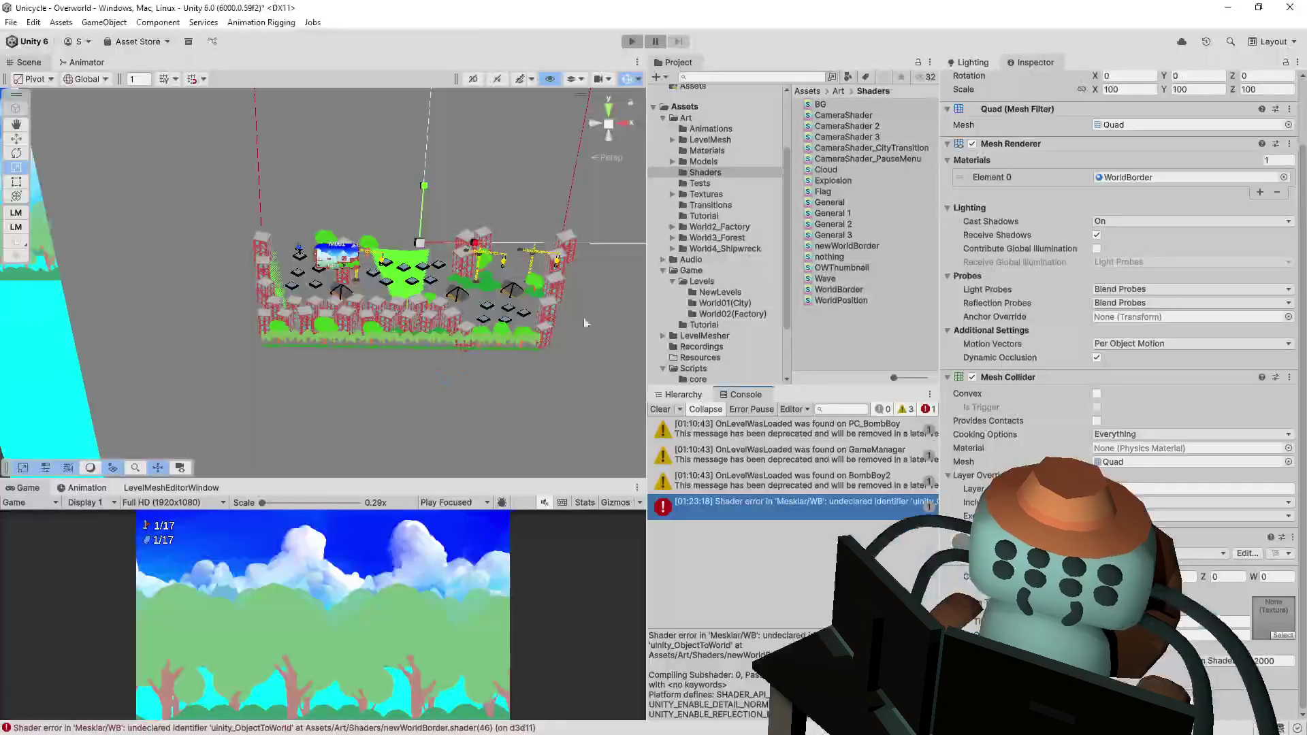
- Replace i.color in the colour assignment with 1
double_click(834, 508)
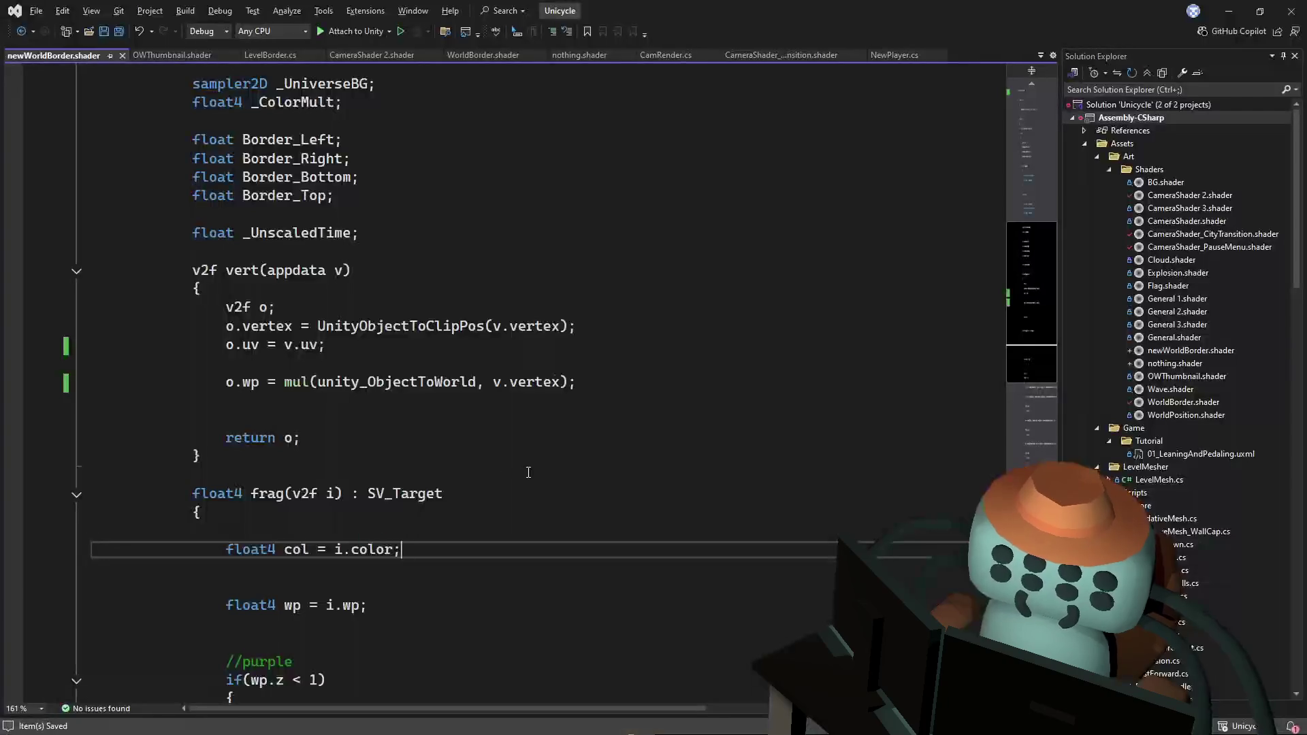
scroll(415, 548, "down", 3)
key("Down")
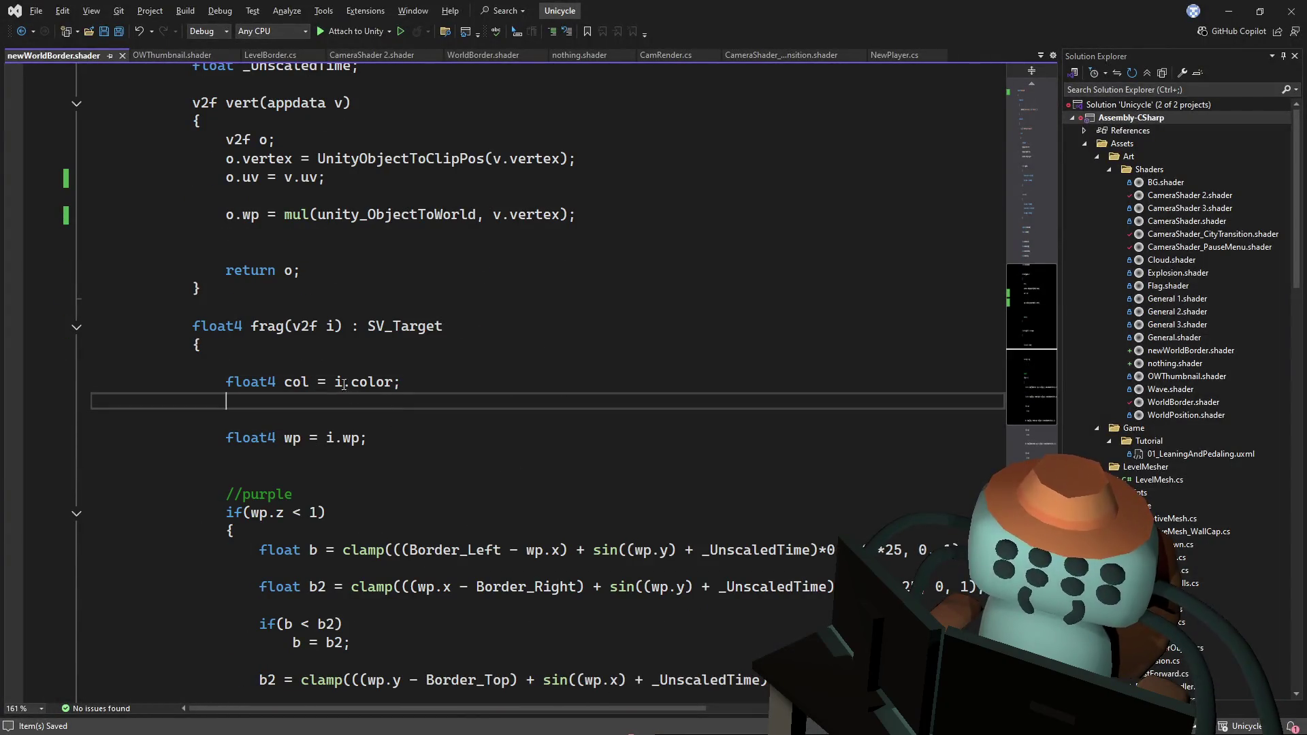
left_click_drag(394, 390, 333, 384)
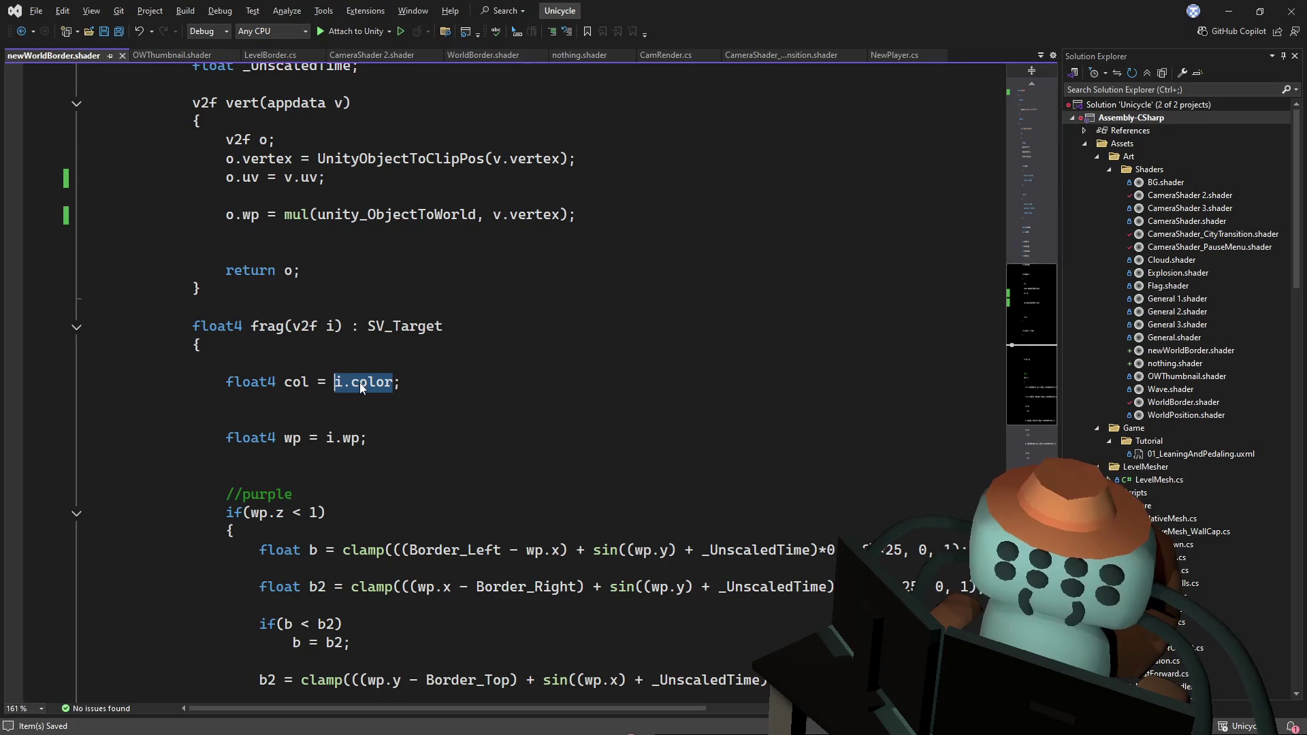
type("1")
key("alt+Tab")
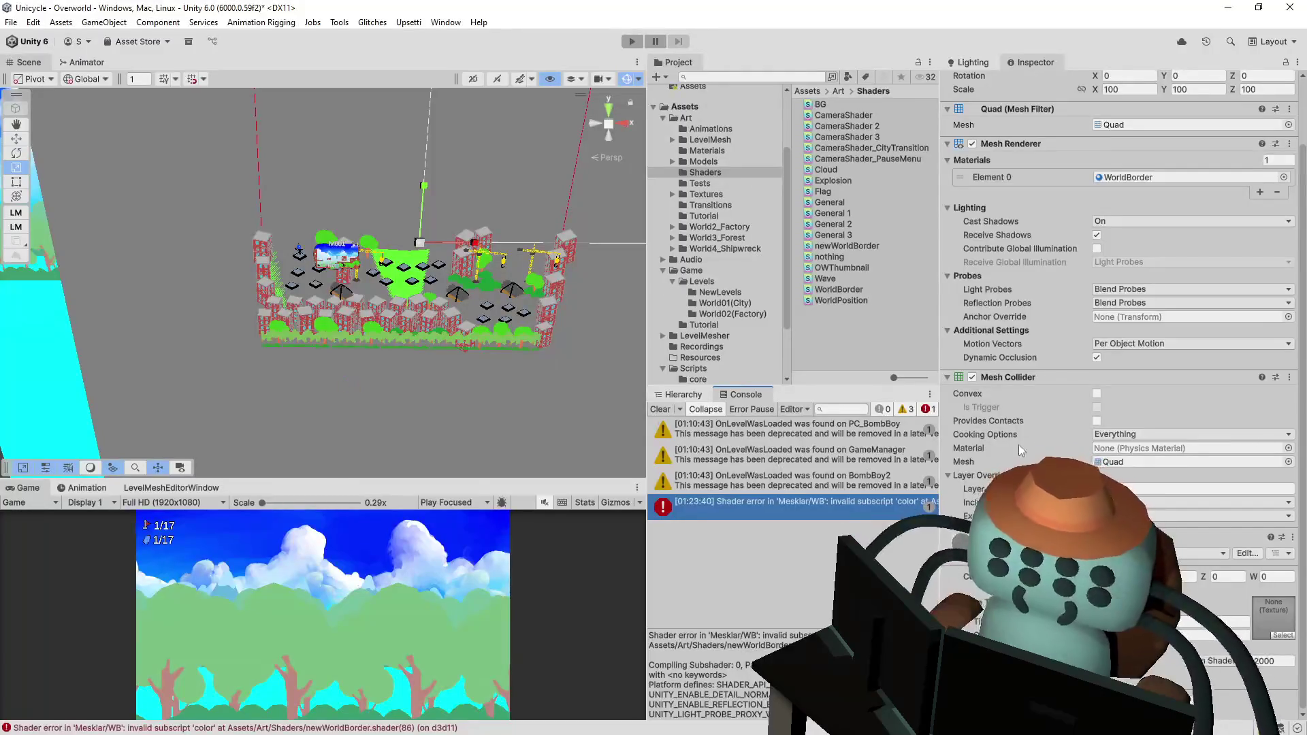
- Delete the col.a = i.color.a line and recompile in Unity
double_click(793, 503)
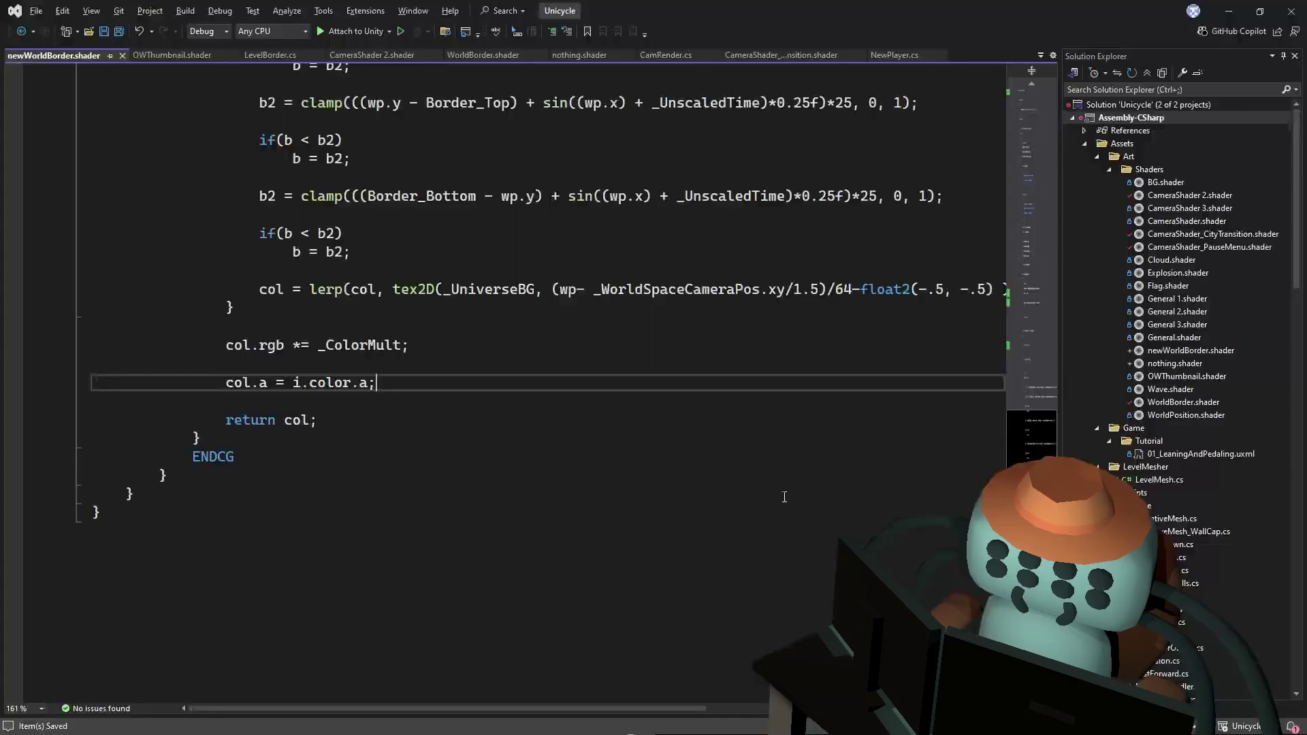
left_click(386, 370)
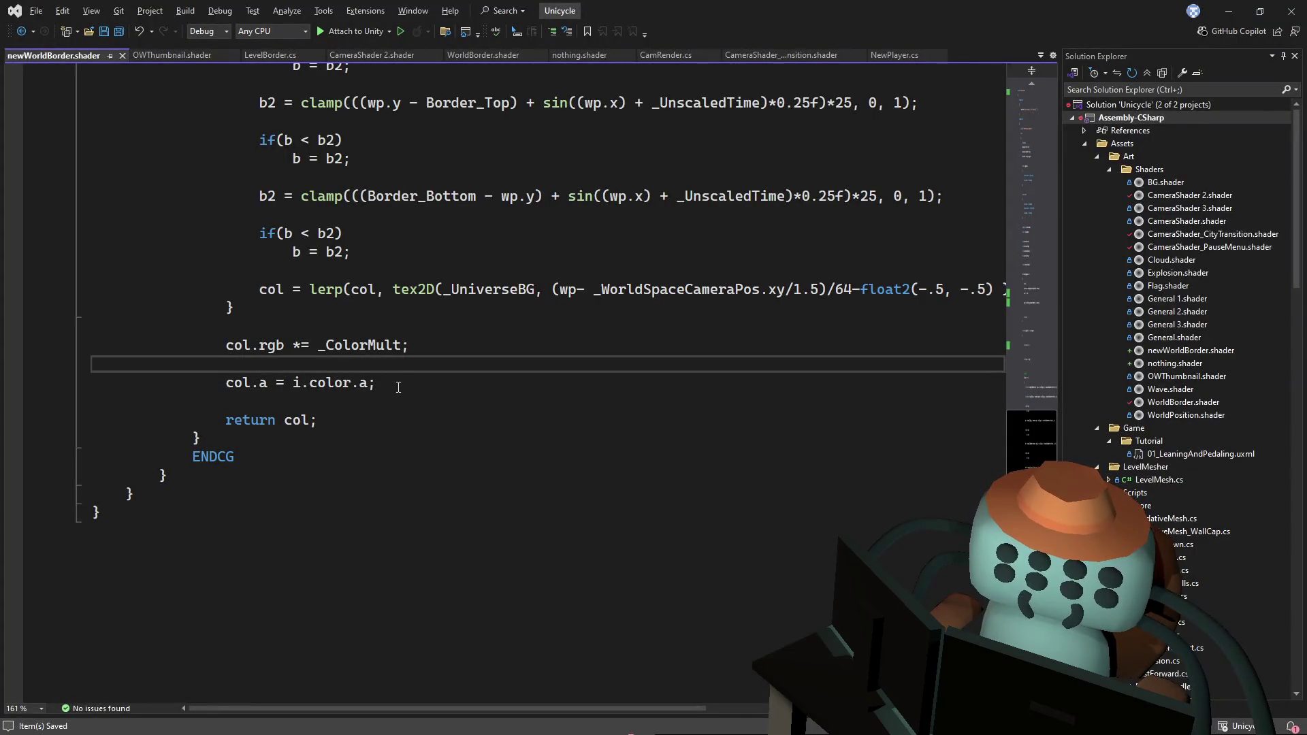
left_click_drag(396, 388, 446, 364)
key("Delete")
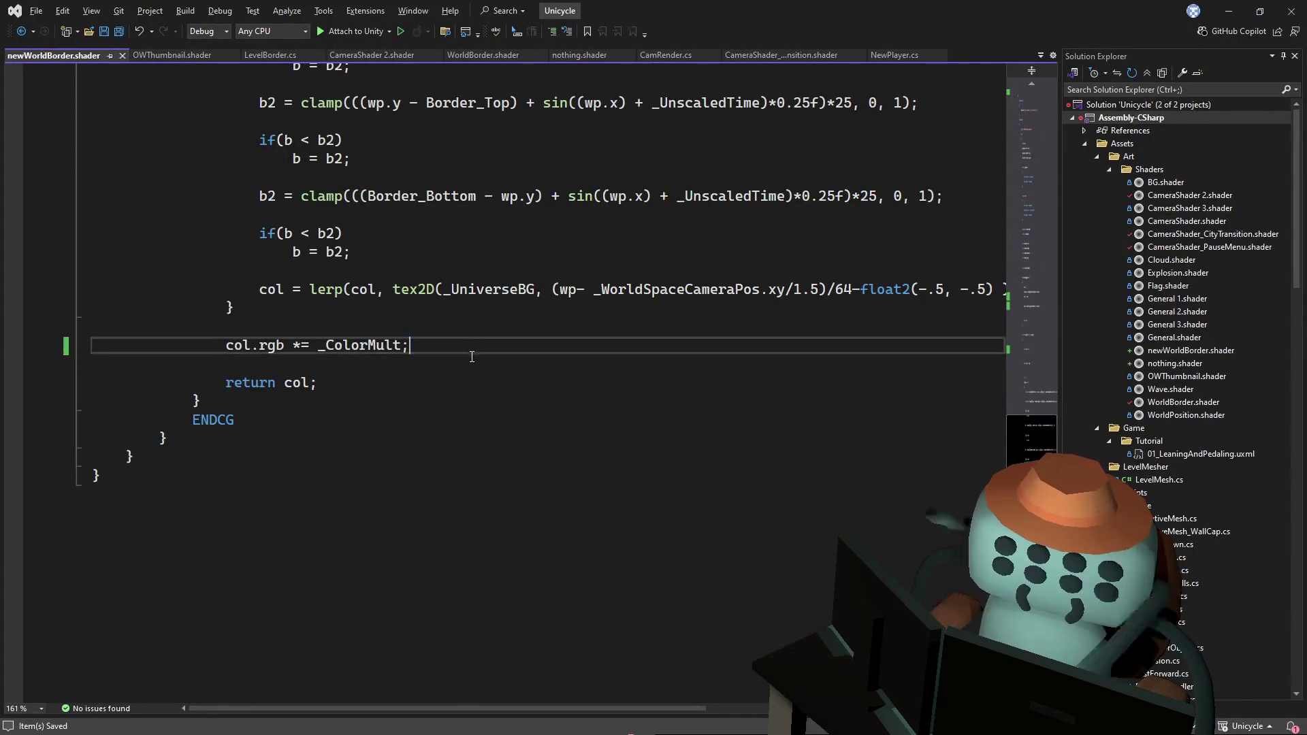
key("alt+Tab")
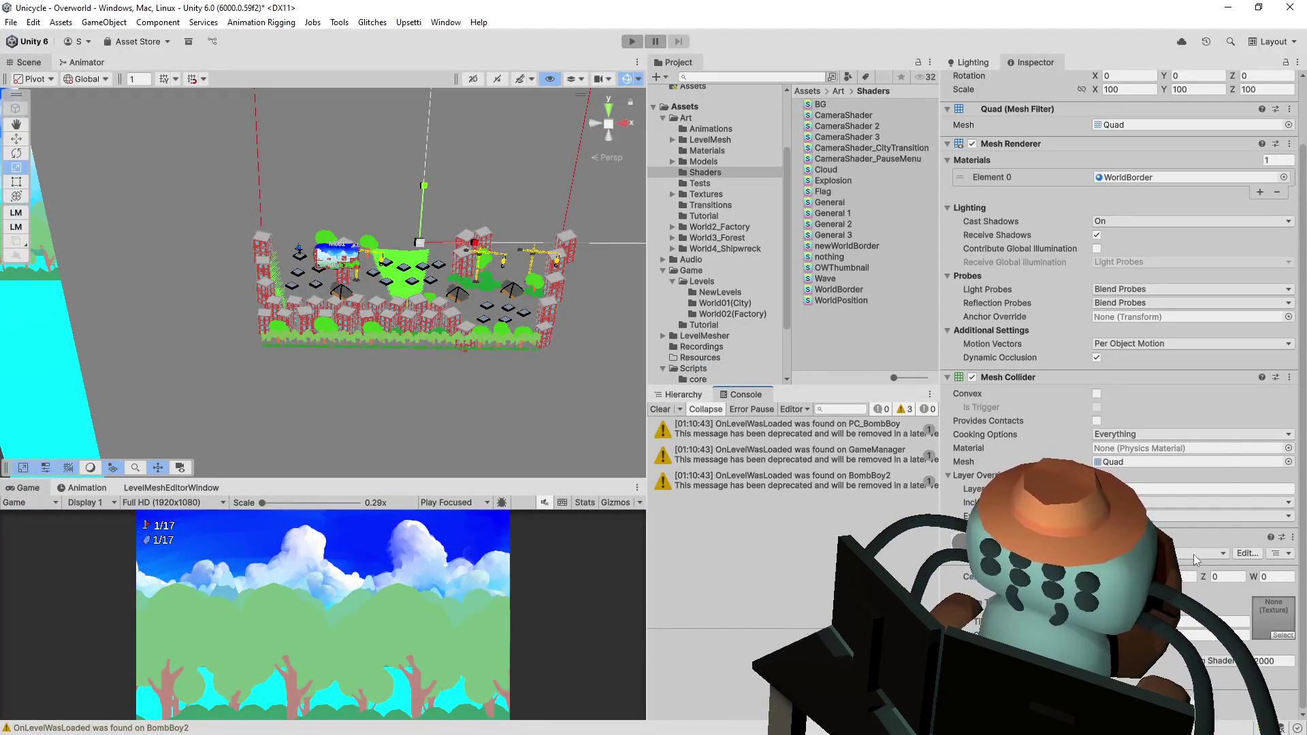
- Orbit the scene to the white backdrop quad and inspect GameManager, Camera and Canvas
left_click(1195, 556)
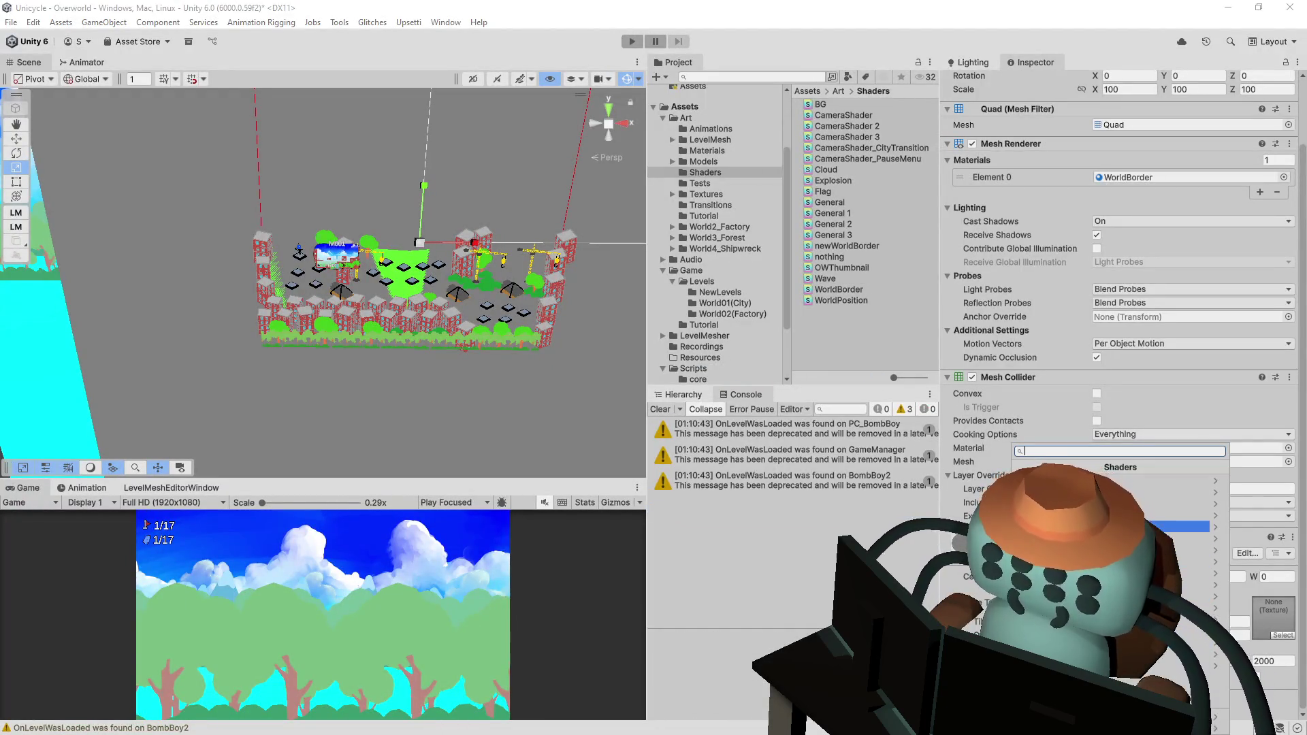
mouse_move(476, 286)
left_mouse_down()
mouse_move(556, 233)
mouse_move(467, 243)
mouse_move(497, 313)
mouse_move(490, 254)
mouse_move(481, 272)
left_mouse_up()
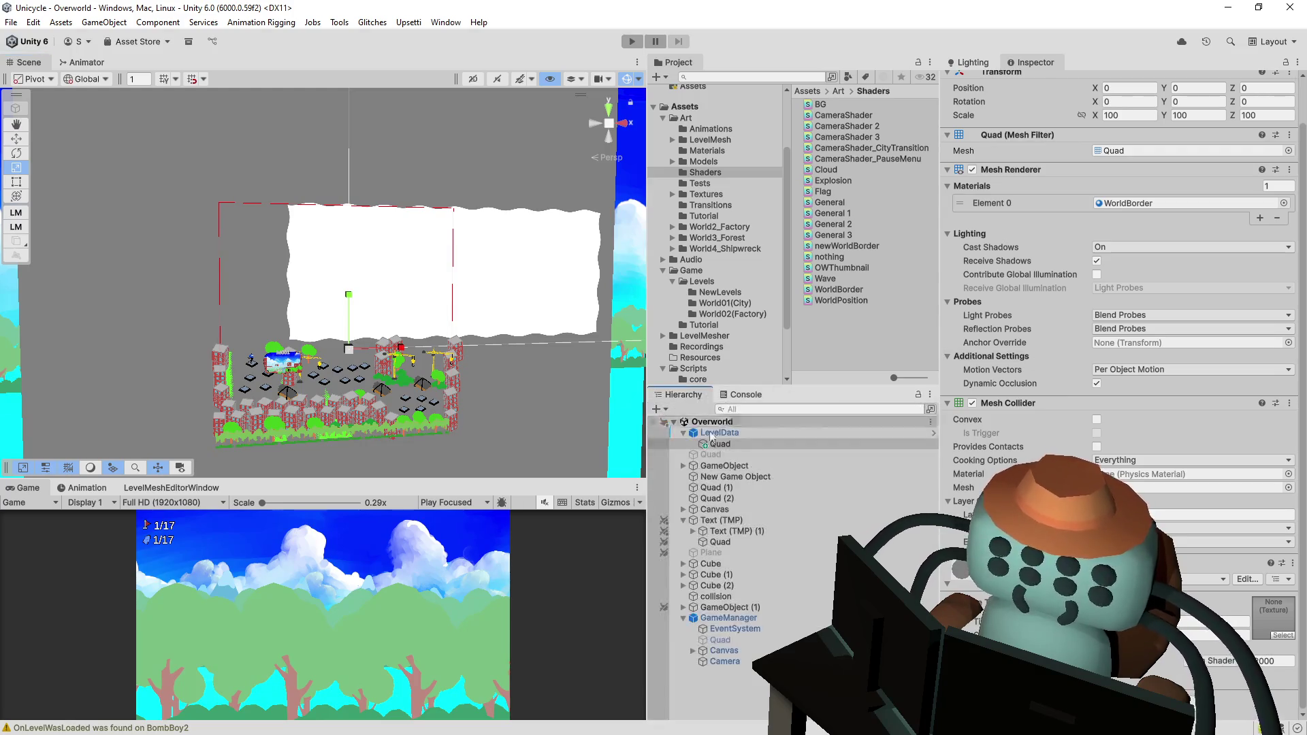
left_click(679, 394)
left_click(762, 617)
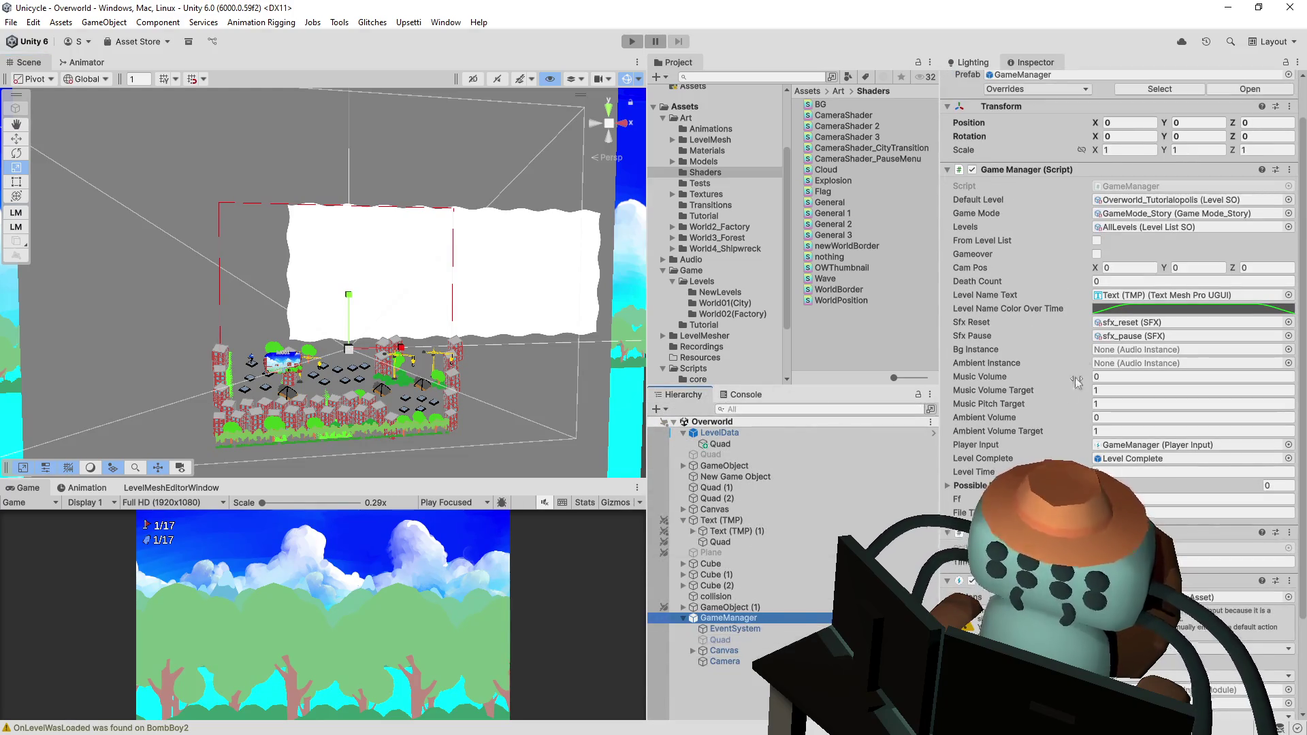
left_click(726, 662)
left_click(529, 292)
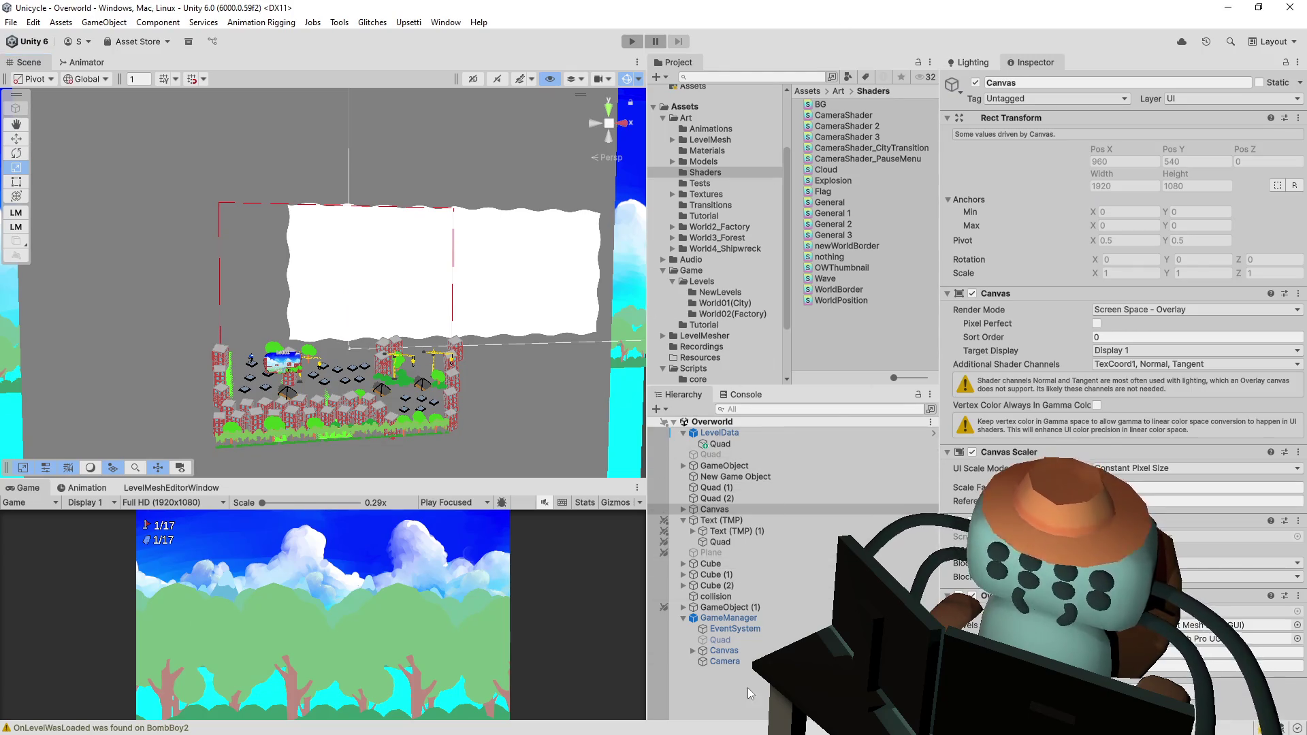
- Select LevelData and open its LevelBorder script in Visual Studio
left_click(723, 444)
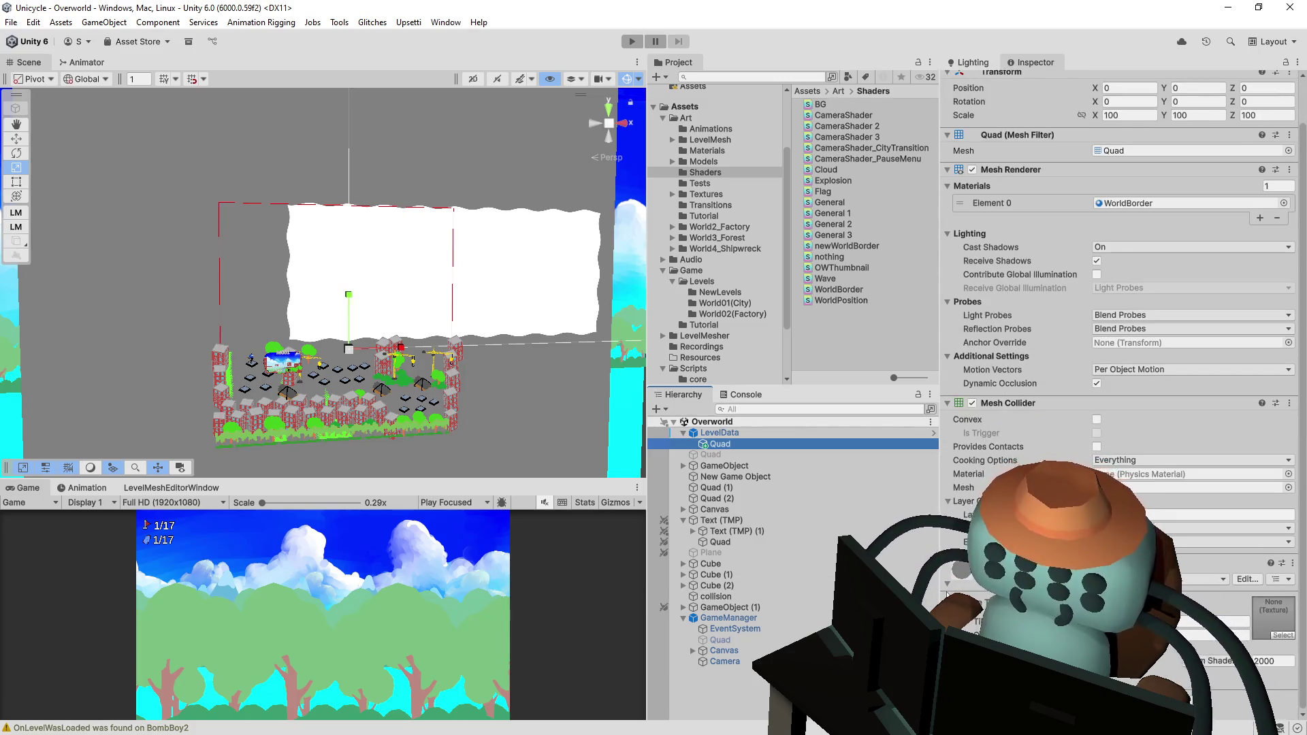
scroll(1123, 272, "up", 2)
left_click(803, 432)
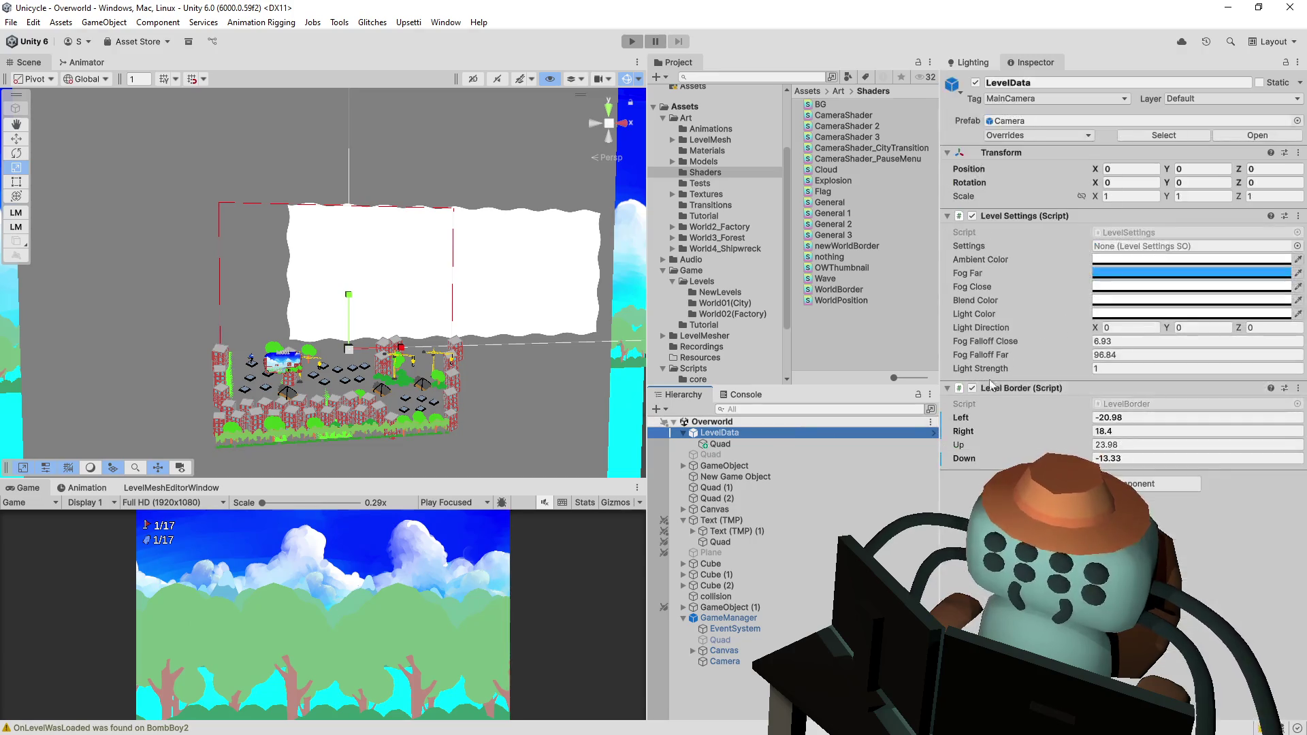
left_click(973, 389)
double_click(1169, 405)
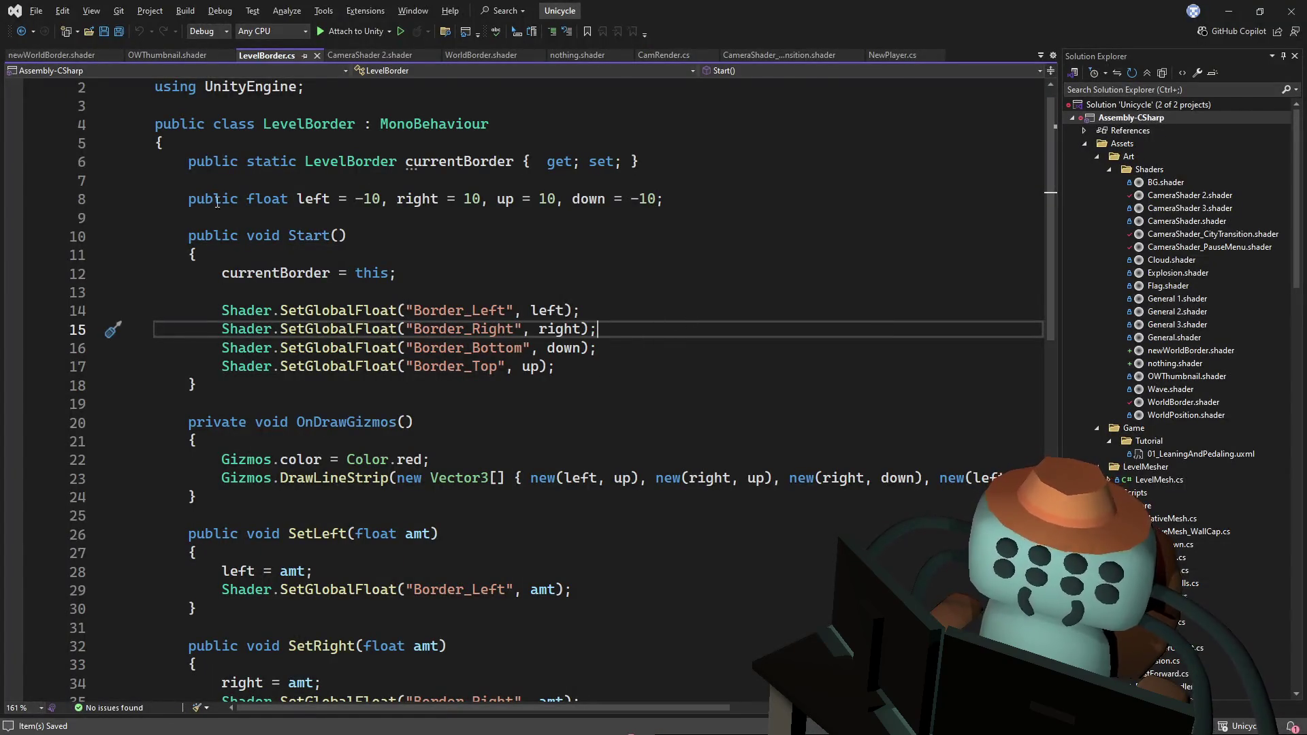
- Rename Start() to Enable(), add [ExecuteAlways] above the LevelBorder class, and save
double_click(306, 237)
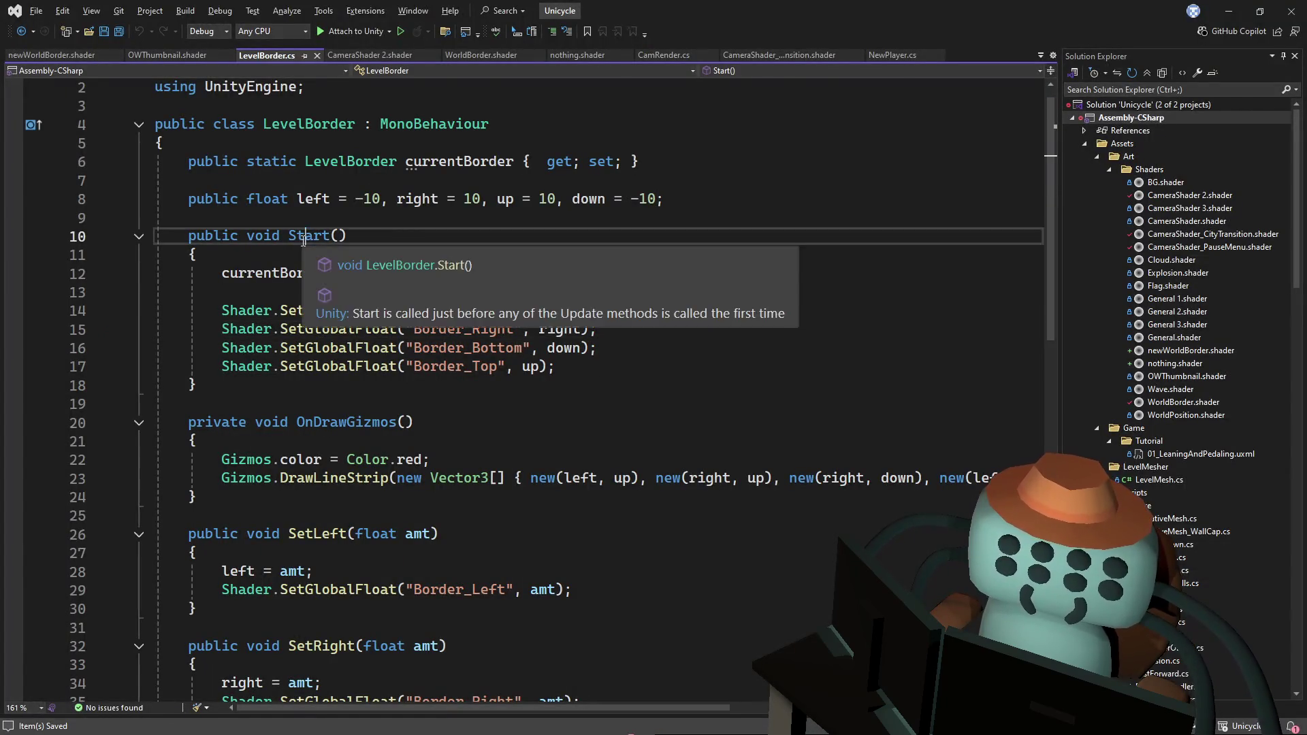
type("Enable")
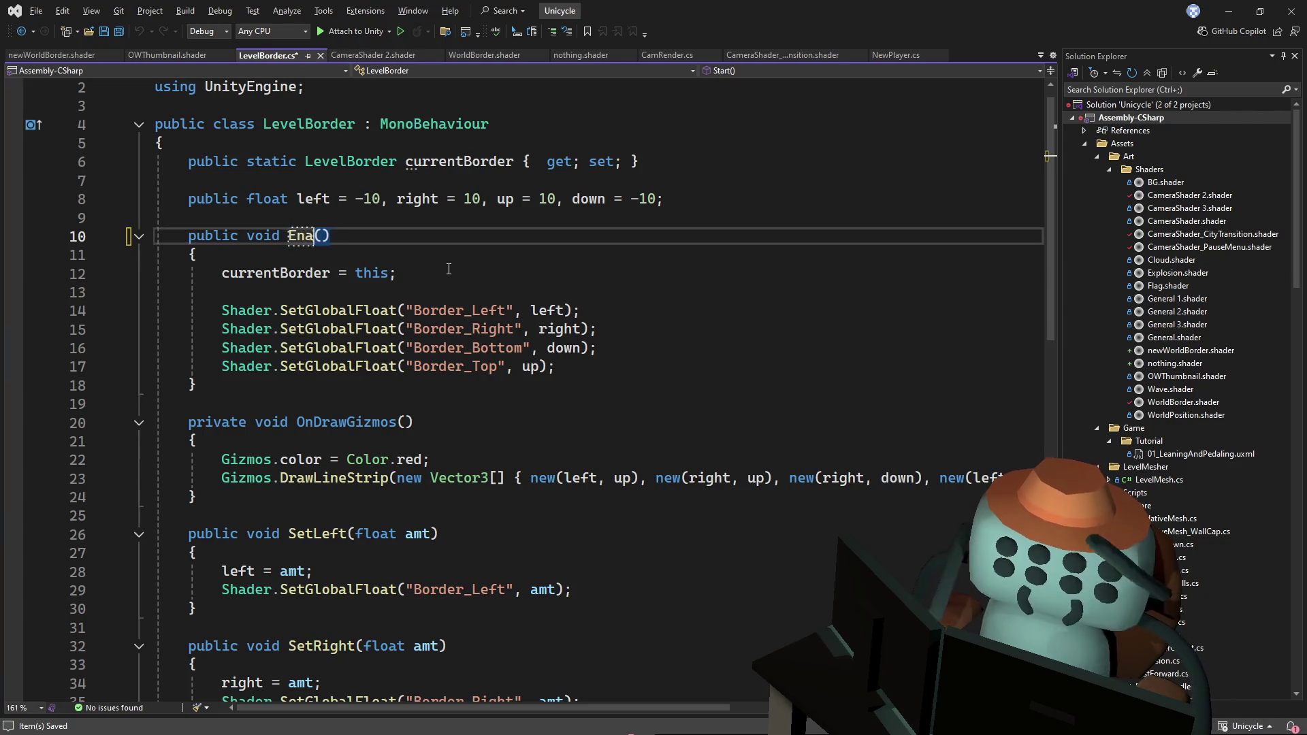
key("Up")
key("Up")
key("Up")
key("Up")
key("Up")
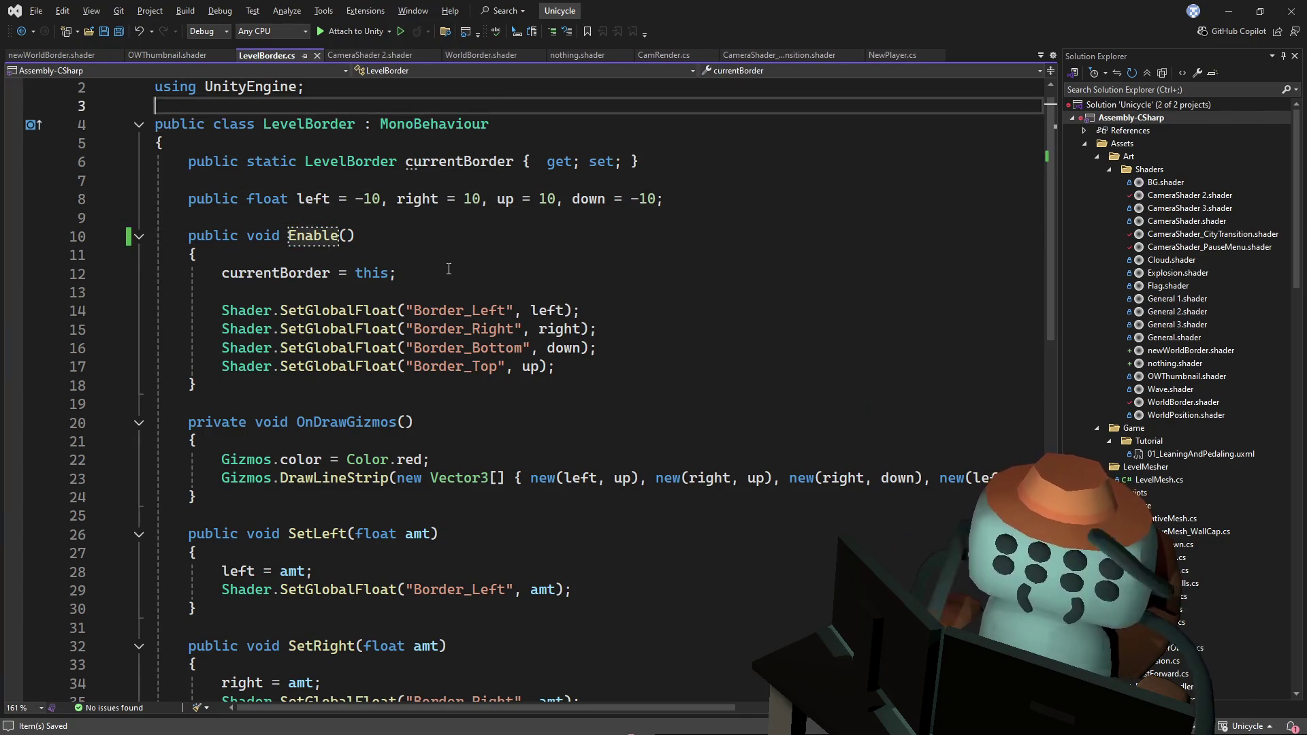
key("Return")
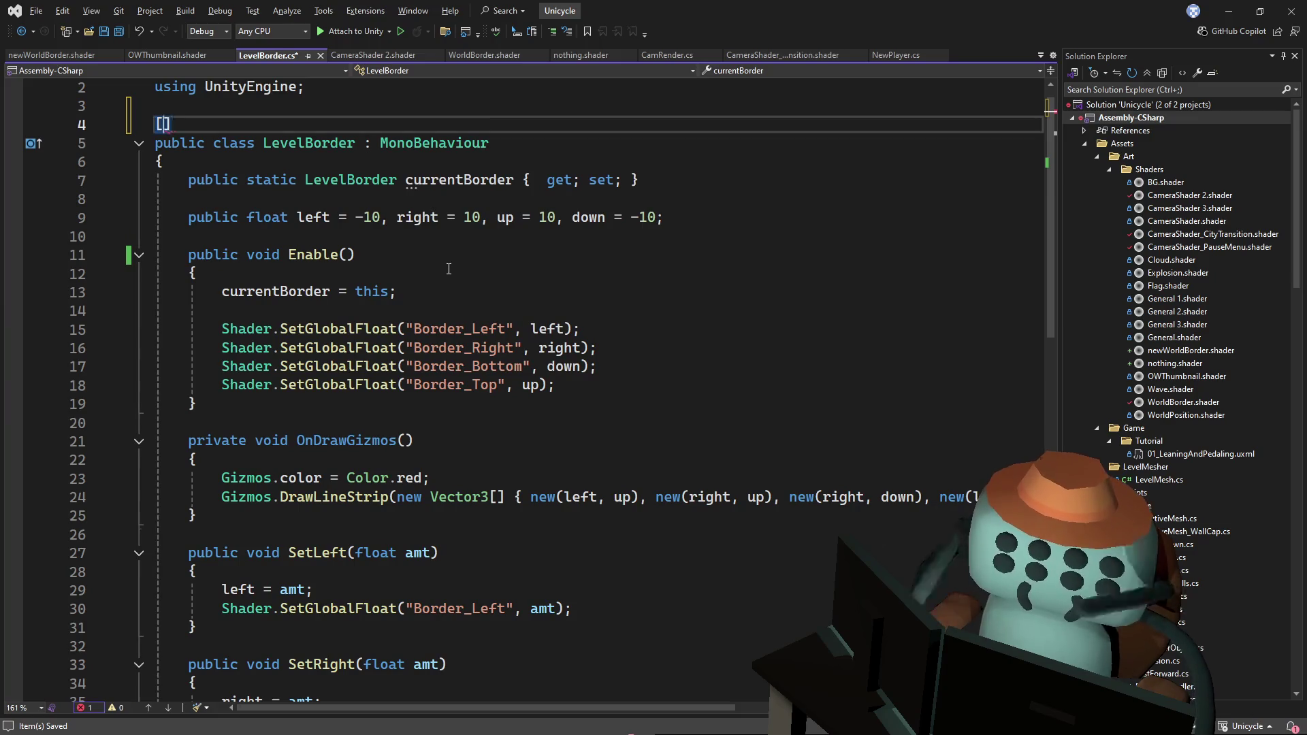
type("exe")
key("Tab")
key("ctrl+s")
key("alt+Tab")
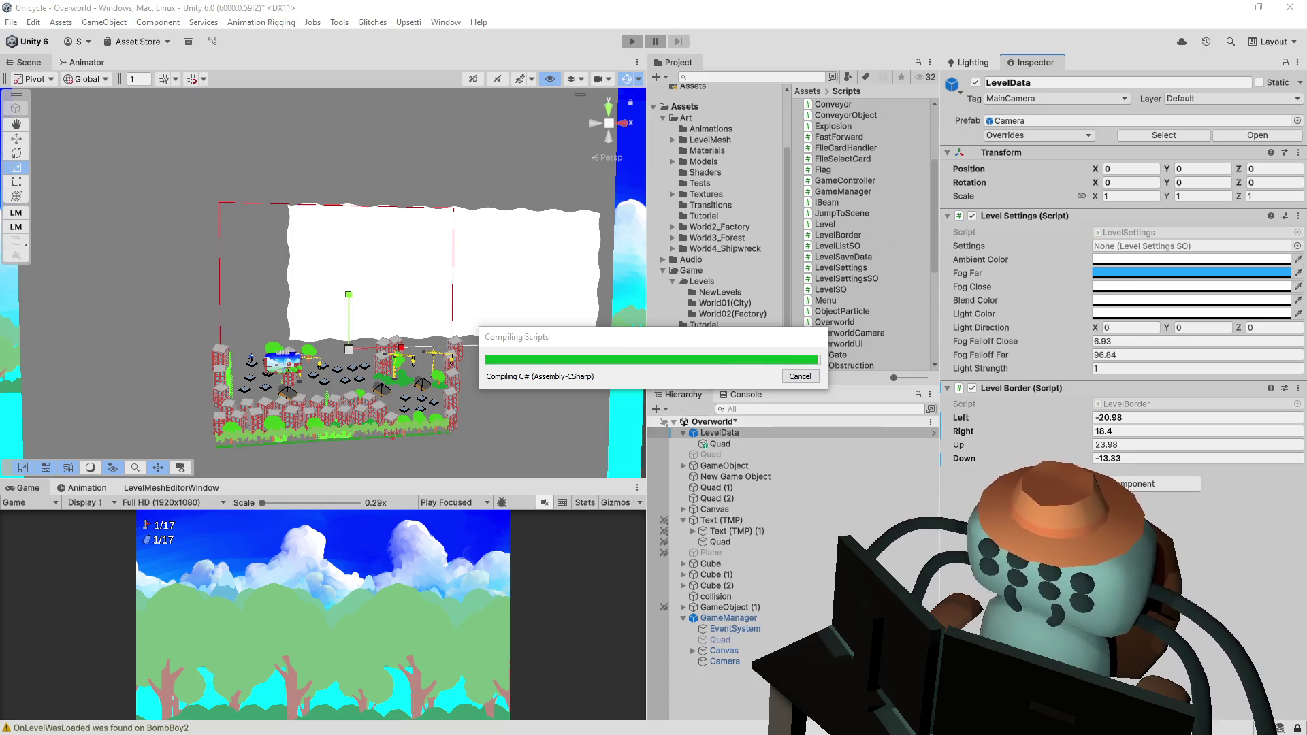
- Enter play mode while the LevelBorder changes compile
left_click(632, 41)
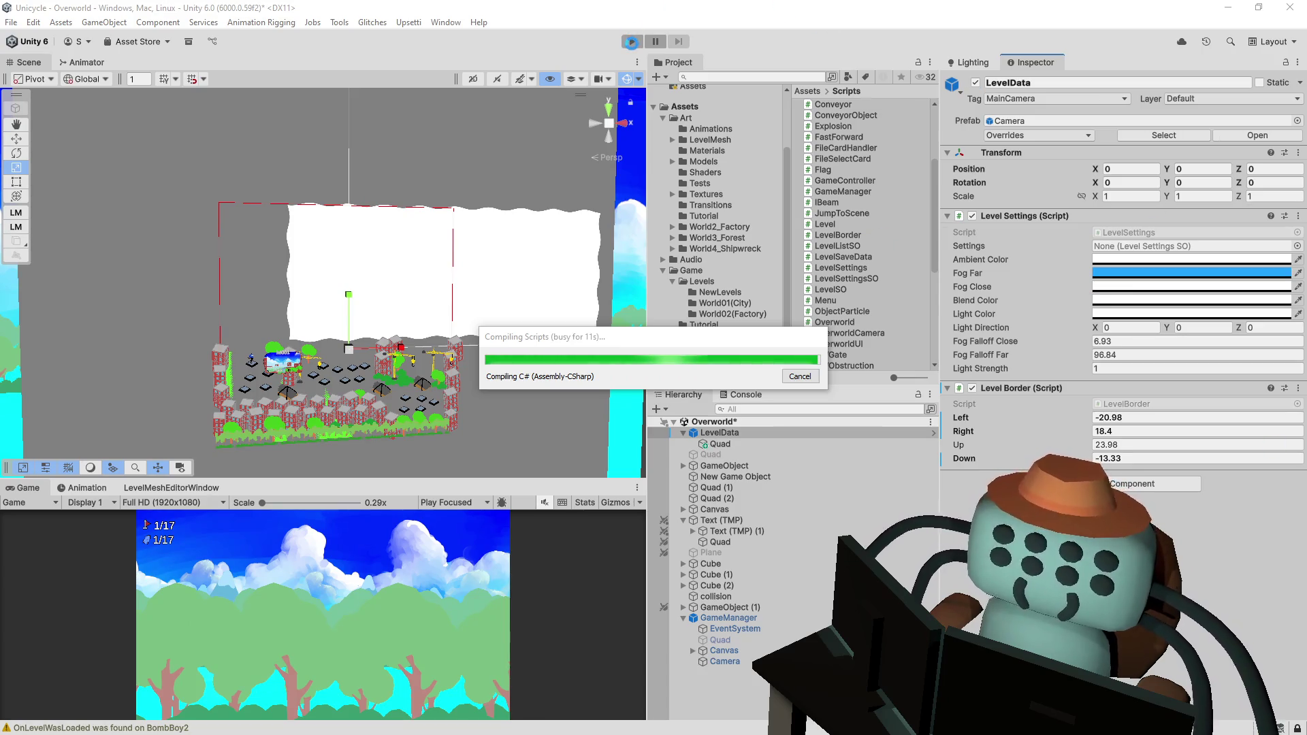
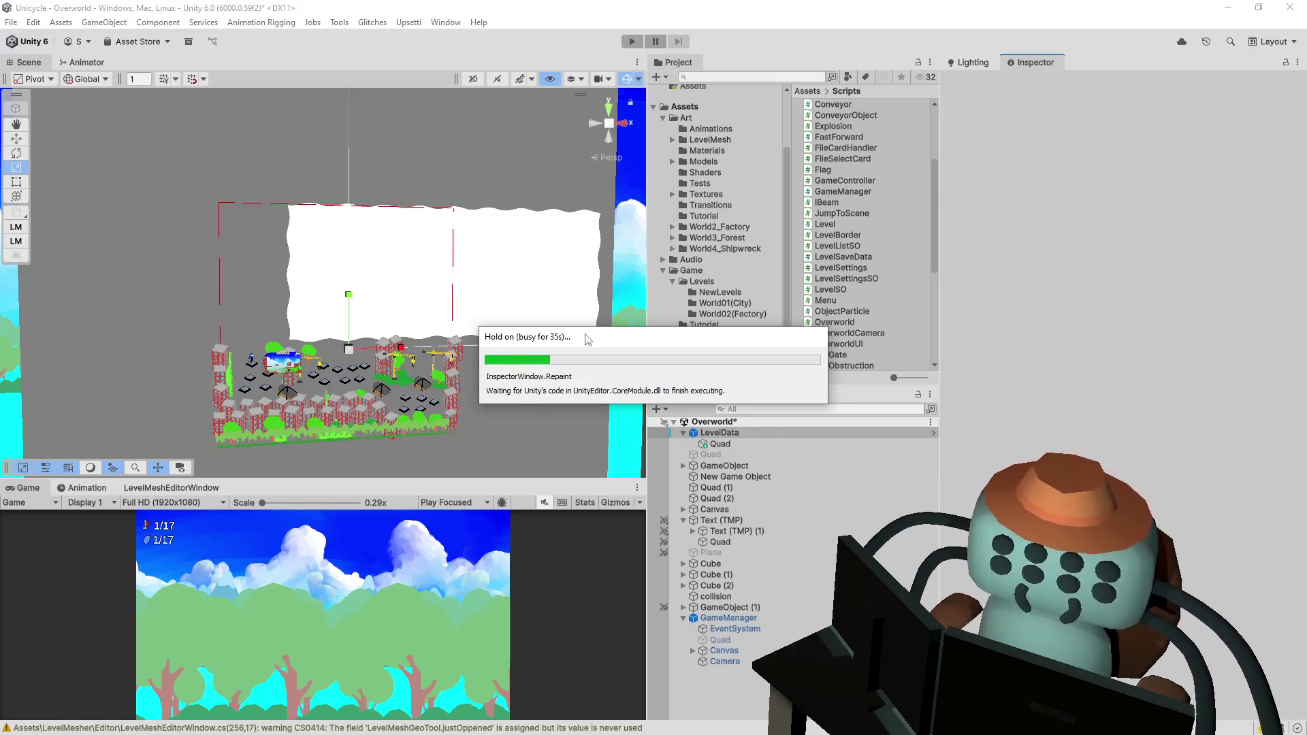
- Play-test the Overworld scene, then toggle the Level Border component off and back on
left_click(632, 42)
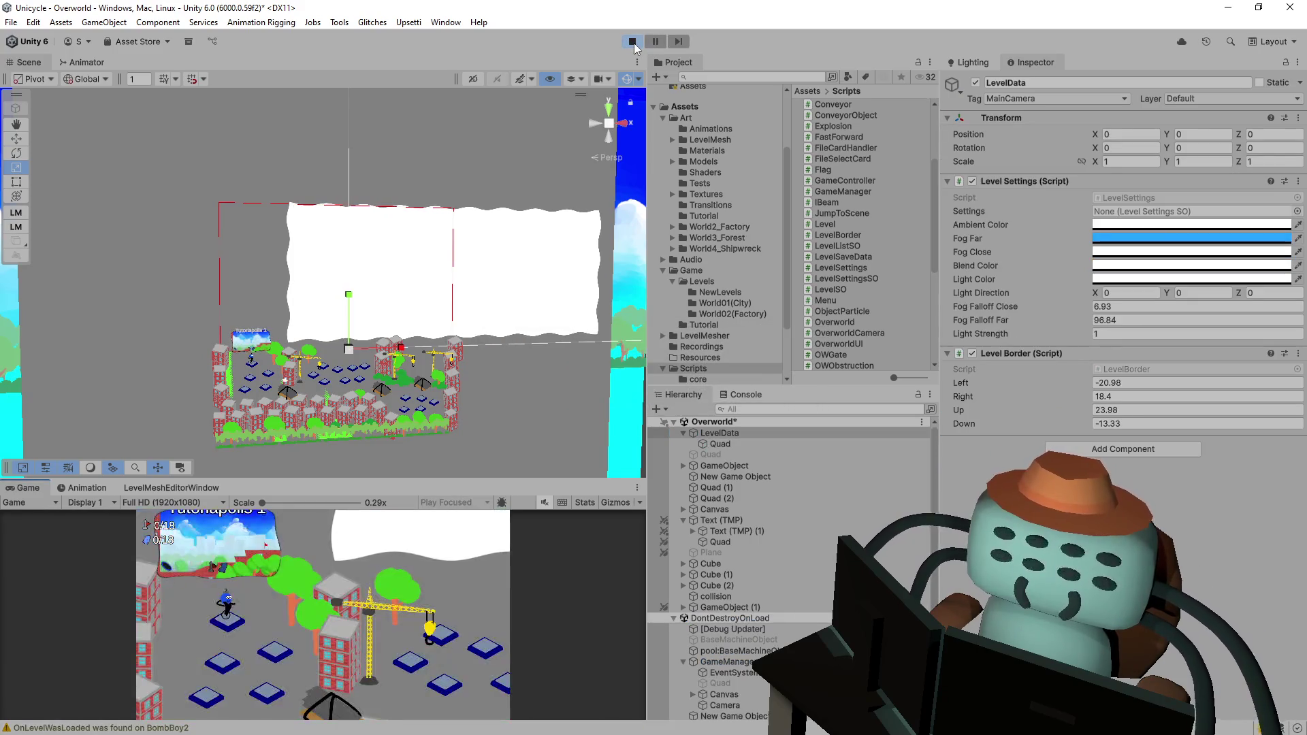
left_click(633, 42)
left_click(972, 388)
left_click(972, 388)
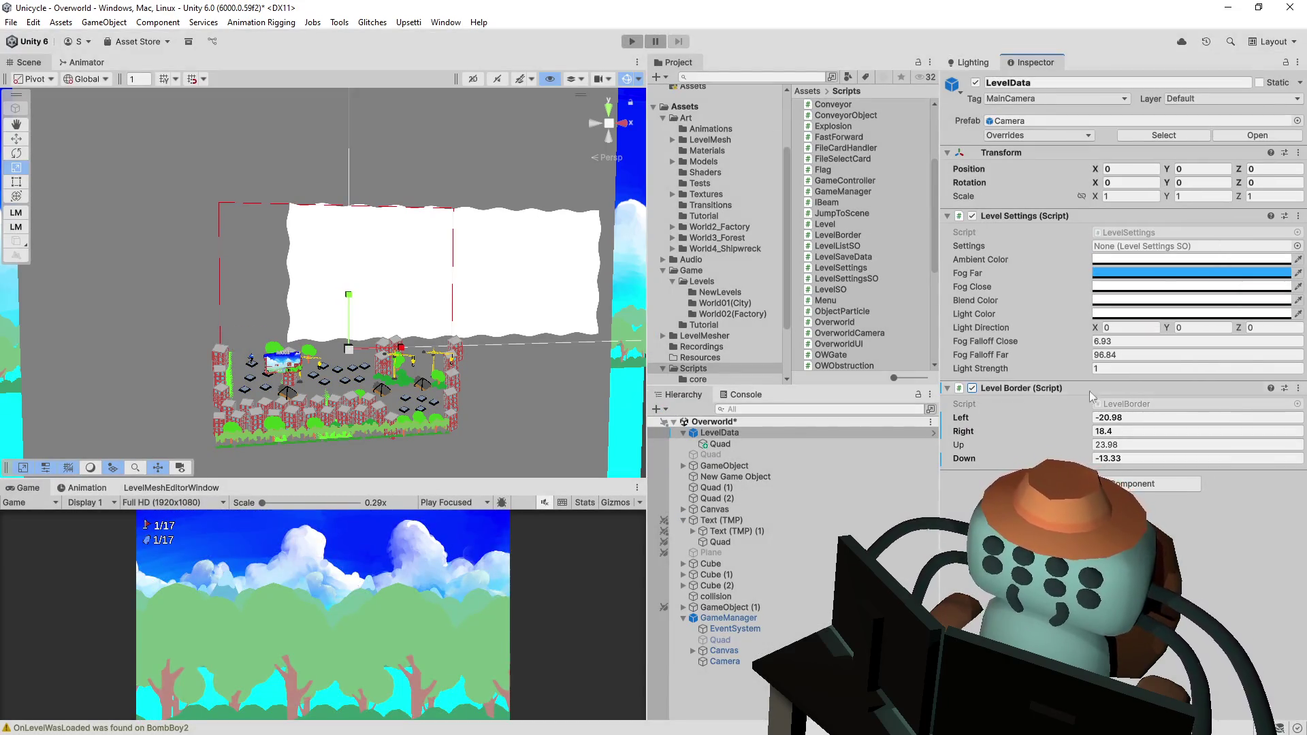
- Try rotating and sliding the LevelData backdrop Quad, undoing both changes
mouse_move(521, 282)
left_mouse_down()
mouse_move(534, 286)
mouse_move(491, 295)
mouse_move(502, 297)
left_mouse_up()
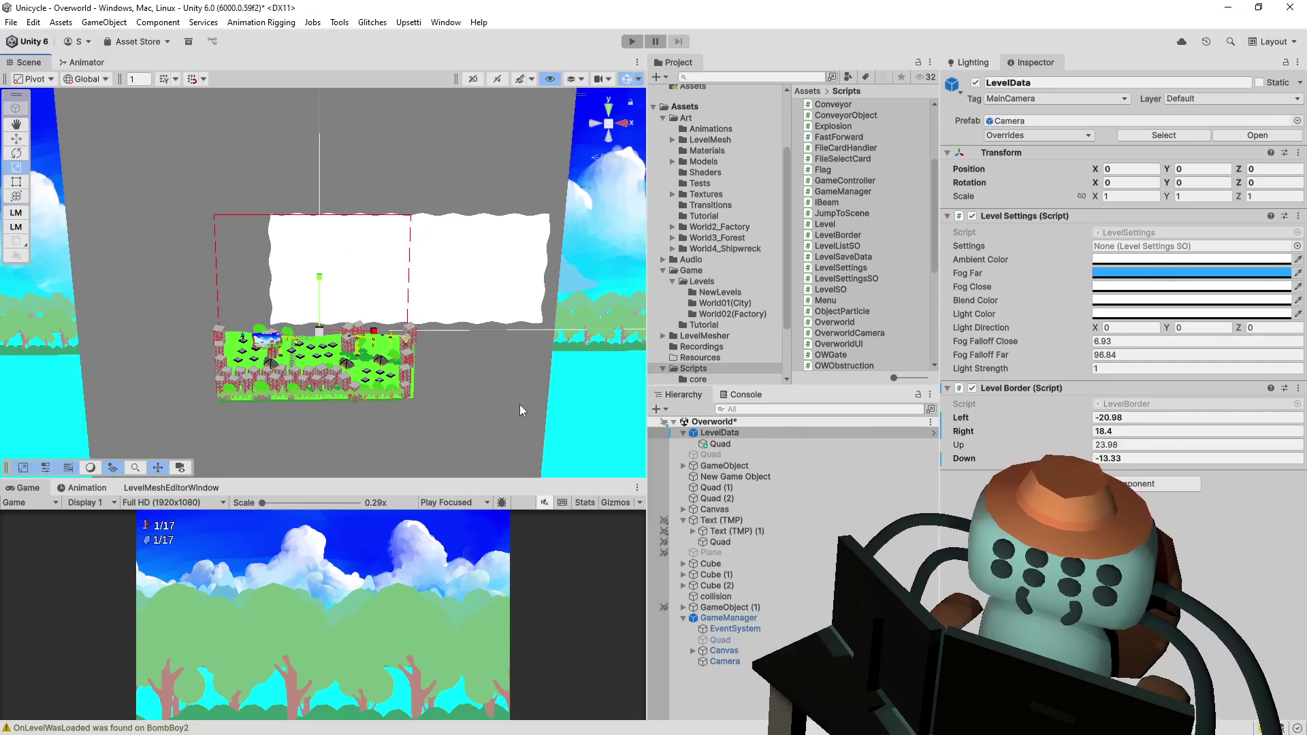
left_click(720, 444)
key("e")
mouse_move(398, 309)
left_mouse_down()
mouse_move(326, 251)
mouse_move(283, 251)
left_mouse_up()
key("ctrl+z")
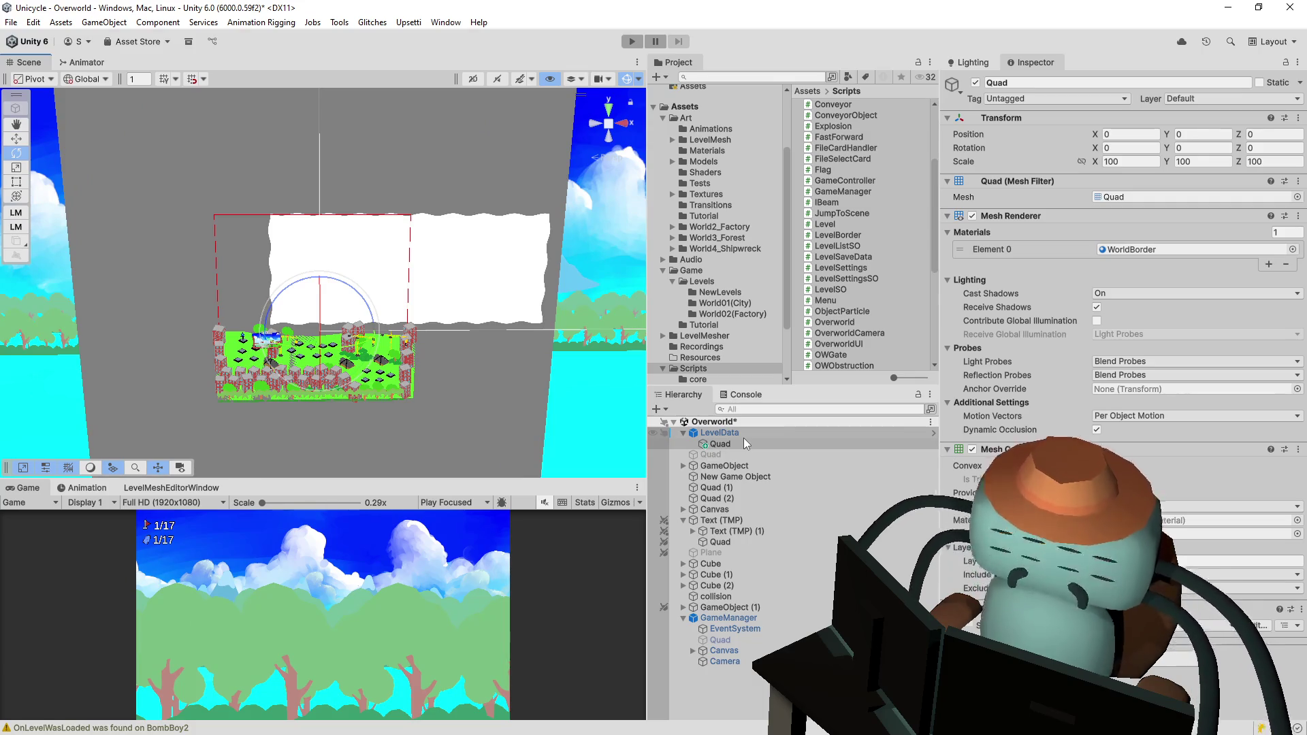
left_click(503, 306)
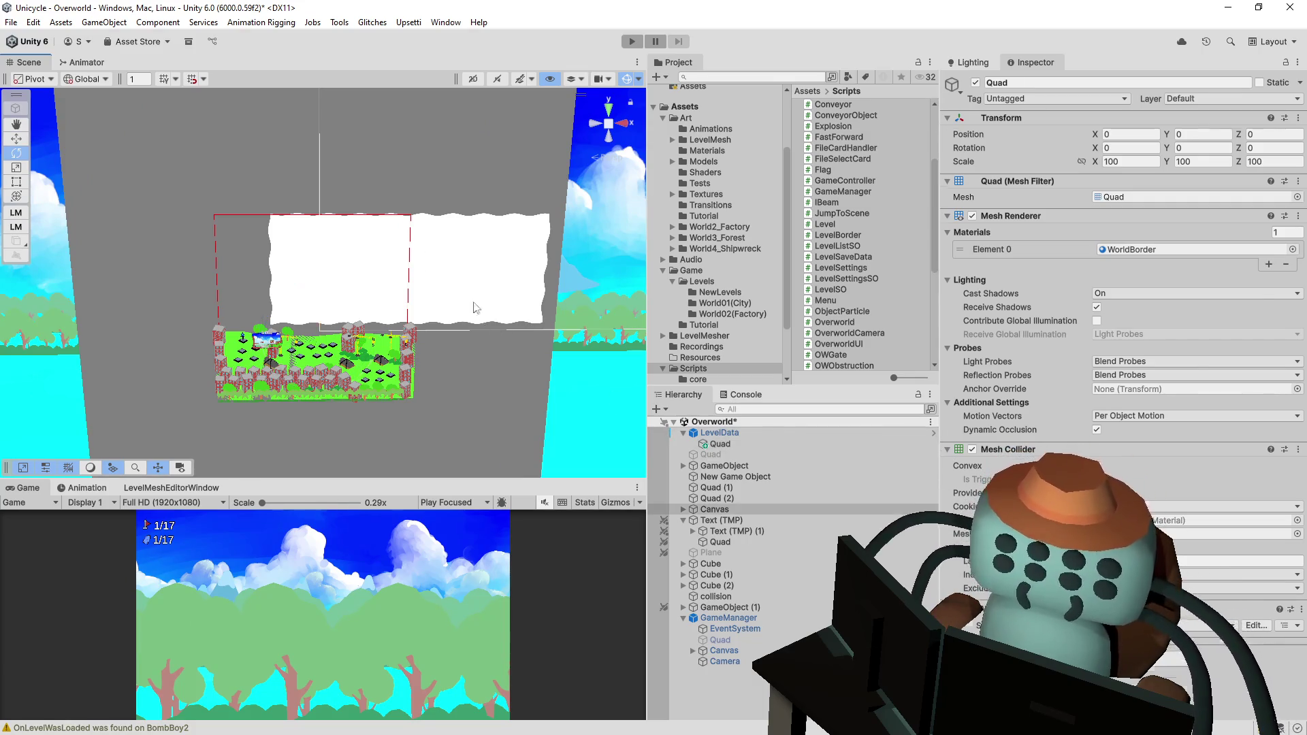
left_click(711, 444)
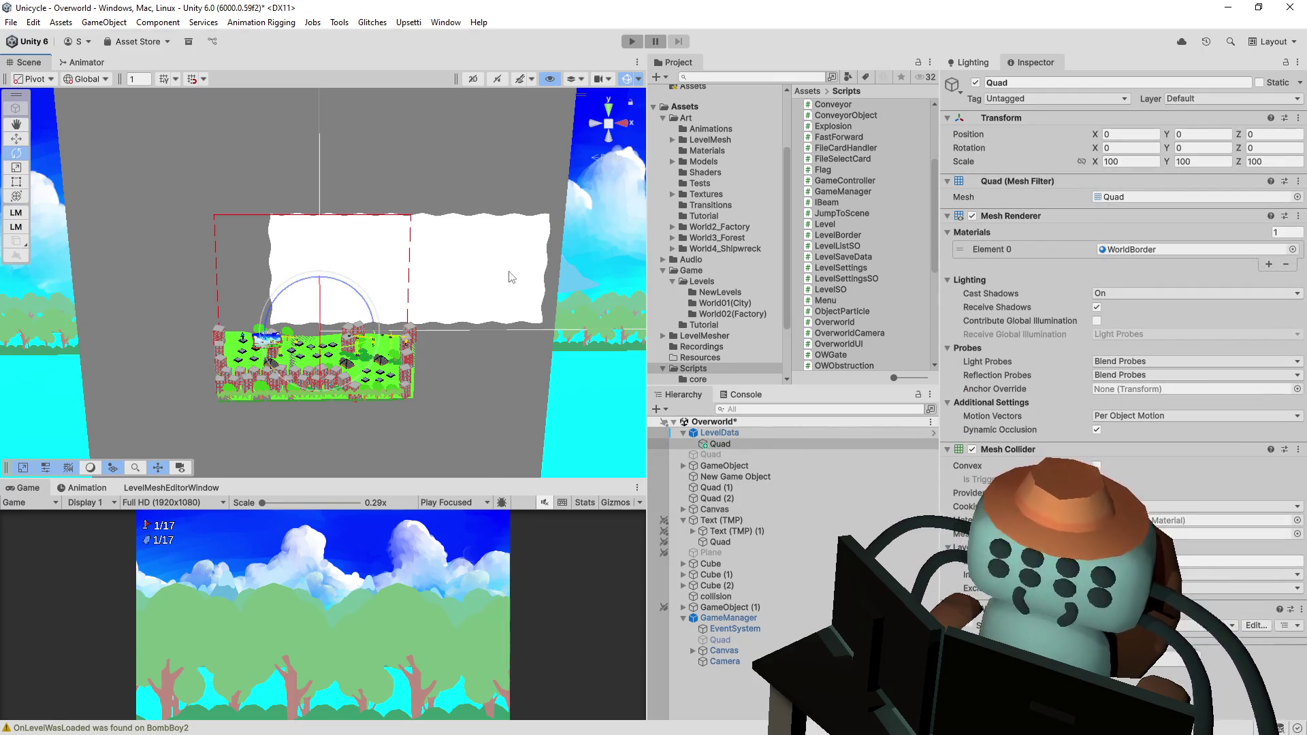
key("w")
mouse_move(380, 340)
left_mouse_down()
mouse_move(170, 348)
mouse_move(400, 361)
left_mouse_up()
key("ctrl+z")
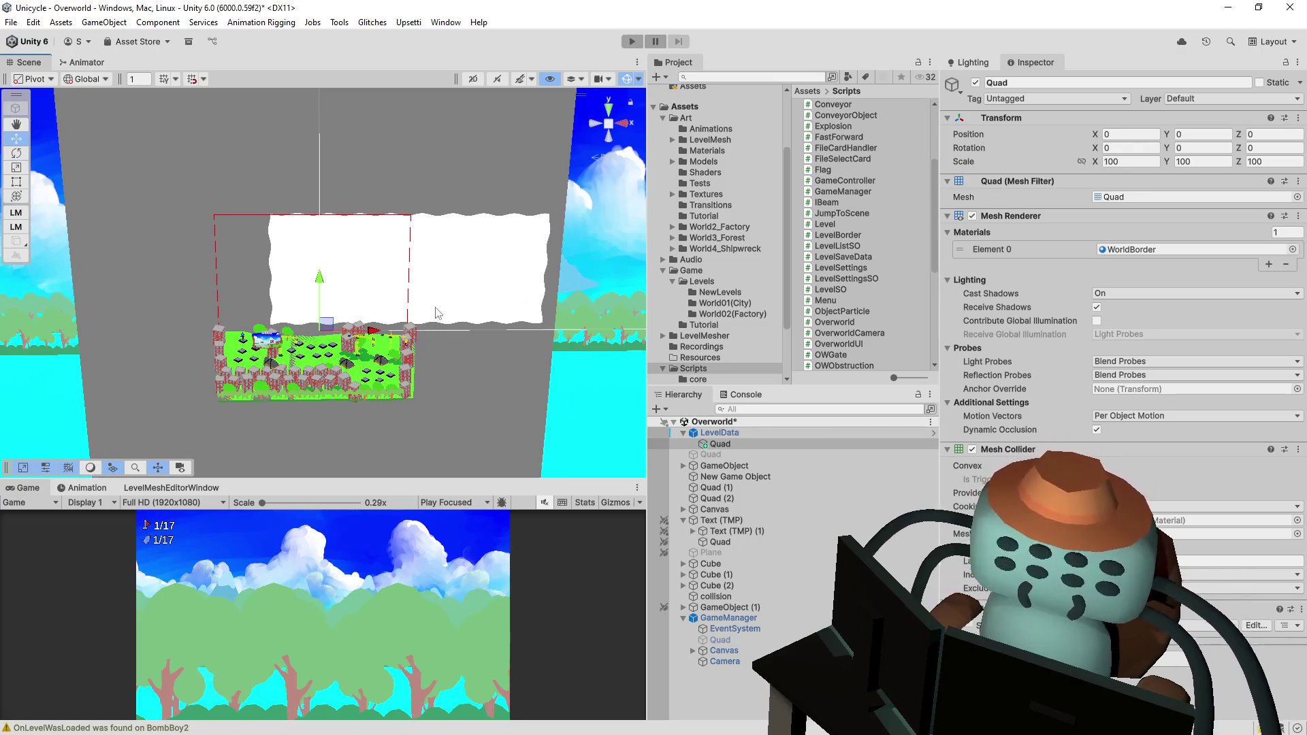
- Try a 36-degree Z rotation and a far-right X move of the Quad, undoing each
key("e")
mouse_move(354, 279)
left_mouse_down()
mouse_move(259, 248)
mouse_move(345, 291)
left_mouse_up()
key("ctrl+z")
key("w")
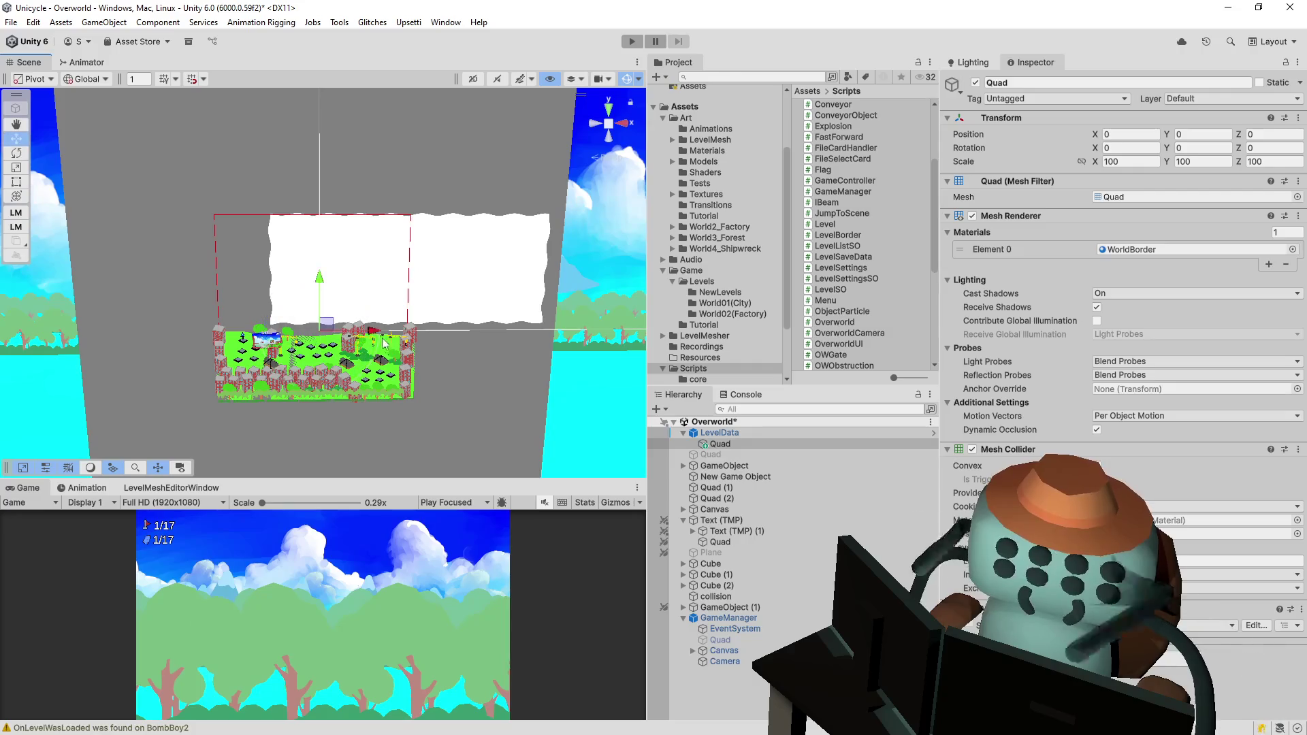
left_click_drag(373, 336, 643, 350)
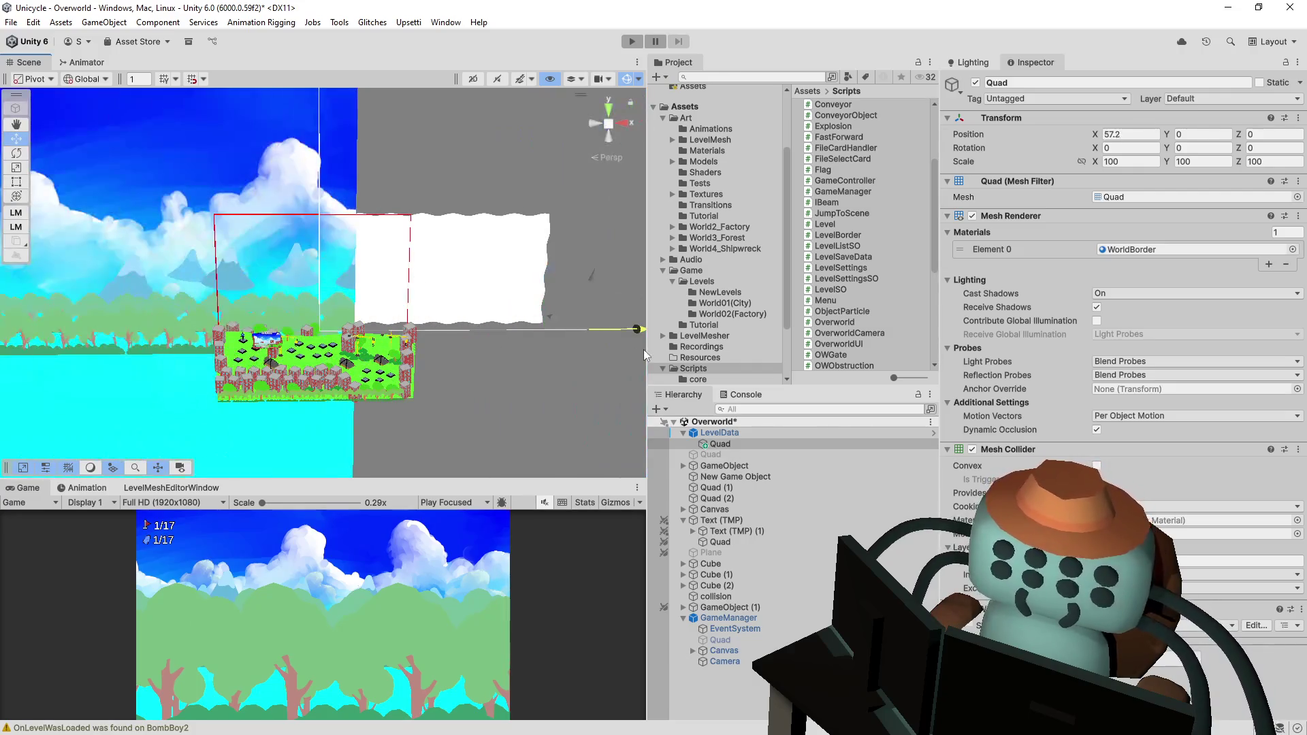
key("ctrl+z")
mouse_move(451, 334)
left_mouse_down("alt")
mouse_move(476, 326)
mouse_move(436, 337)
mouse_move(453, 341)
left_mouse_up("alt")
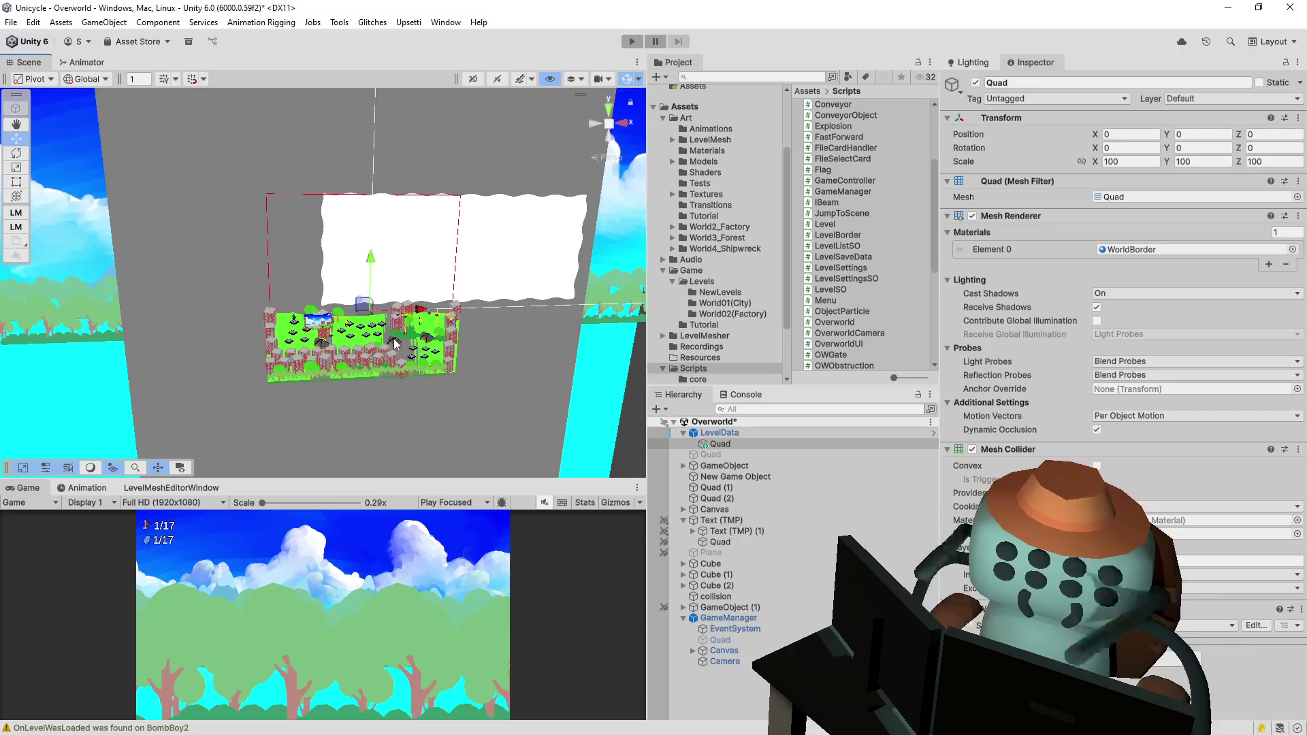
- Review the newWorldBorder shader code around the _ColorMult and return col lines
key("alt+Tab")
scroll(601, 320, "down", 1)
scroll(576, 299, "up", 1)
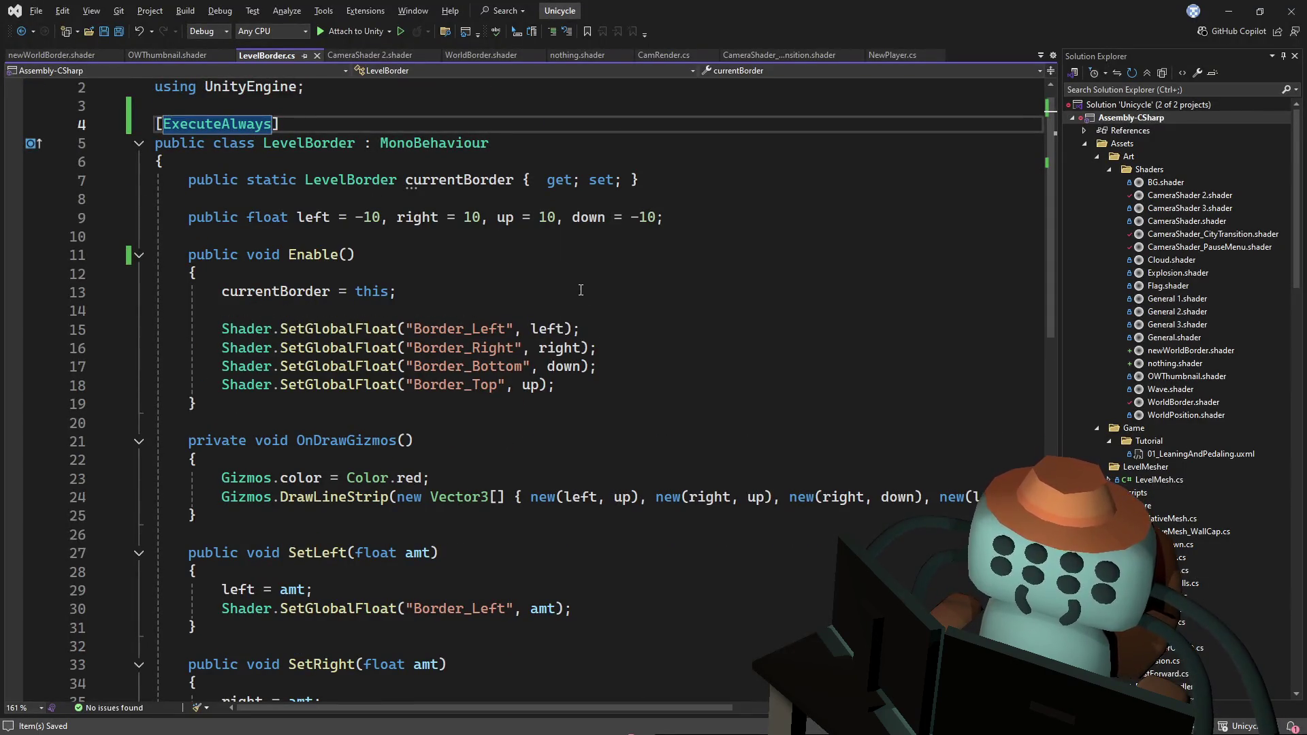
scroll(595, 335, "down", 7)
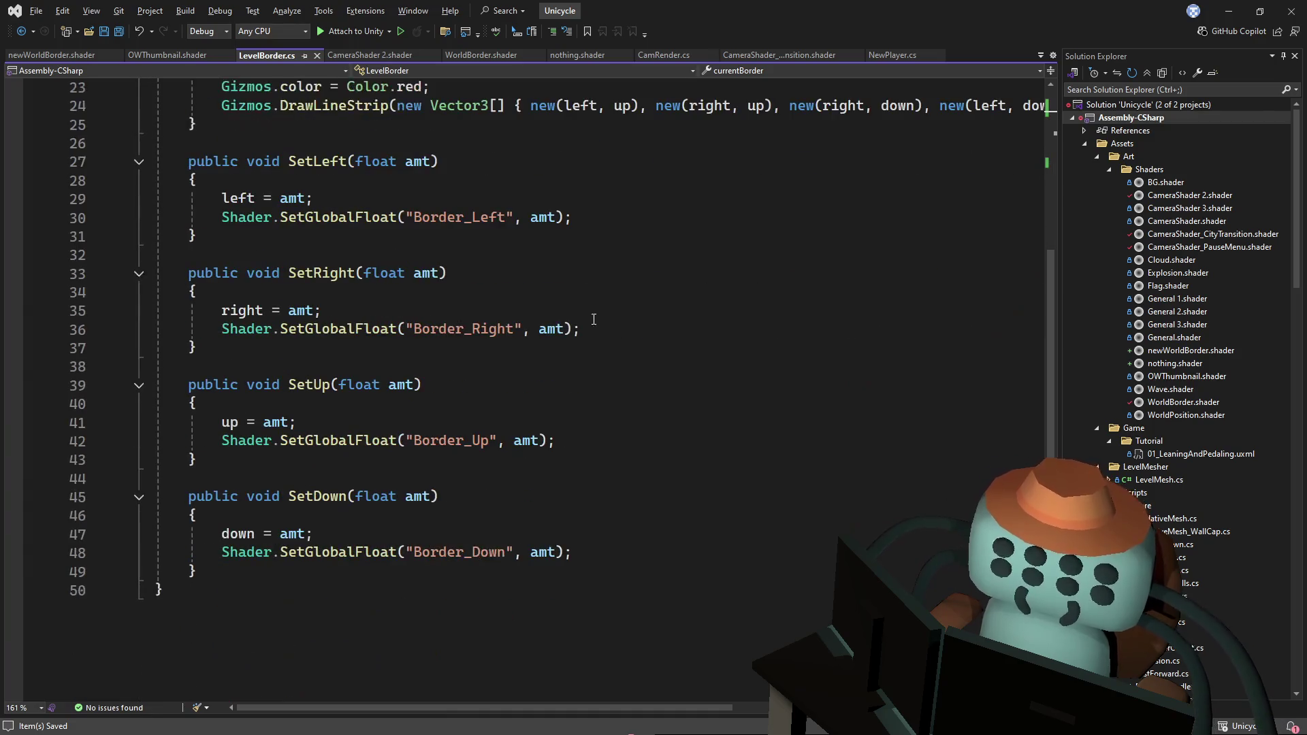
key("ctrl+minus")
key("ctrl+minus")
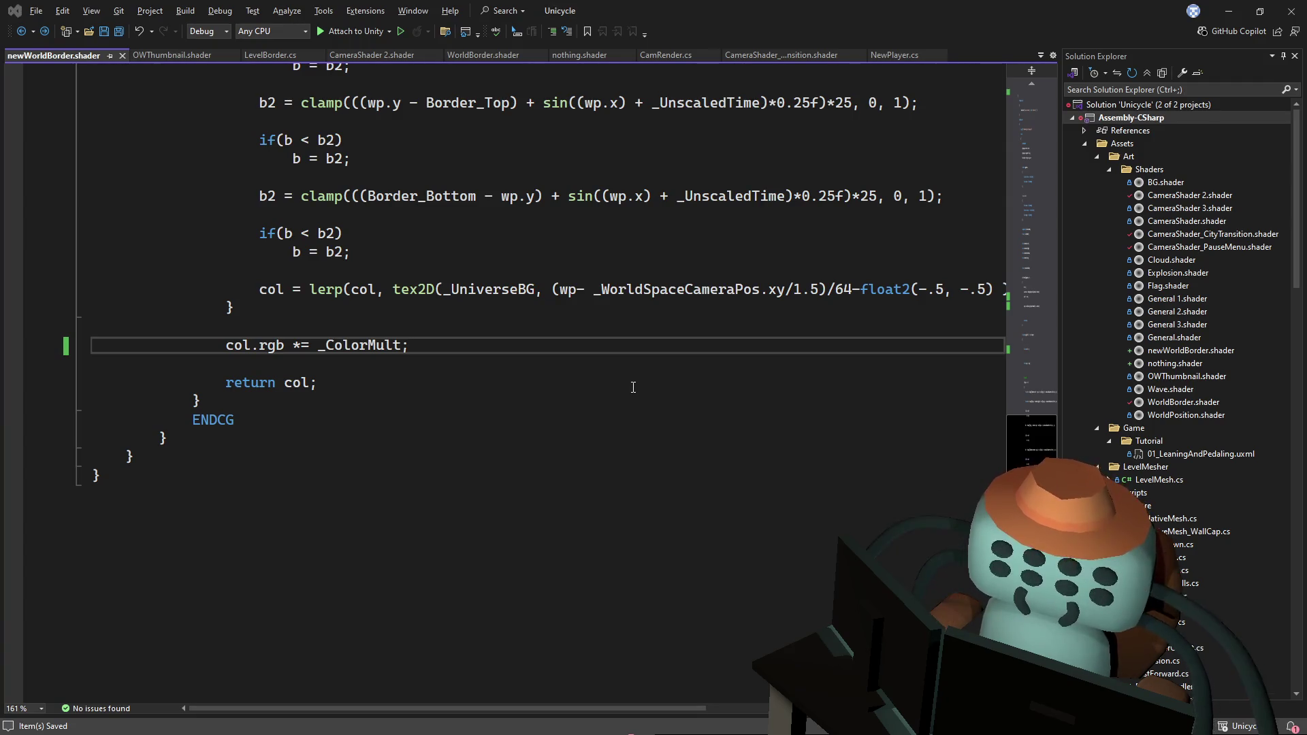
left_click(620, 376)
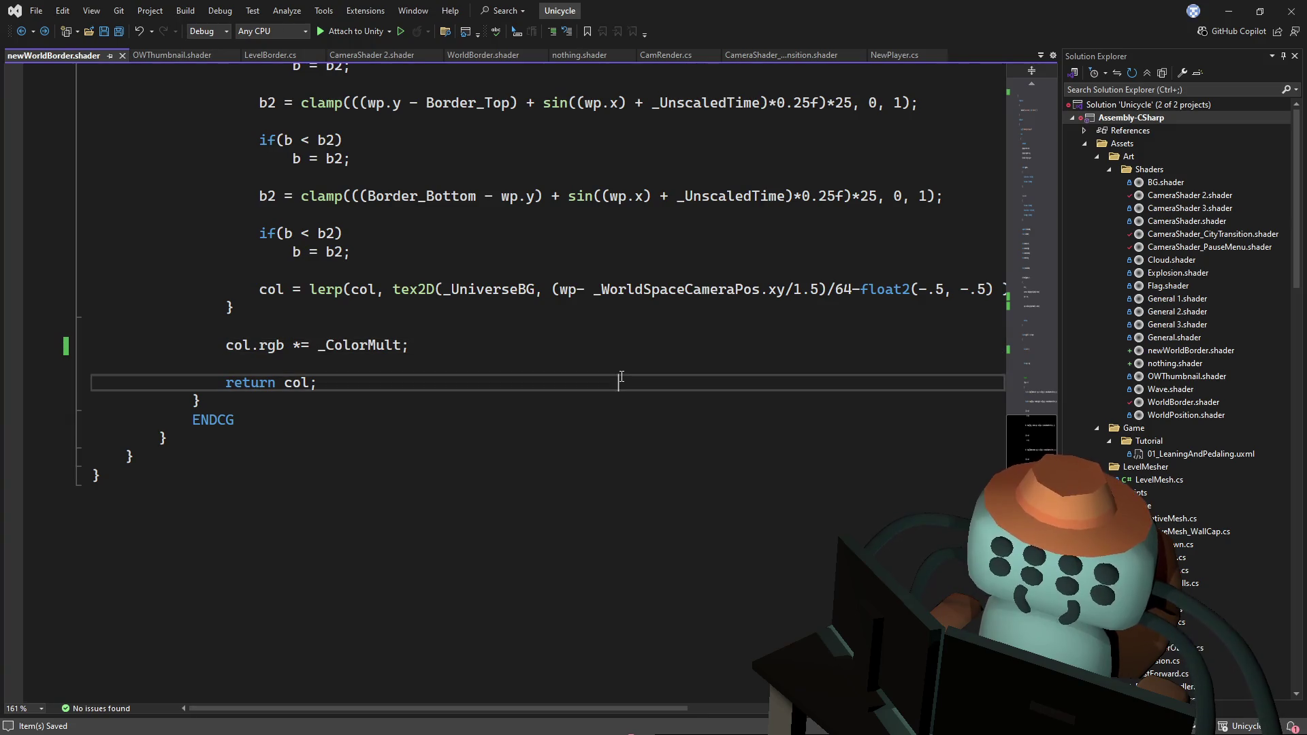
left_click(605, 348)
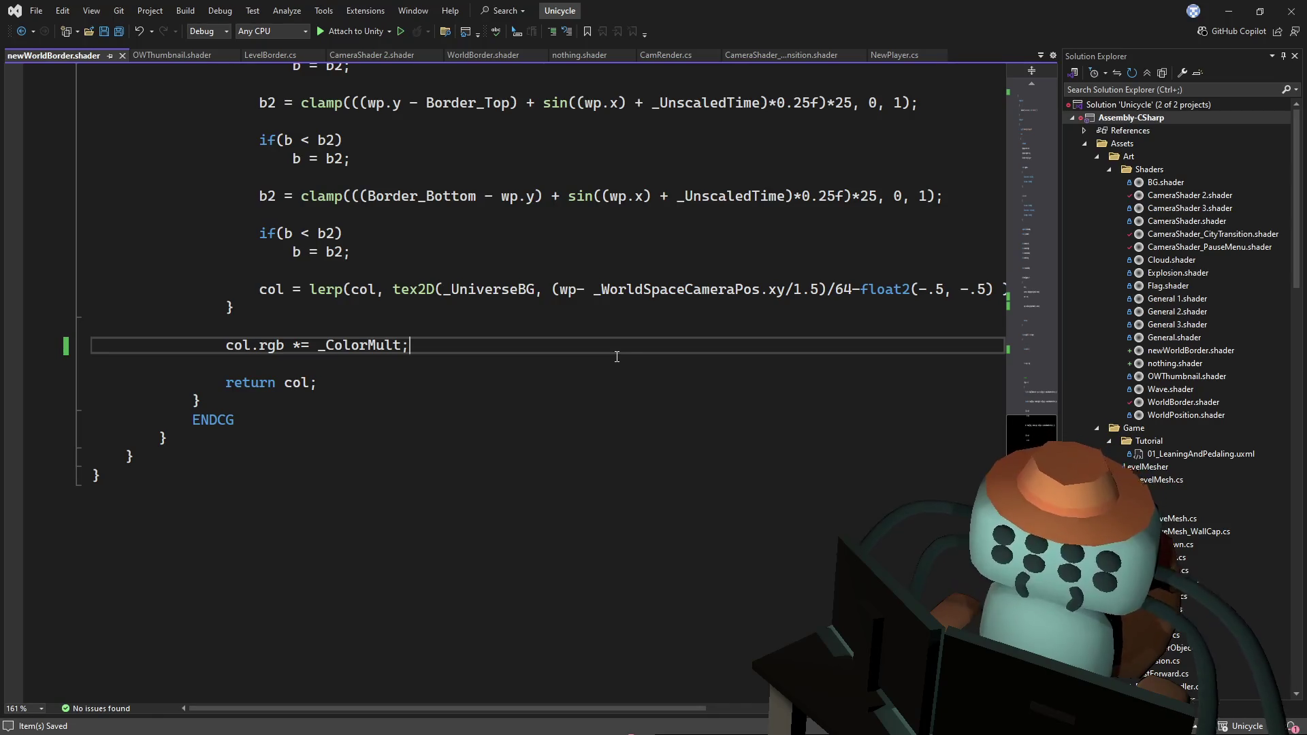
- Check the scene in Unity, then delete the blank lines before the //purple block
key("alt+Tab")
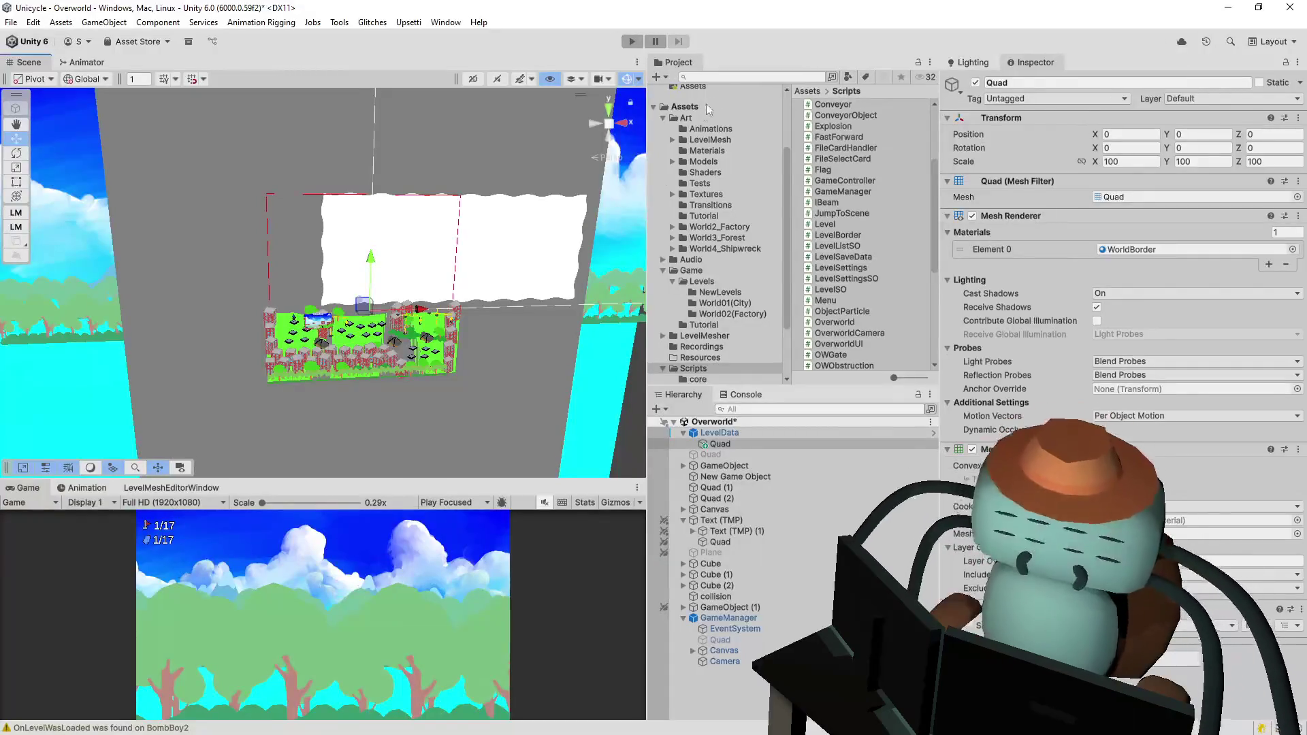
mouse_move(441, 260)
left_mouse_down()
mouse_move(417, 239)
mouse_move(439, 295)
left_mouse_up()
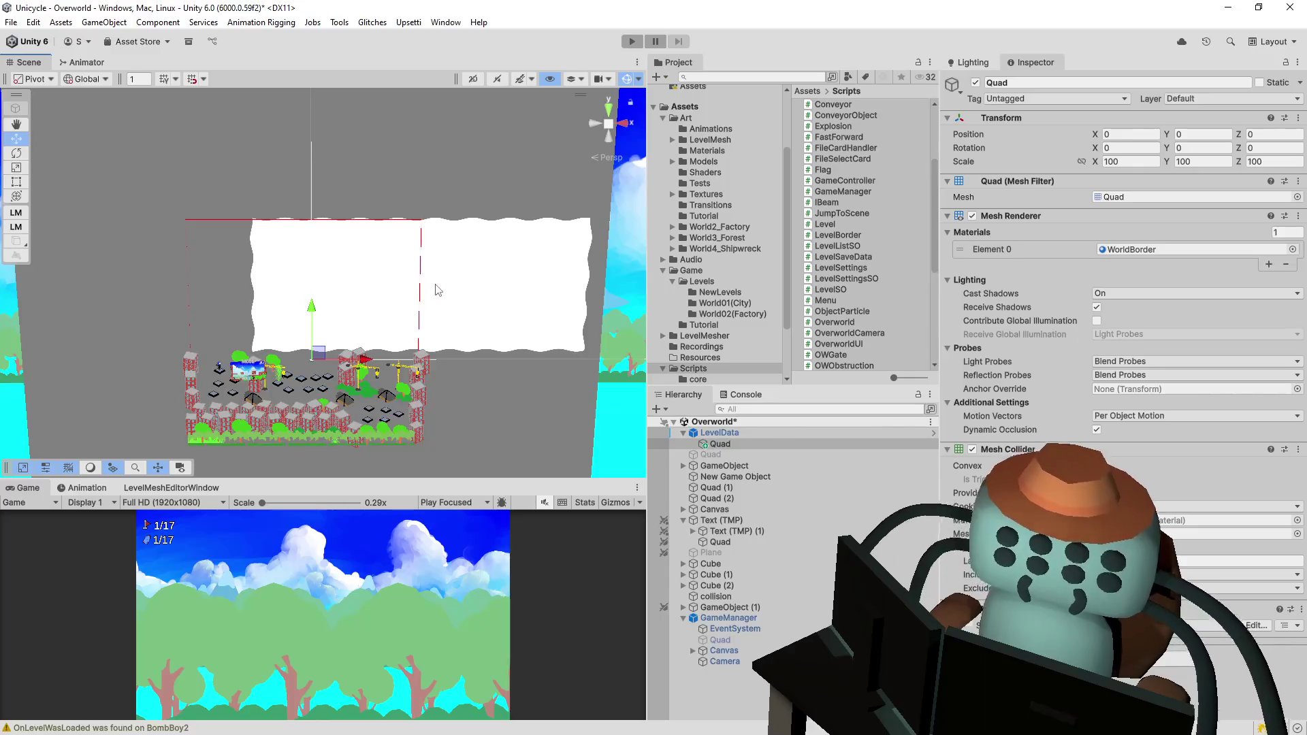
key("alt+Tab")
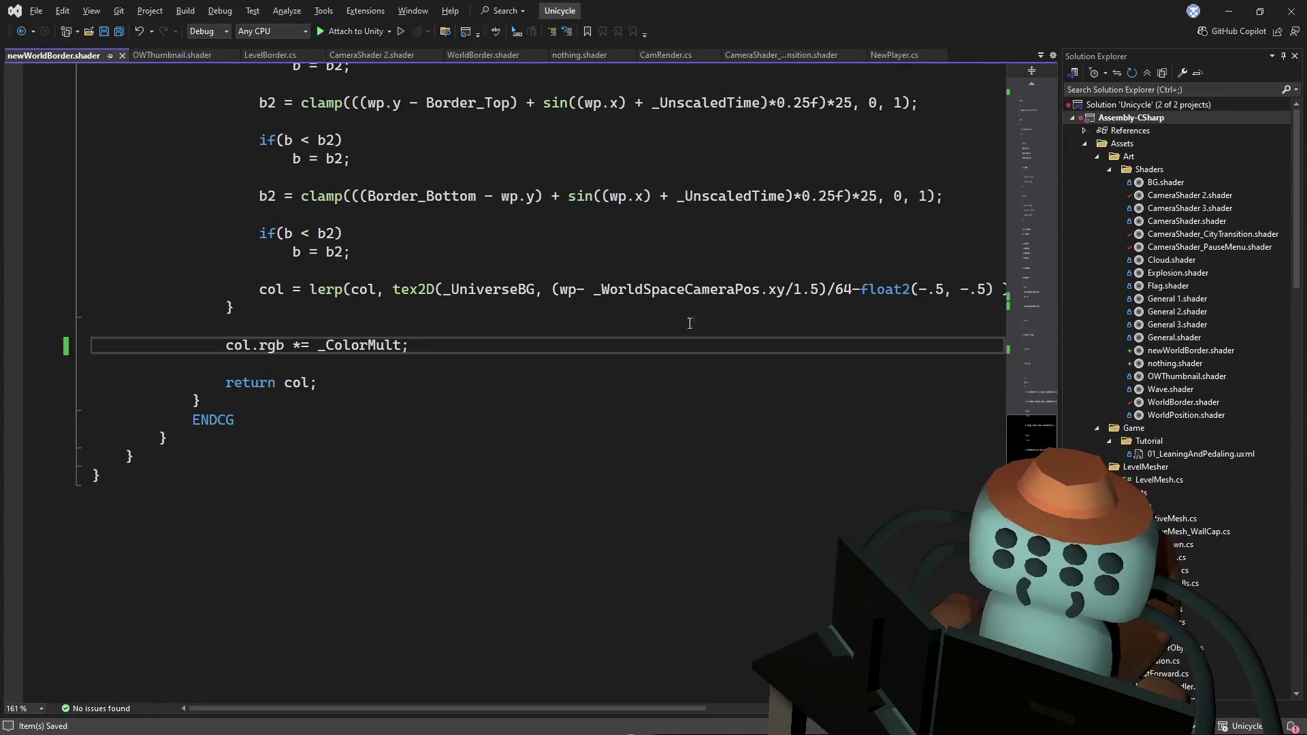
scroll(1015, 419, "up", 9)
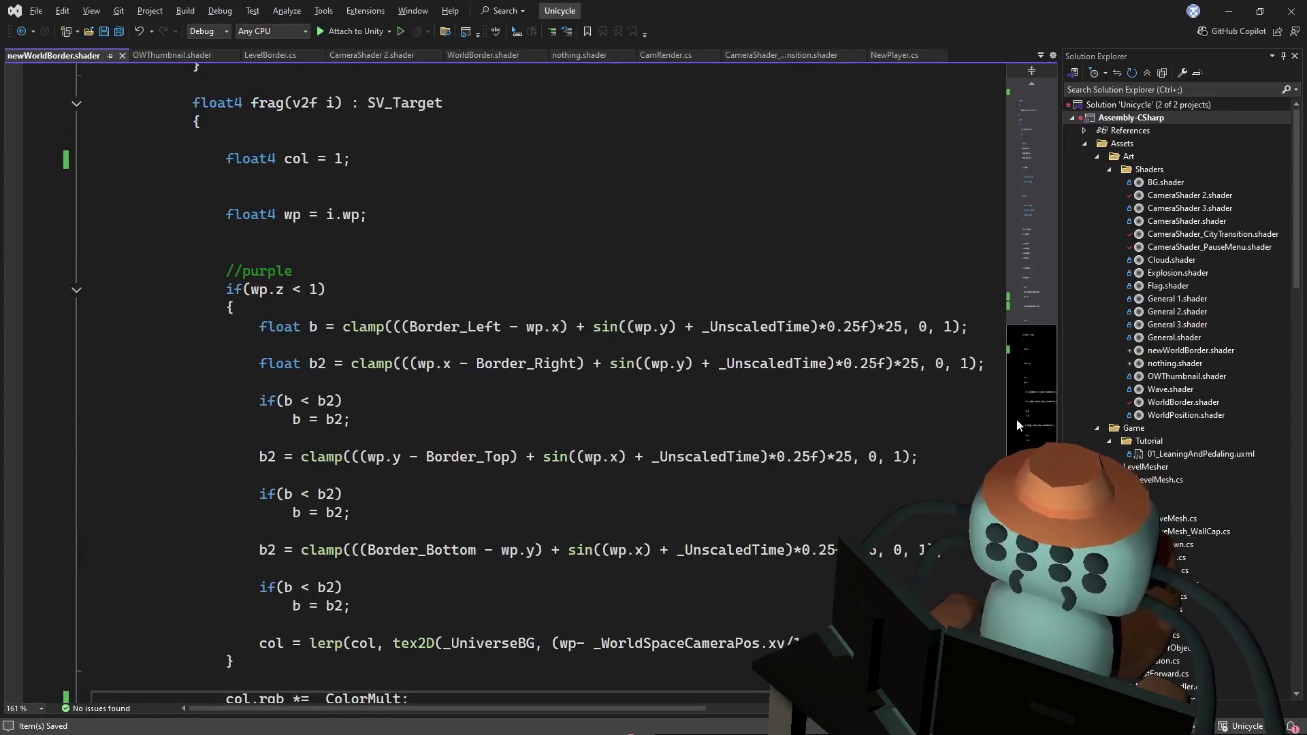
scroll(1017, 386, "down", 8)
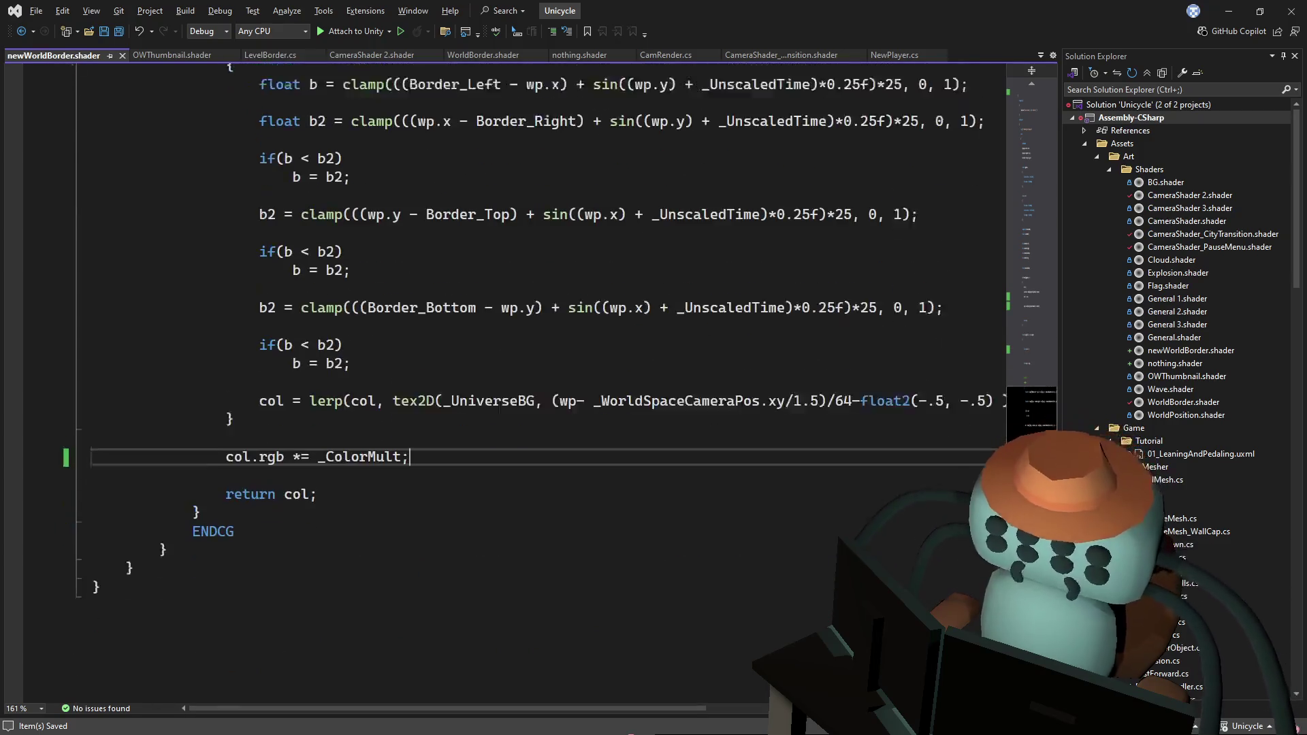
scroll(1007, 416, "up", 6)
left_click(347, 196)
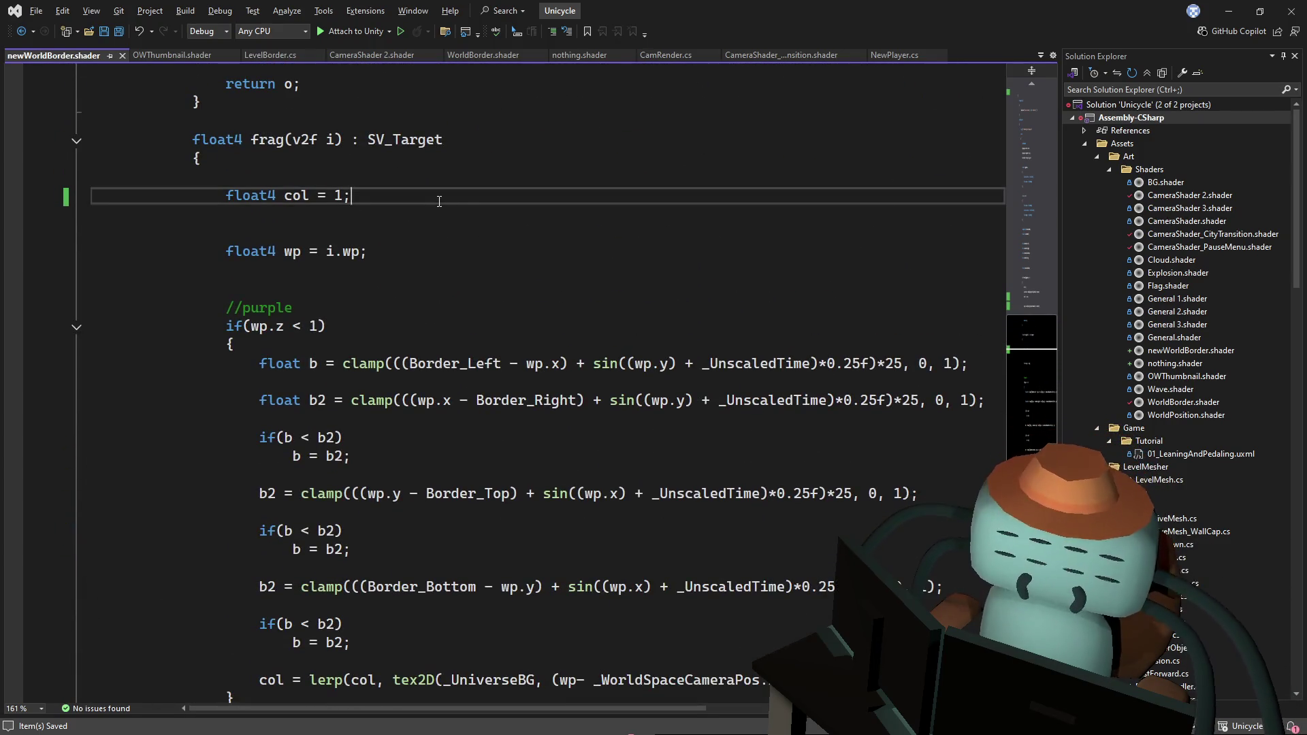
left_click(380, 268)
key("Delete")
key("Delete")
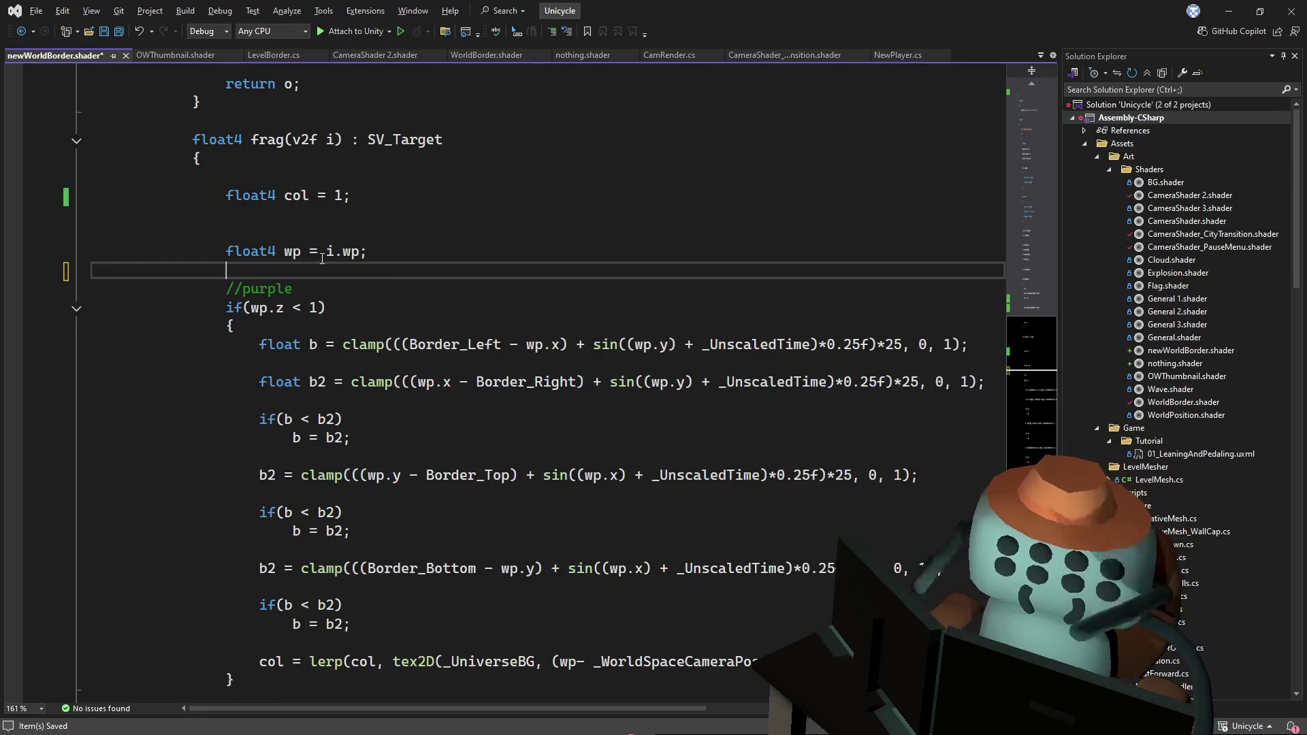
- Copy the _MainTex property name from the top of the shader
left_click(395, 229)
key("Up")
key("Up")
key("Up")
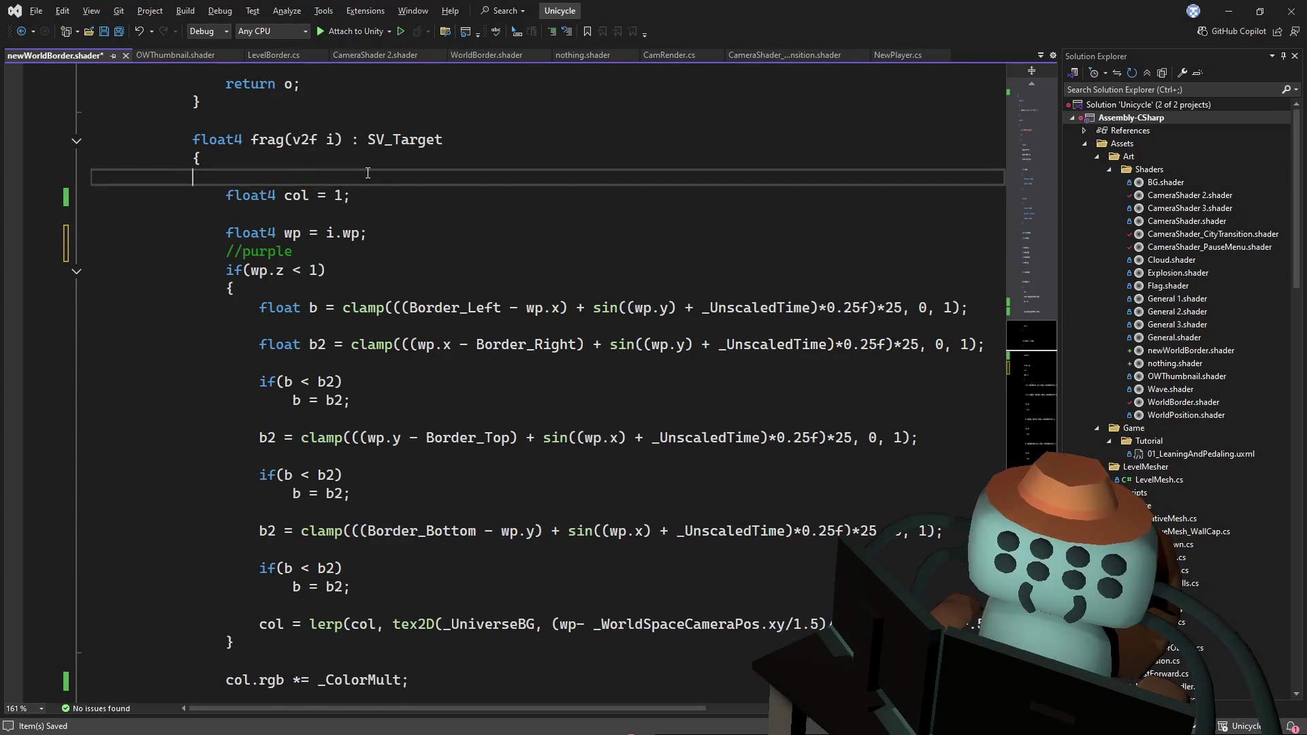
scroll(467, 443, "down", 5)
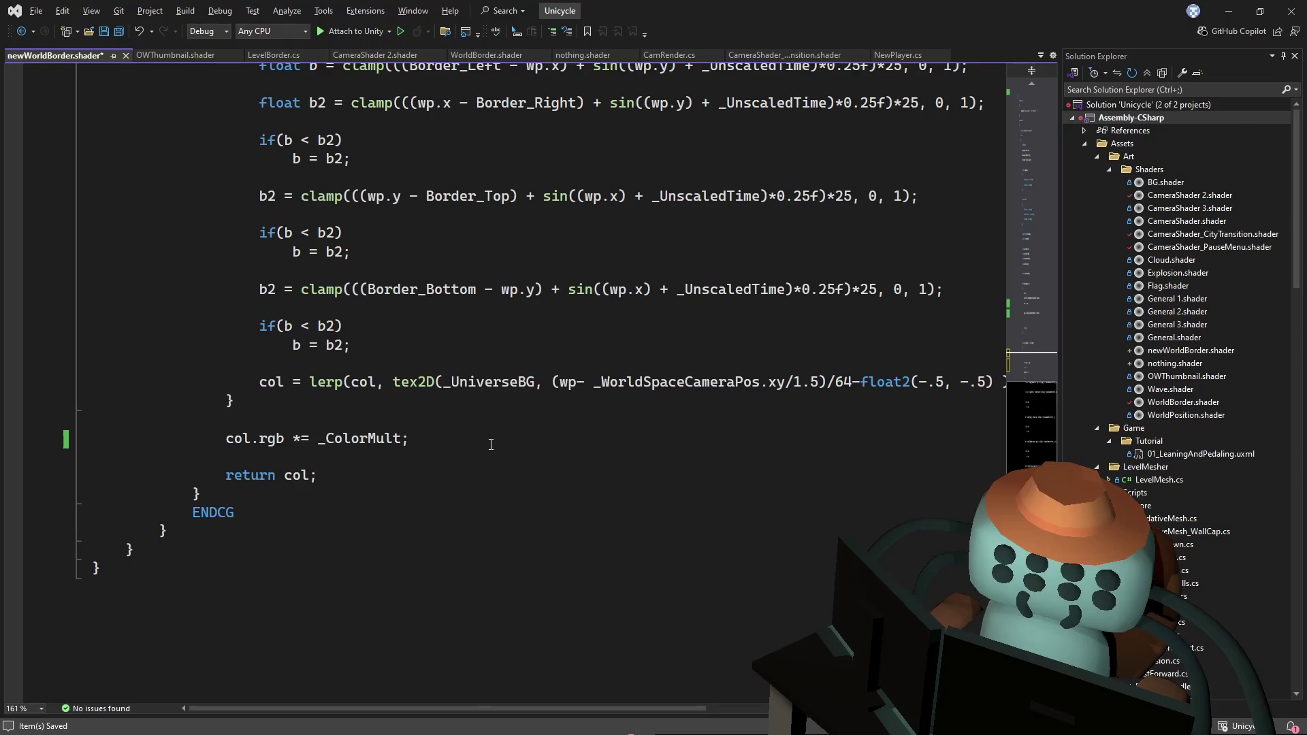
double_click(491, 379)
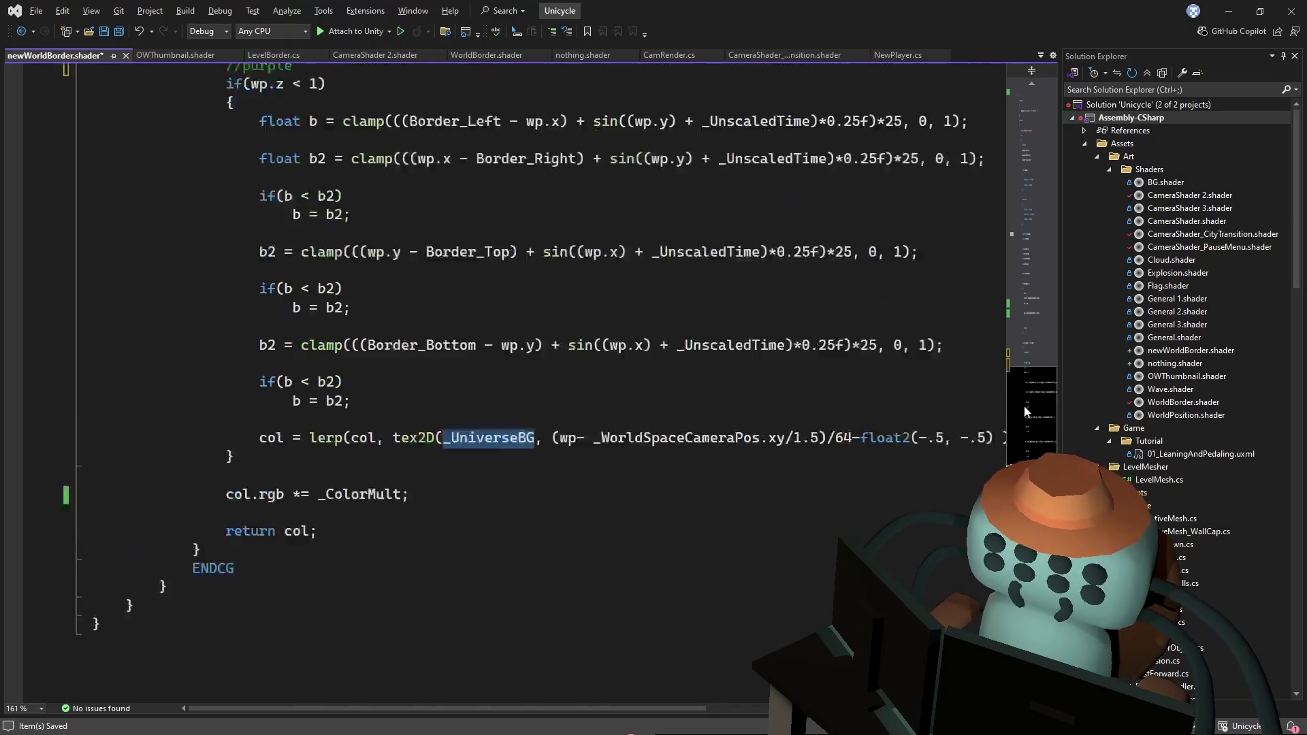
left_click(1012, 90)
scroll(995, 166, "down", 2)
scroll(995, 166, "up", 2)
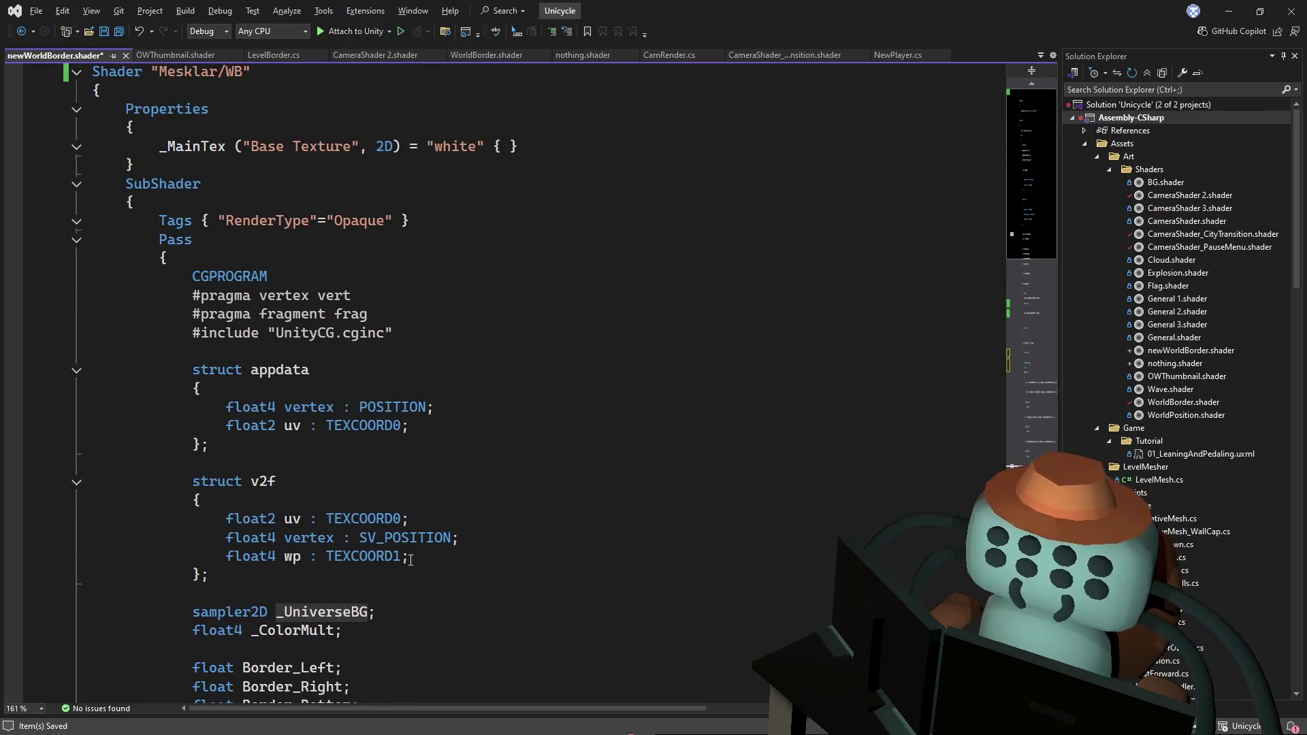
left_click(561, 147)
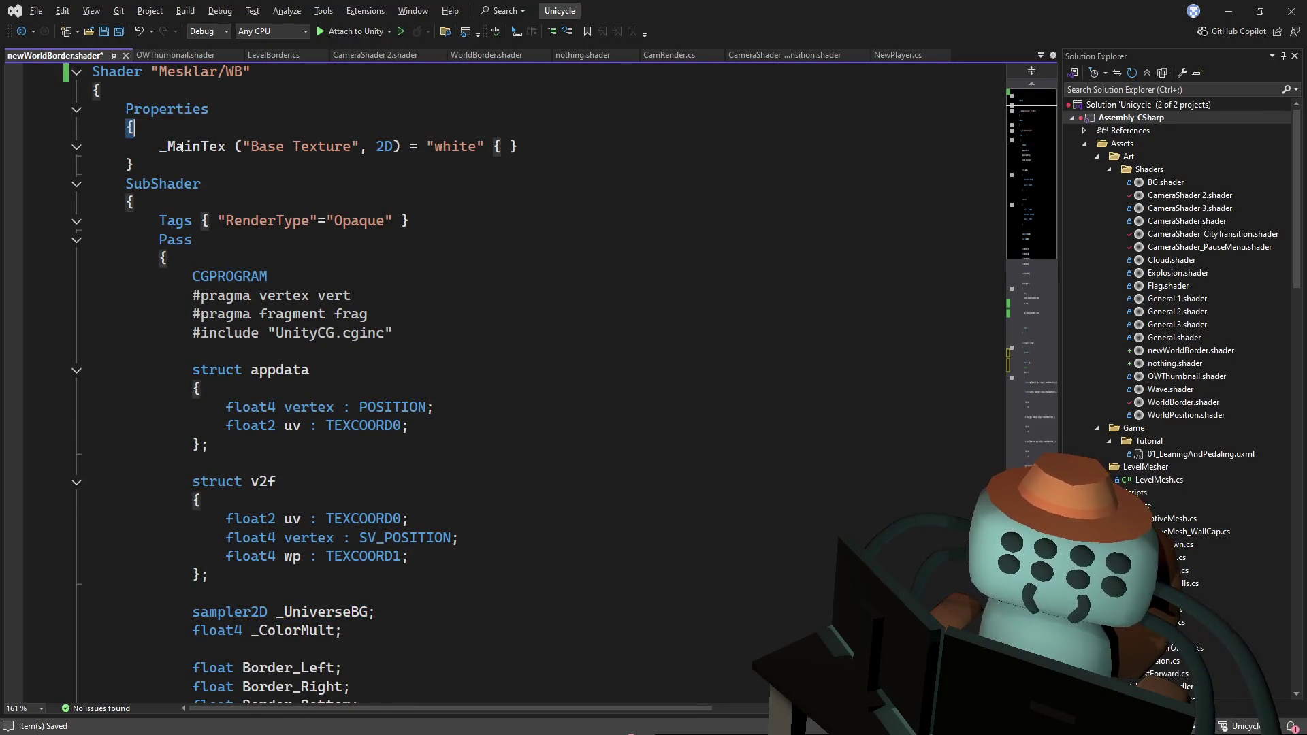
double_click(196, 145)
key("ctrl+c")
- Replace _UniverseBG with _MainTex in the tex2D border sample and save
double_click(295, 633)
scroll(462, 461, "down", 6)
key("ctrl+z")
scroll(475, 418, "down", 12)
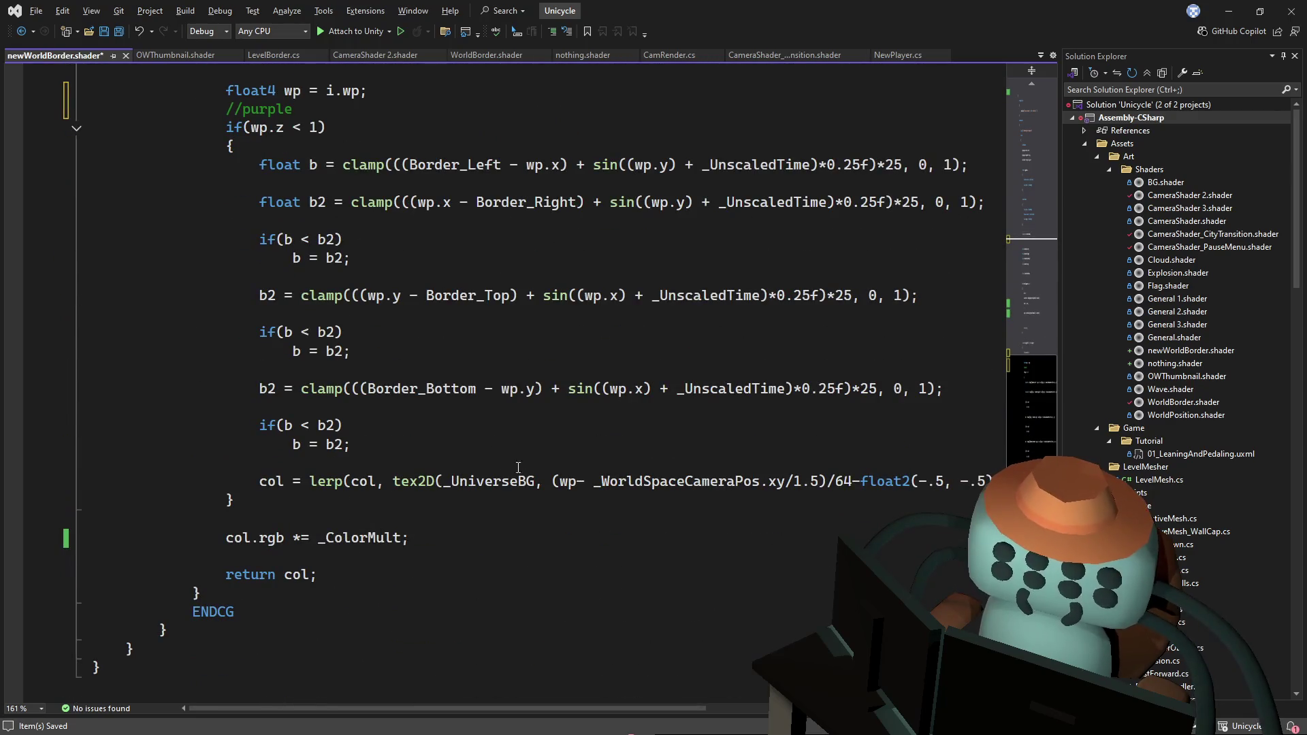
double_click(504, 484)
key("ctrl+v")
key("ctrl+s")
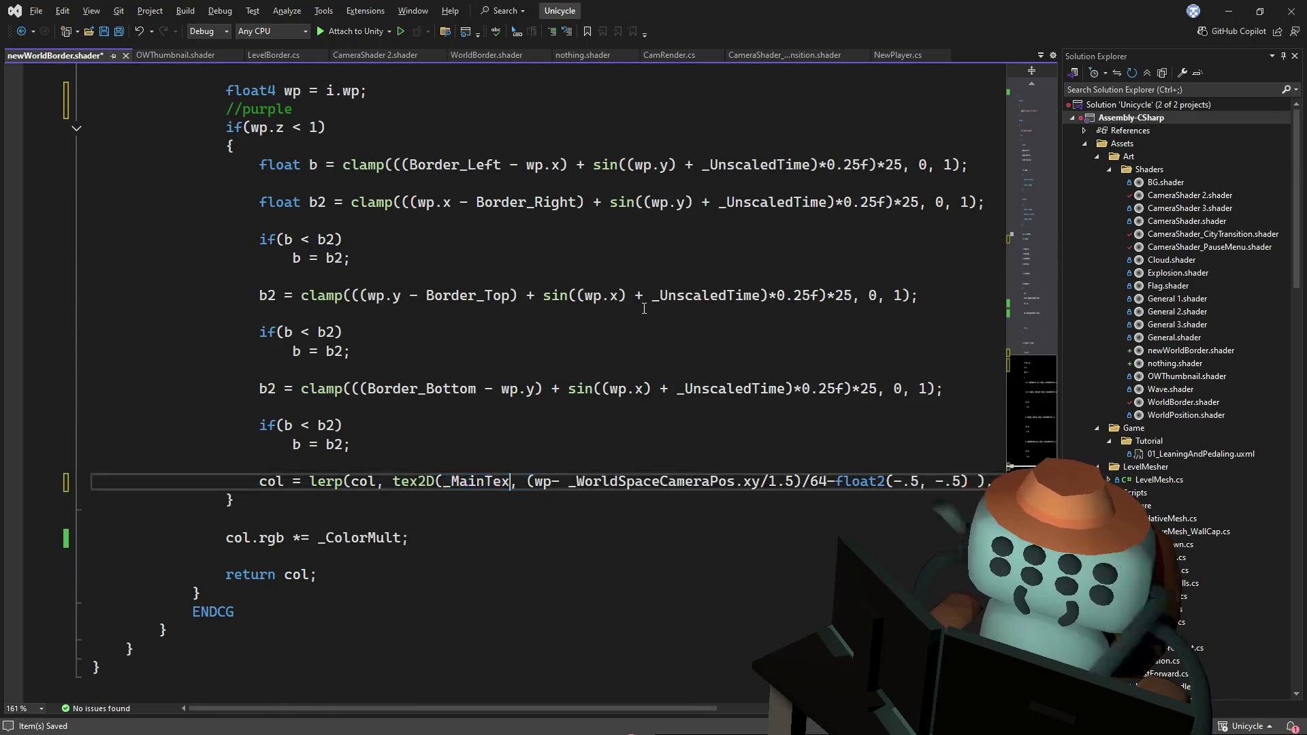
key("alt+Tab")
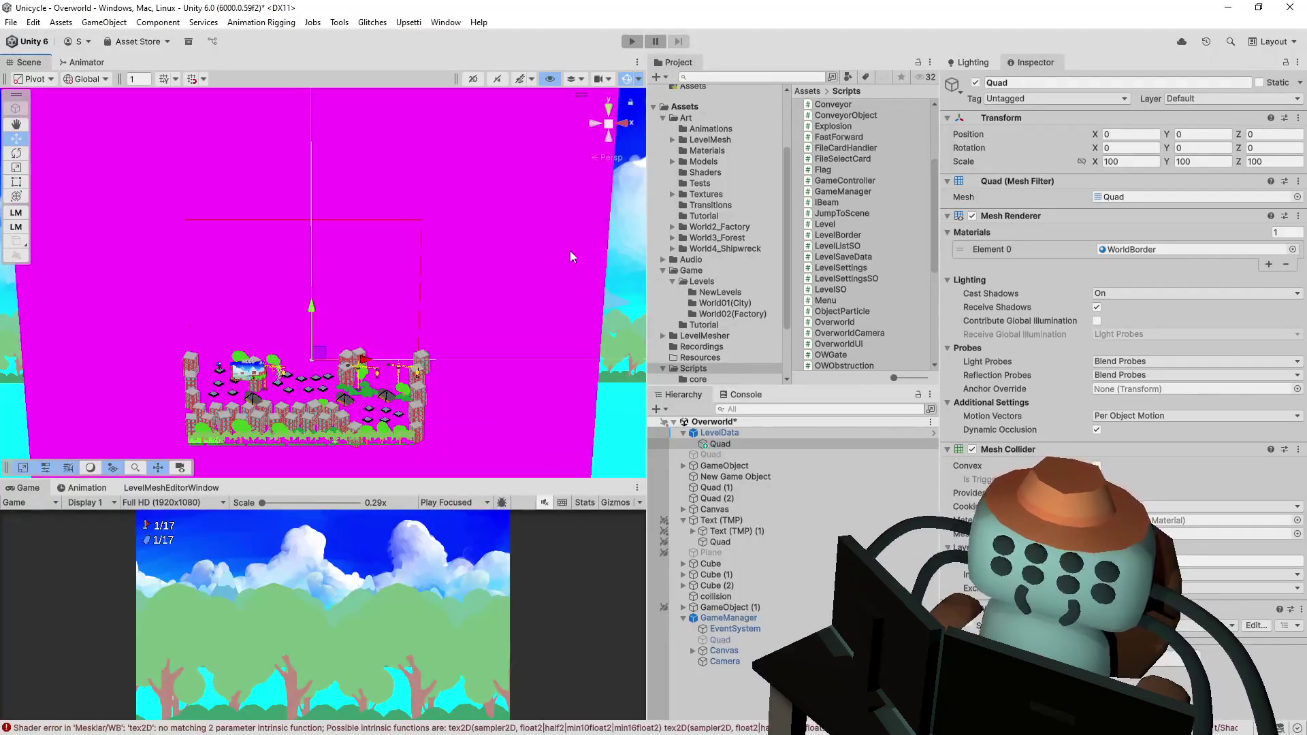
- Open the erroring shader from Unity's status bar, then try and revert a texture rename
double_click(297, 726)
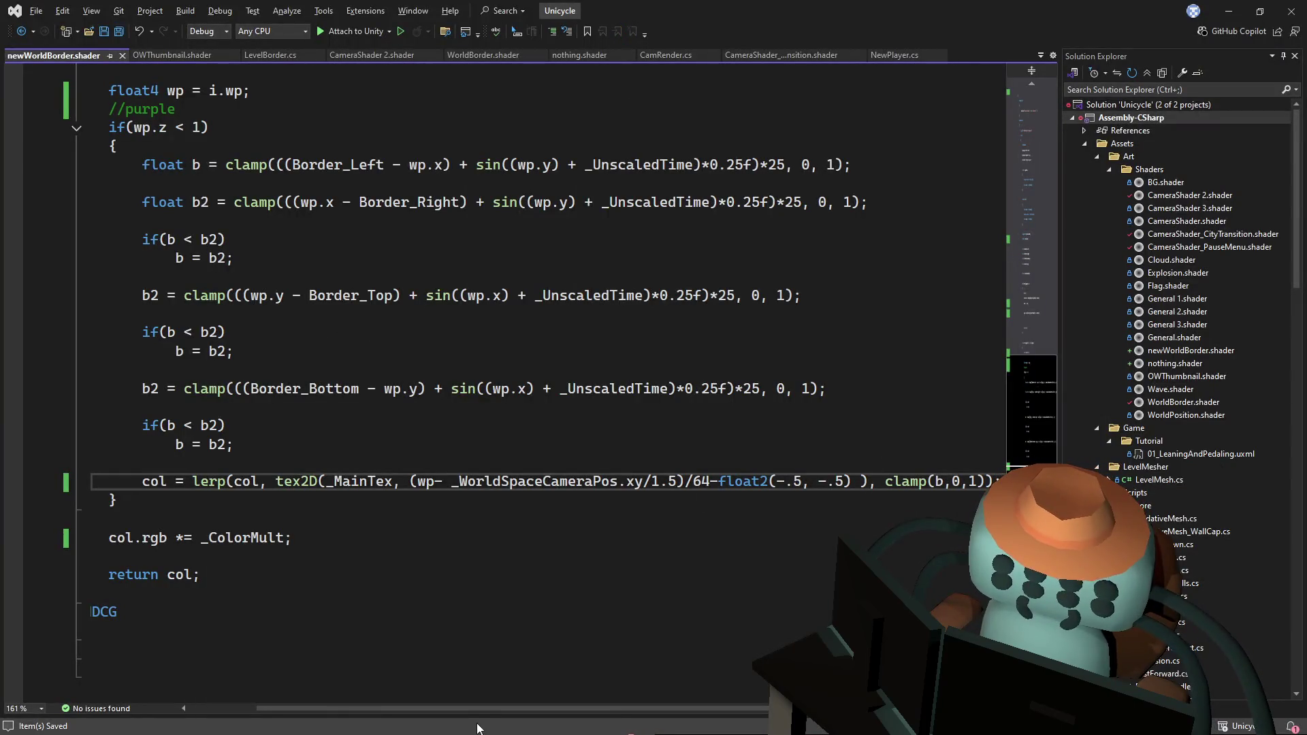
mouse_move(483, 711)
left_mouse_down()
mouse_move(586, 706)
mouse_move(340, 700)
left_mouse_up()
scroll(442, 519, "up", 4)
scroll(459, 222, "up", 1)
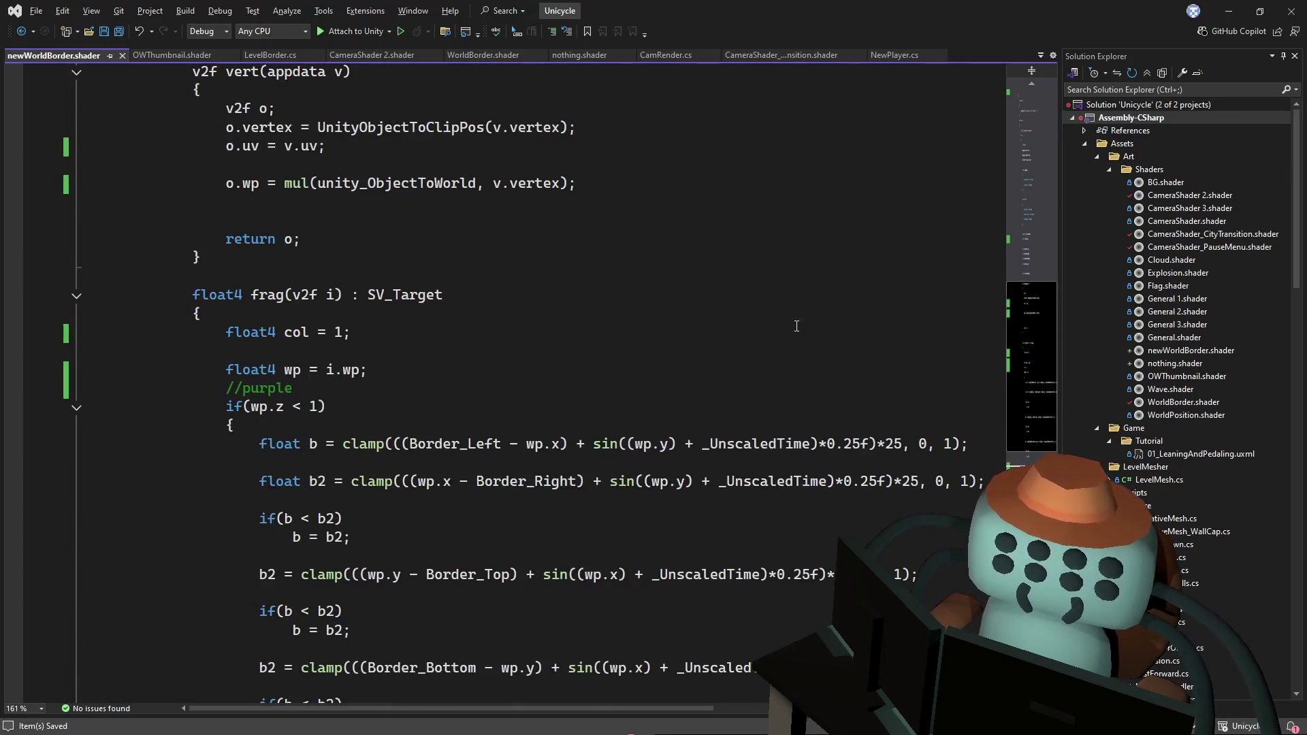
left_click_drag(1014, 349, 1044, 199)
double_click(308, 401)
key("ctrl+v")
key("ctrl+z")
key("ctrl+z")
key("ctrl+z")
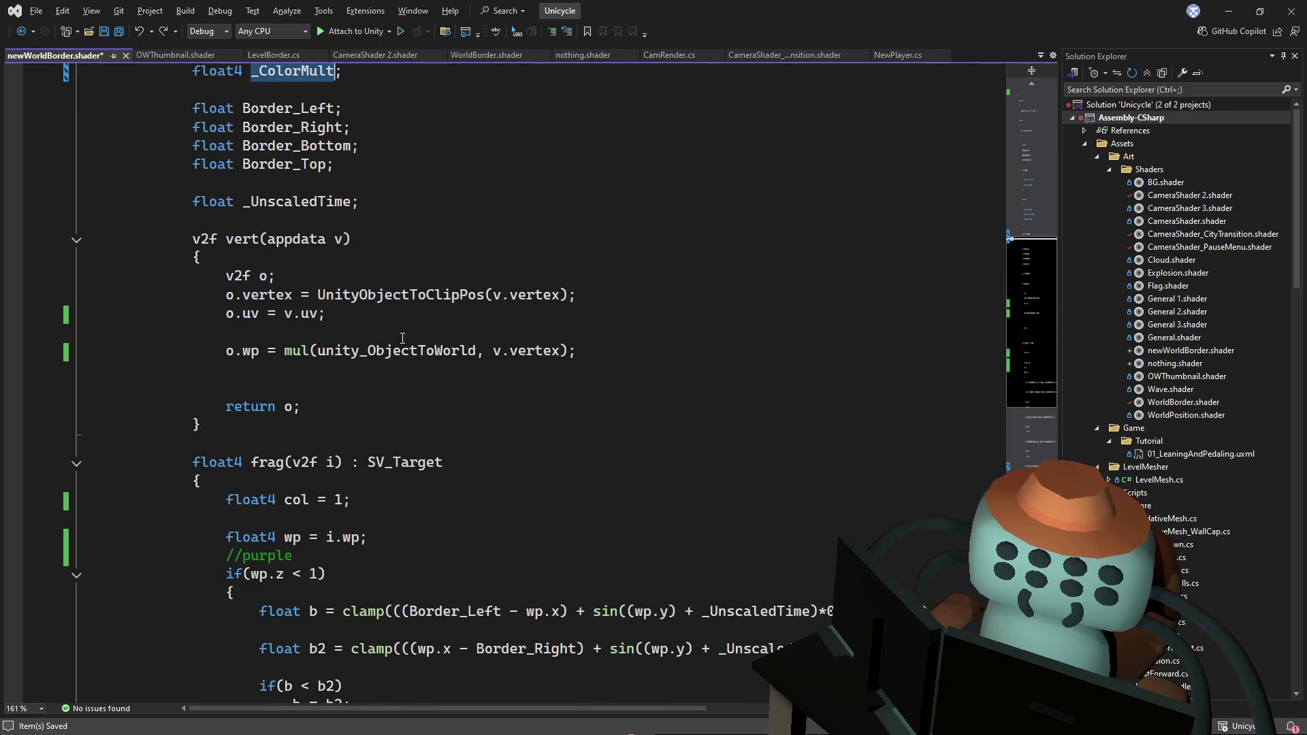
key("ctrl+z")
- Delete the duplicate float4 _MainTex declaration and return to Unity
scroll(388, 320, "up", 3)
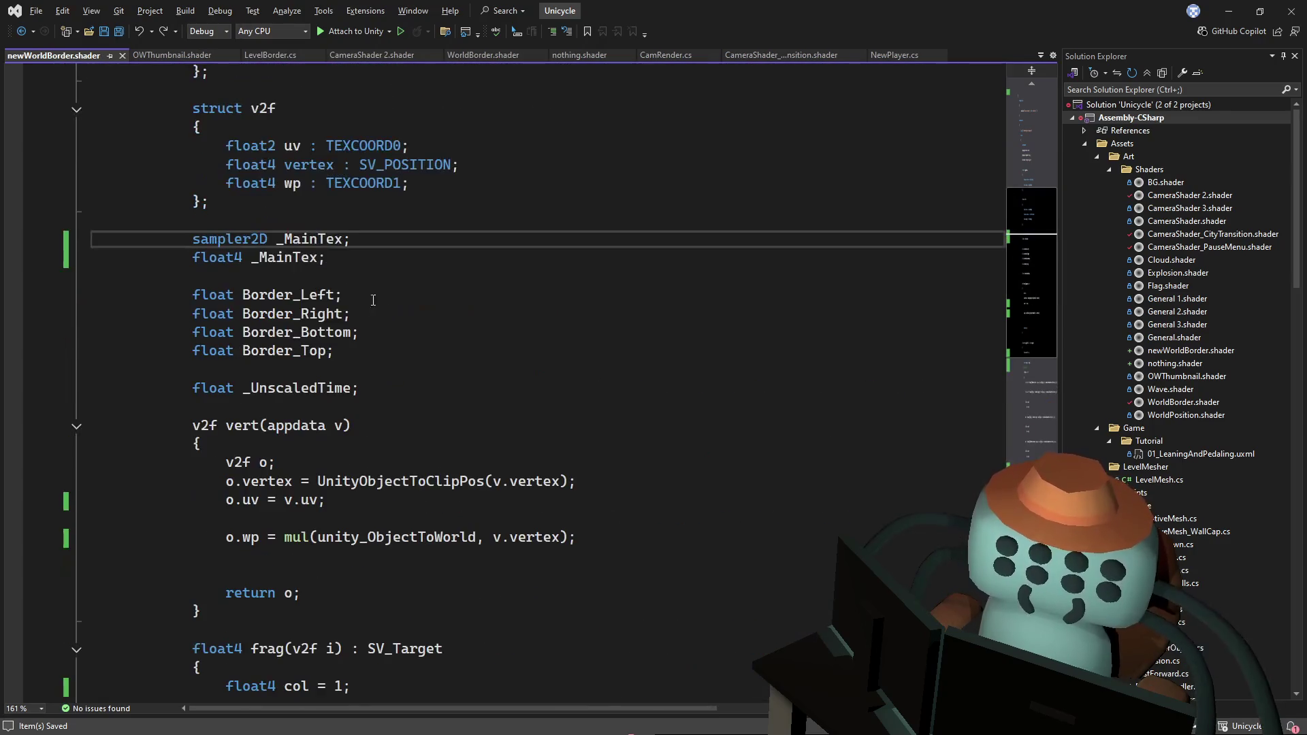
left_click(350, 257)
left_click(382, 243, "shift")
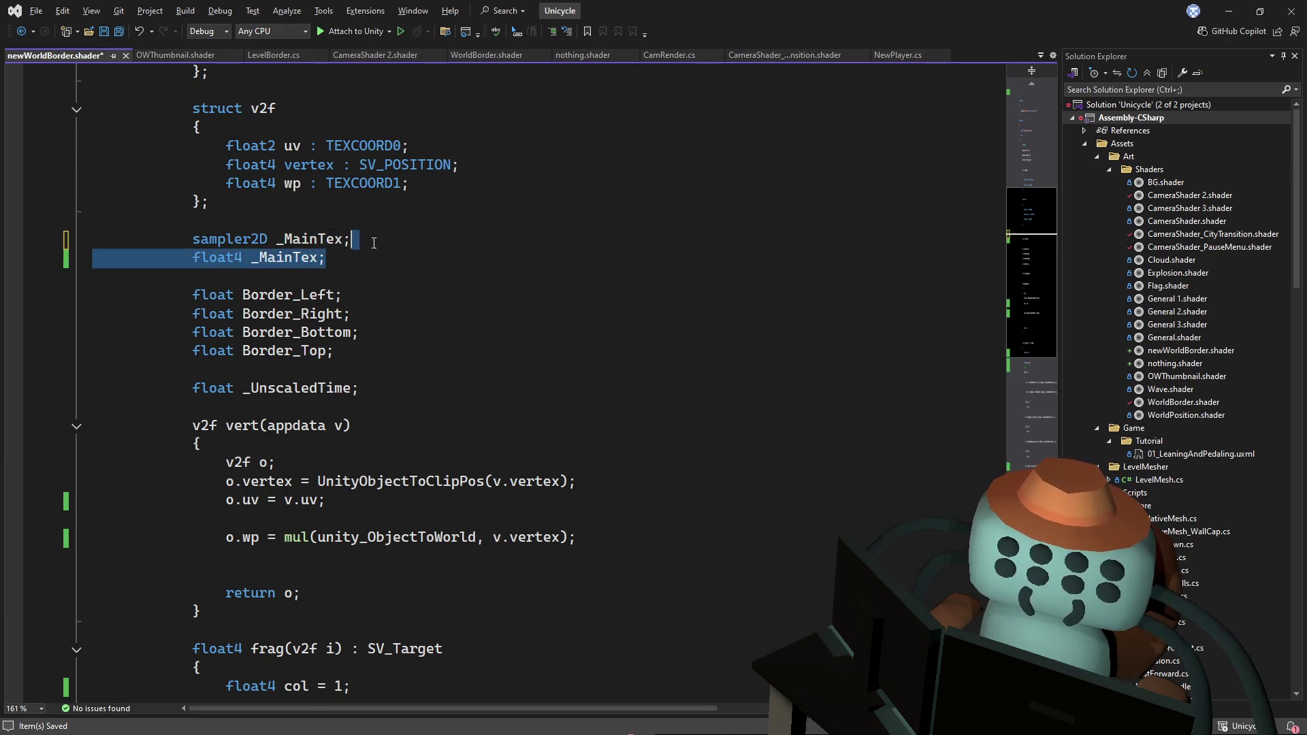
key("BackSpace")
key("alt+Tab")
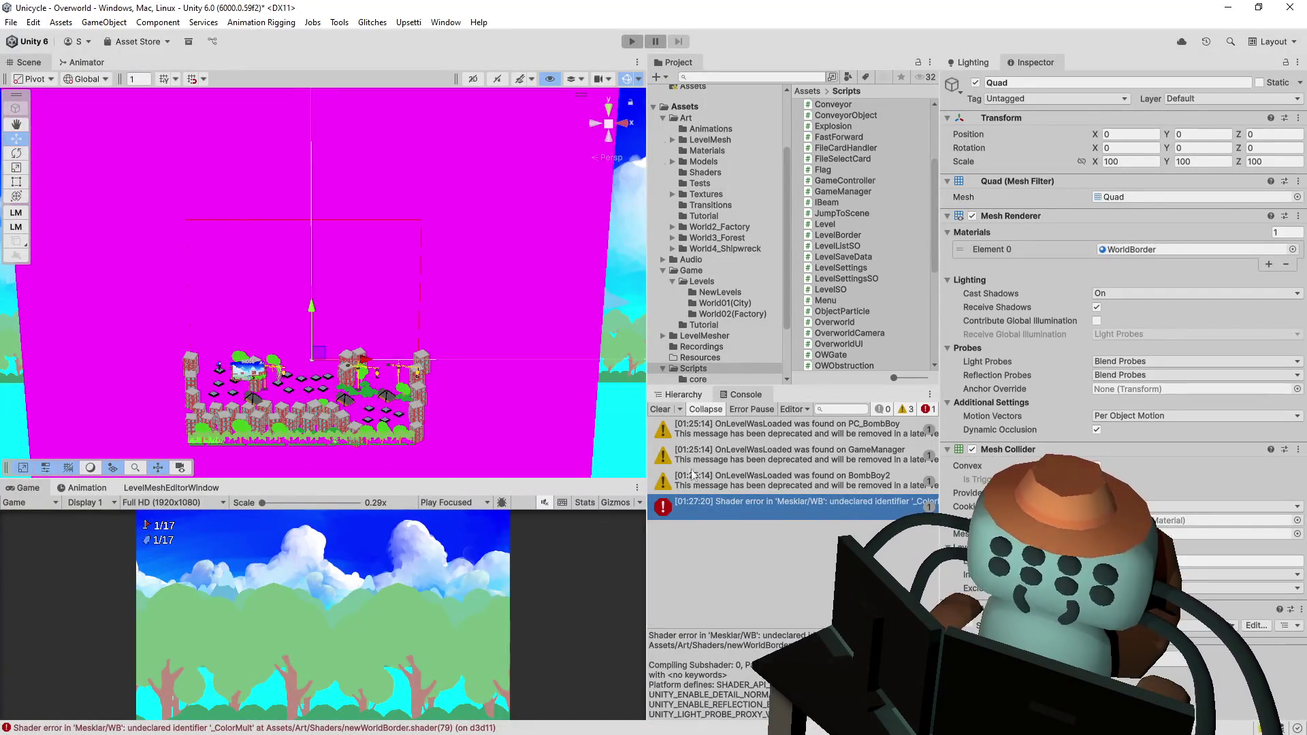
- Jump from the console error to the col.rgb *= _ColorMult line and delete it
left_click(730, 507)
double_click(730, 506)
scroll(427, 355, "up", 4)
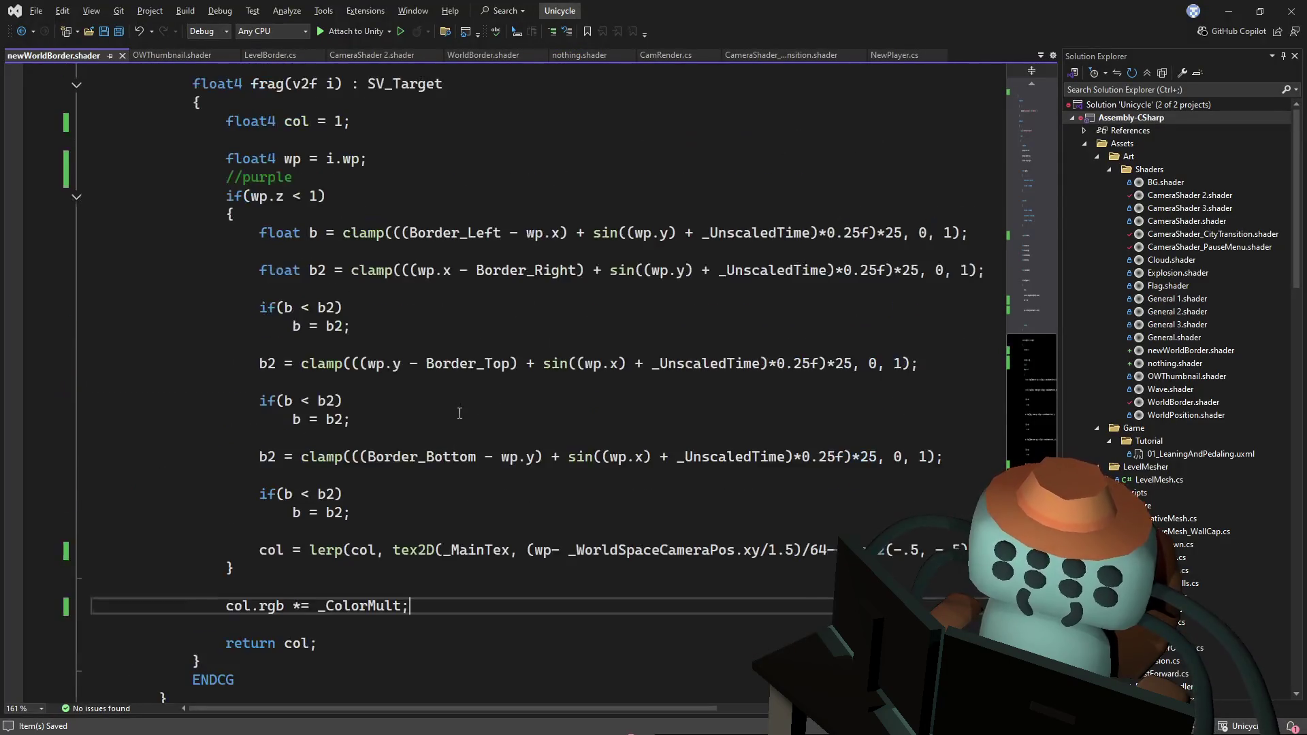
triple_click(434, 597)
key("BackSpace")
- Review the code around the uv and sampler2D _MainTex lines, save, and return to Unity
scroll(390, 291, "up", 4)
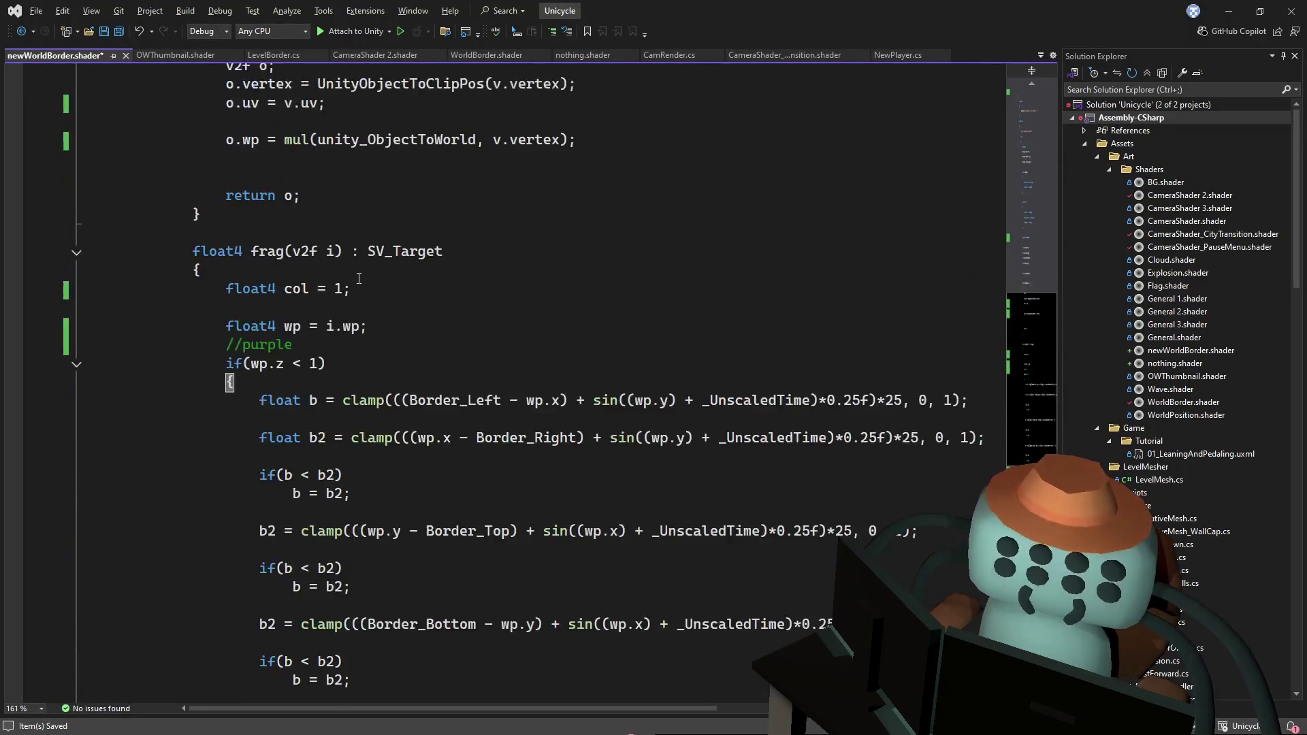
scroll(389, 292, "up", 2)
left_click(389, 290)
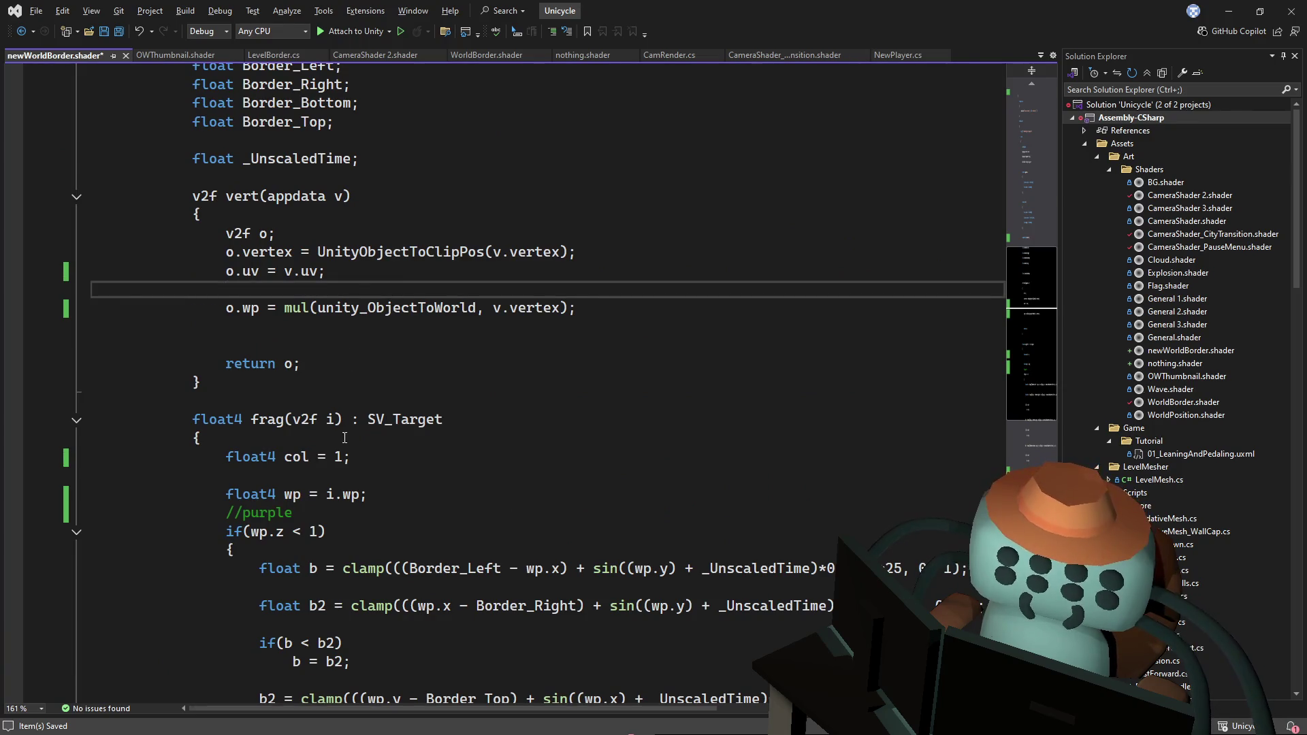
scroll(330, 345, "down", 2)
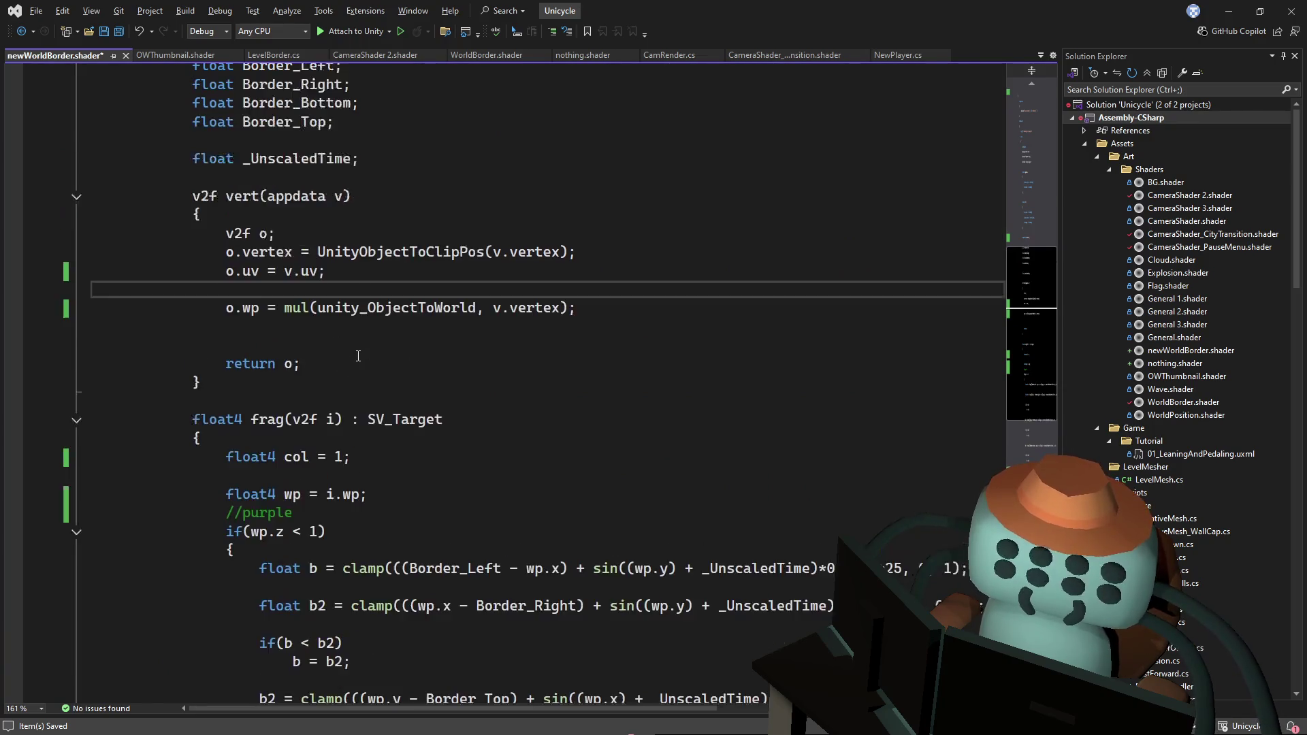
scroll(368, 357, "up", 5)
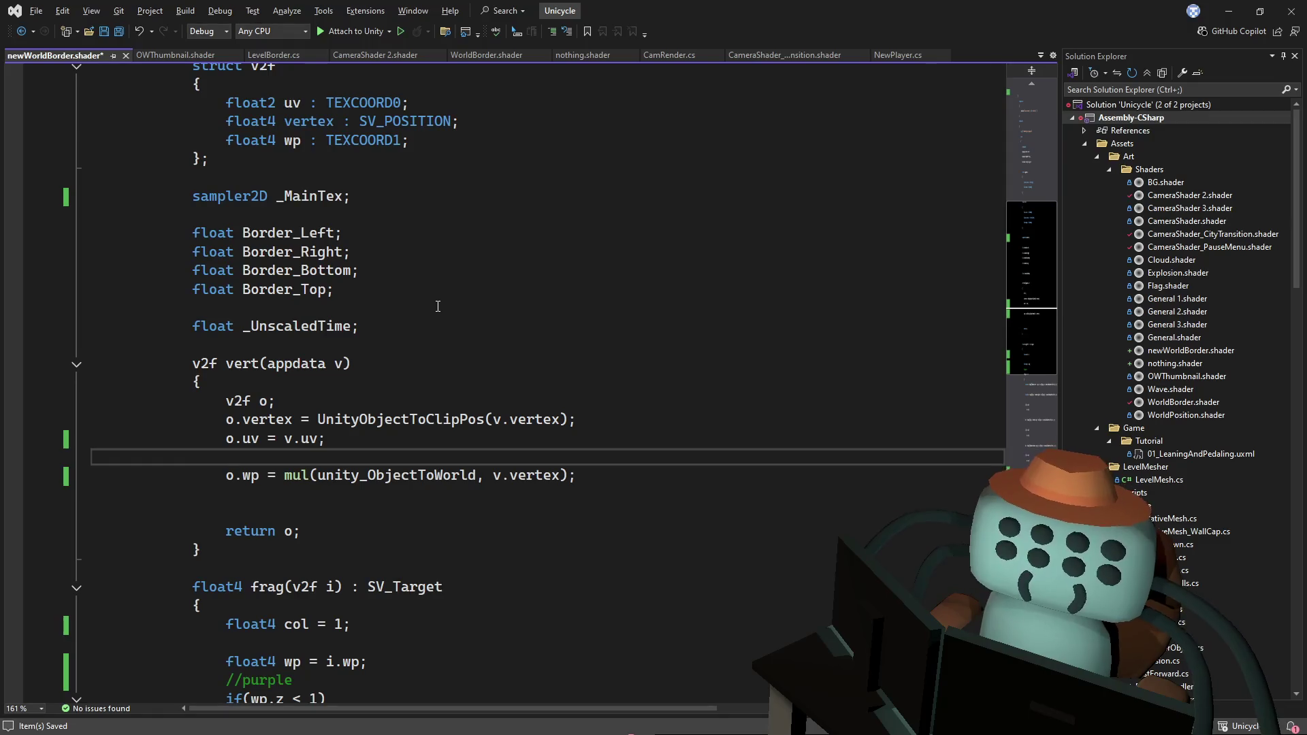
left_click(430, 434)
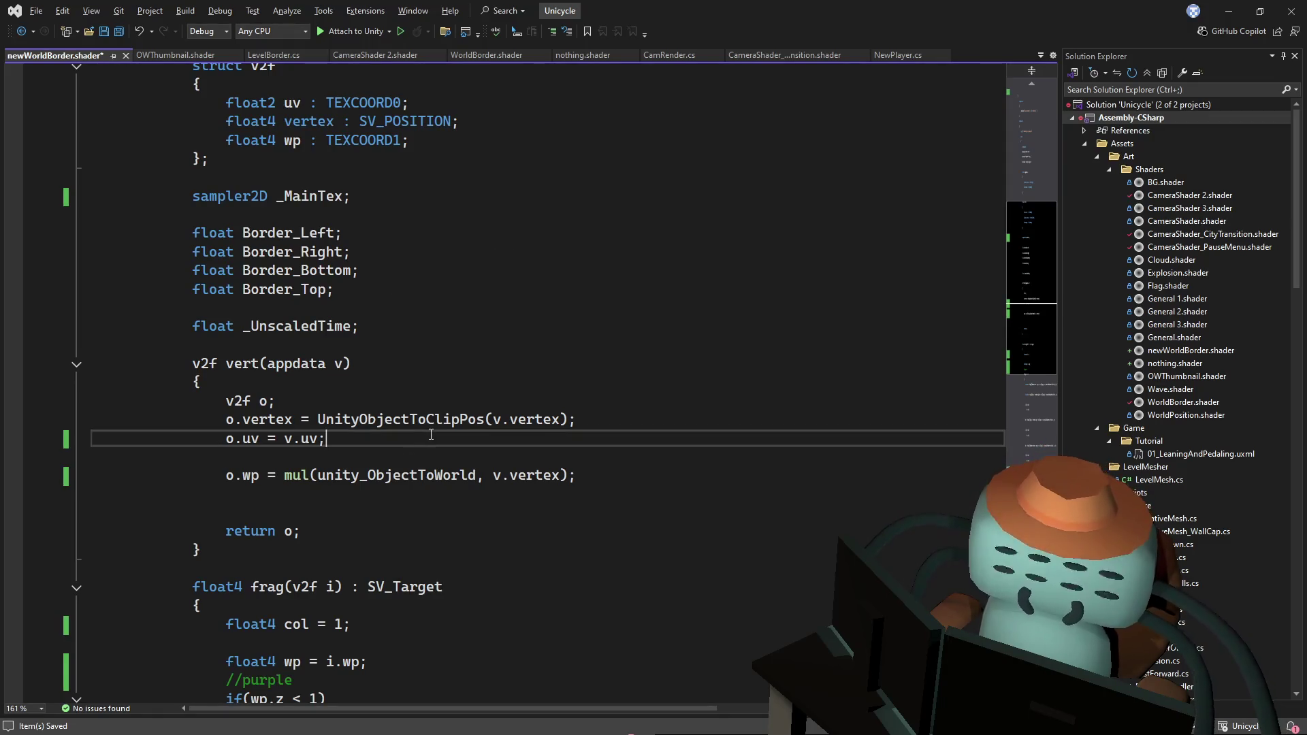
left_click_drag(1035, 256, 1043, 133)
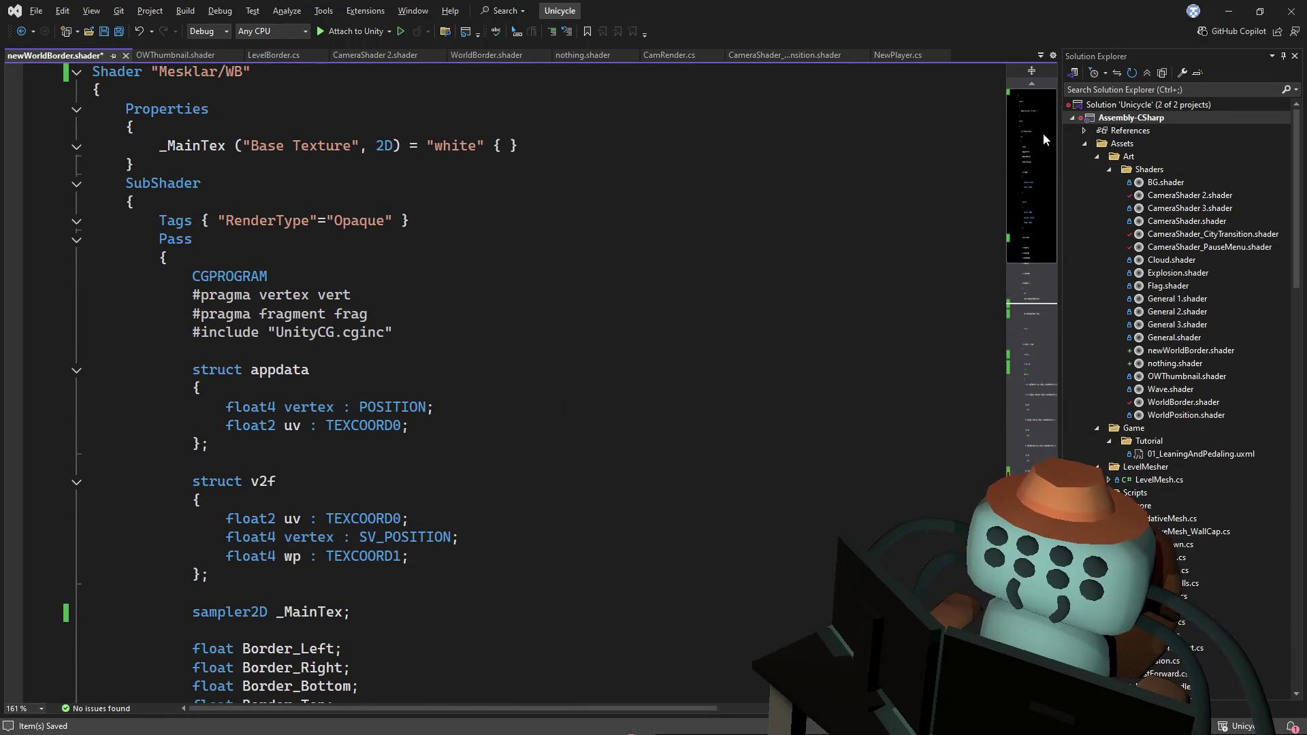
scroll(895, 274, "down", 8)
left_click(416, 186)
key("Down")
key("Down")
key("Down")
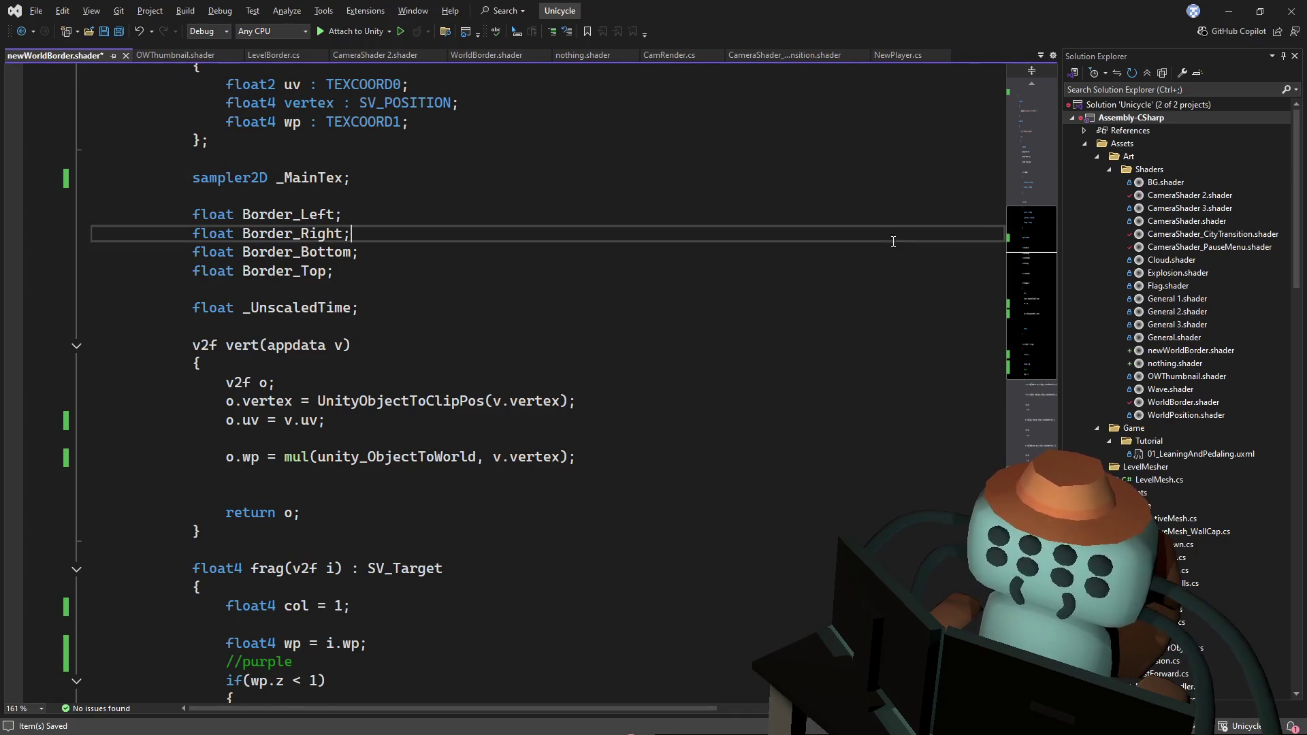
key("alt+Tab")
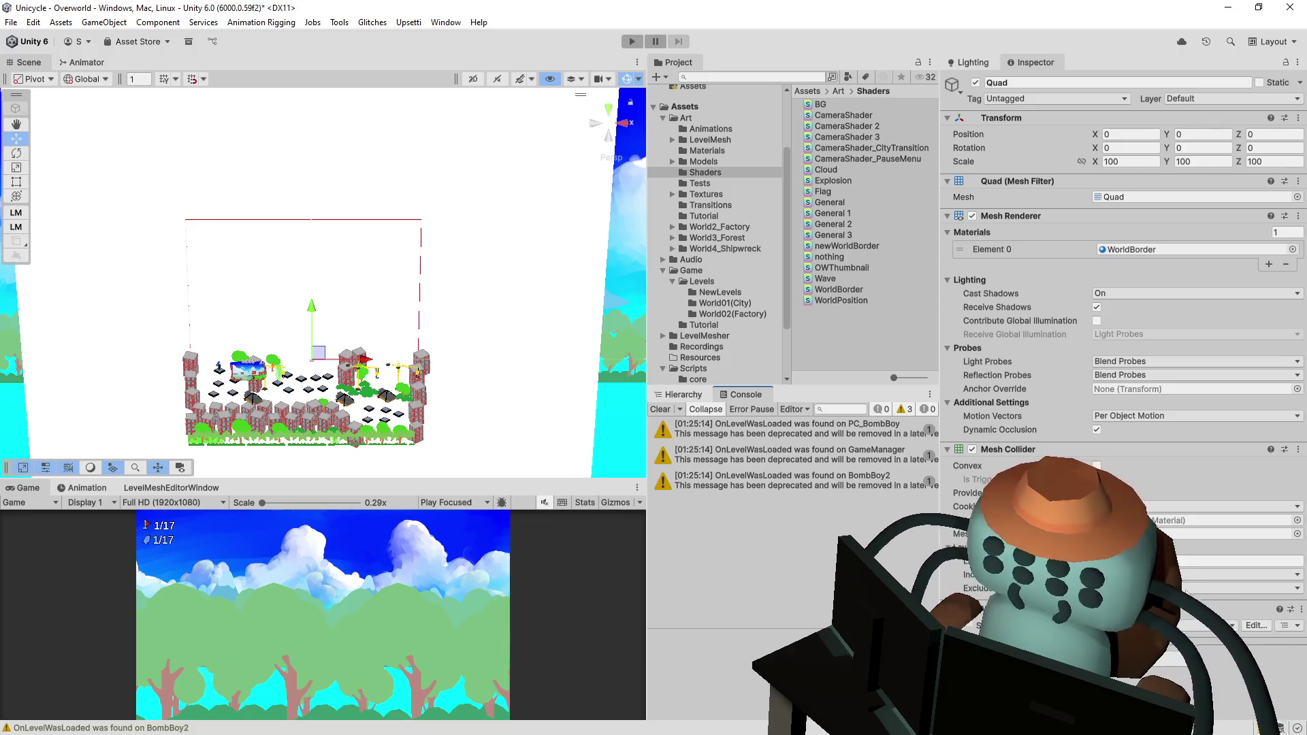
- Assign the purple starfield texture to the WorldBorder material's texture slot
scroll(1123, 327, "down", 2)
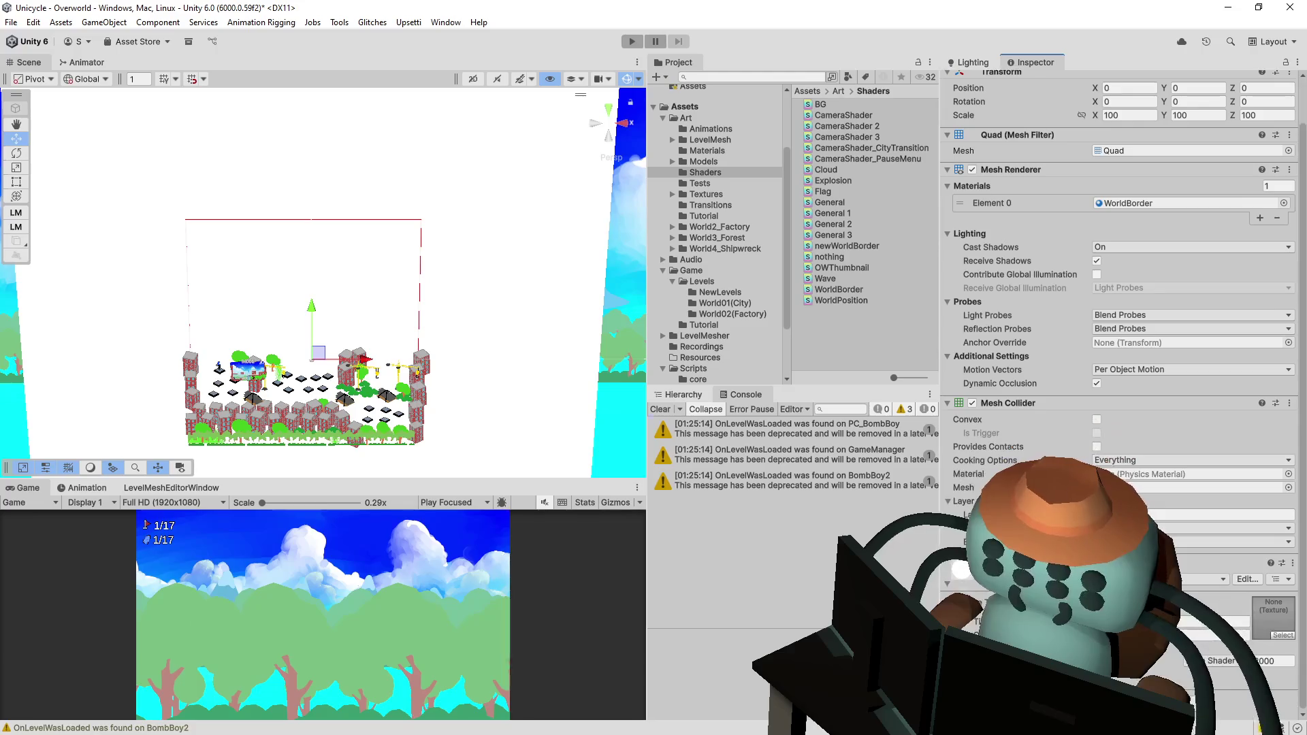
left_click(1279, 636)
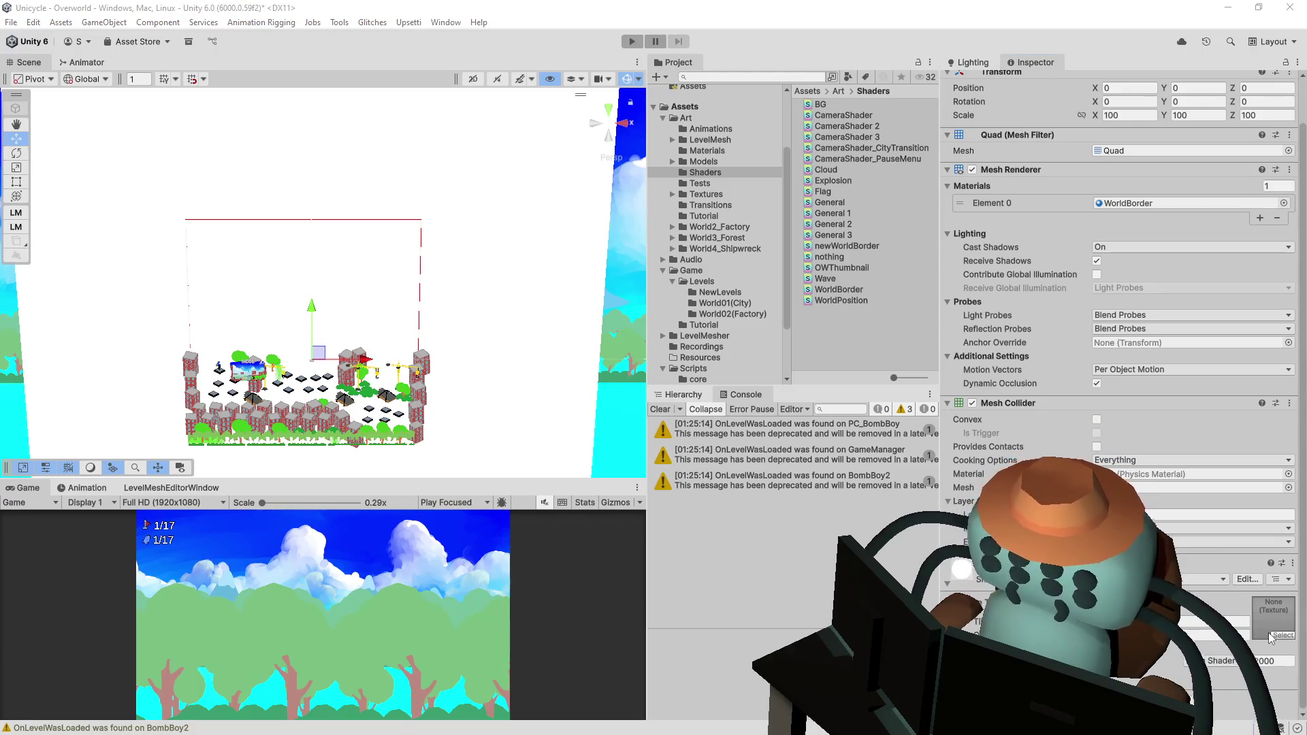
key("Return")
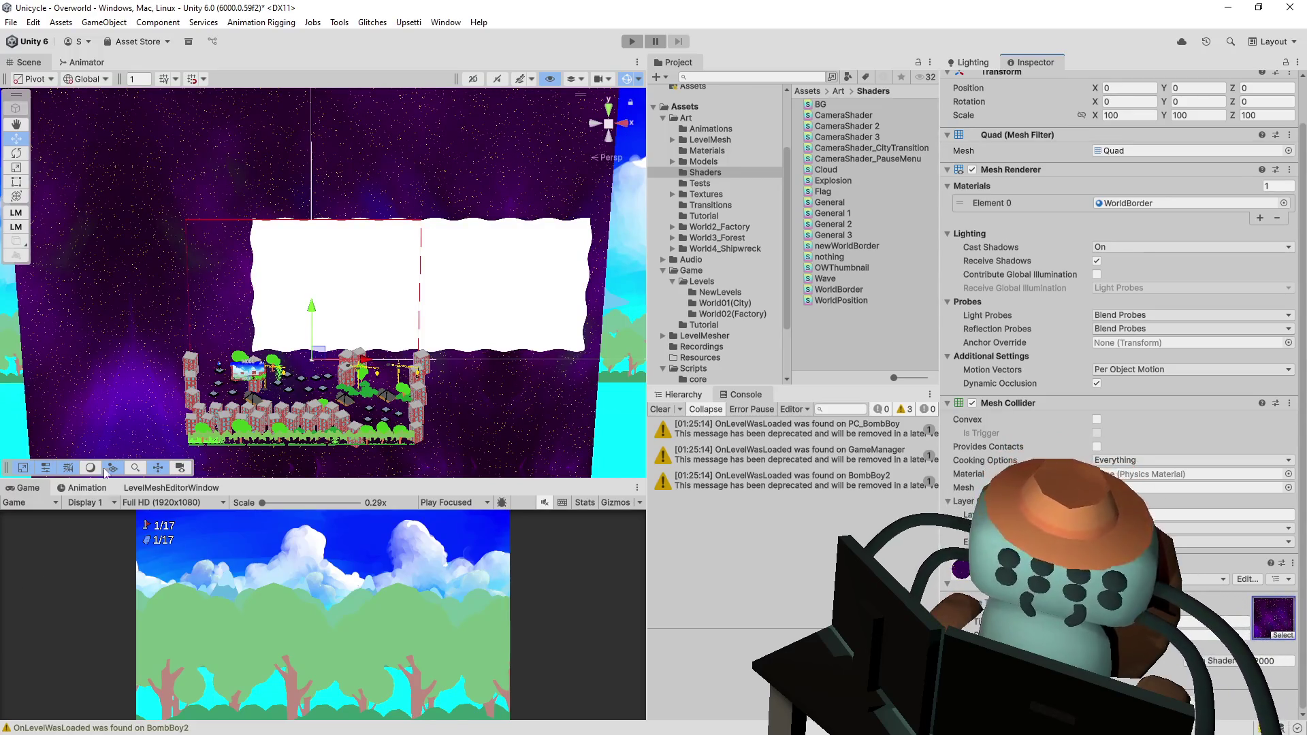
scroll(367, 276, "up", 3)
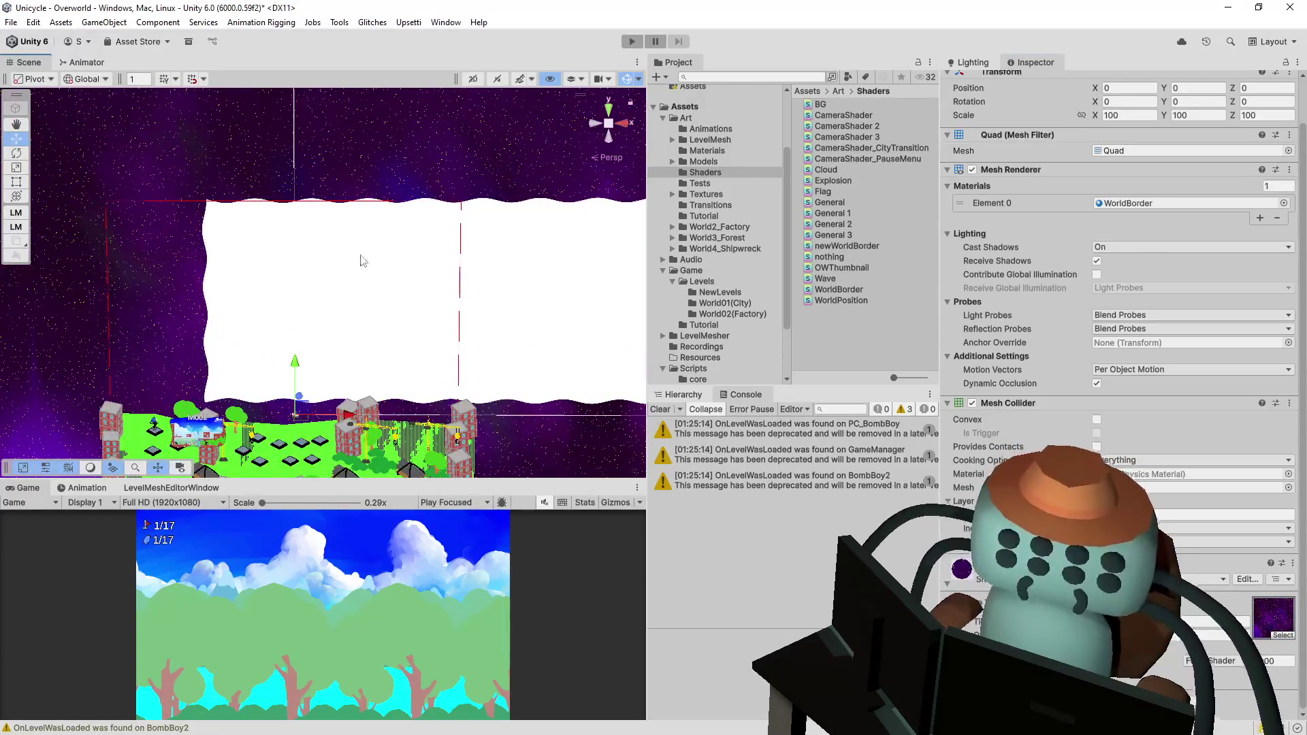
key("alt+Tab")
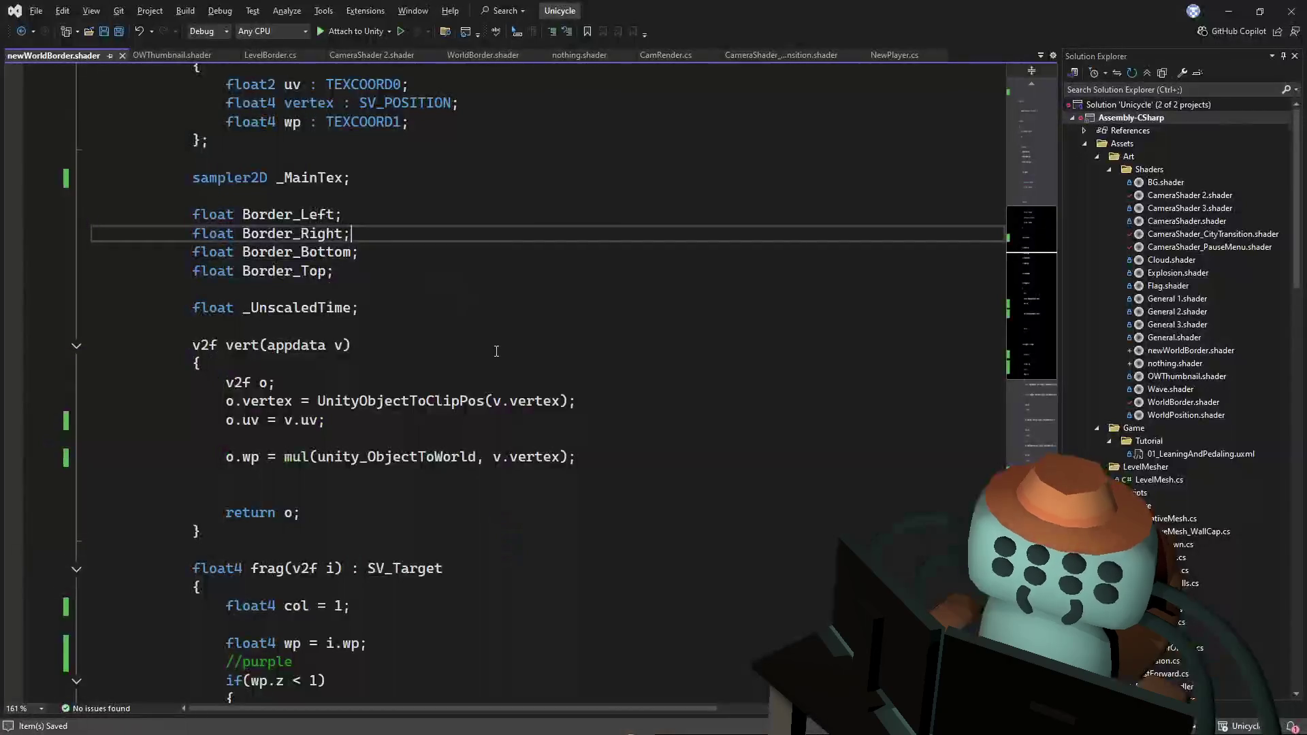
- Inspect the frag code, change the starting colour value from 1 to 0, and save
scroll(494, 336, "down", 15)
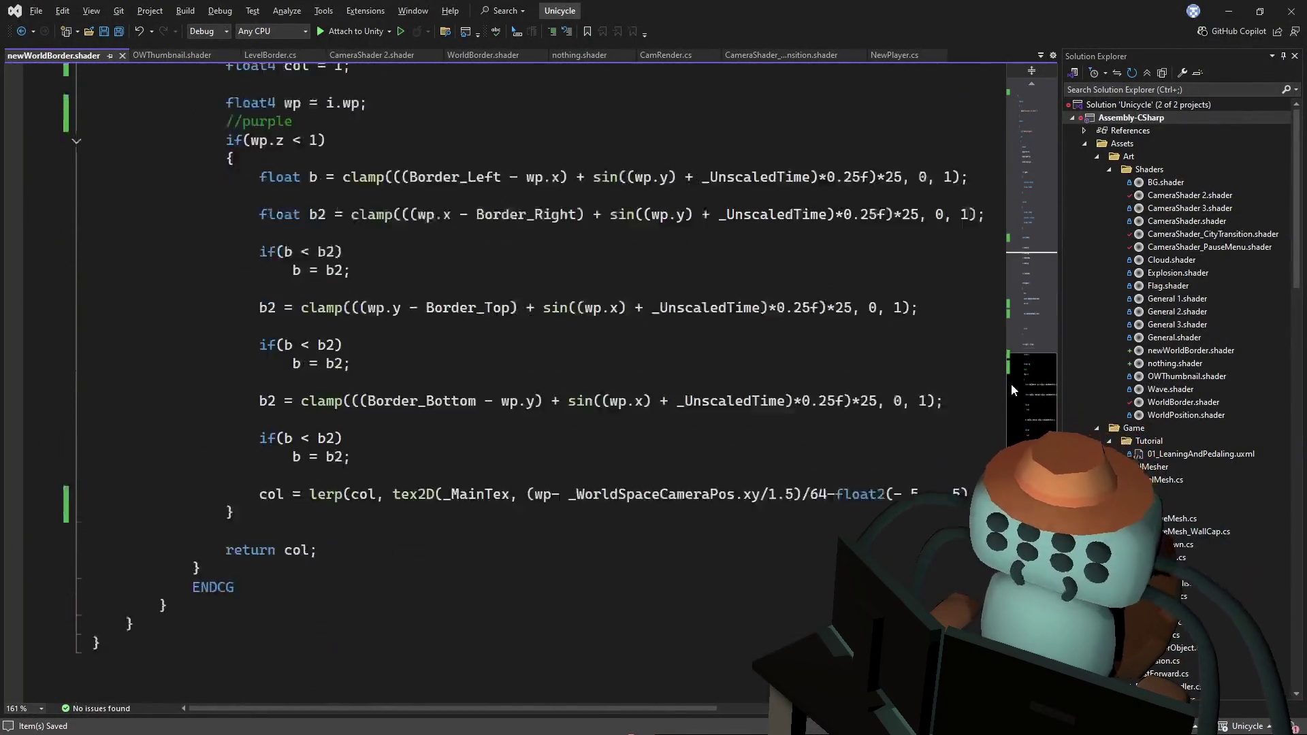
left_click(1047, 353)
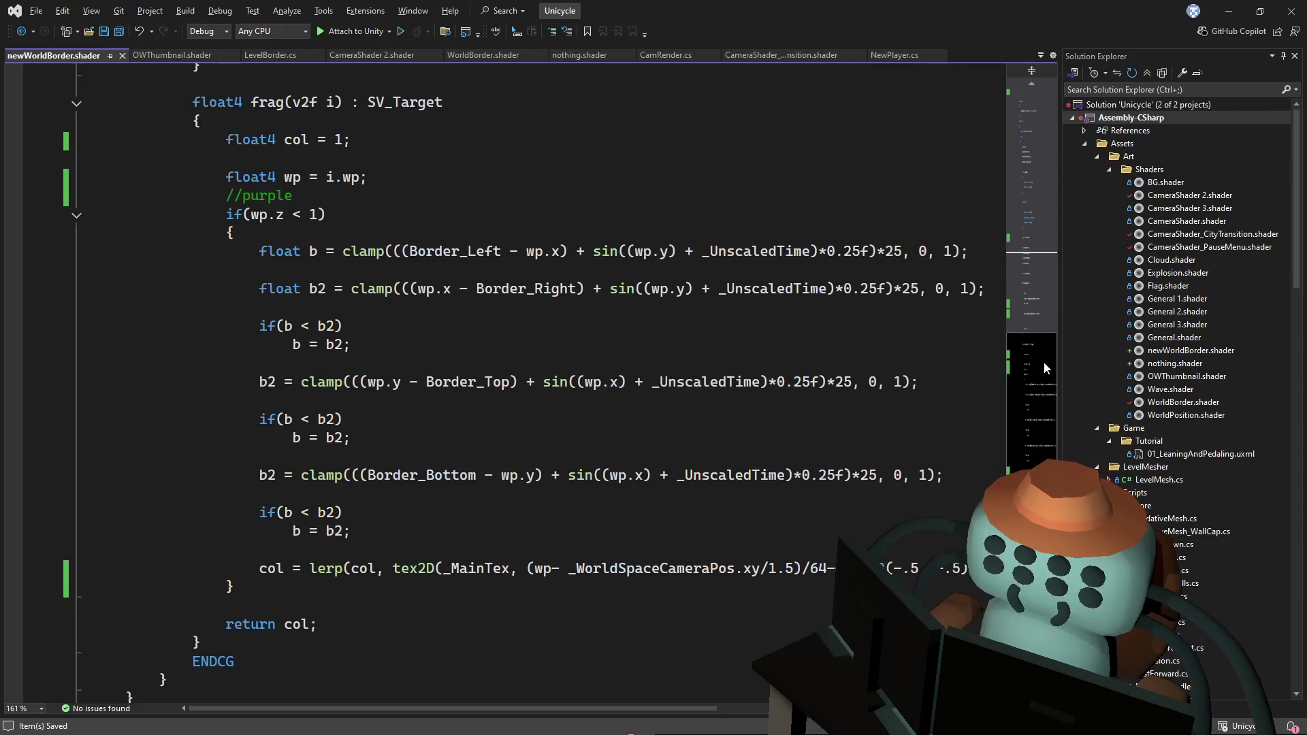
left_click(759, 182)
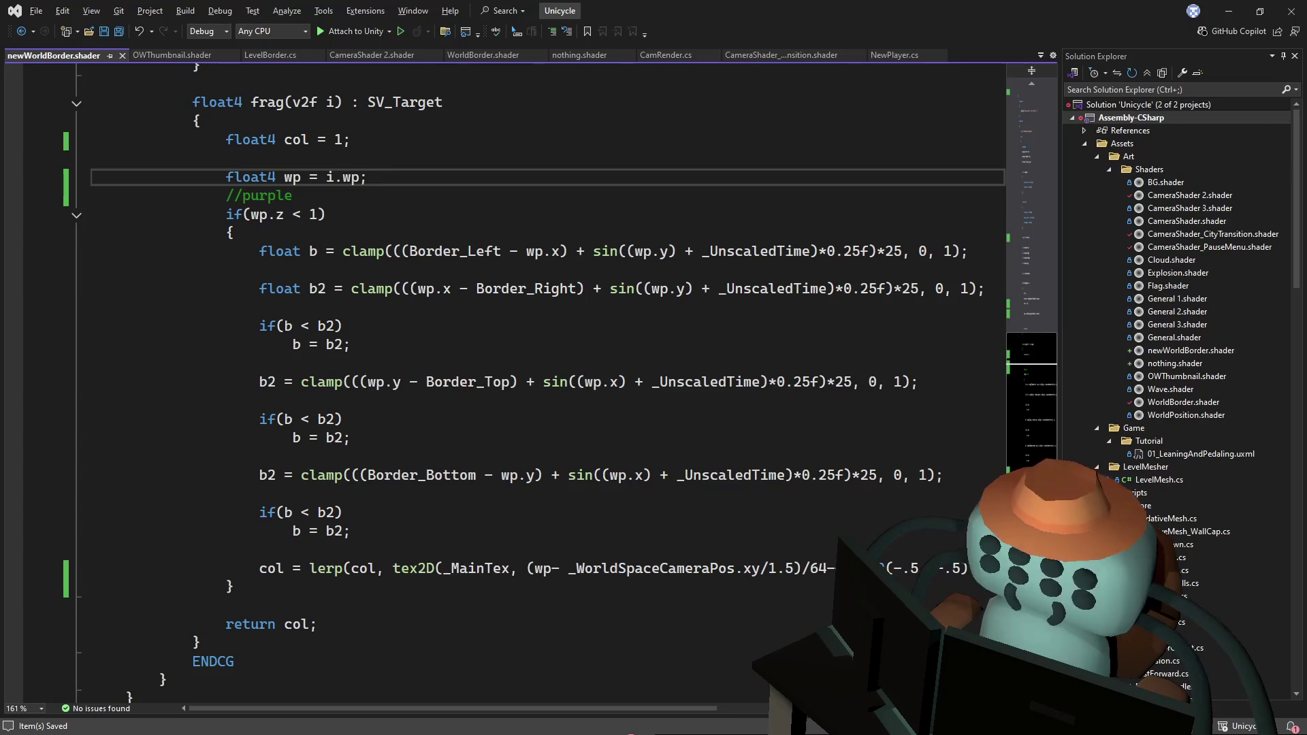
left_click(631, 382)
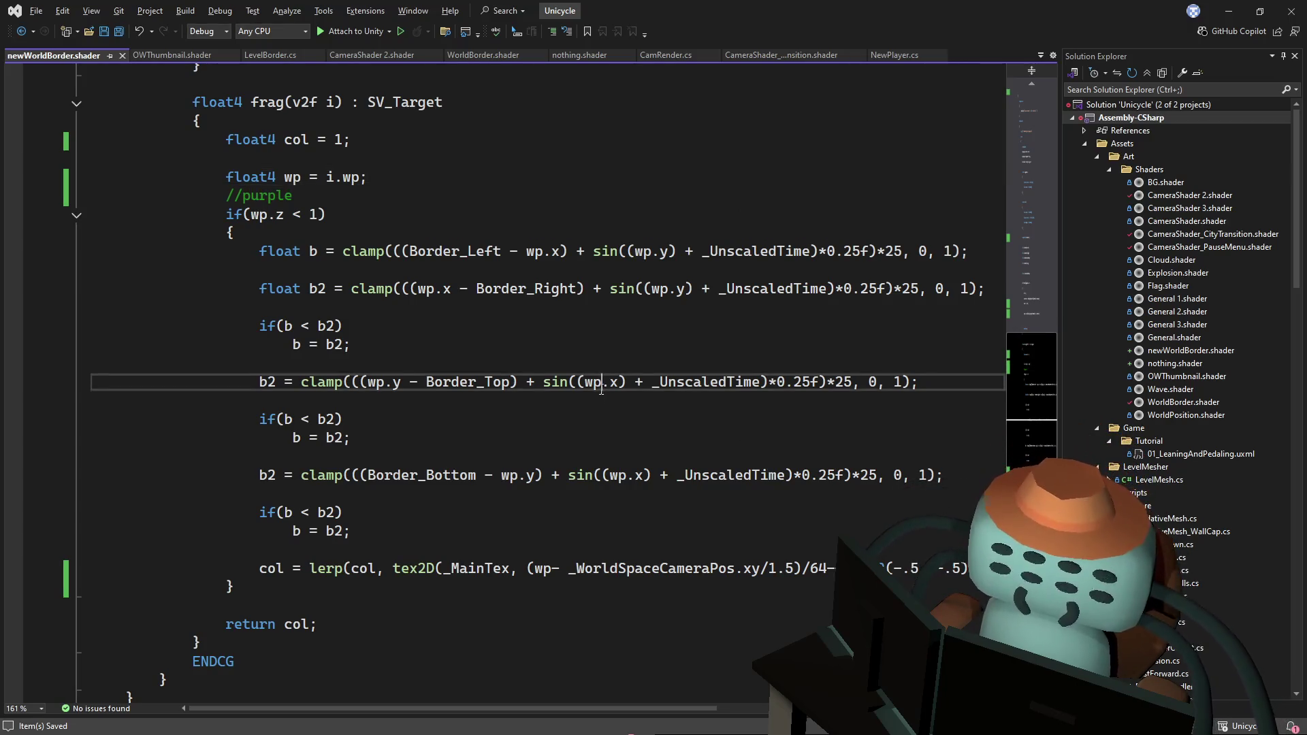
left_click(320, 624)
double_click(289, 624)
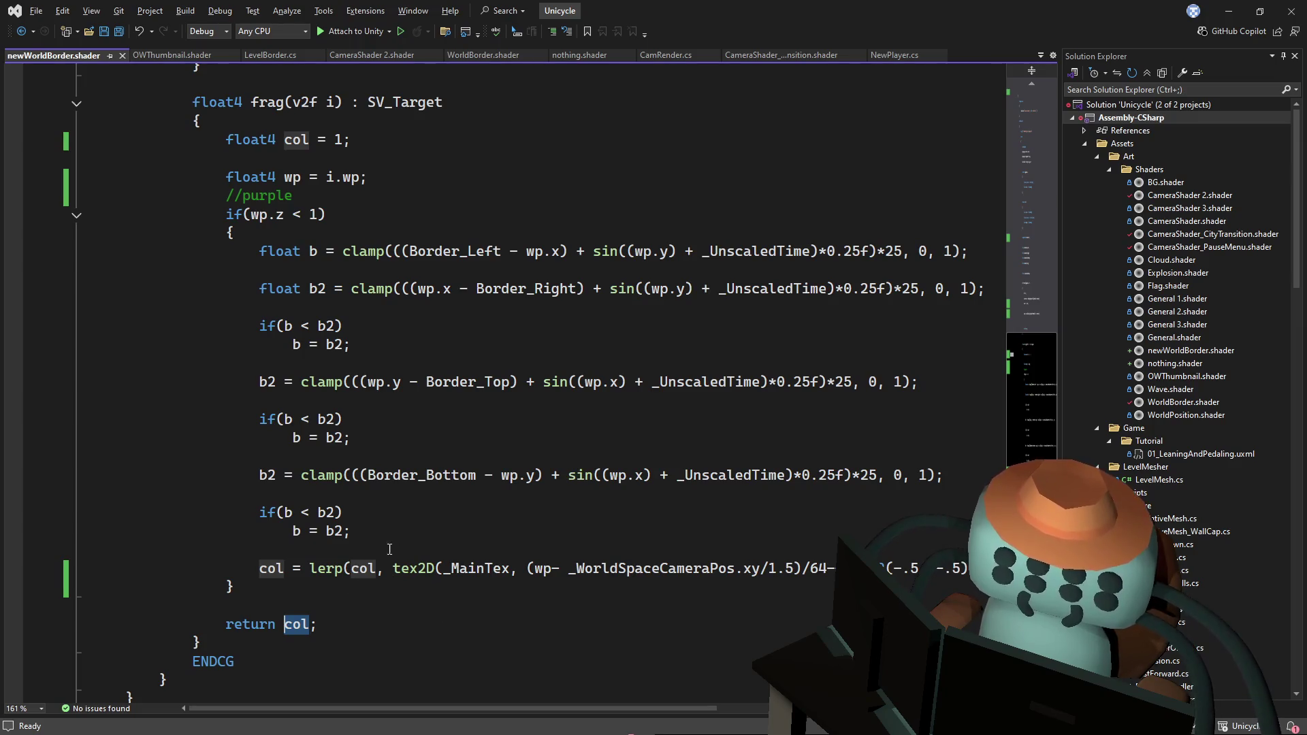
mouse_move(363, 710)
left_mouse_down()
mouse_move(483, 705)
mouse_move(467, 709)
left_mouse_up()
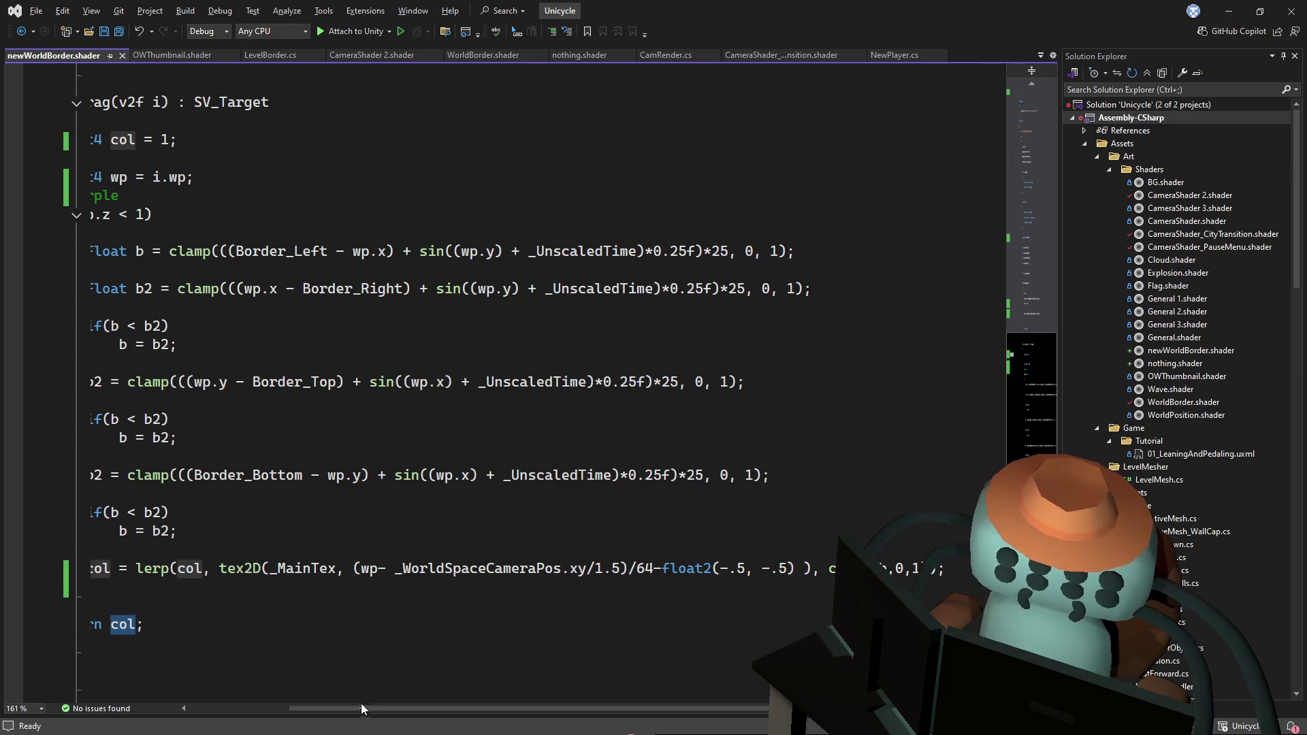
left_click_drag(362, 705, 284, 707)
left_click(298, 140)
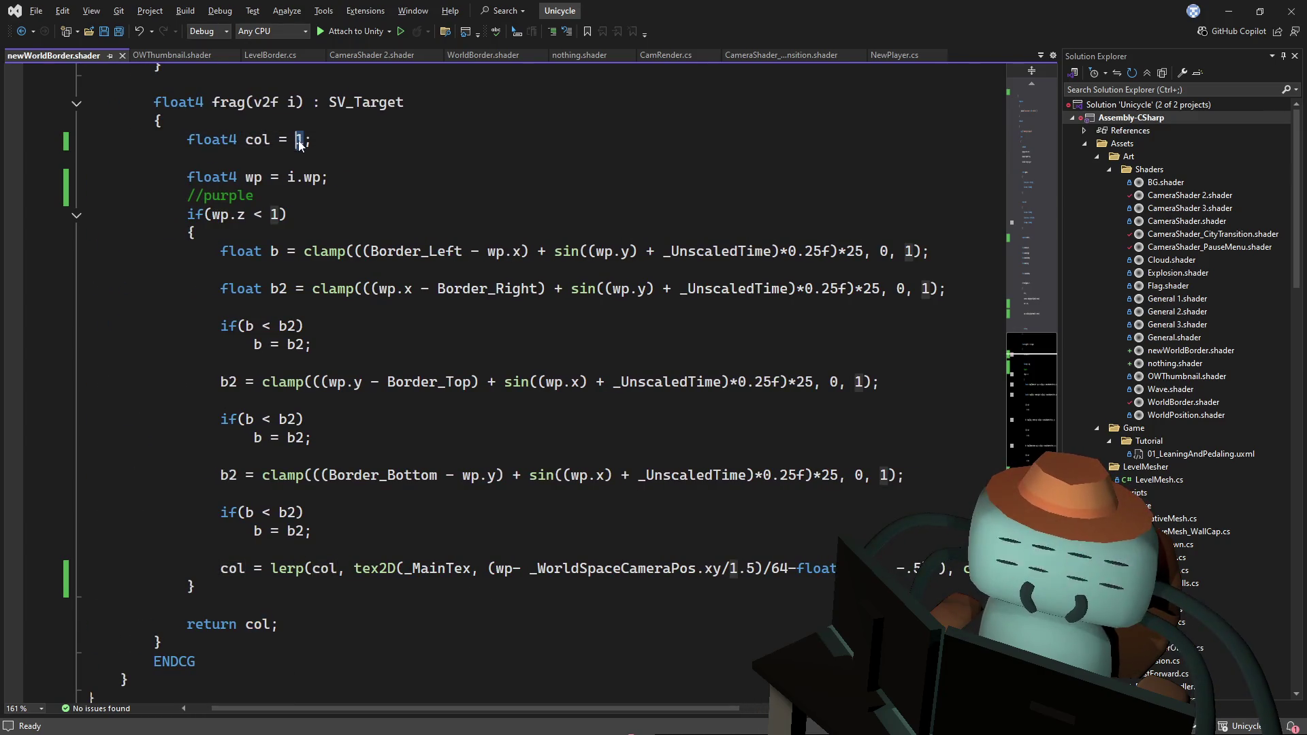
type("0")
key("ctrl+s")
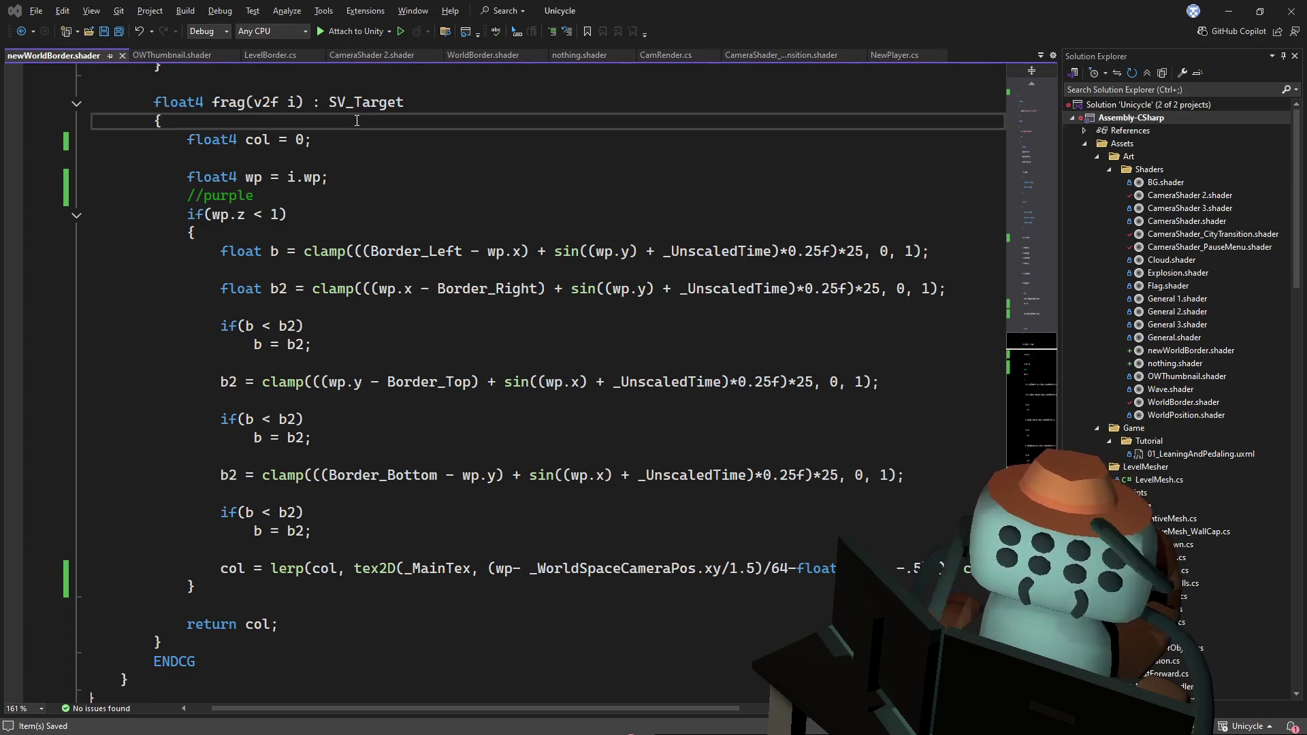
key("alt+Tab")
key("alt+Tab")
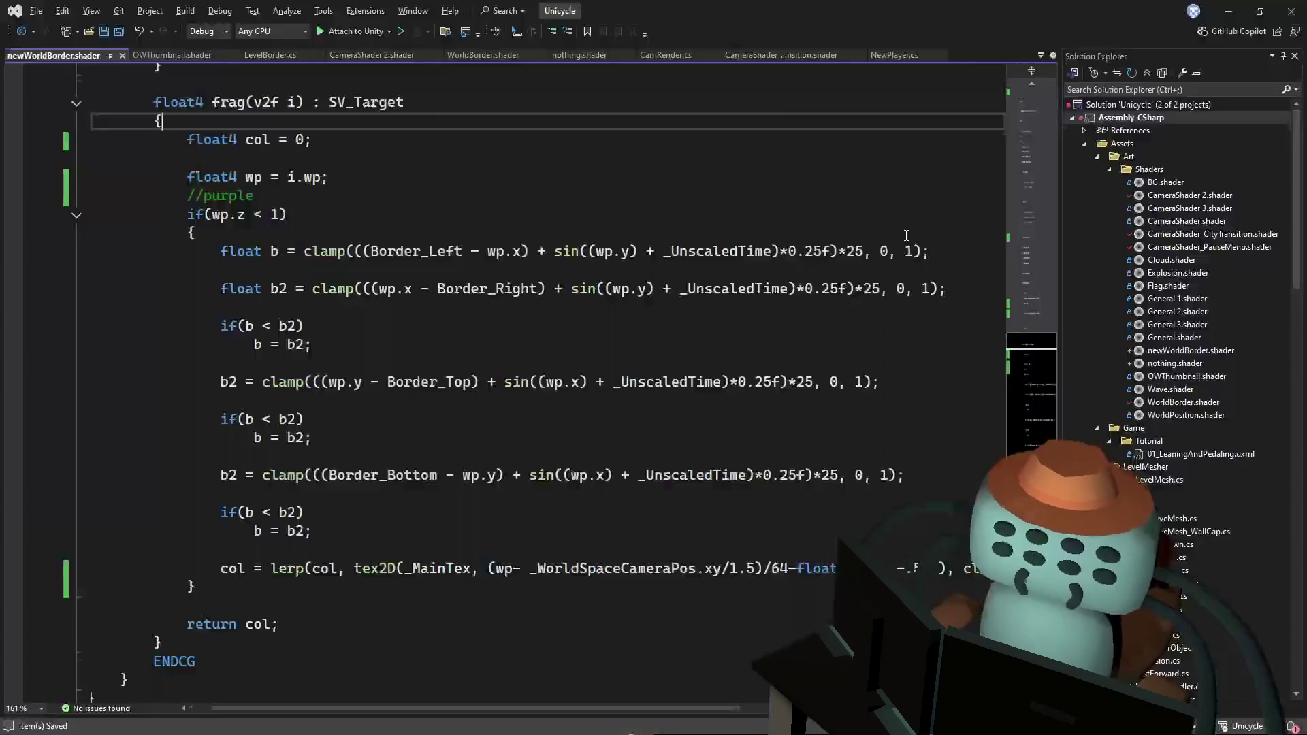
- Add 'blend one OneMinusSrcAlpha' under the SubShader brace and save
left_click_drag(1009, 378, 1031, 146)
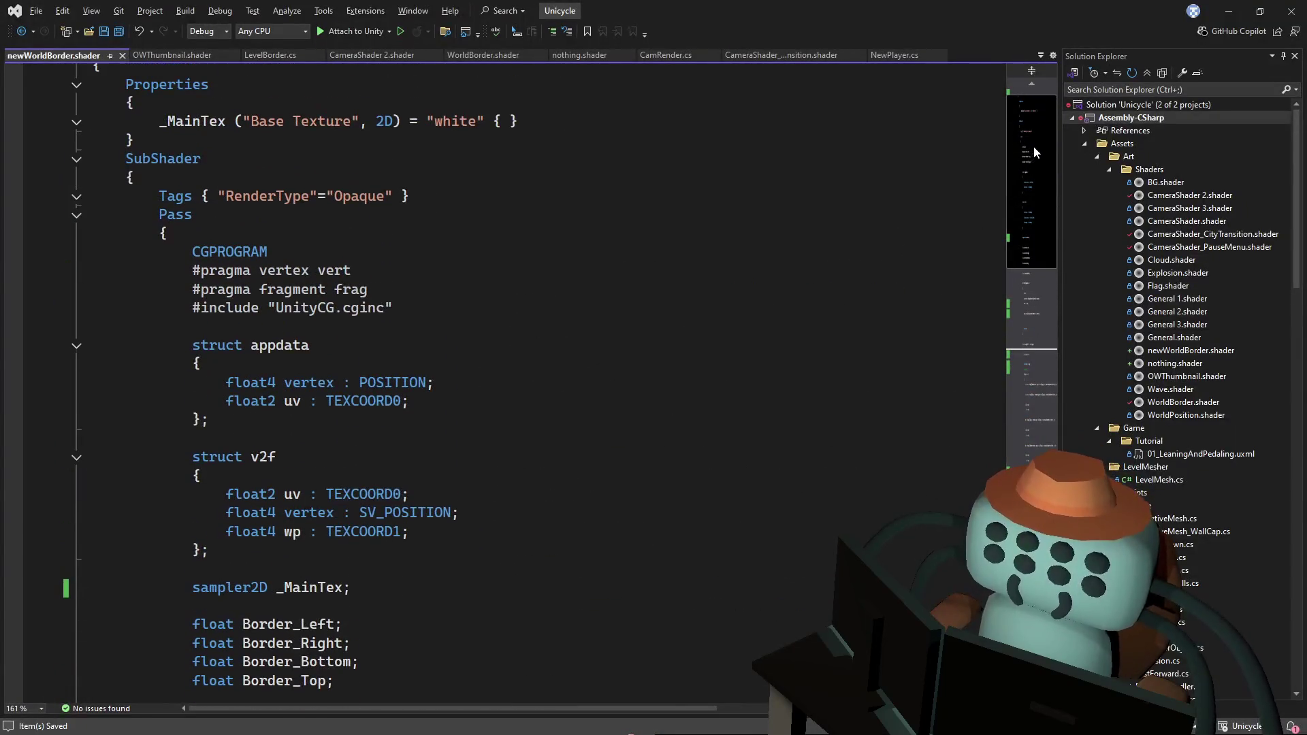
left_click(349, 185)
key("Return")
key("Return")
key("Up")
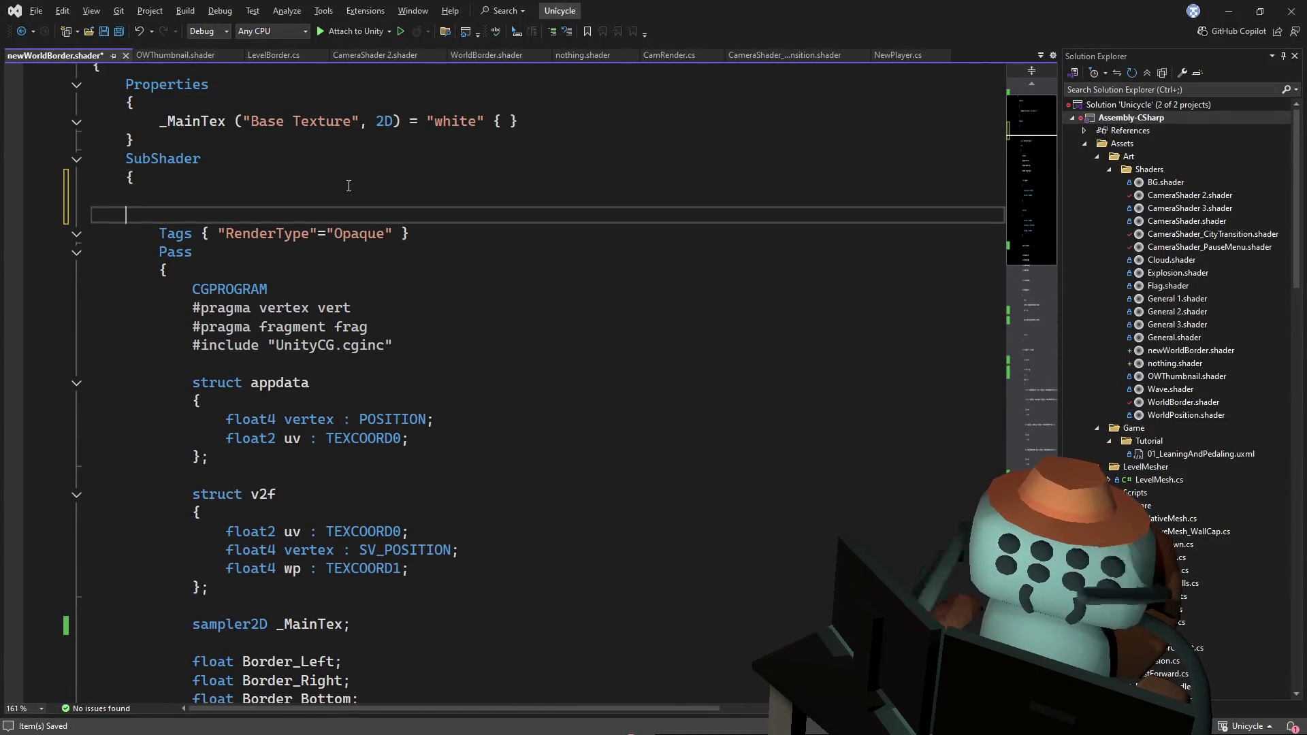
type("blend")
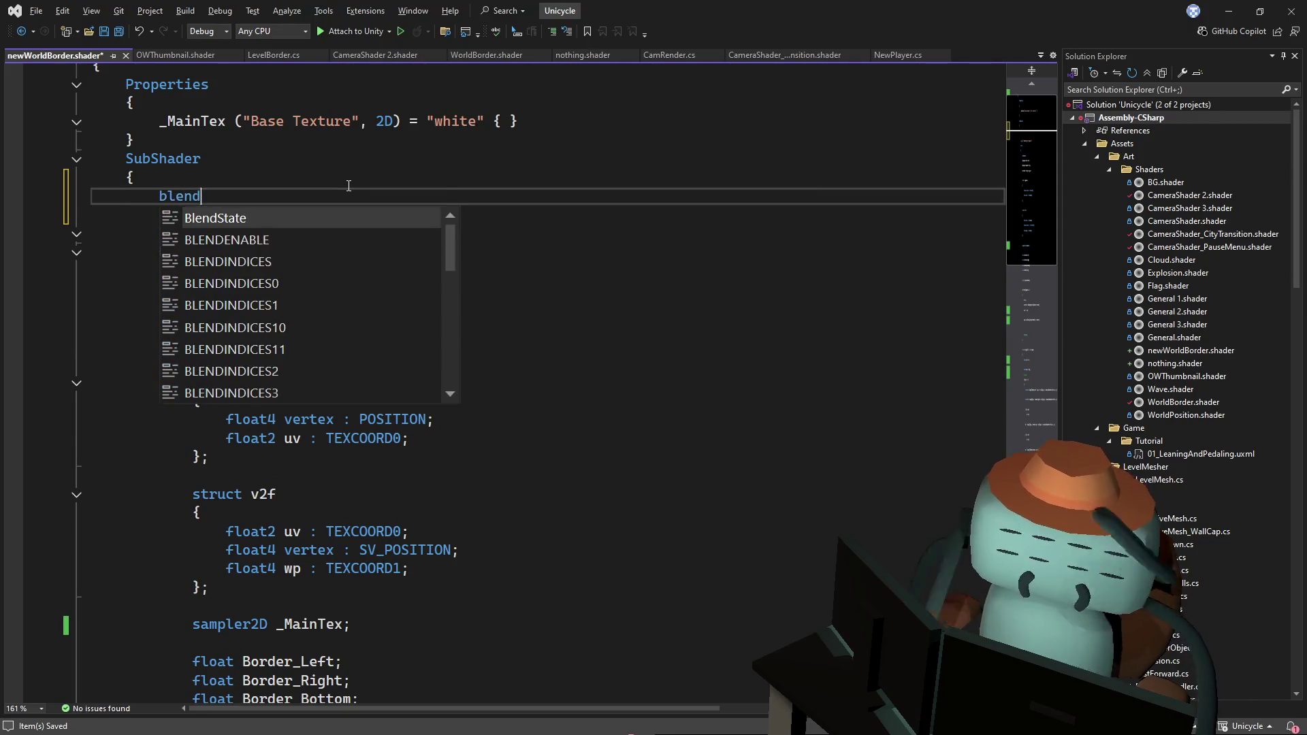
type(" one on")
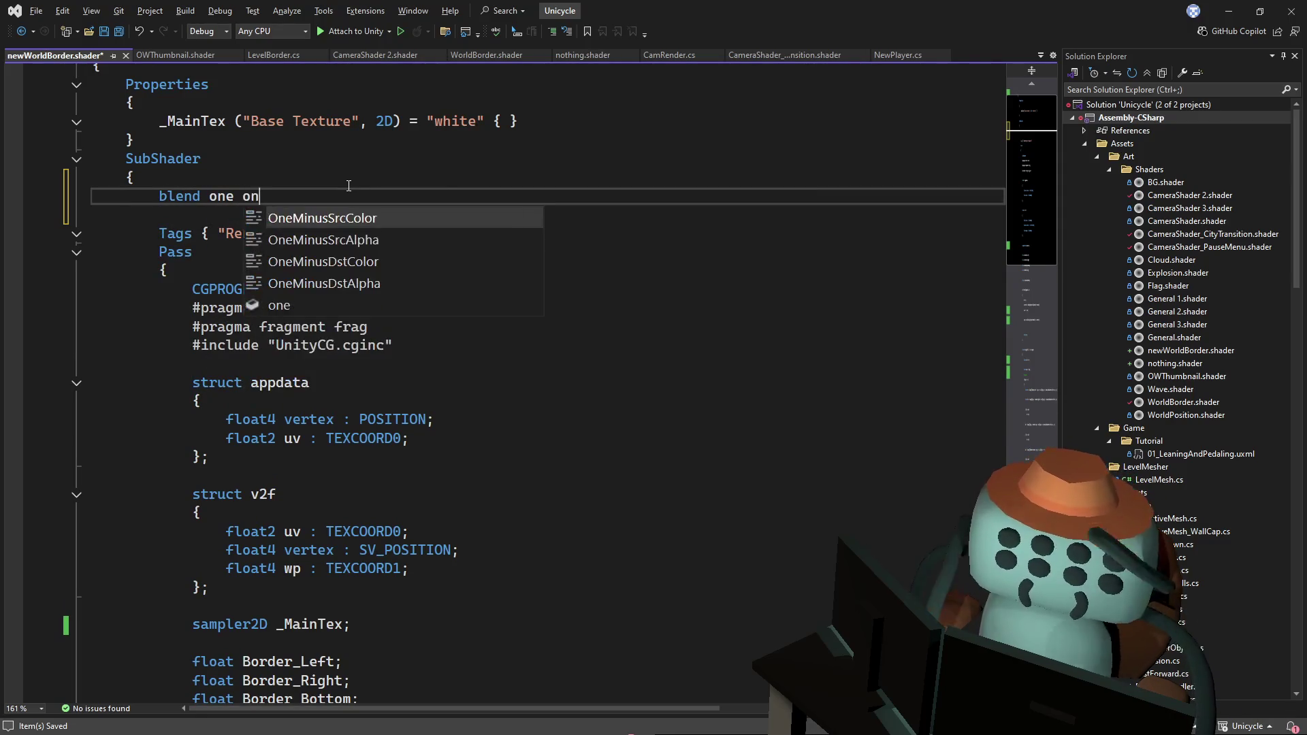
key("Down")
key("Tab")
key("ctrl+s")
key("alt+Tab")
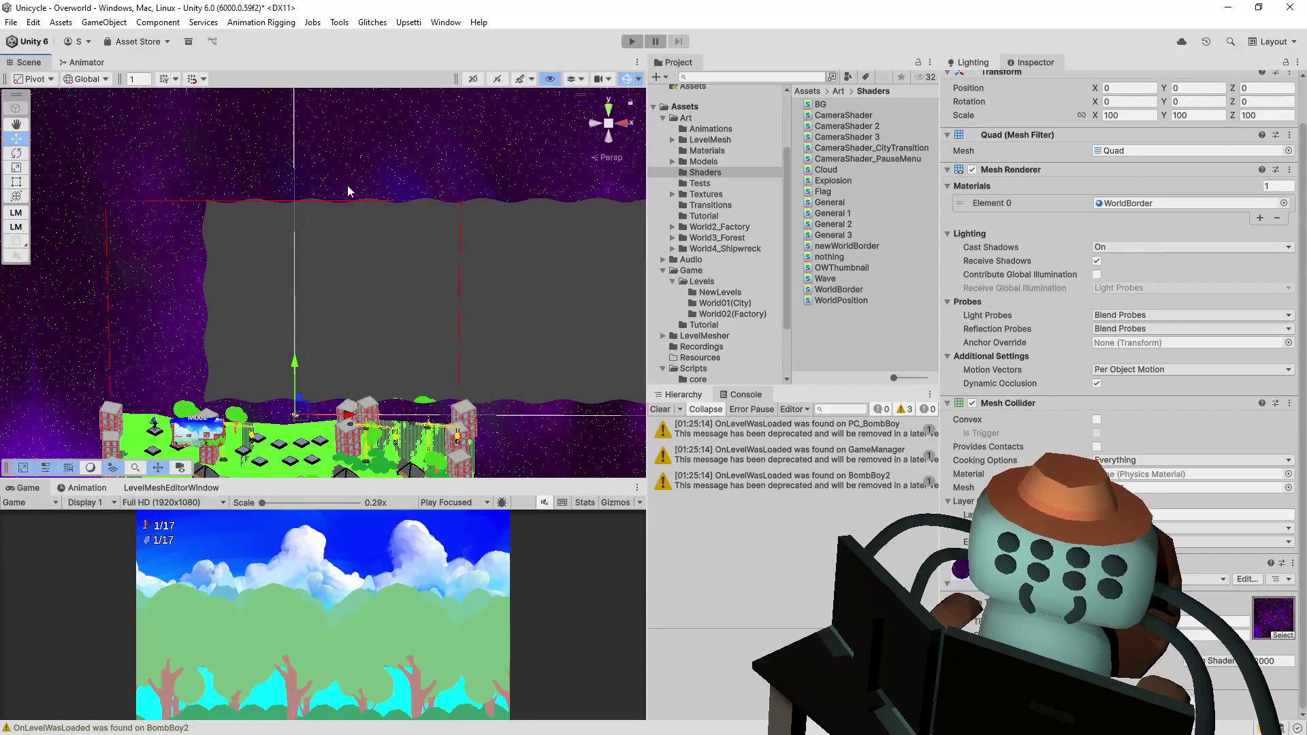
- Play-test the level with an enlarged Game view, then stop and orbit the scene
scroll(320, 211, "up", 2)
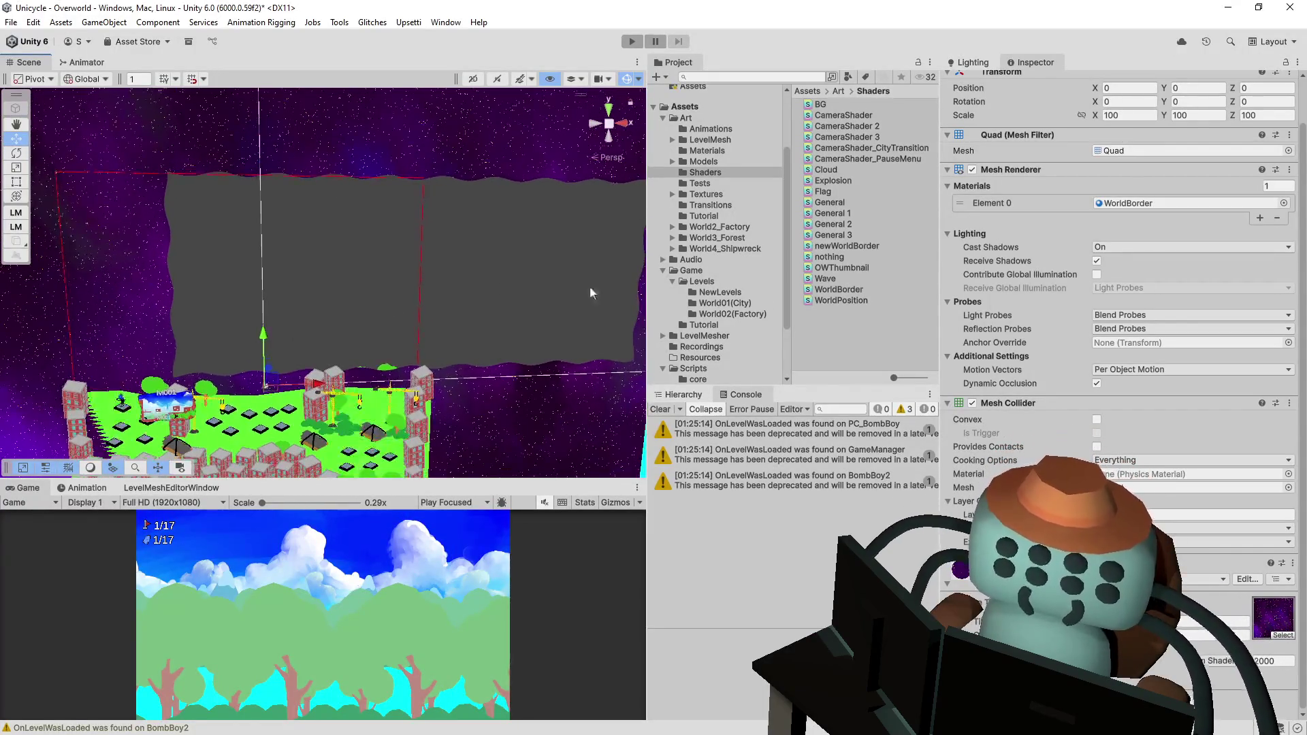
mouse_move(534, 289)
left_mouse_down()
mouse_move(500, 286)
mouse_move(504, 271)
mouse_move(565, 317)
mouse_move(517, 368)
mouse_move(531, 337)
left_mouse_up()
left_click(633, 42)
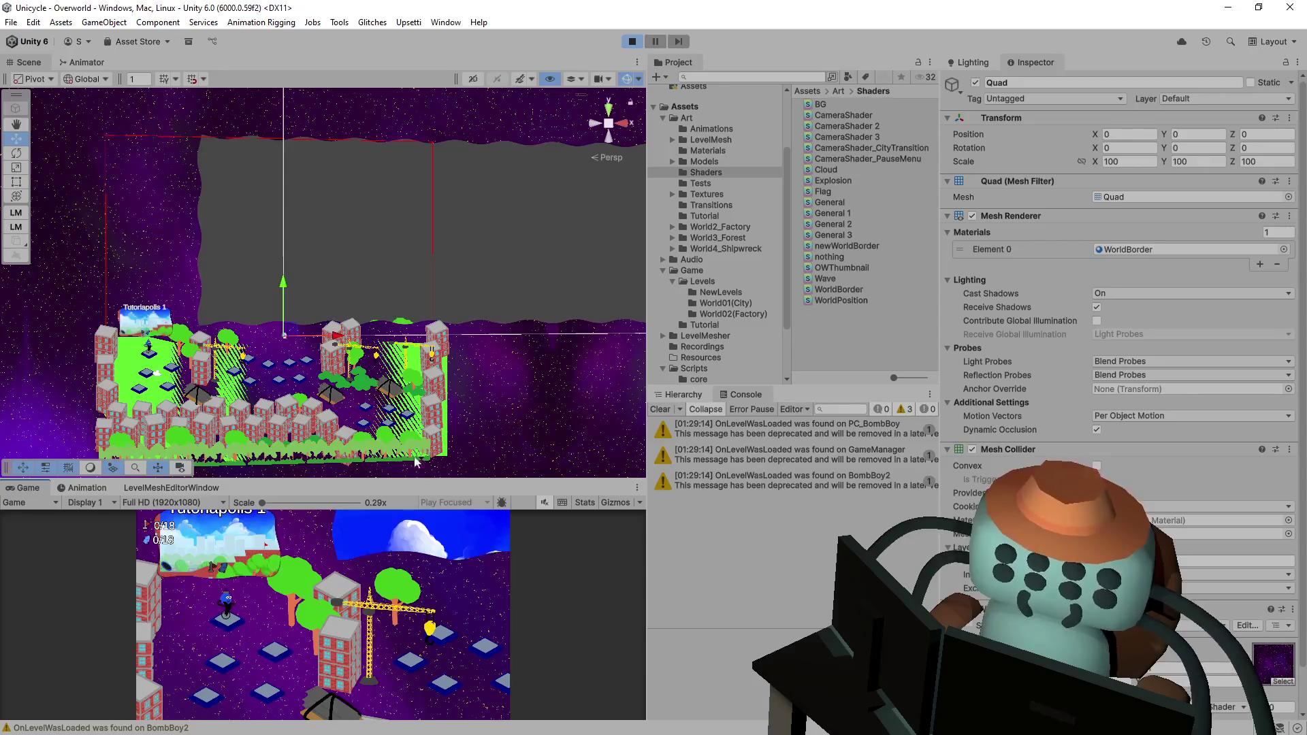
left_click_drag(470, 479, 505, 265)
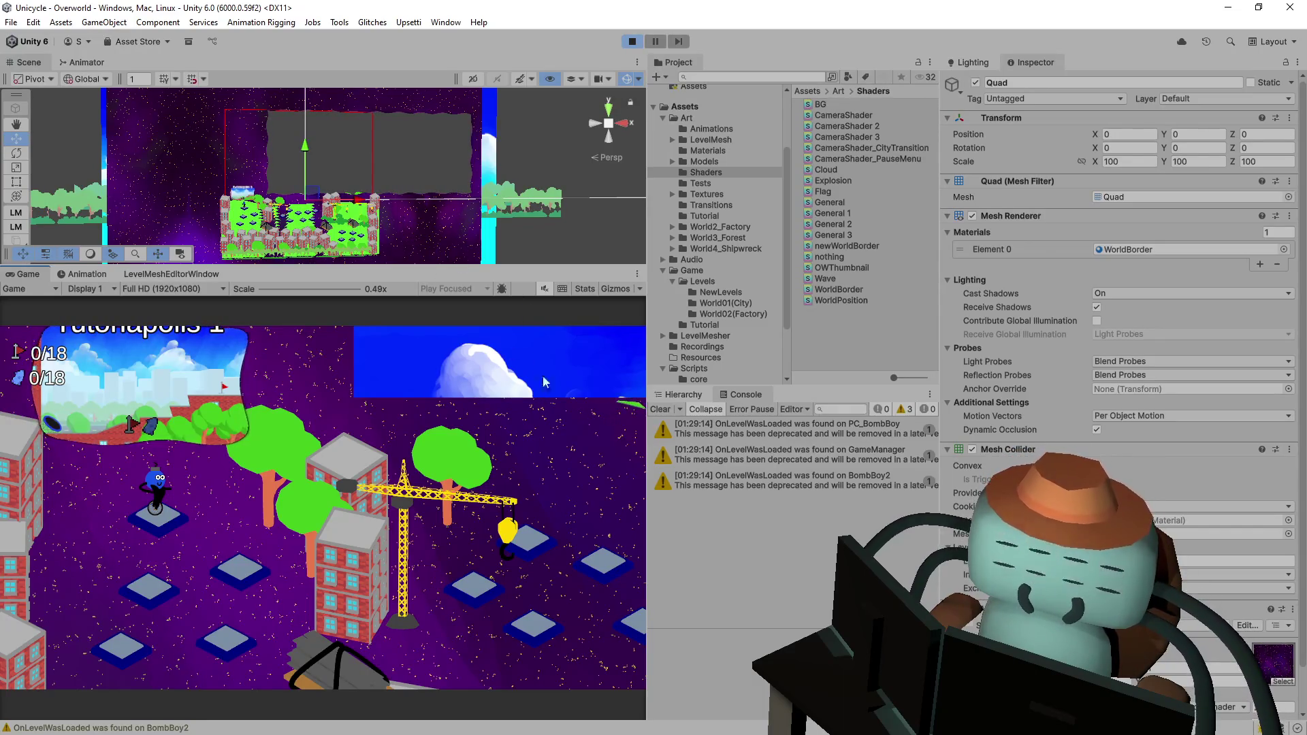
scroll(1182, 637, "down", 2)
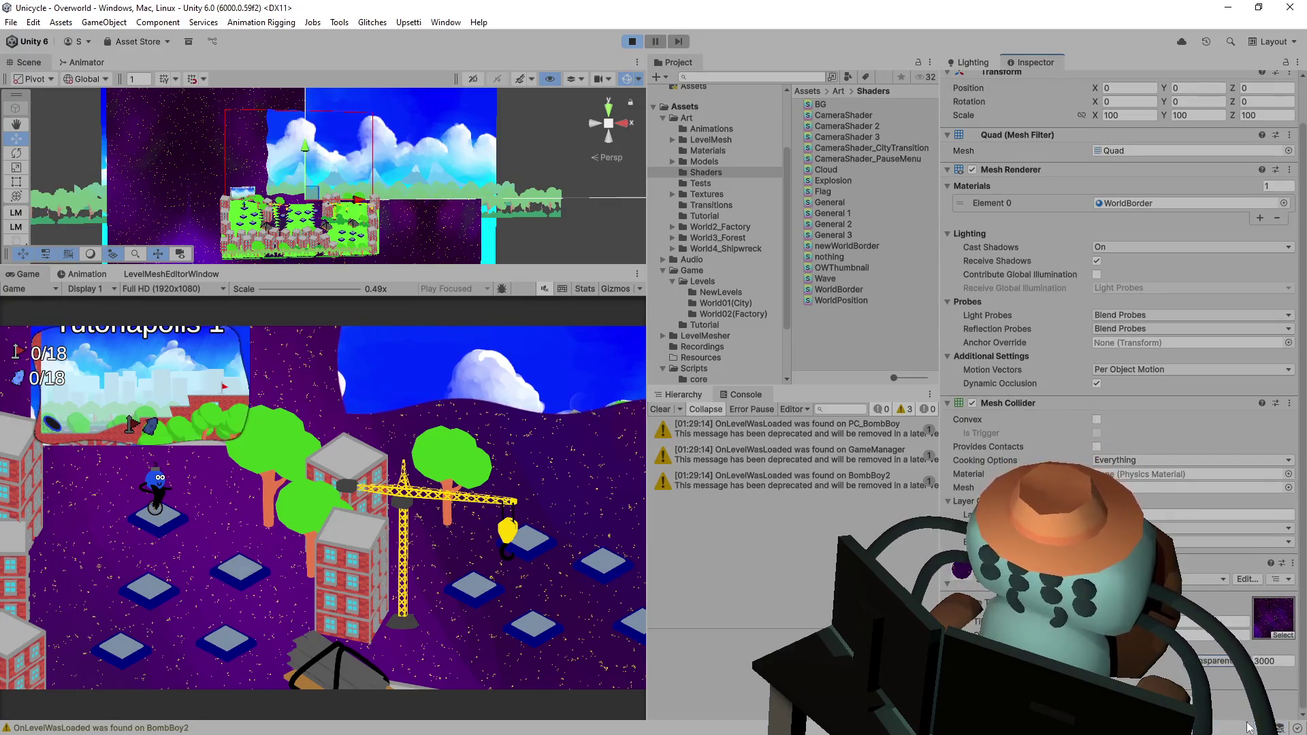
left_click(632, 41)
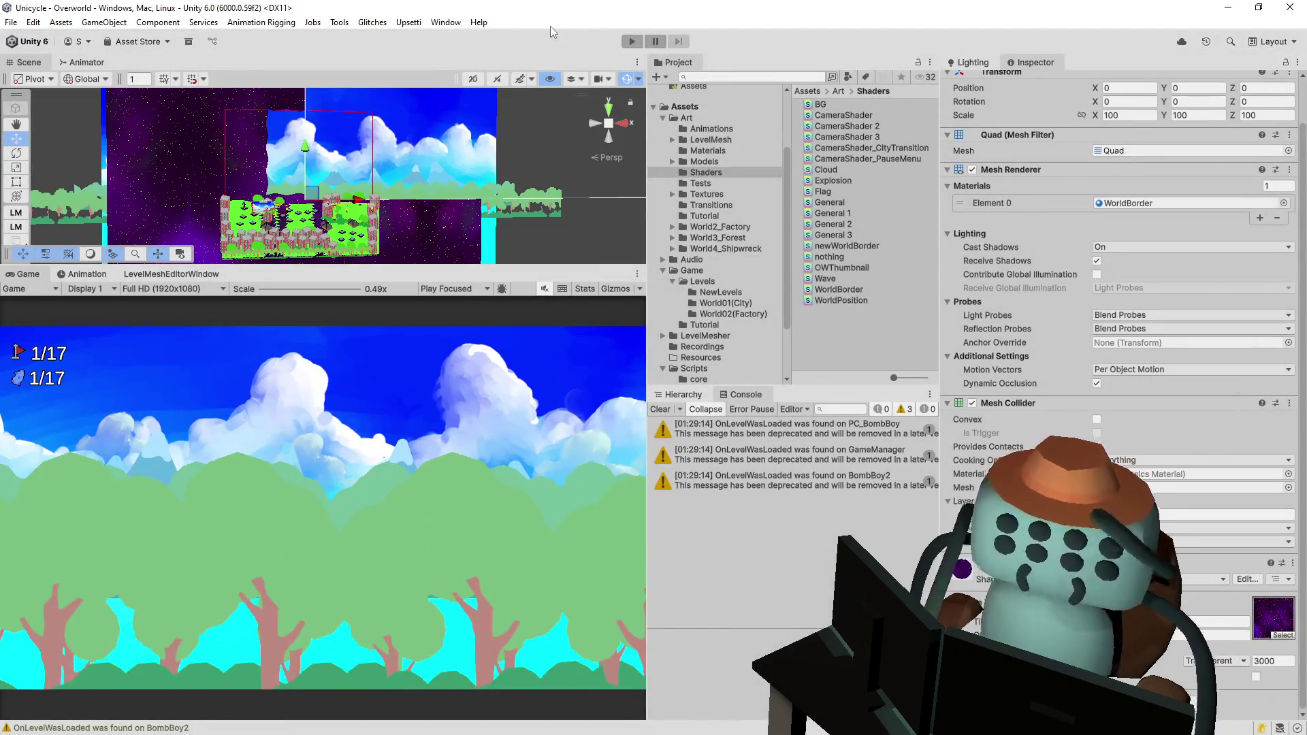
mouse_move(442, 218)
left_mouse_down()
mouse_move(389, 192)
mouse_move(450, 172)
mouse_move(475, 139)
left_mouse_up()
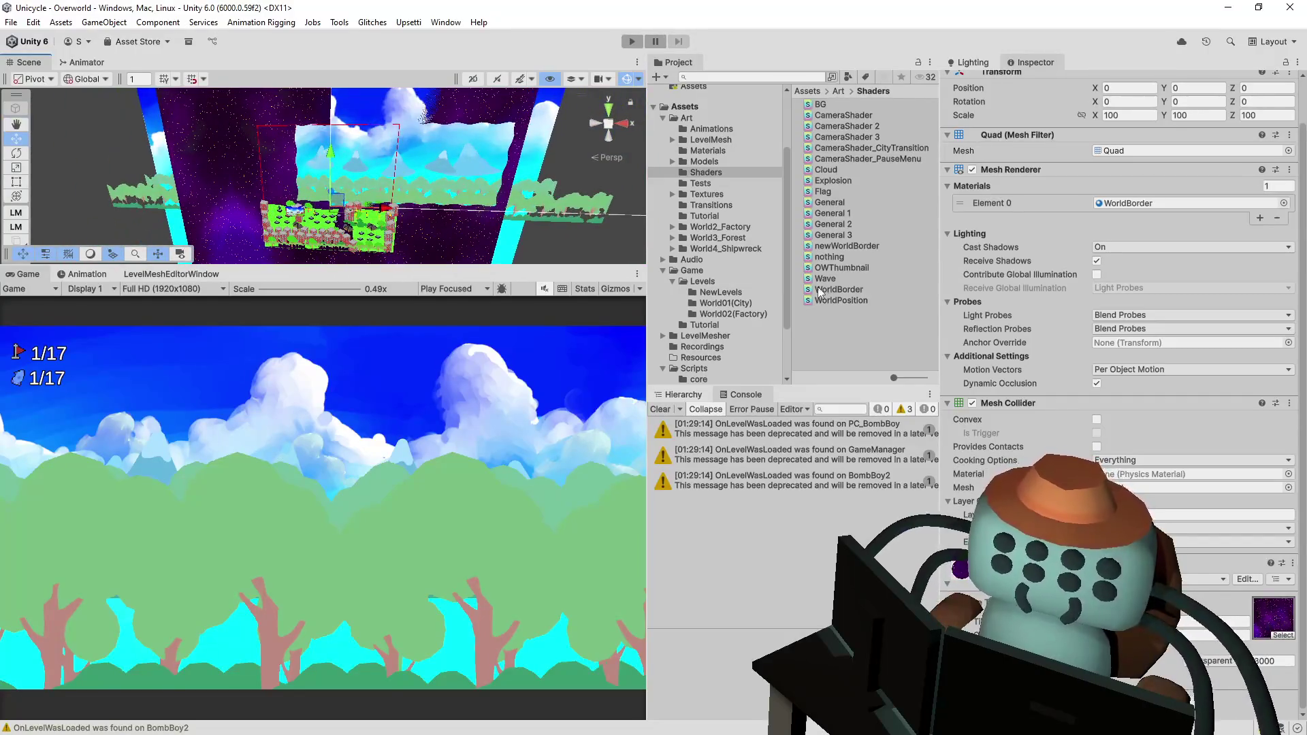
left_click(708, 395)
key("alt+Tab")
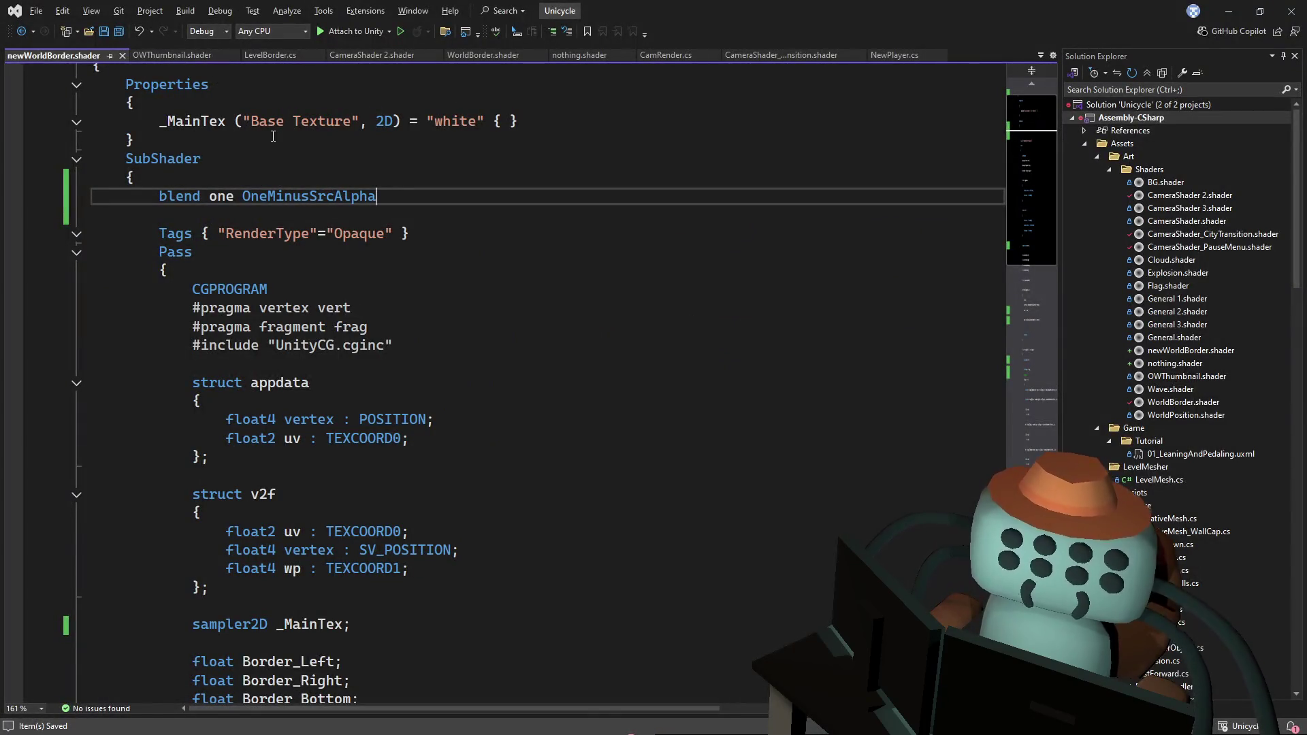
- Close OWThumbnail.shader, rename LevelBorder's Enable() to OnEnable(), and save
left_click(188, 62)
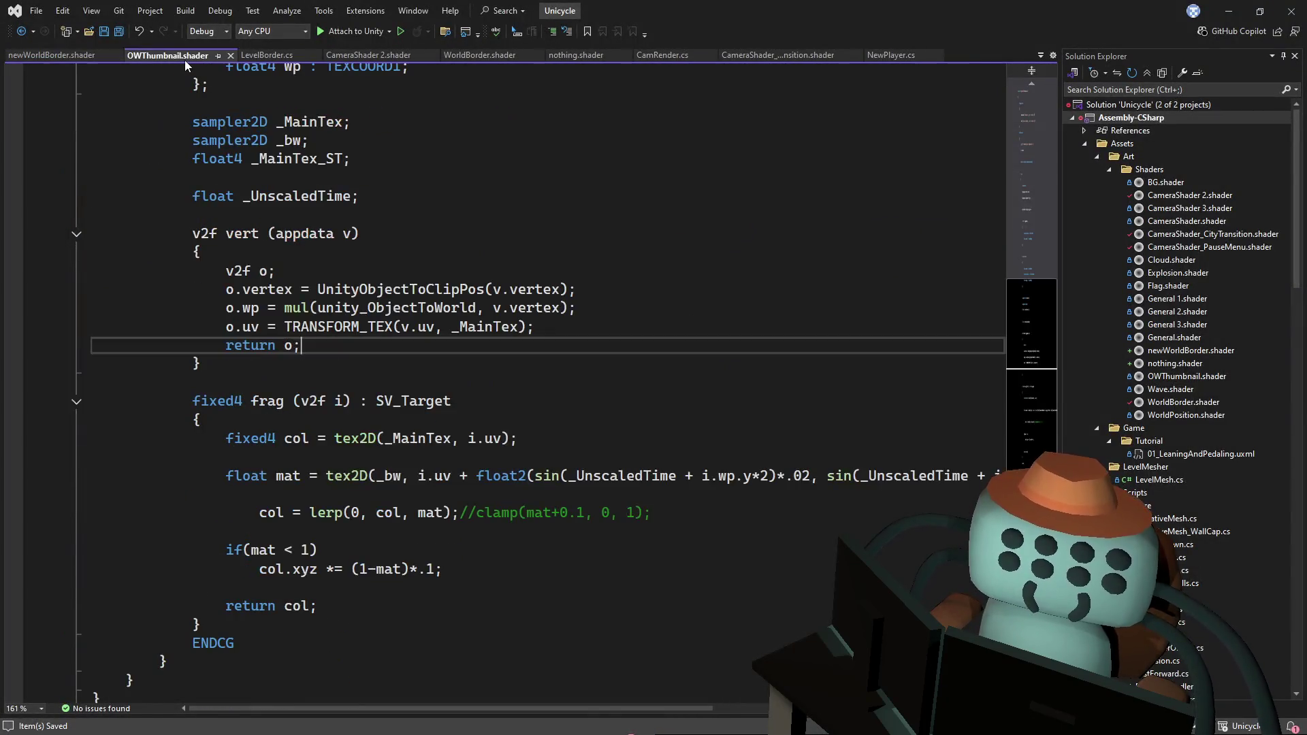
left_click(235, 57)
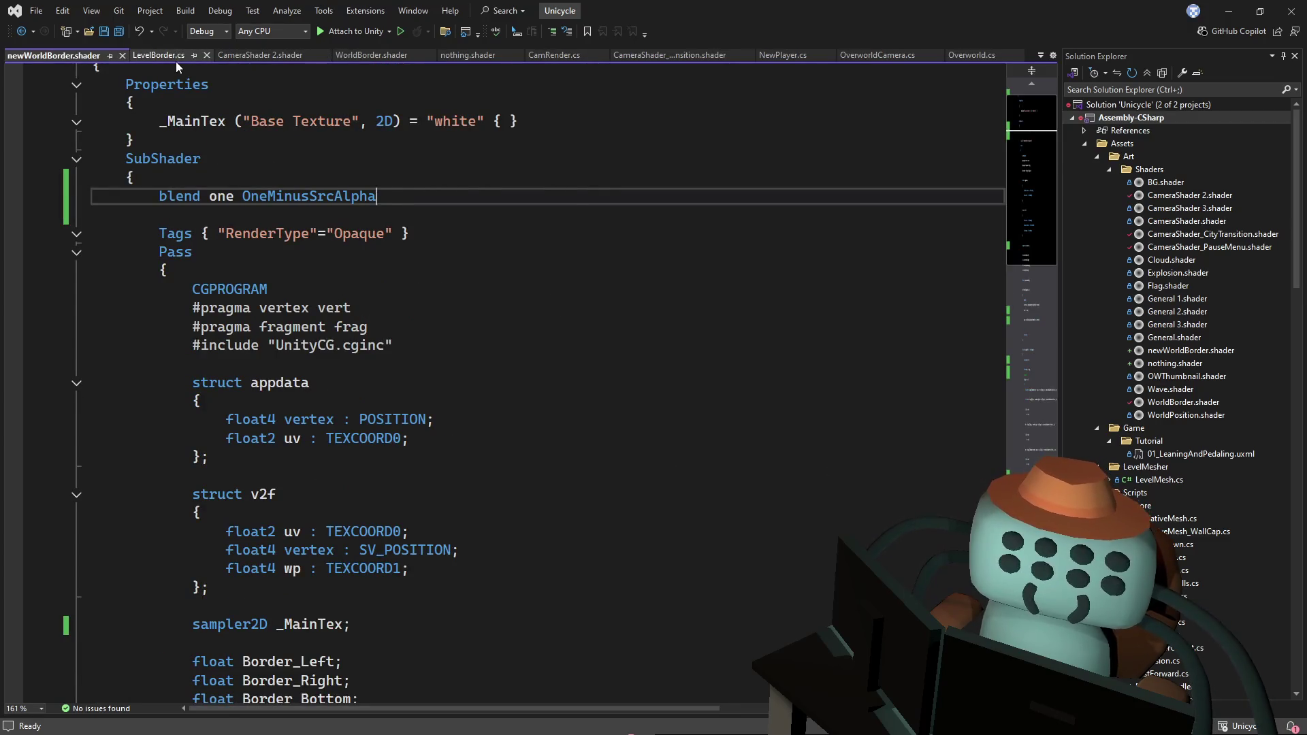
left_click(175, 61)
left_click(622, 272)
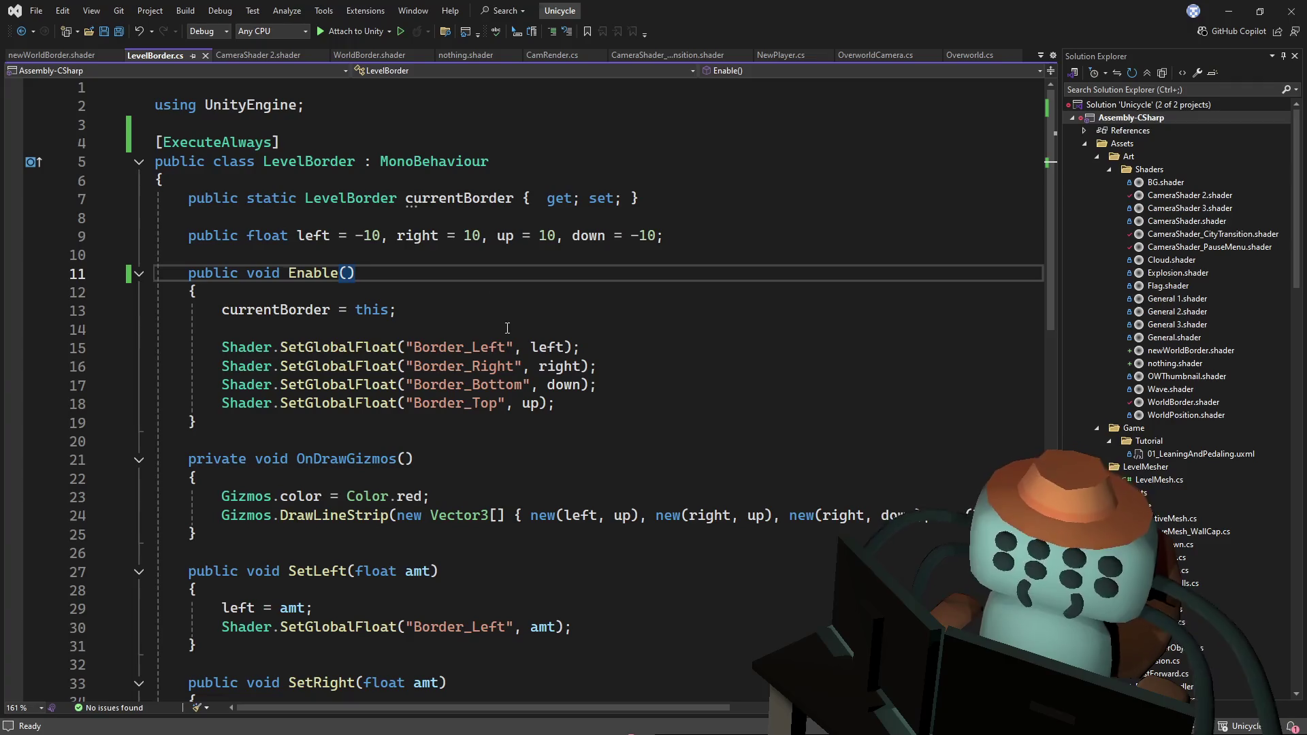
double_click(342, 275)
type("OnEnable")
key("ctrl+s")
key("alt+Tab")
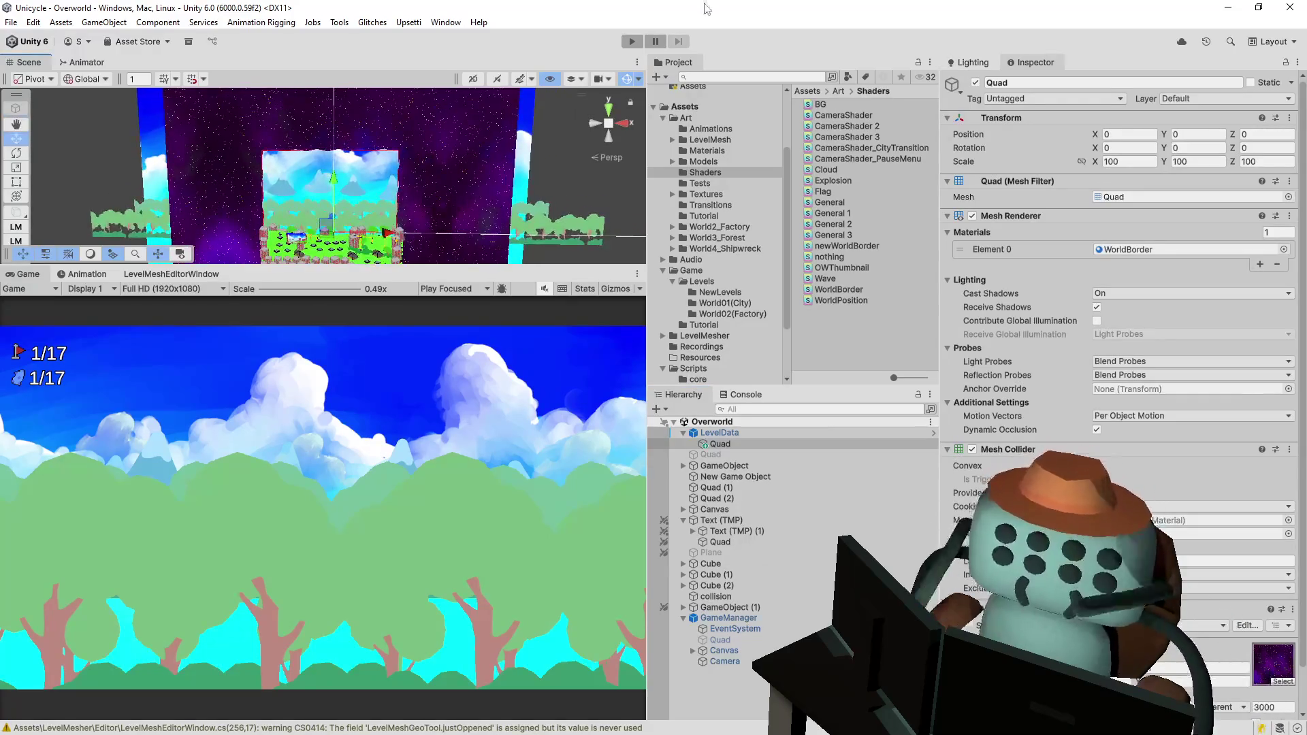
- Start play mode and inspect the game's Camera object
left_click(632, 41)
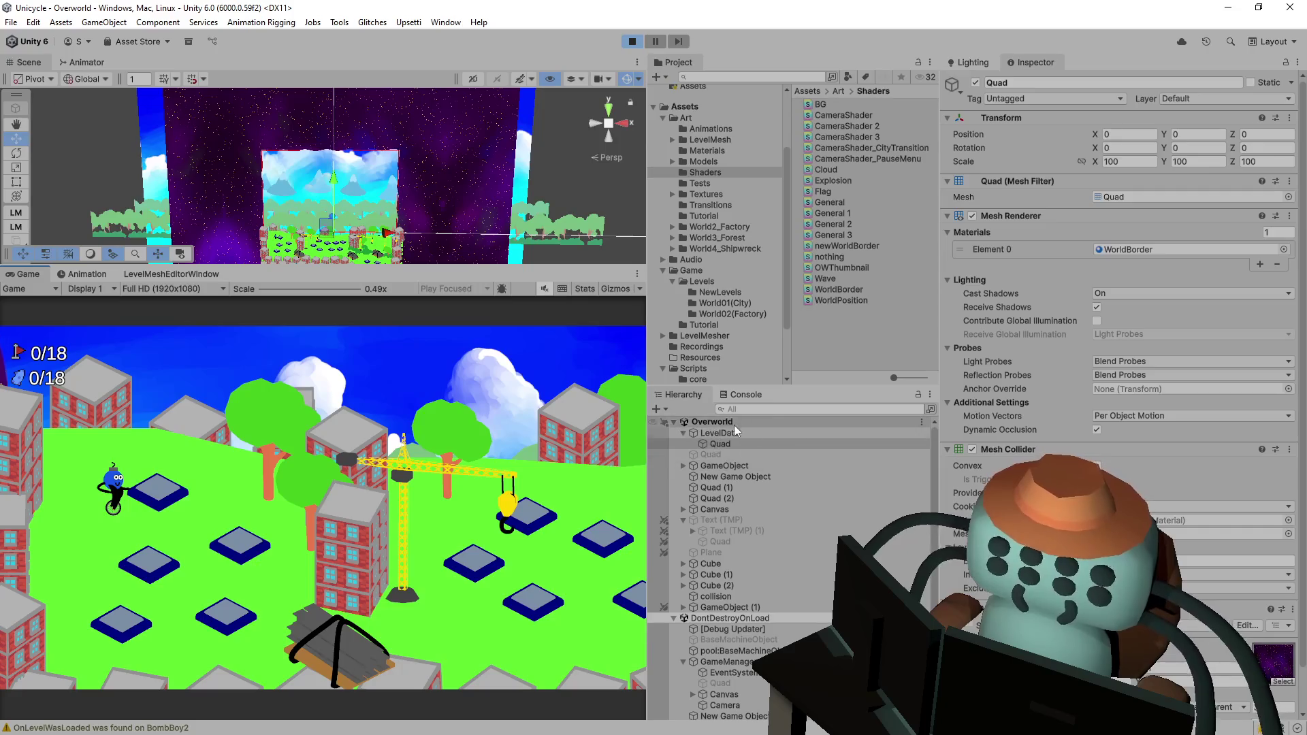
scroll(731, 606, "down", 1)
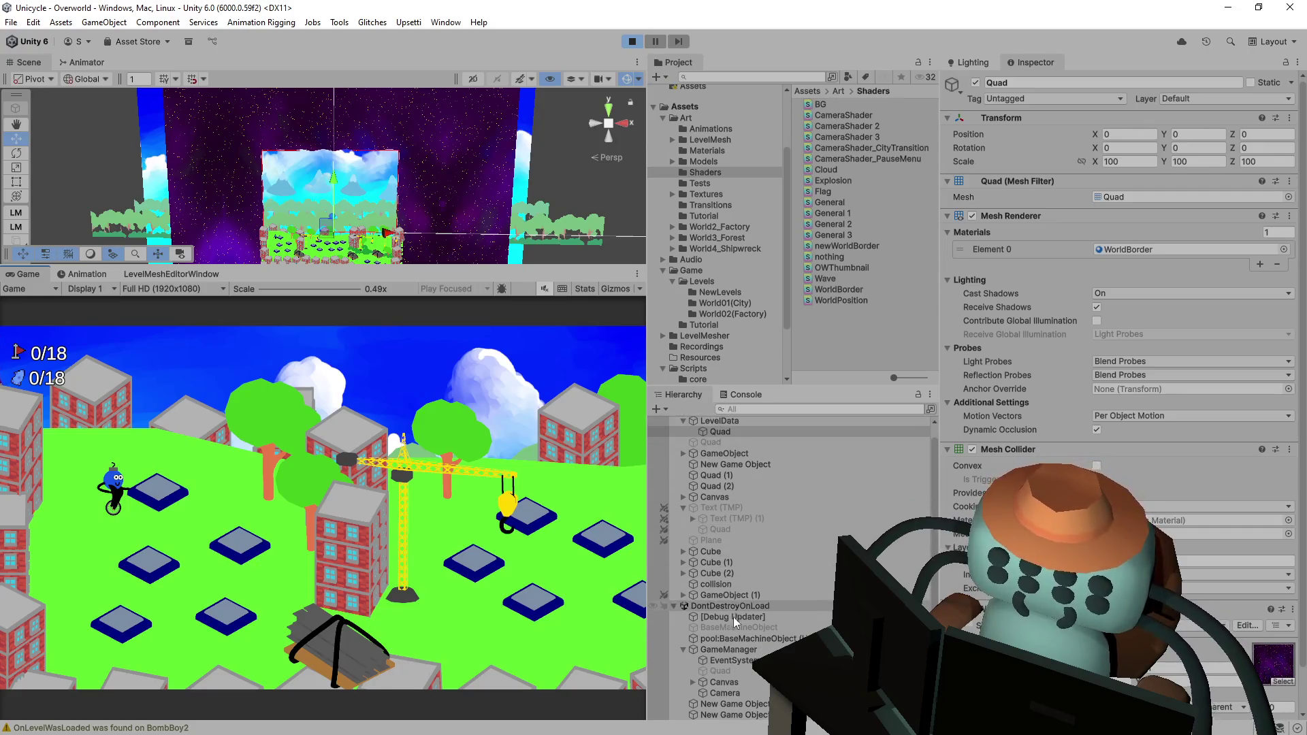
left_click(743, 695)
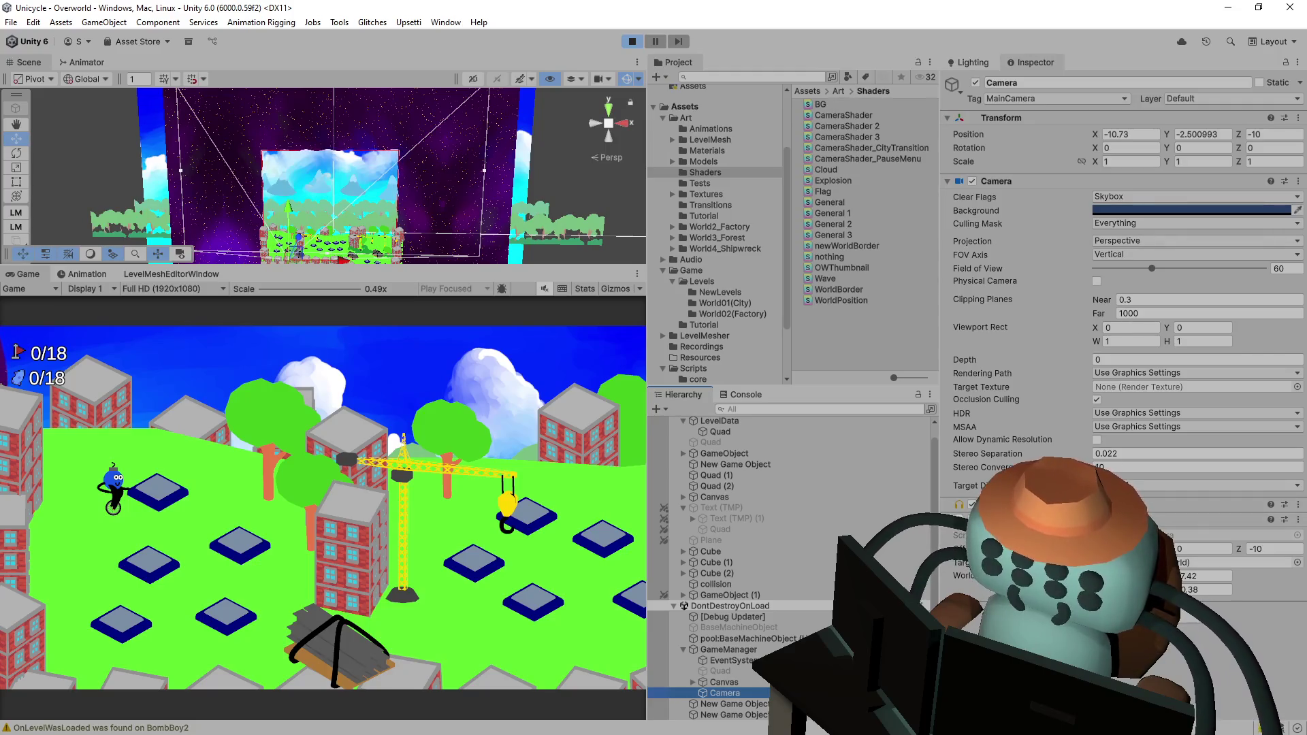
scroll(756, 471, "up", 1)
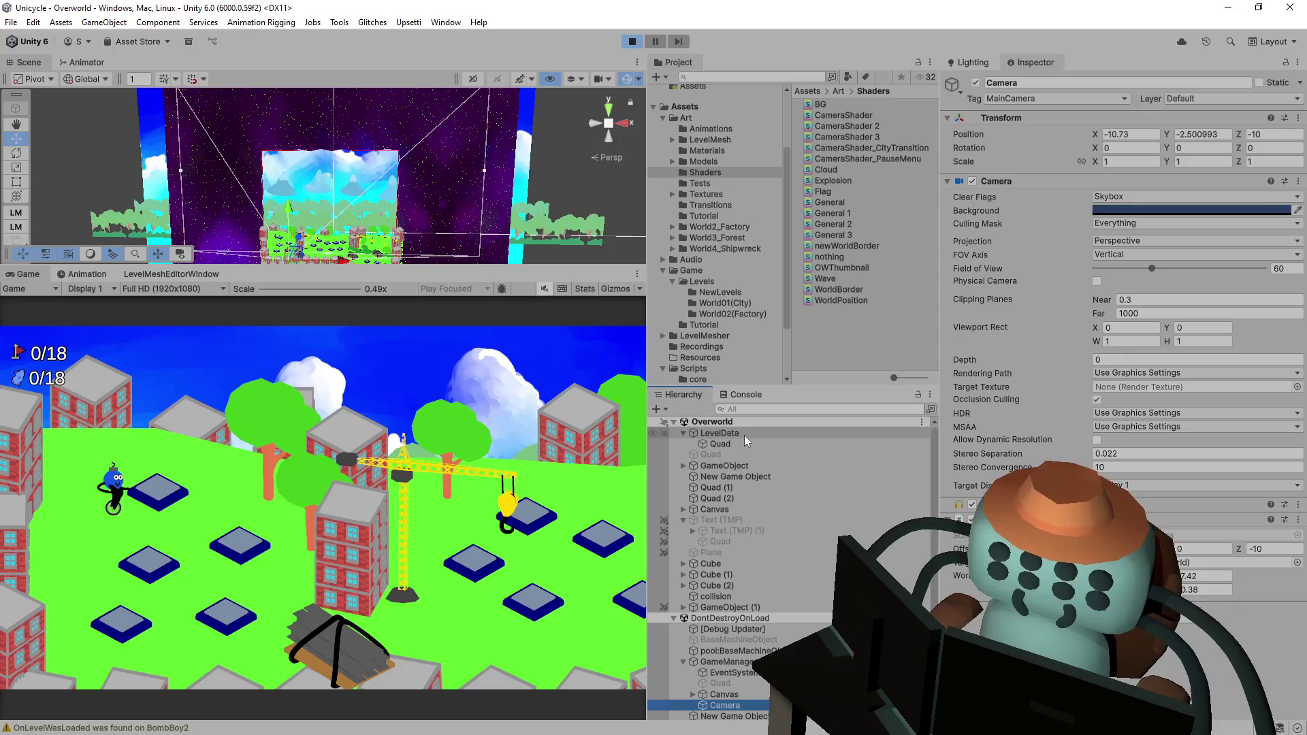
scroll(806, 577, "down", 1)
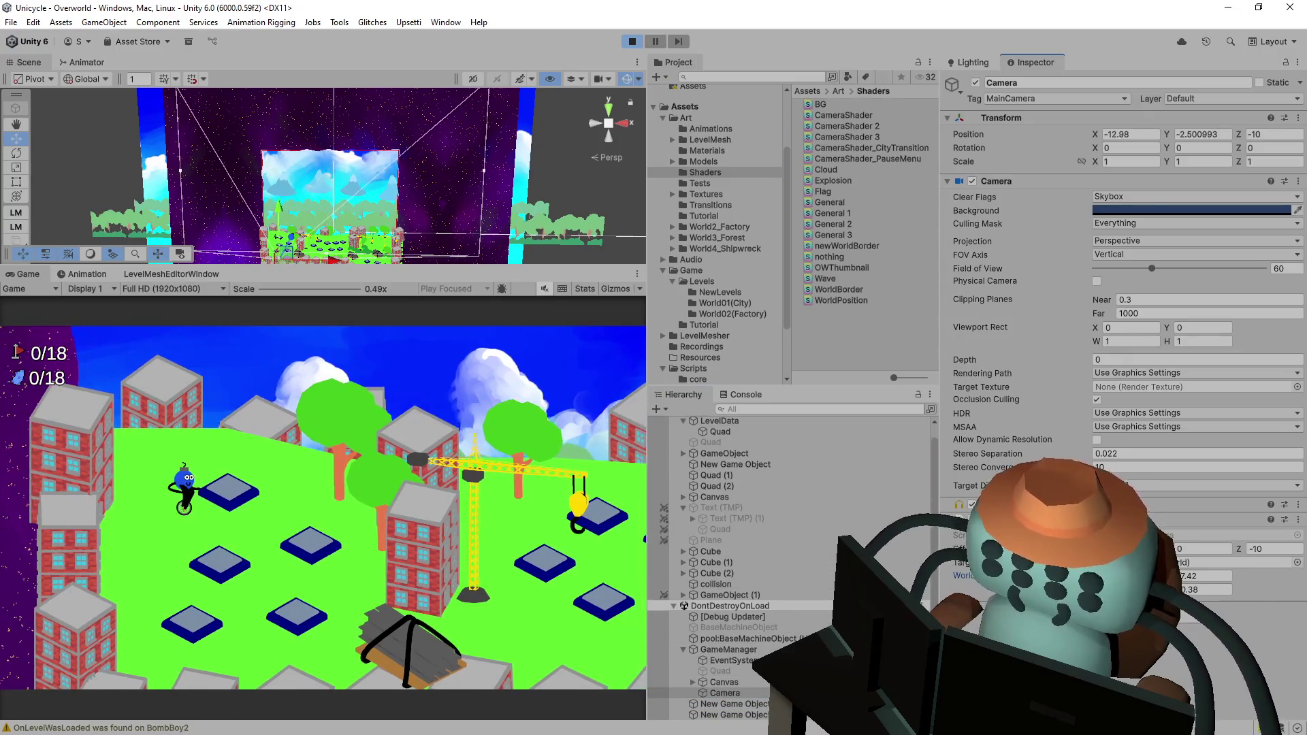
- Ride onto a level tile and nudge the LevelData border Quad's Z position
key("Right")
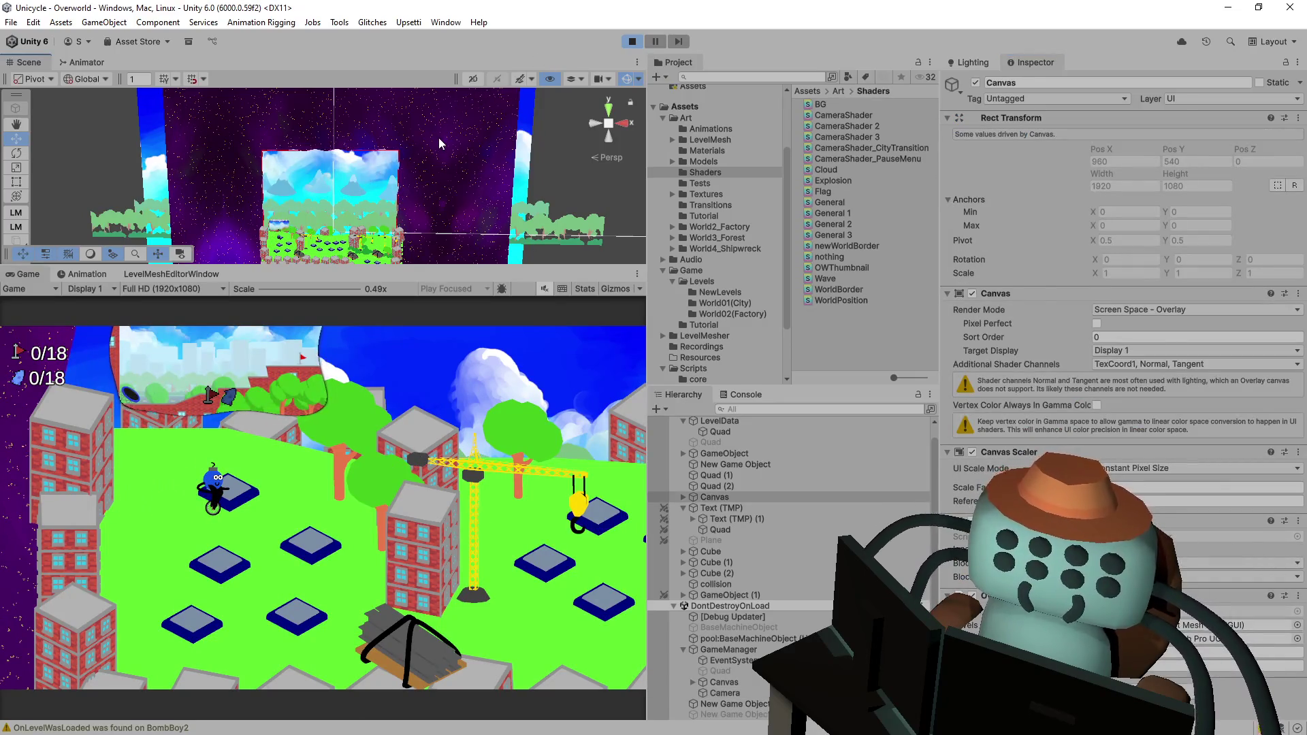
left_click(439, 138)
left_click(250, 124)
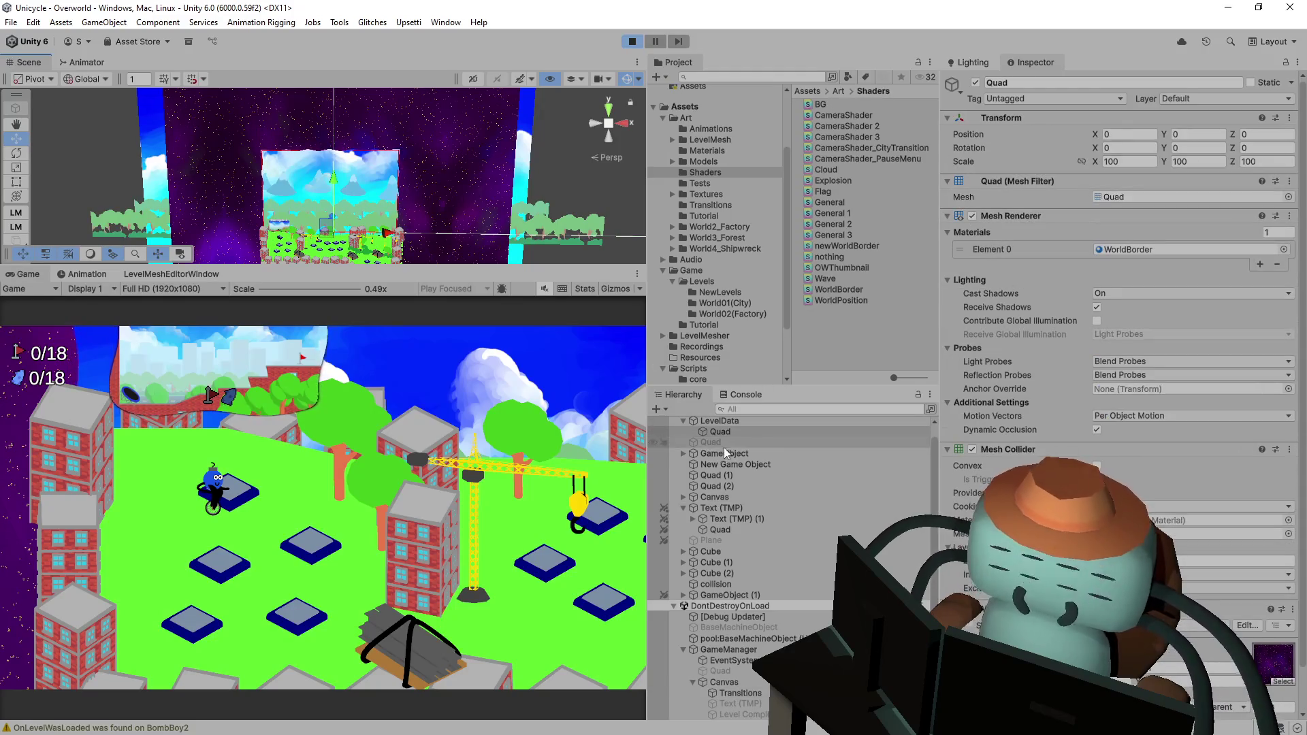
scroll(1283, 652, "down", 1)
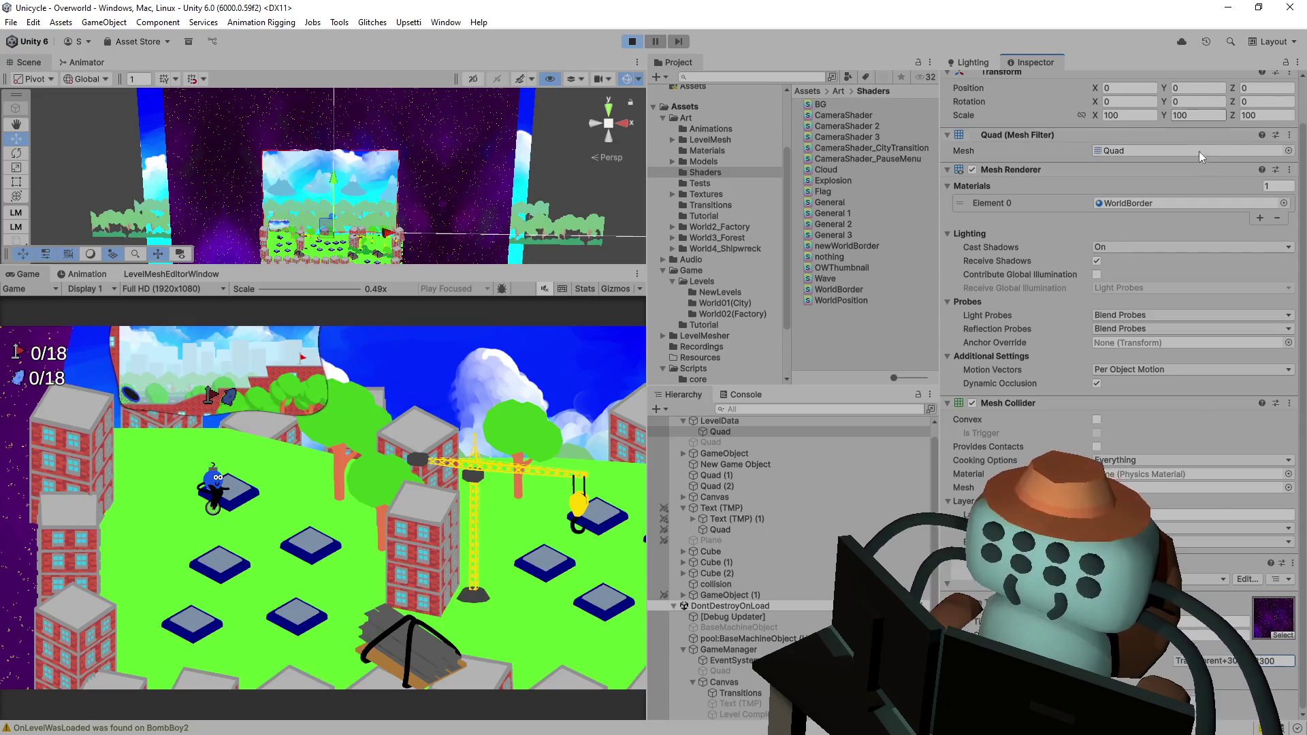
scroll(1194, 142, "up", 3)
left_click_drag(1238, 137, 1232, 138)
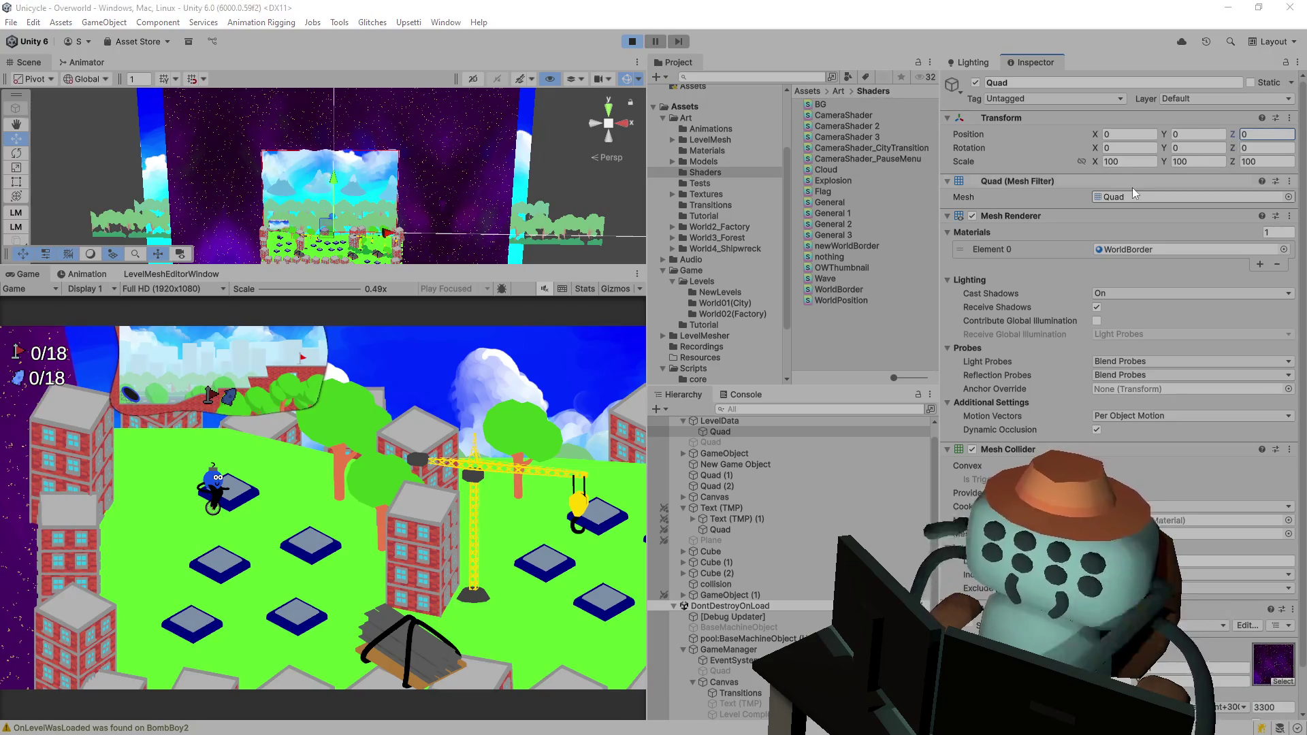
- In Visual Studio, review the CameraShader 2.shader and WorldBorder.shader code
key("alt+Tab")
left_click(462, 386)
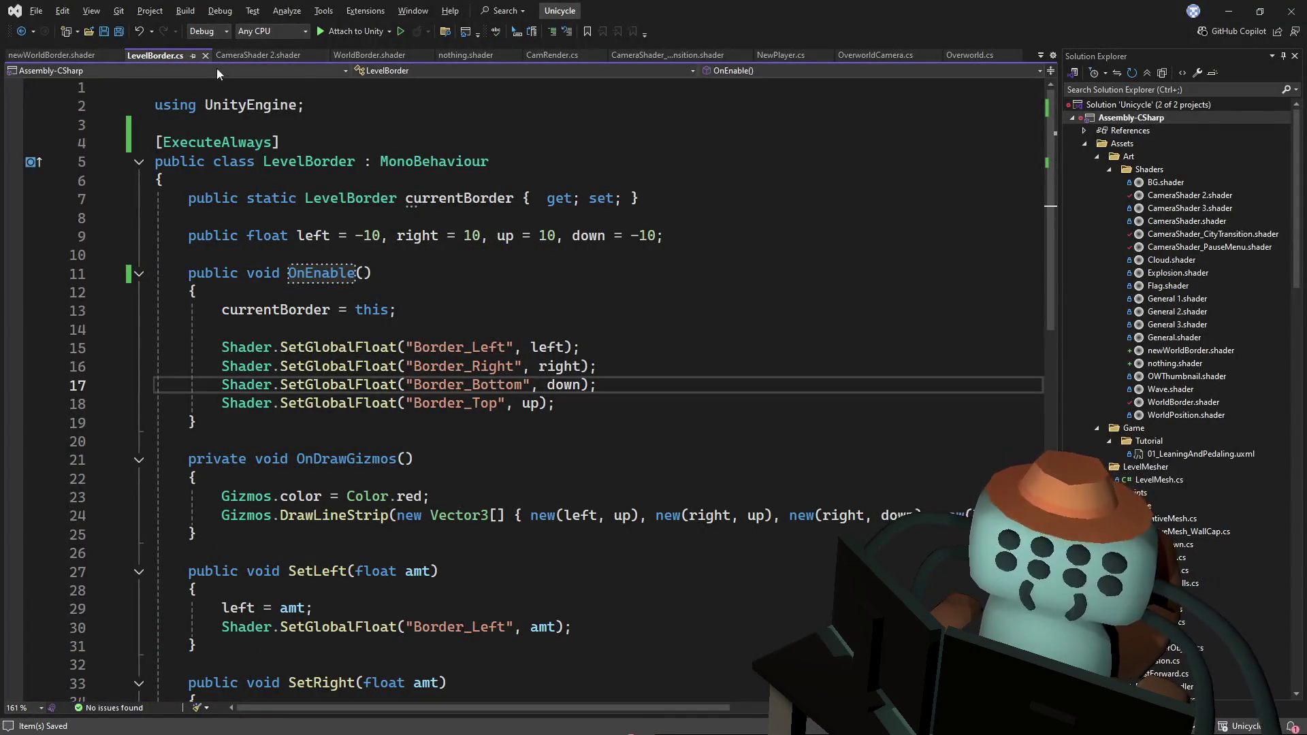
left_click(252, 54)
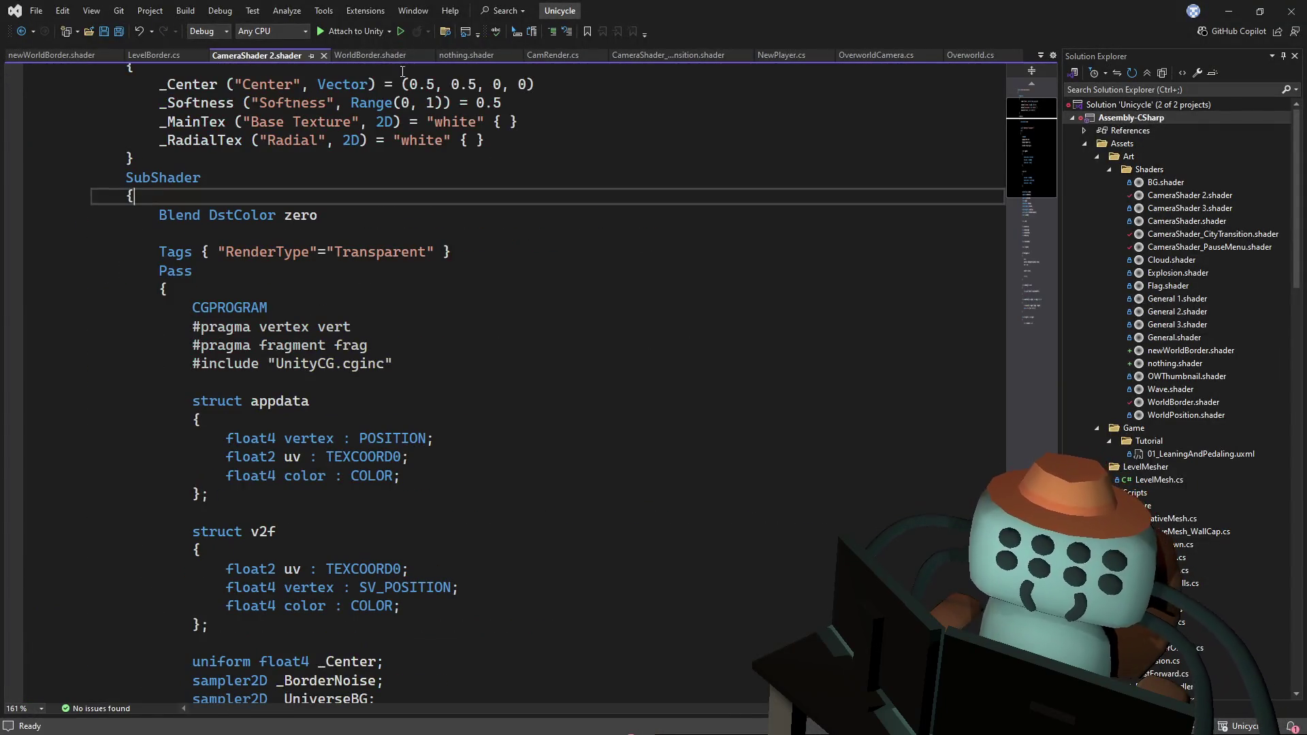
left_click(371, 55)
left_click(263, 55)
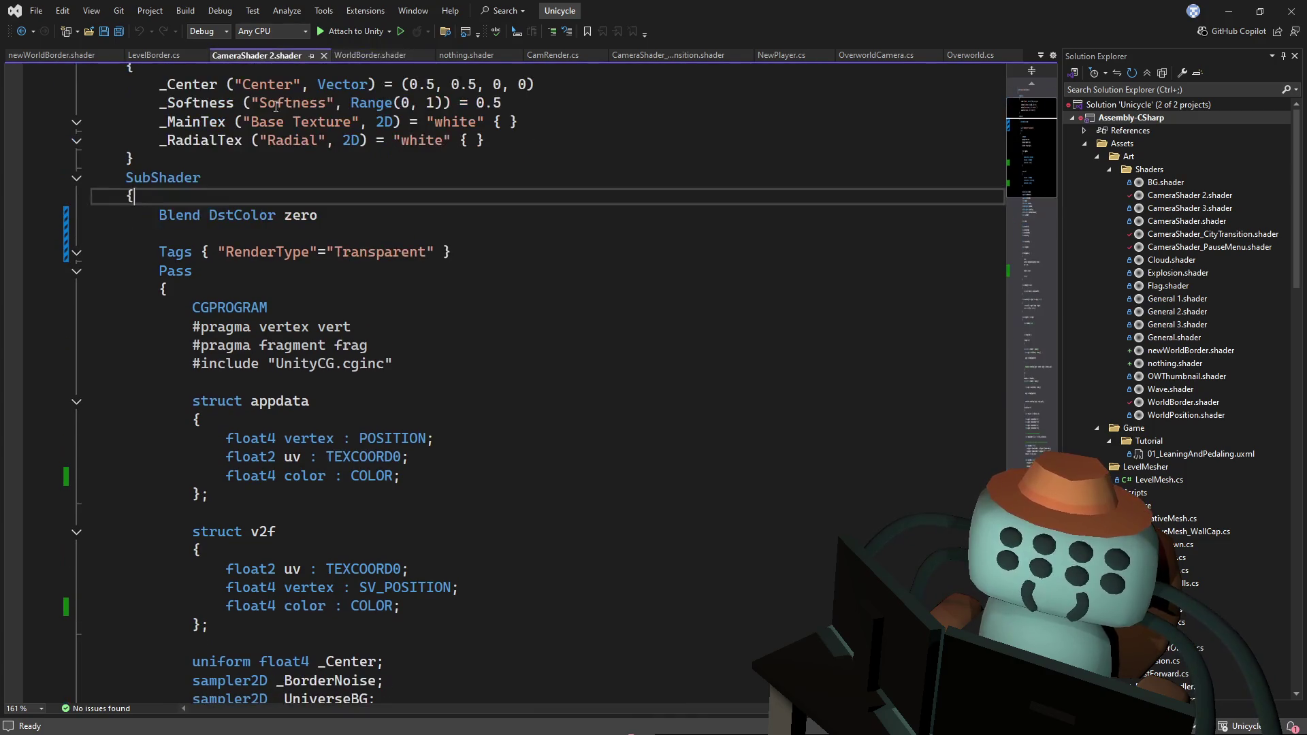
- Open newWorldBorder.shader and scroll down to its vertex function
left_click(33, 55)
scroll(274, 319, "down", 10)
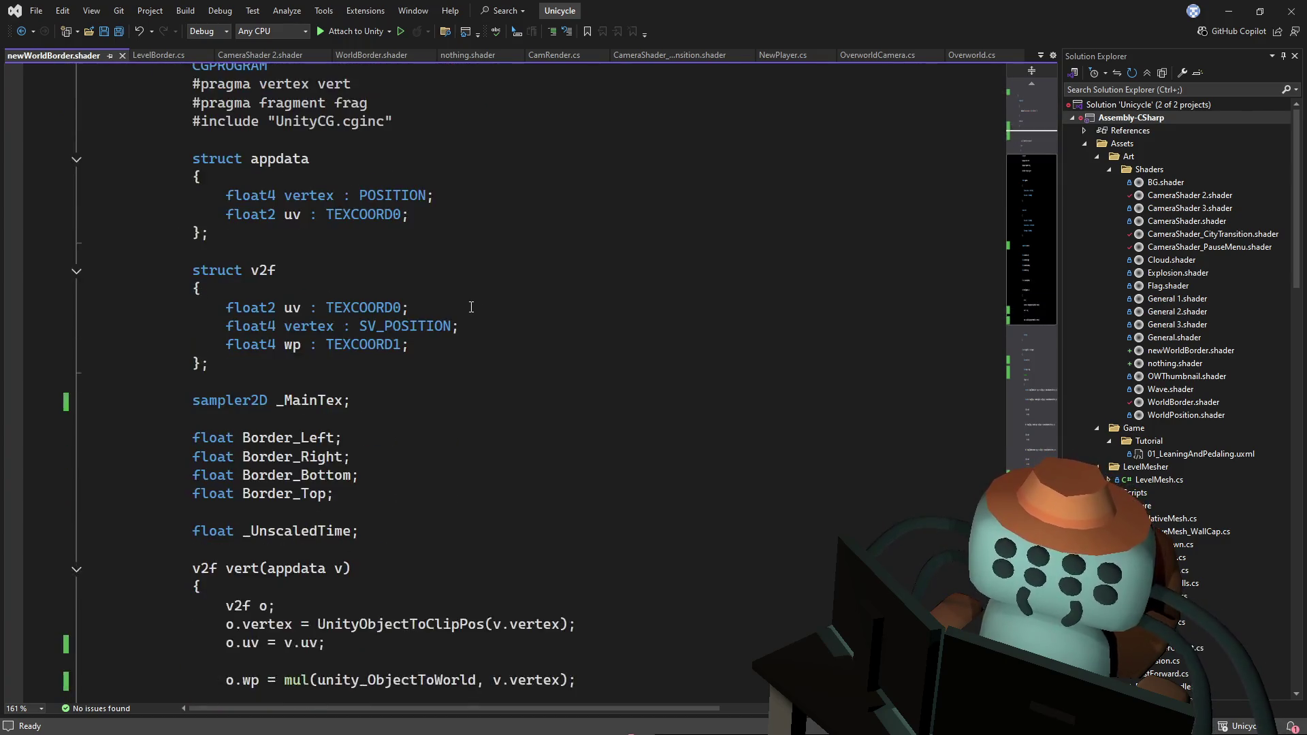
scroll(470, 316, "down", 1)
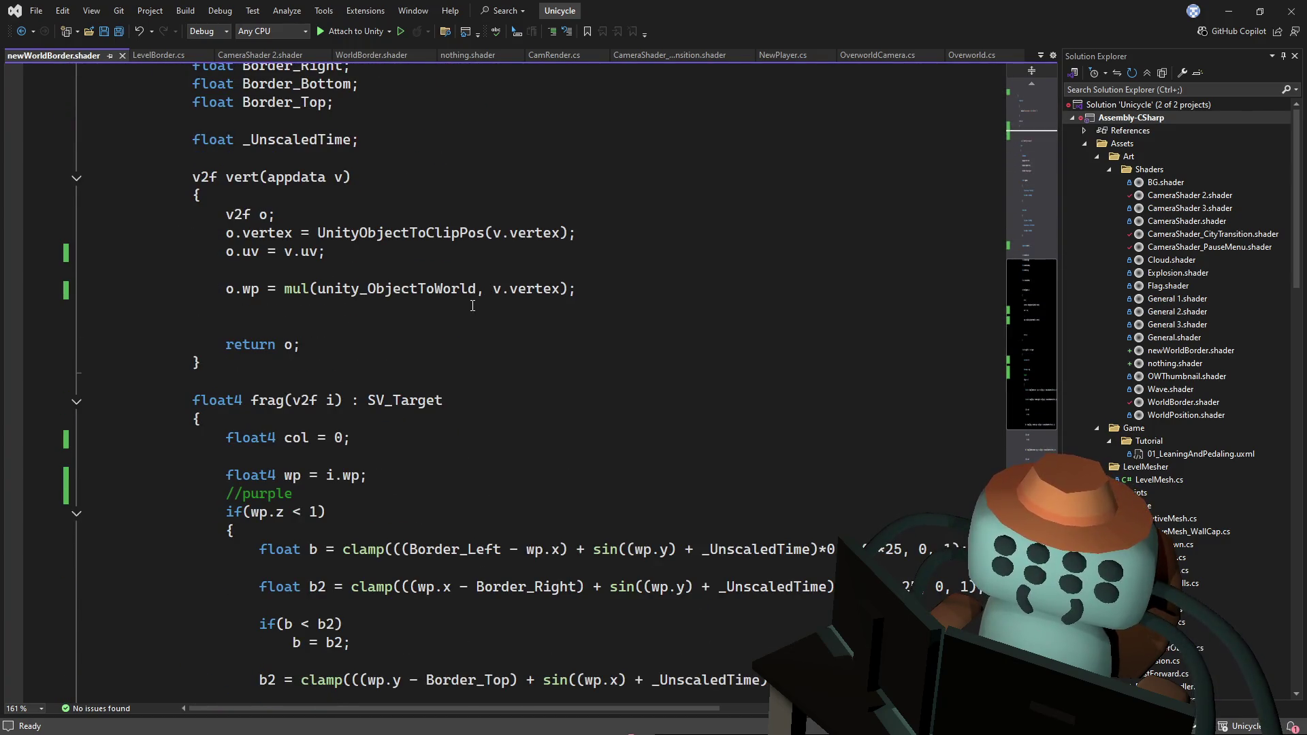
scroll(477, 305, "down", 2)
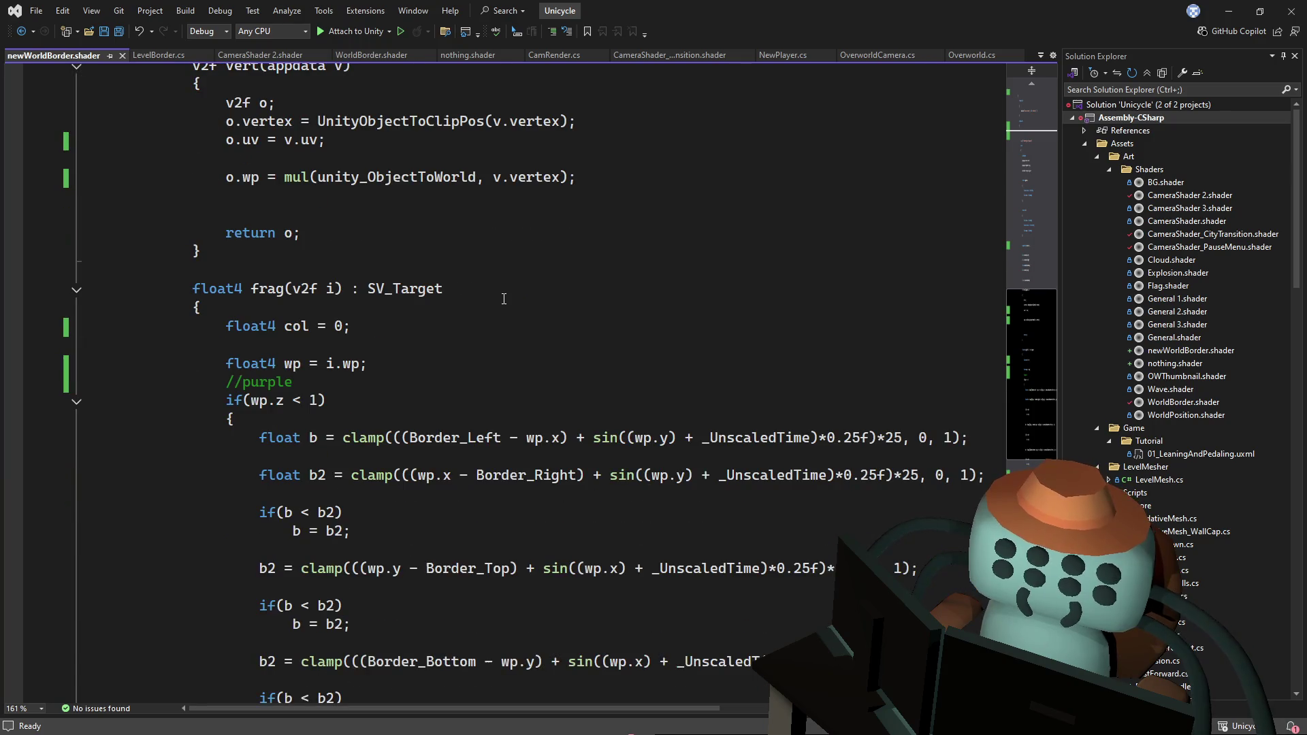
scroll(504, 299, "down", 3)
mouse_move(1039, 379)
left_mouse_down()
mouse_move(1036, 449)
mouse_move(1025, 252)
left_mouse_up()
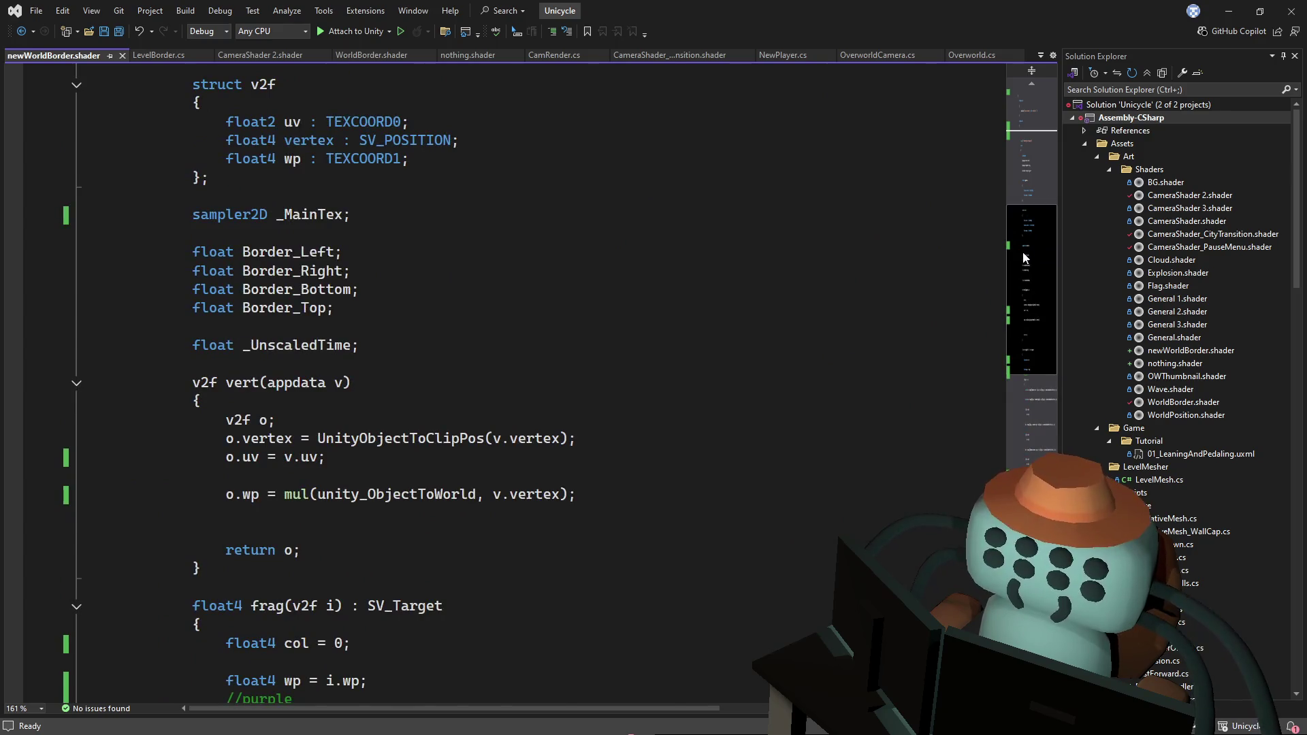
scroll(464, 416, "down", 1)
- Add 'o.vertex.z += 0.01' after UnityObjectToClipPos and save the shader
left_click(624, 383)
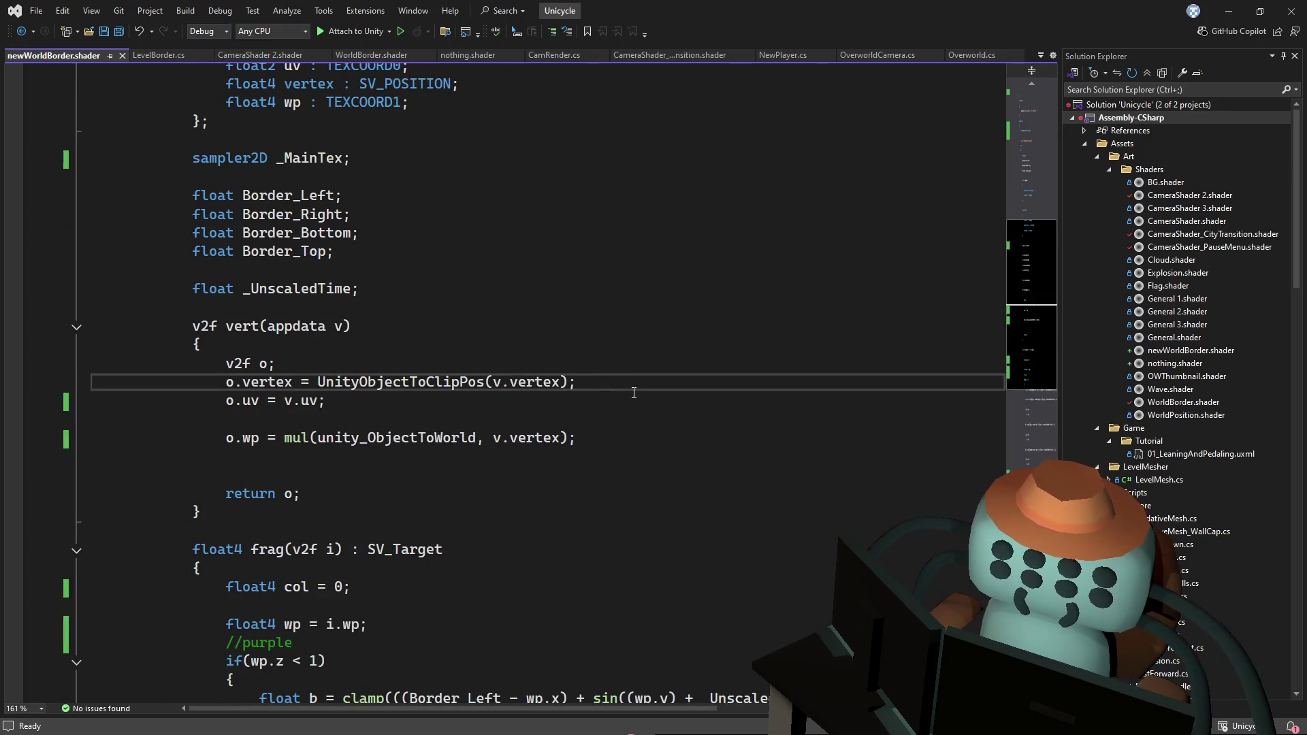
key("Return")
type("o.vertex.z +=")
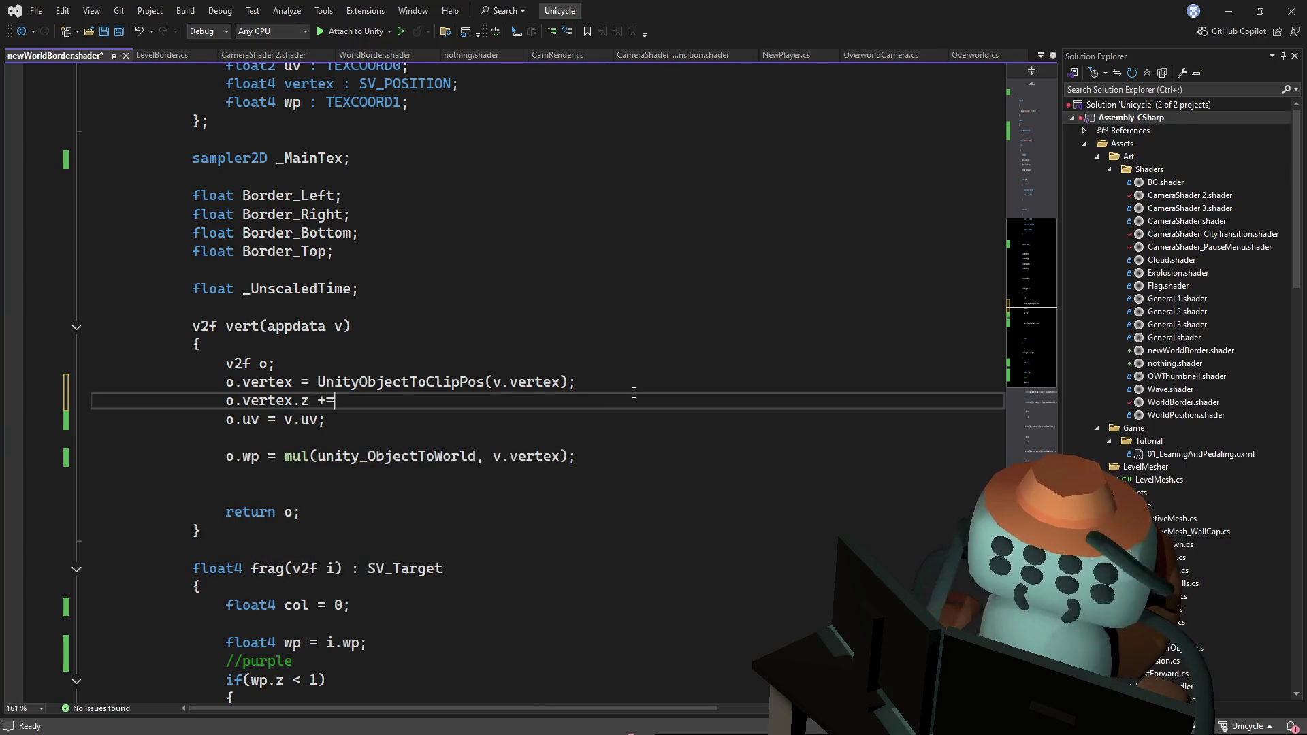
type("0.01")
key("ctrl+s")
key("alt+Tab")
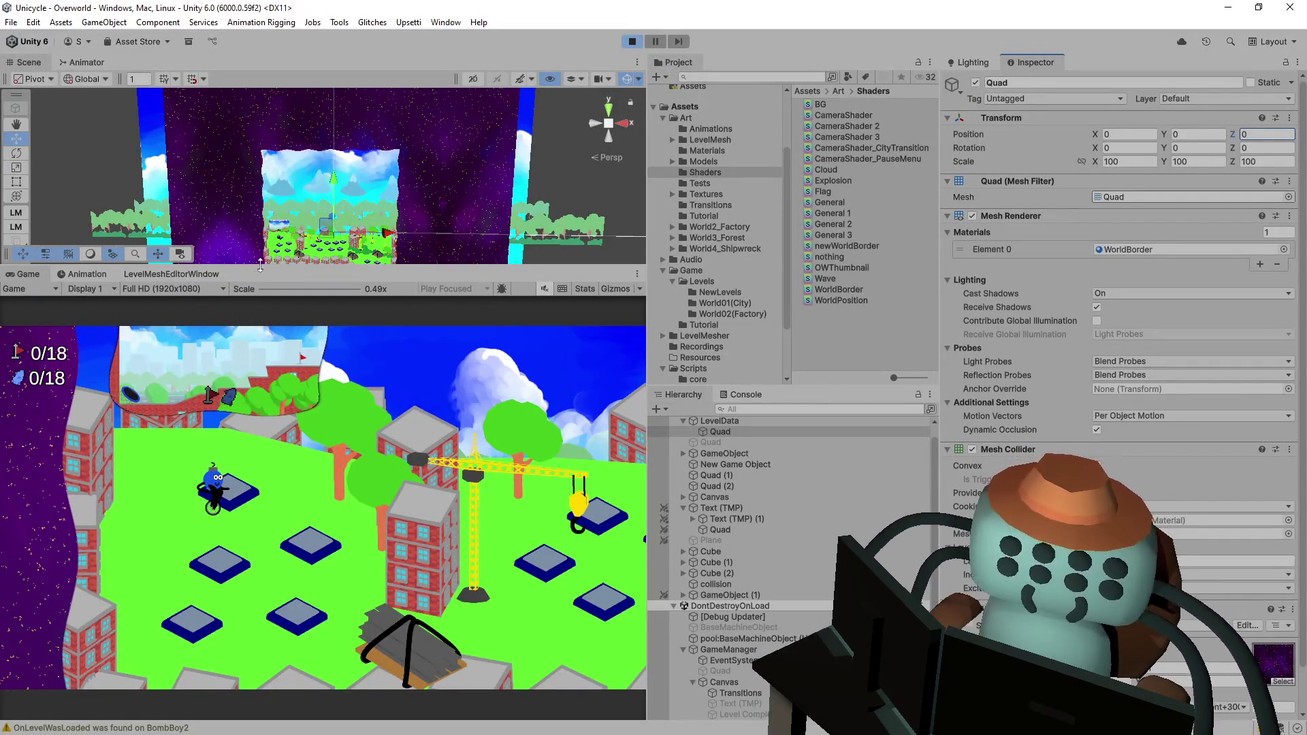
- Enlarge the game view and orbit the Scene view close to the level's buildings
left_click_drag(269, 267, 268, 211)
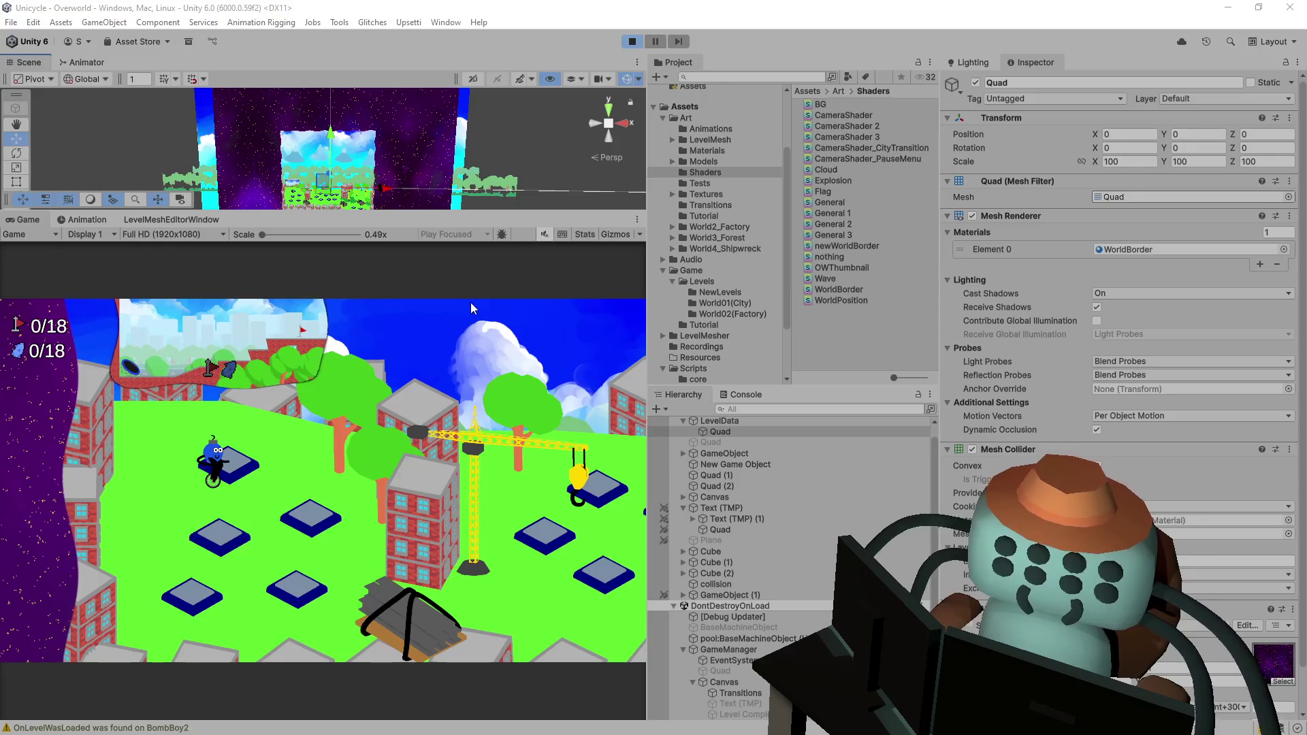
mouse_move(466, 149)
left_mouse_down()
mouse_move(317, 223)
mouse_move(423, 220)
mouse_move(565, 167)
mouse_move(990, 169)
mouse_move(825, 173)
mouse_move(325, 140)
mouse_move(422, 133)
left_mouse_up()
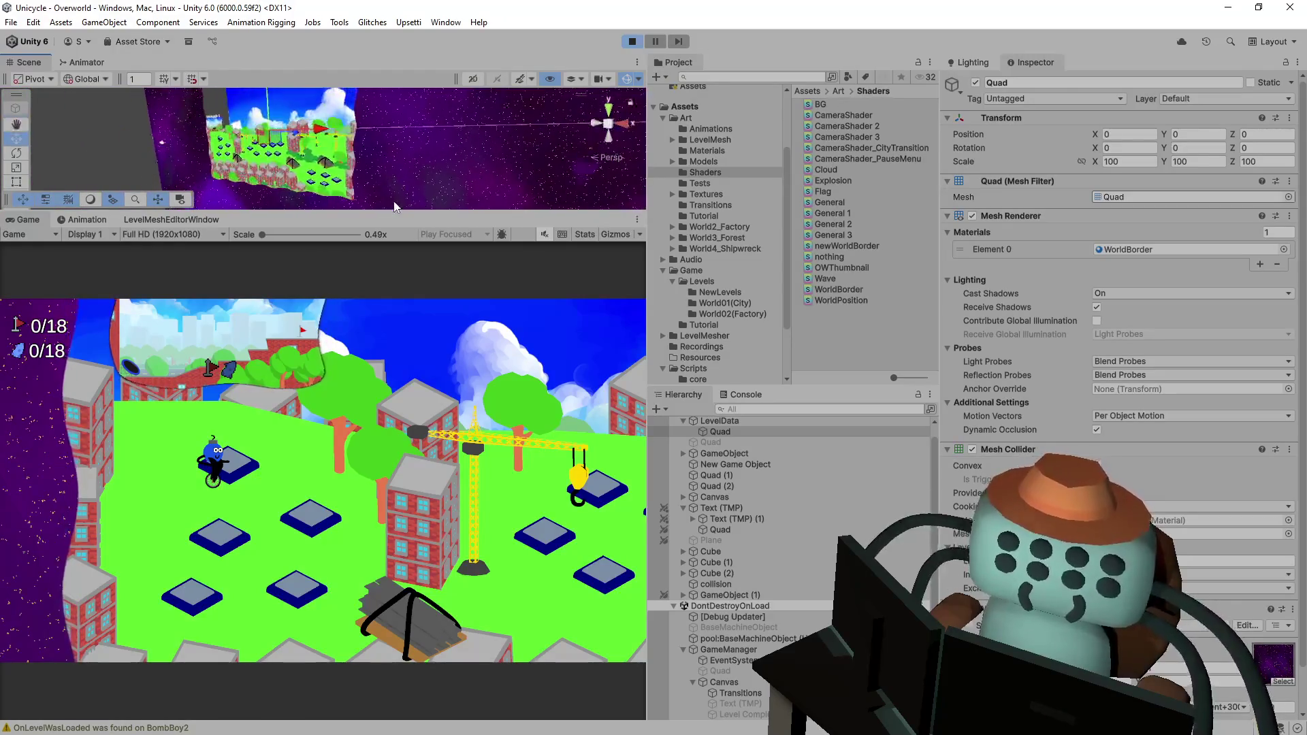
left_click_drag(320, 213, 320, 440)
mouse_move(405, 304)
left_mouse_down()
mouse_move(474, 253)
mouse_move(452, 254)
mouse_move(606, 246)
mouse_move(461, 239)
mouse_move(433, 213)
mouse_move(356, 222)
mouse_move(482, 239)
mouse_move(648, 230)
mouse_move(580, 213)
mouse_move(362, 250)
mouse_move(455, 266)
mouse_move(452, 195)
mouse_move(467, 210)
mouse_move(684, 251)
mouse_move(472, 243)
mouse_move(420, 265)
mouse_move(459, 246)
left_mouse_up()
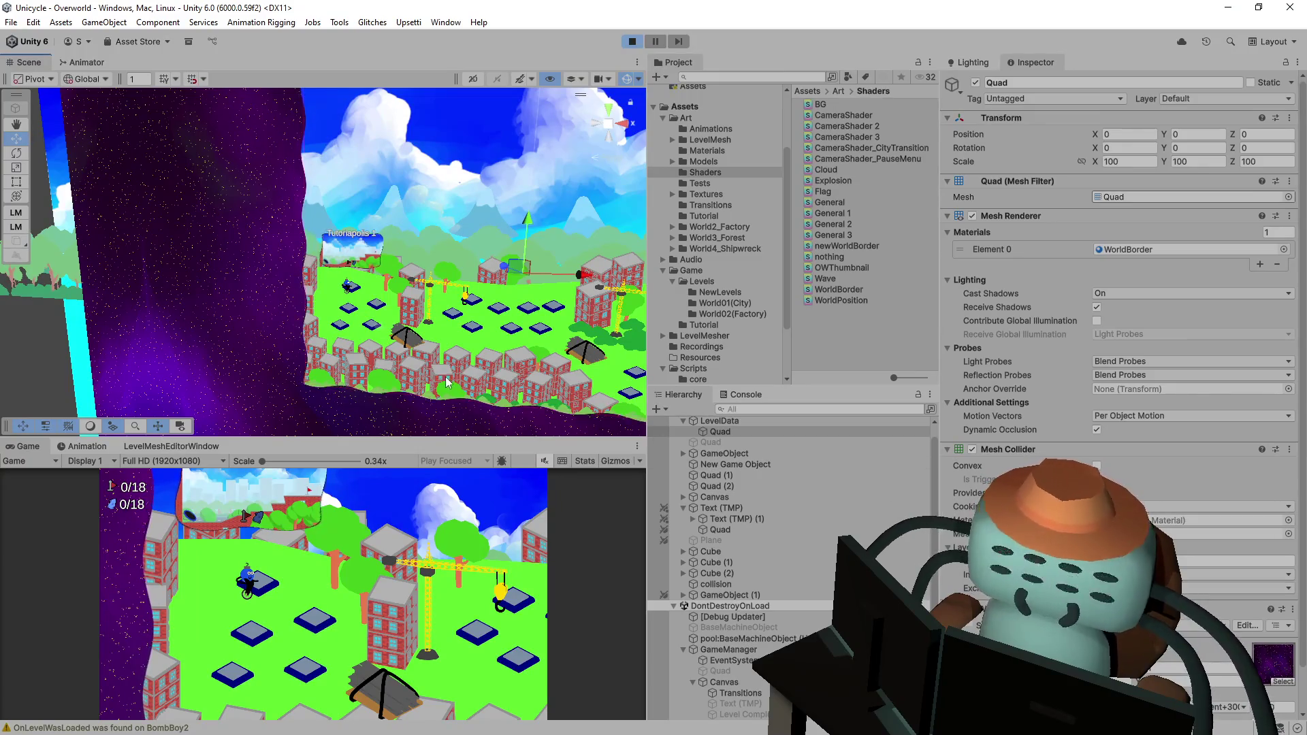
scroll(470, 371, "up", 5)
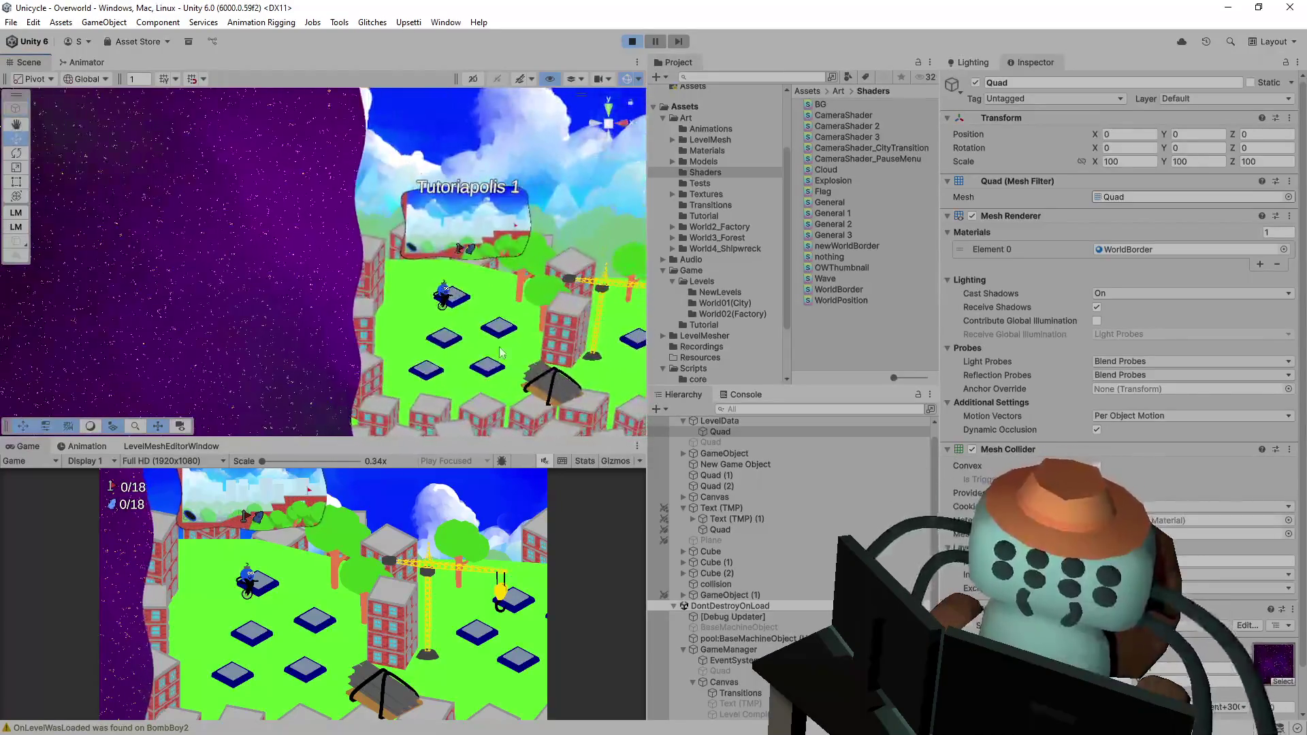
- Inspect the level's lower border edge, enlarge the Game view again, and stop play mode
key("ctrl+s")
left_click_drag(496, 357, 457, 341)
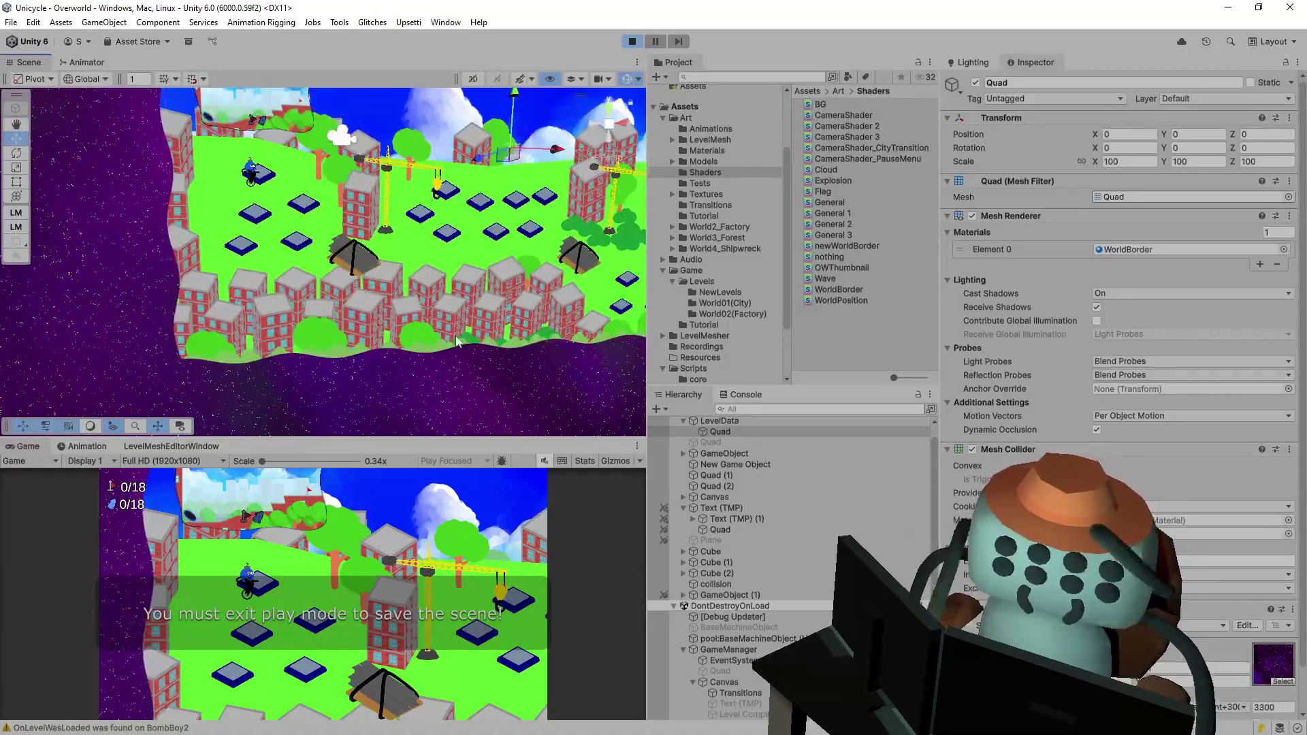
scroll(740, 459, "up", 1)
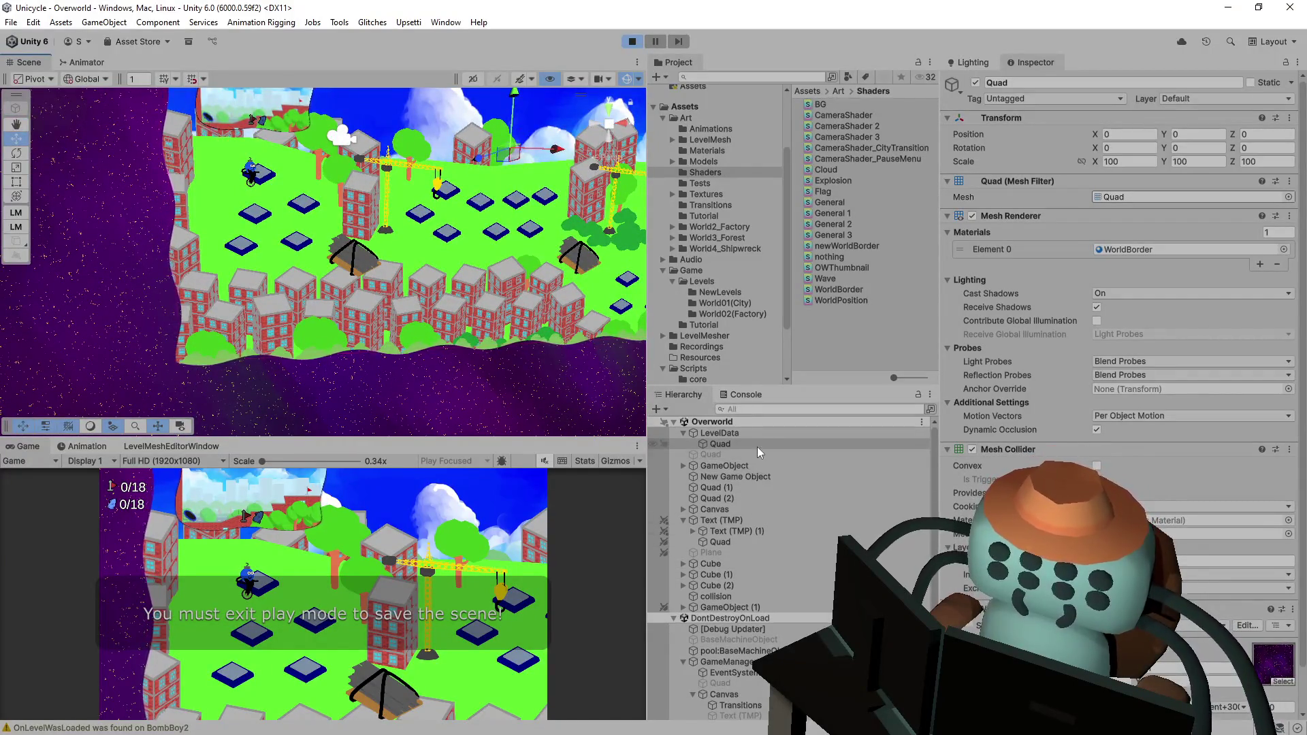
scroll(757, 446, "down", 2)
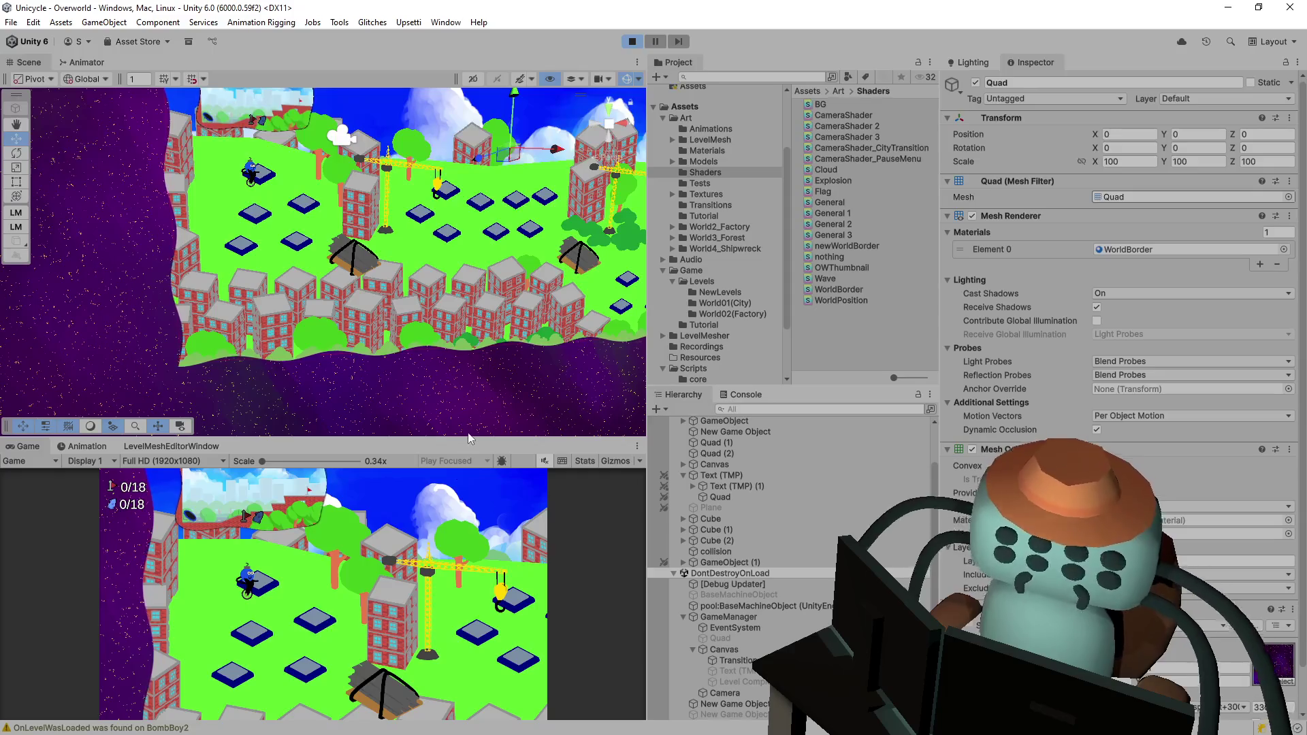
left_click_drag(468, 439, 473, 266)
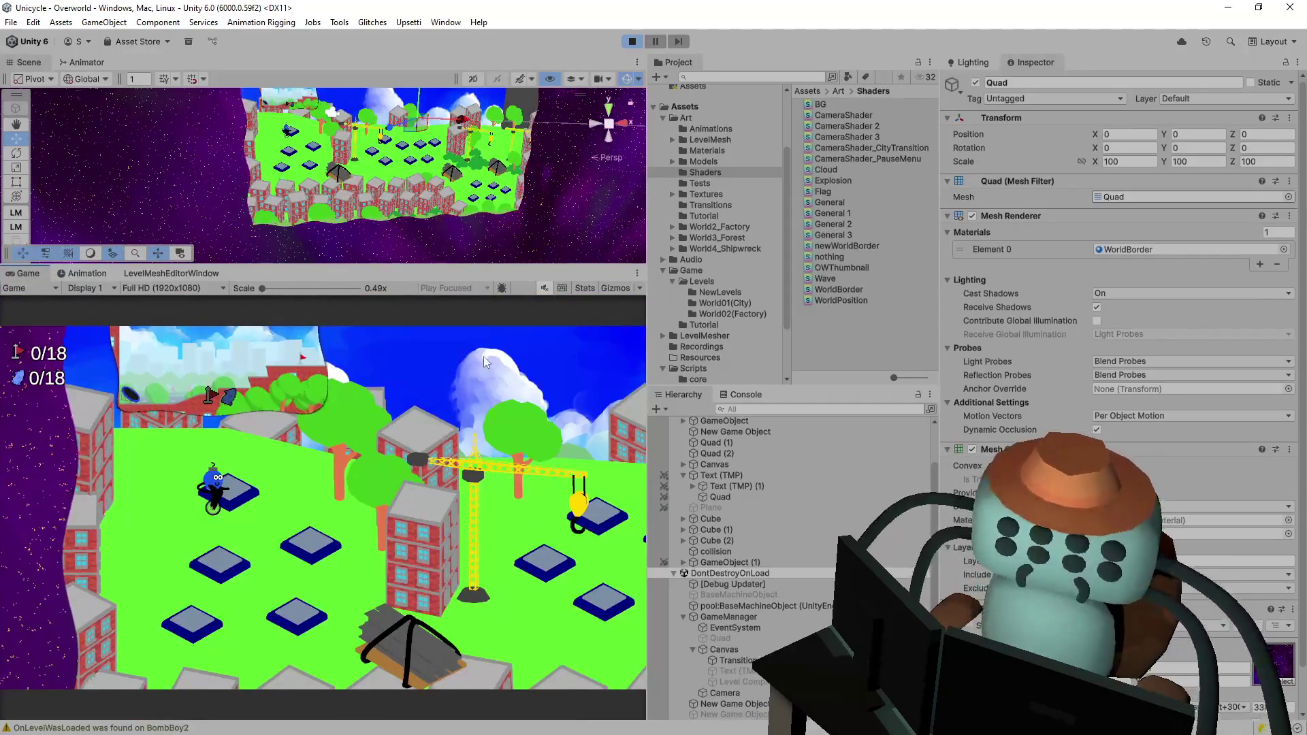
key("ctrl+p")
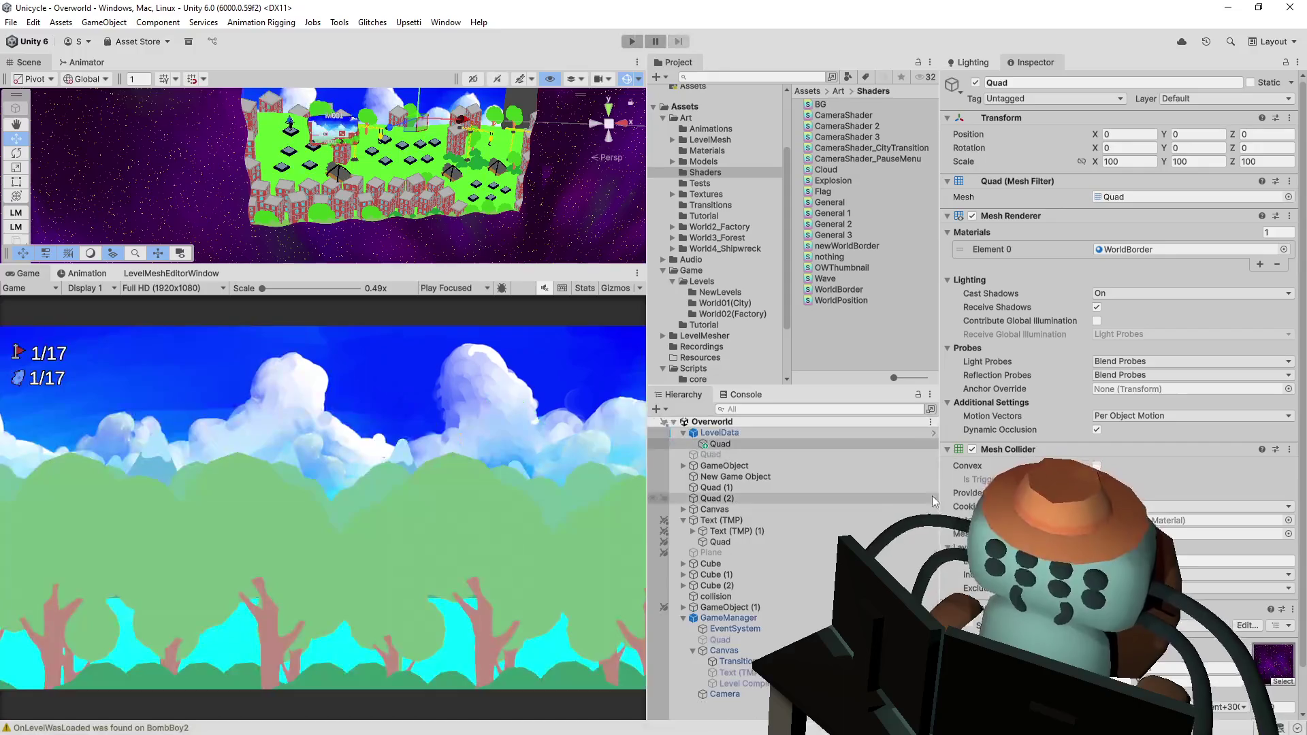
- Apply all LevelData prefab overrides, then play and enter the Tutoriapolis 1 level
left_click(885, 433)
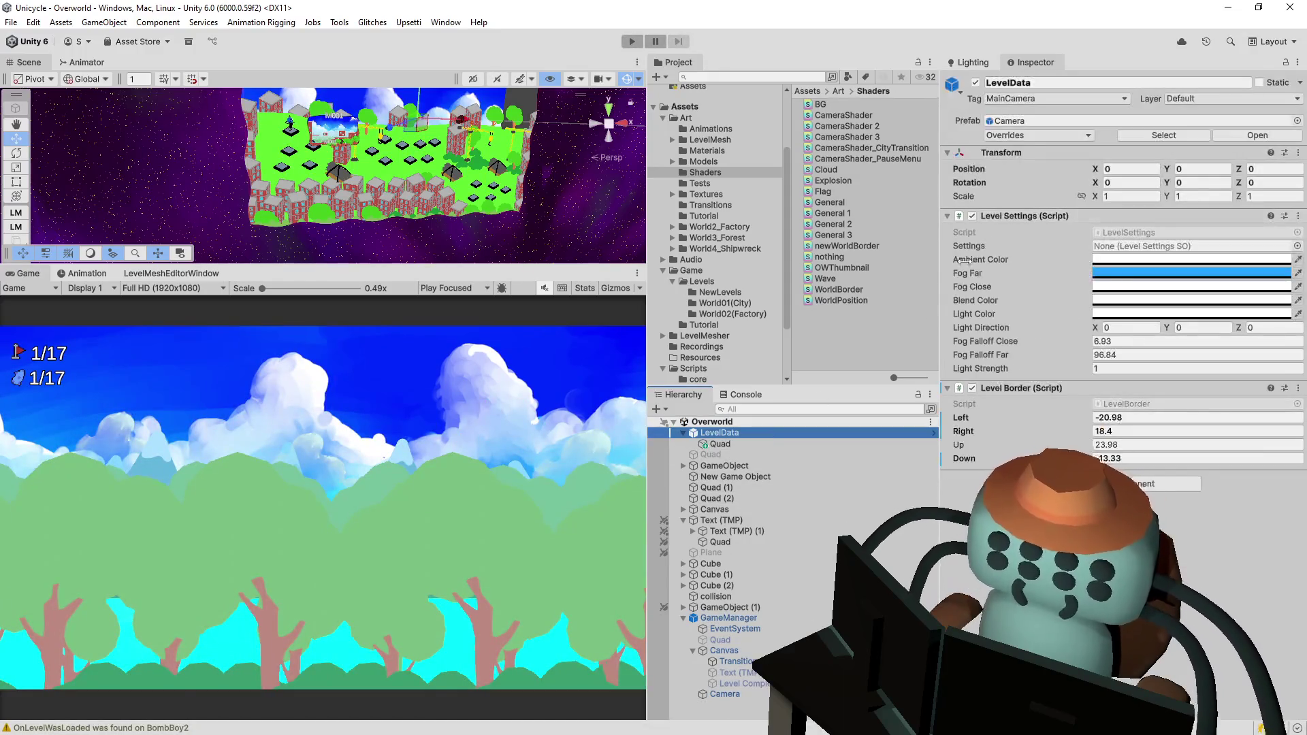
left_click(1024, 137)
left_click(1144, 234)
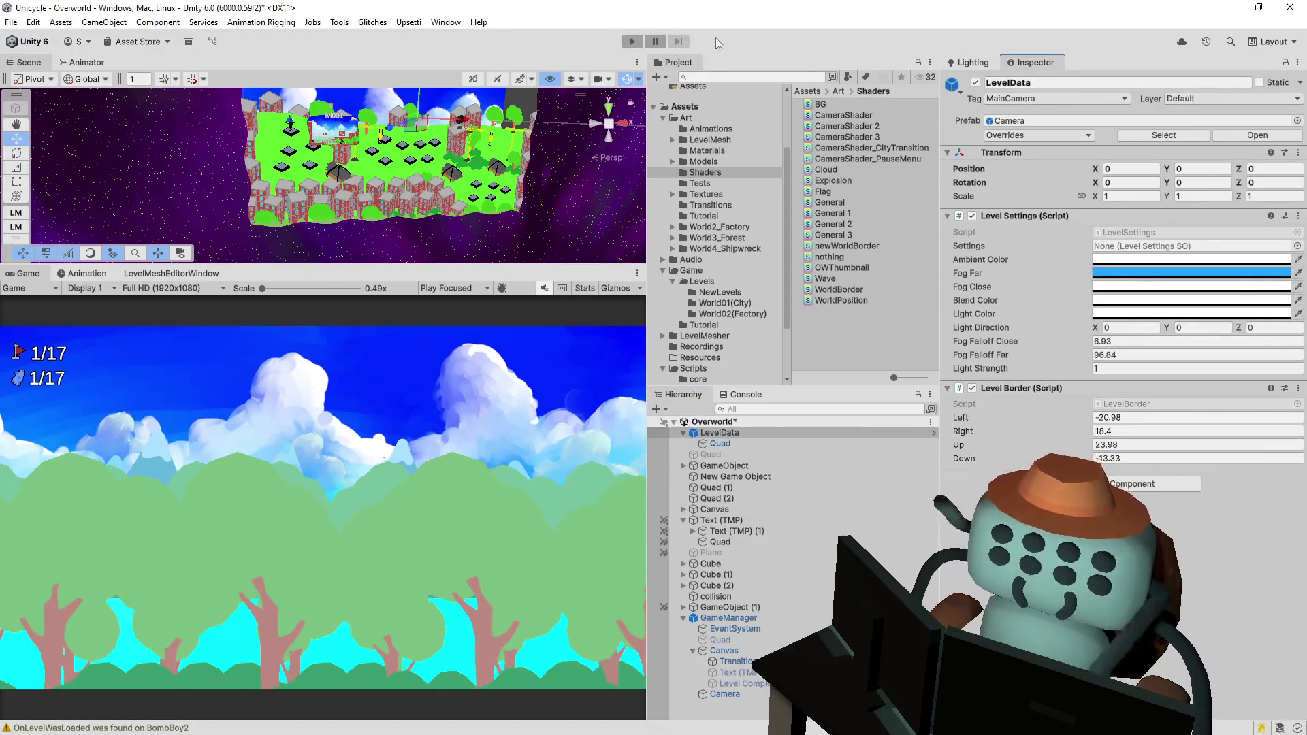
left_click(631, 42)
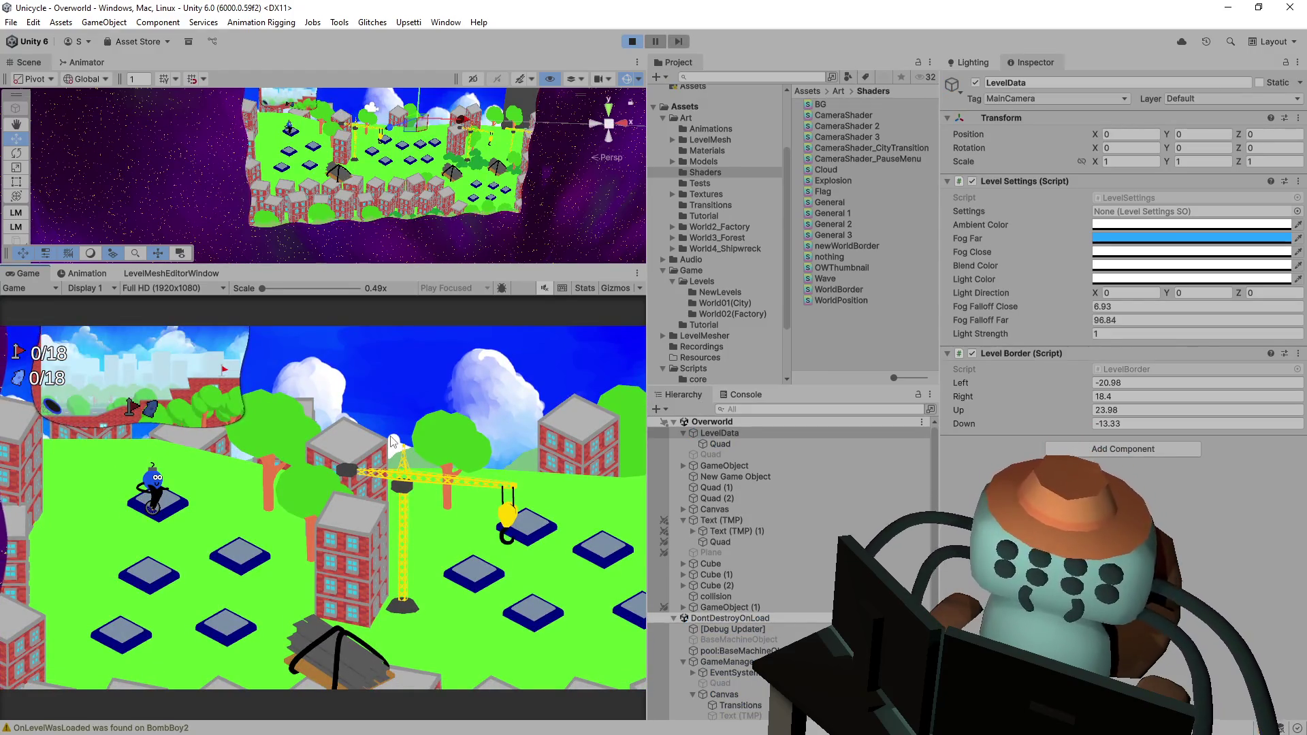
key("space")
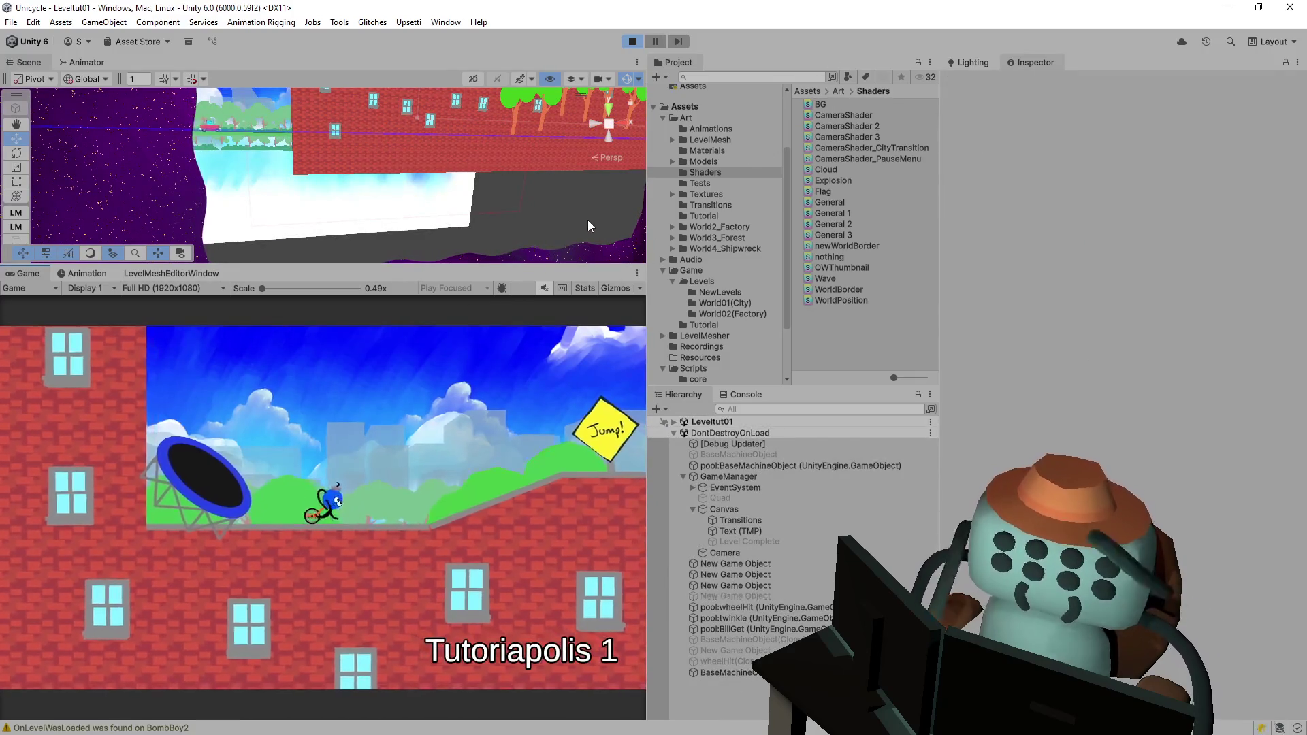
- Pause the game and set LevelData's position to 0, 0, 0
left_click(651, 44)
mouse_move(398, 226)
left_mouse_down()
mouse_move(427, 190)
mouse_move(495, 226)
left_mouse_up()
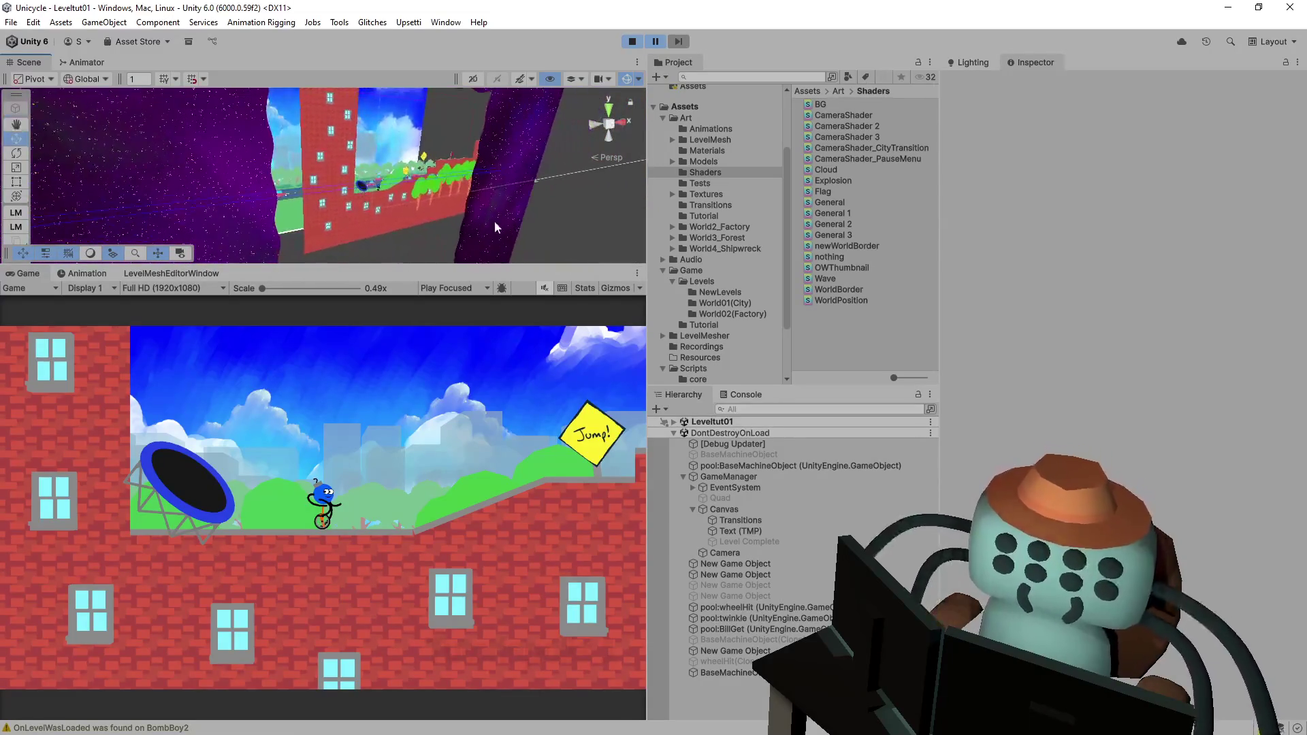
left_click(495, 222)
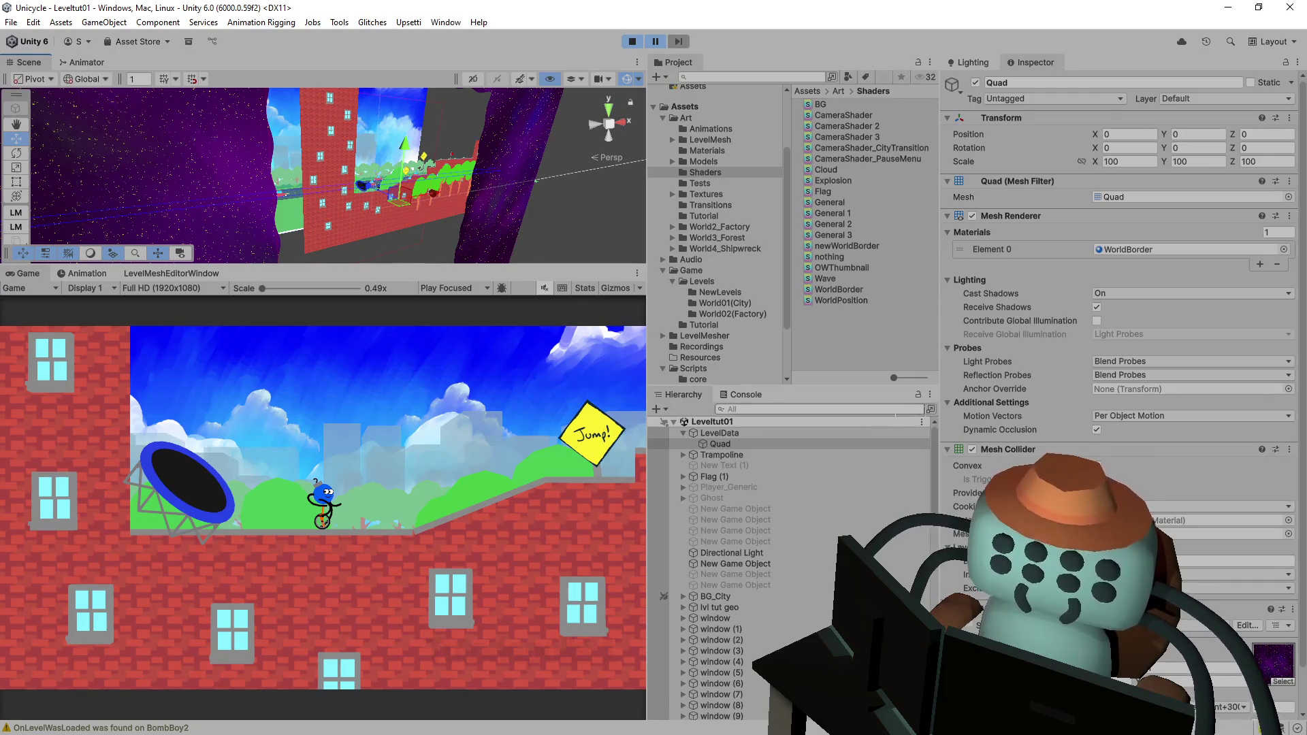
left_click(742, 432)
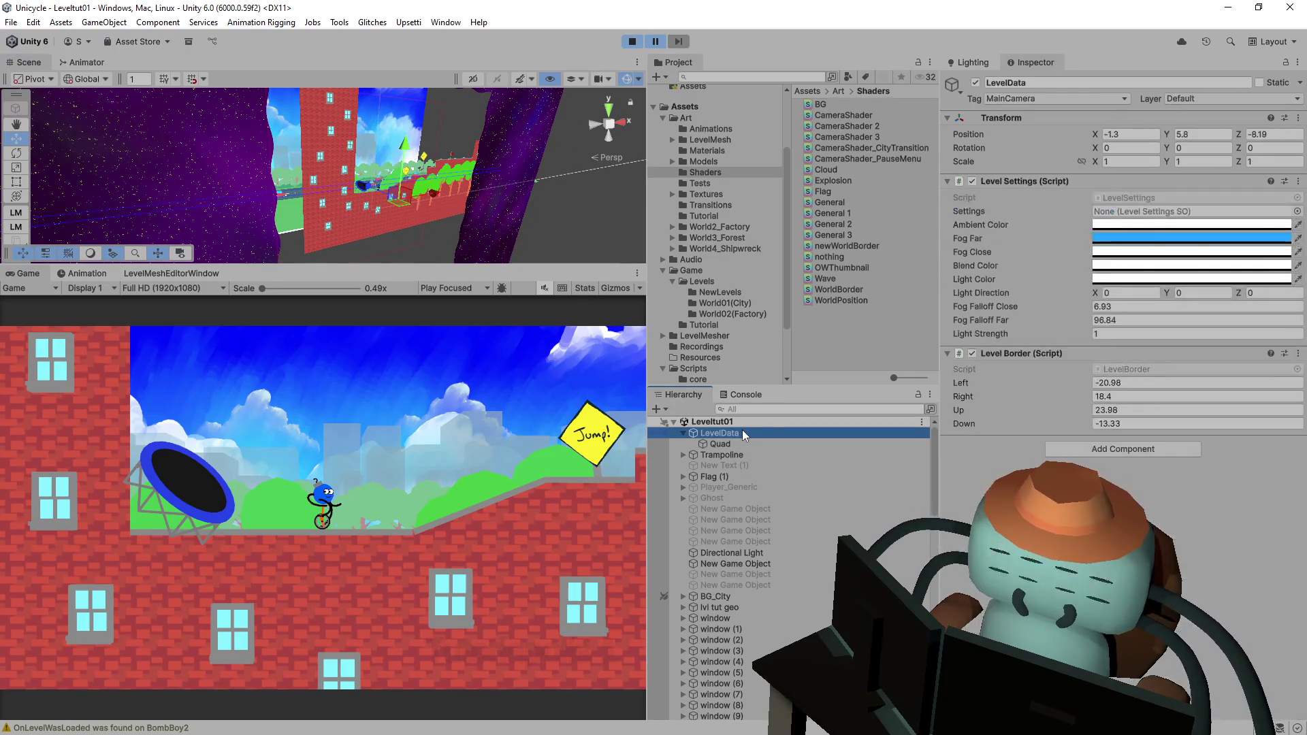
left_click(1133, 134)
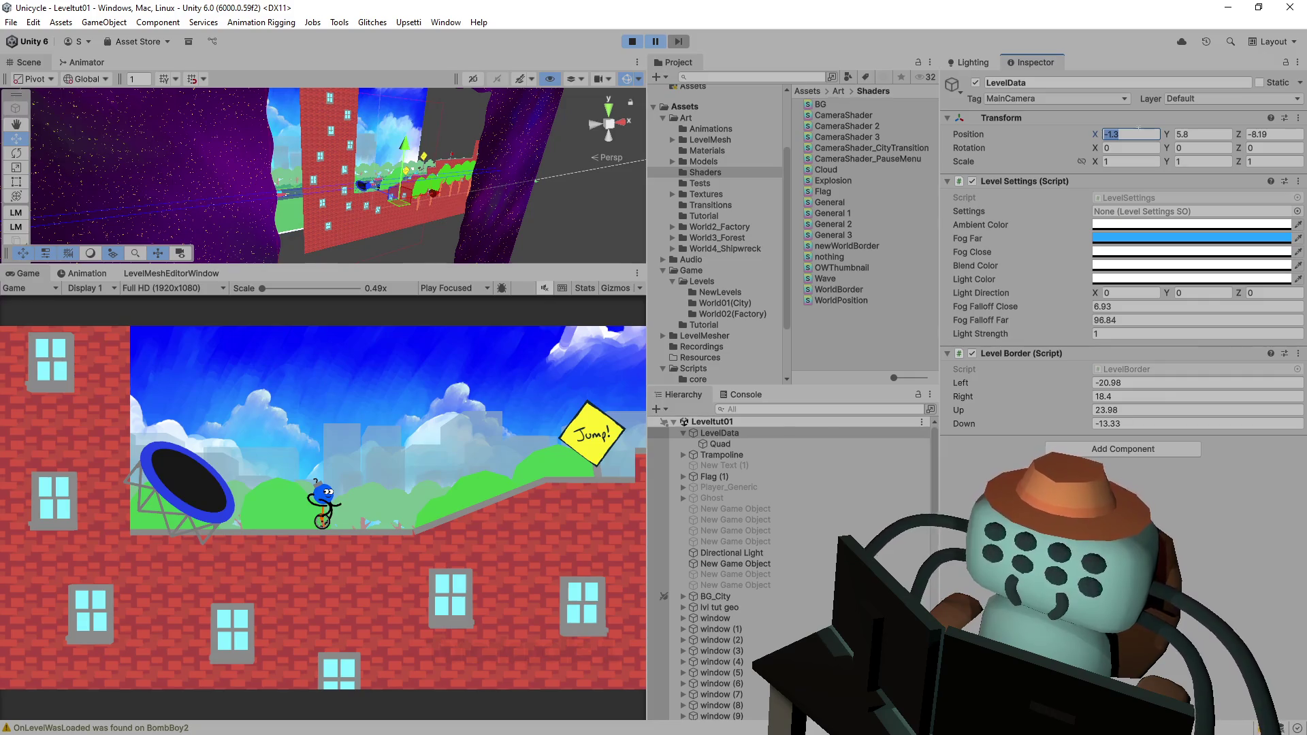
type("0")
key("Tab")
type("0")
key("Tab")
type("0")
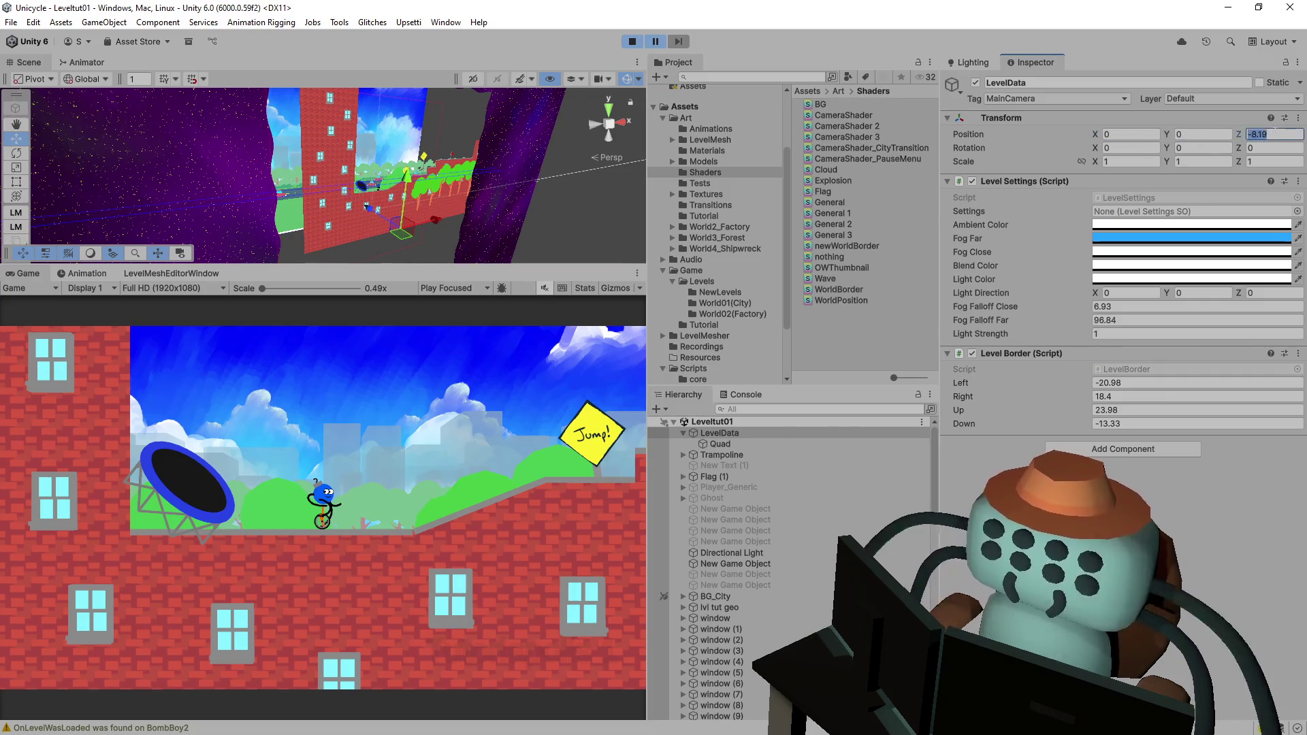
key("Return")
- Push the Level Border Left value out to -28.6 and toggle the script off and on
mouse_move(467, 177)
left_mouse_down()
mouse_move(357, 193)
mouse_move(386, 154)
mouse_move(476, 162)
mouse_move(384, 107)
mouse_move(382, 201)
mouse_move(285, 140)
mouse_move(382, 185)
mouse_move(344, 163)
left_mouse_up()
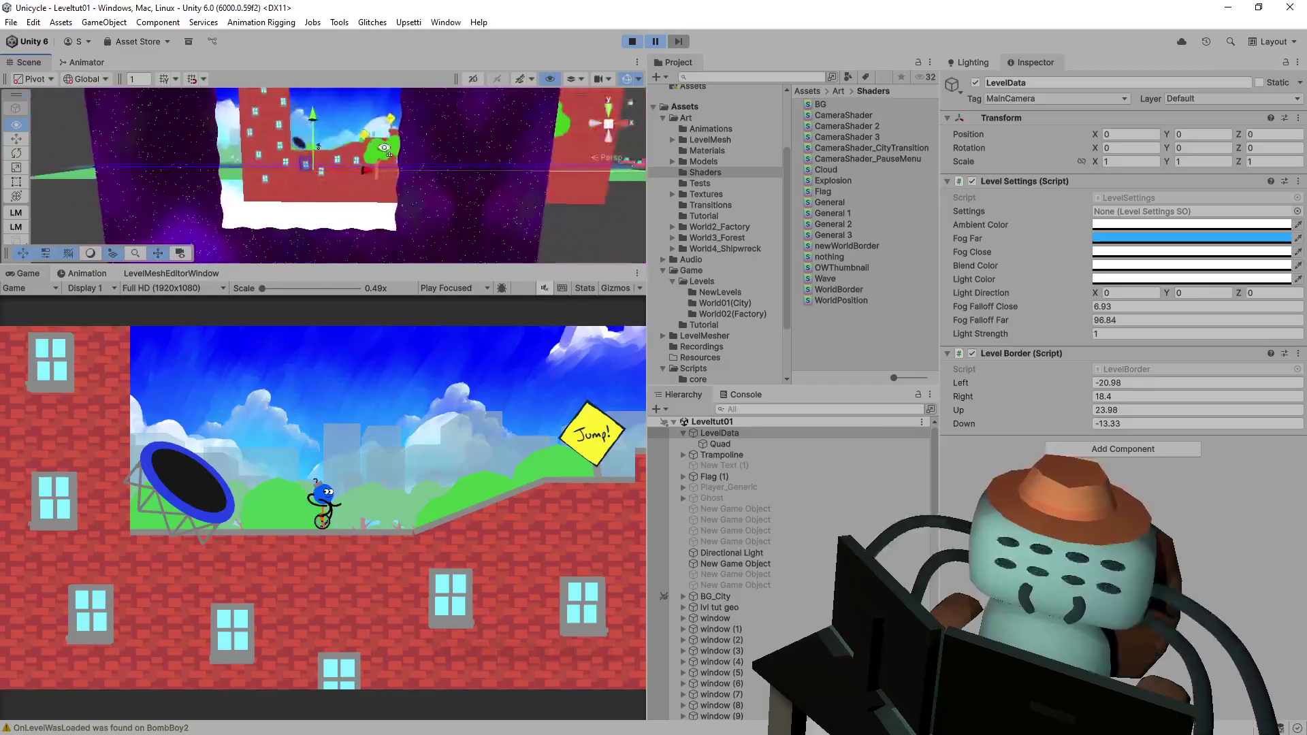
left_click_drag(1081, 383, 1084, 382)
type("-28.6")
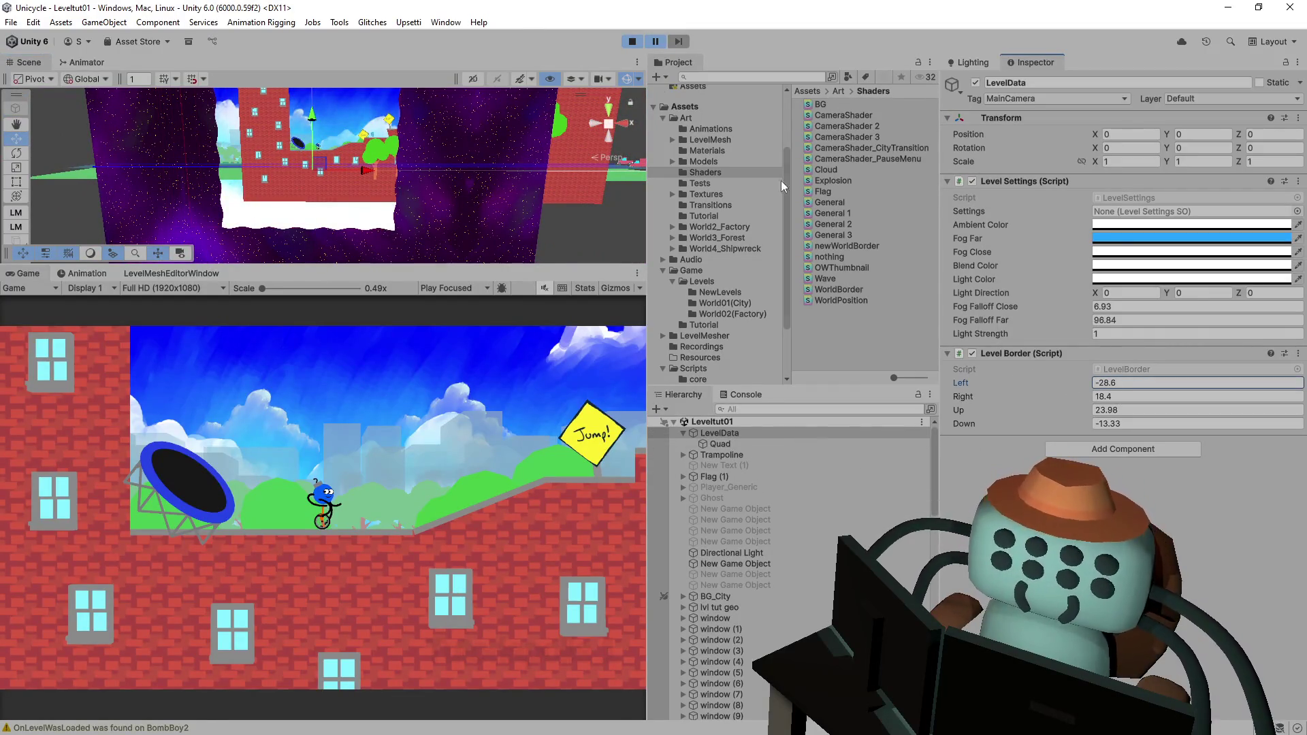
left_click(972, 353)
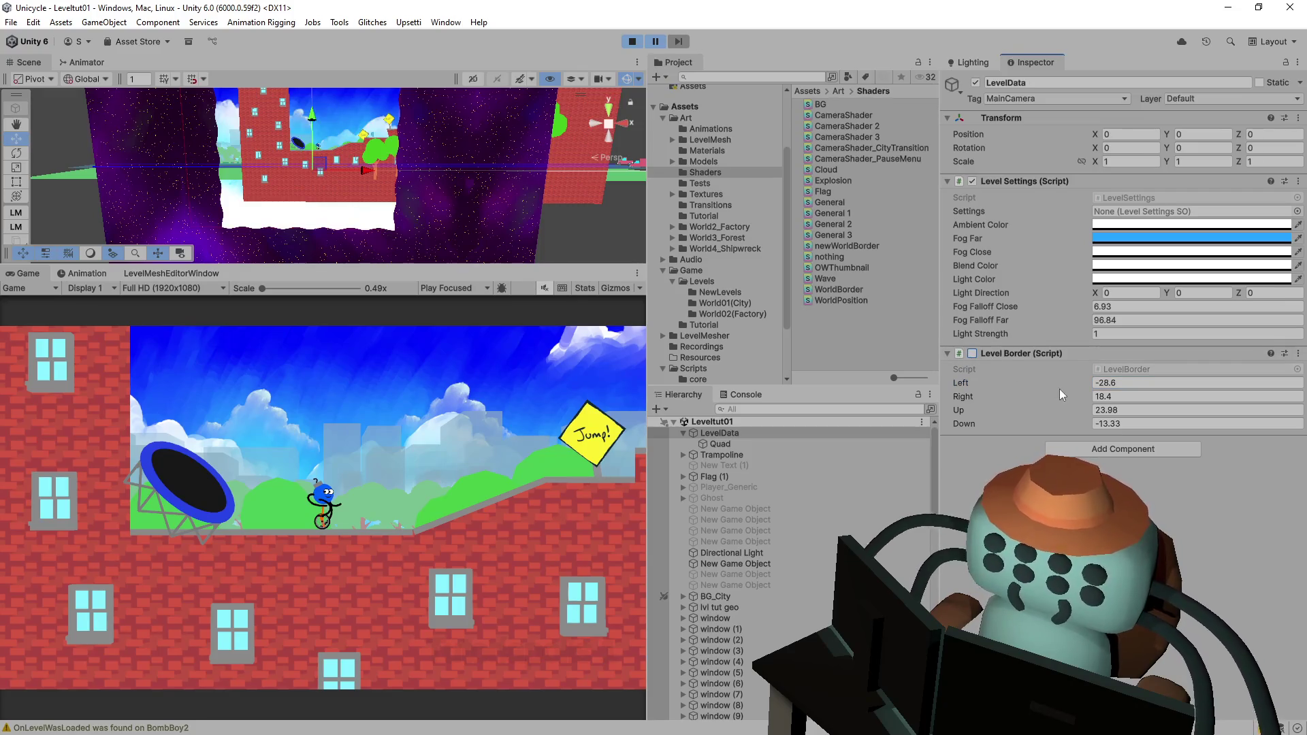
left_click(971, 353)
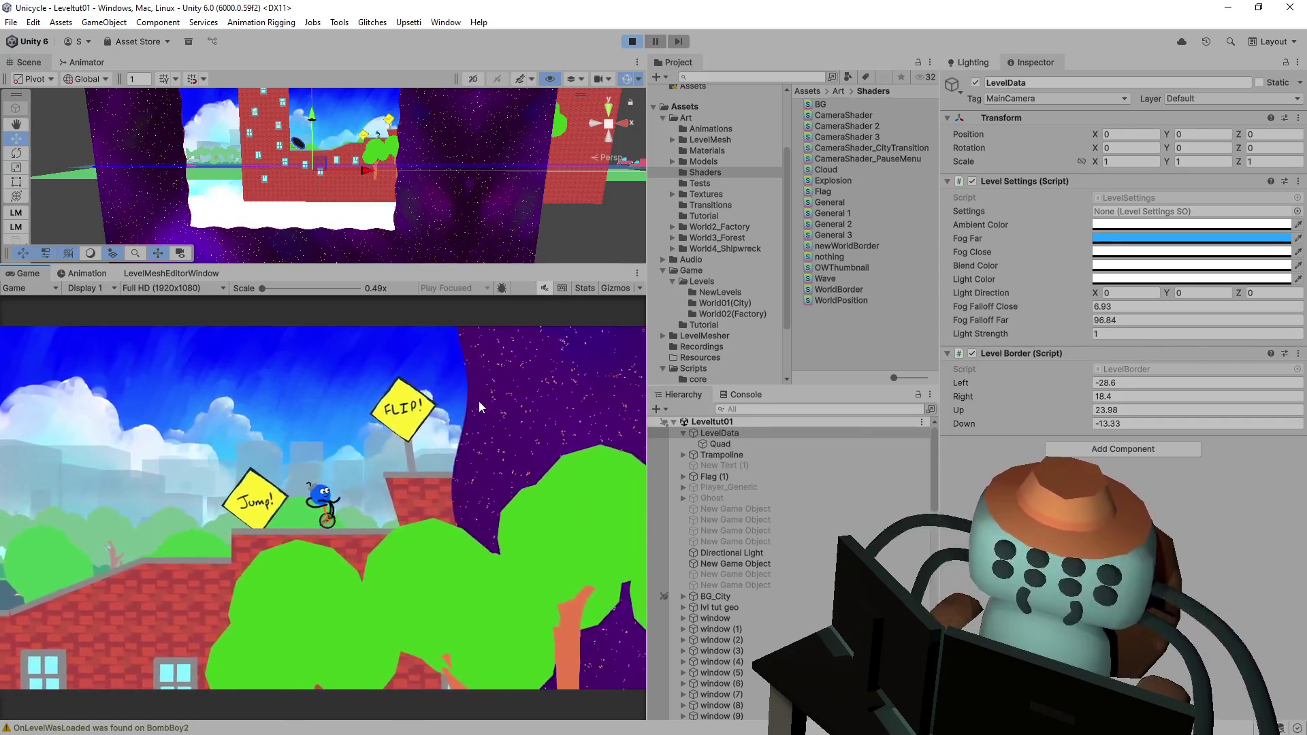
- Change the shader's depth offset from 0.01 to 0.00, save, resume the level, then stop play
left_click(654, 42)
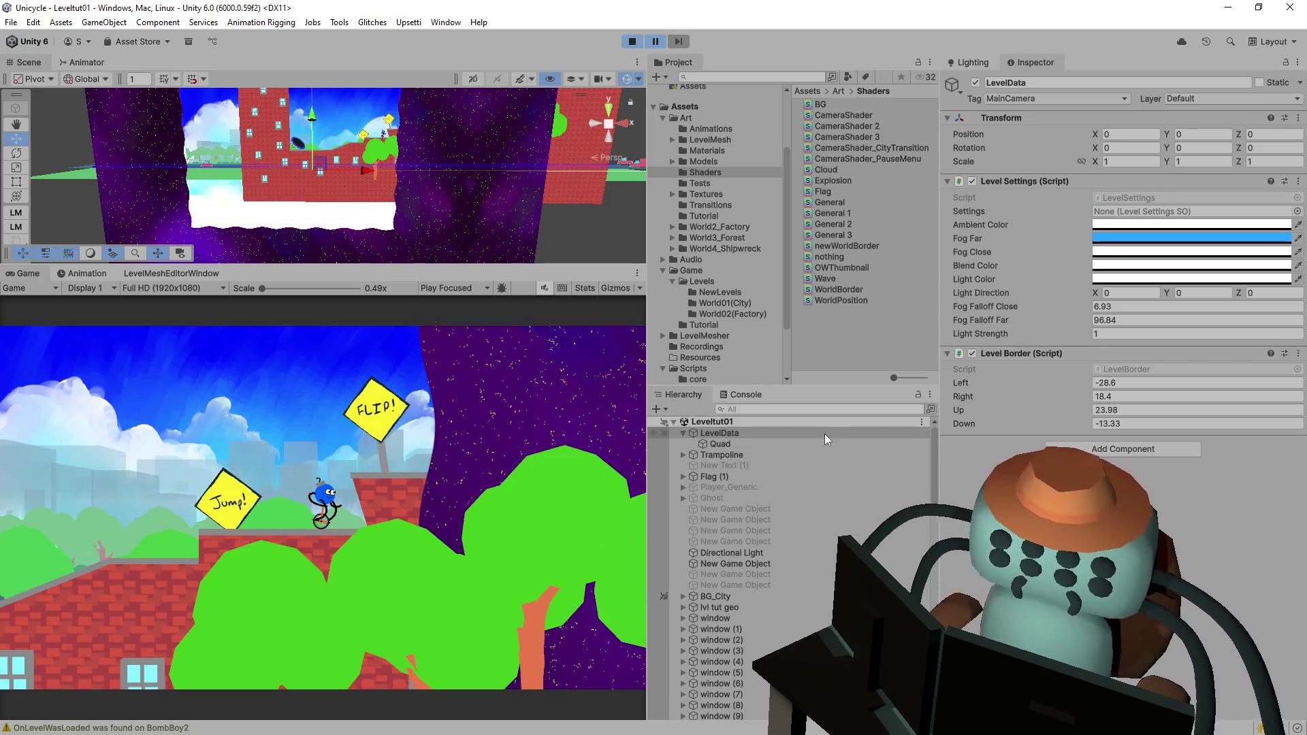
key("BackSpace")
type("0")
key("ctrl+s")
key("alt+Tab")
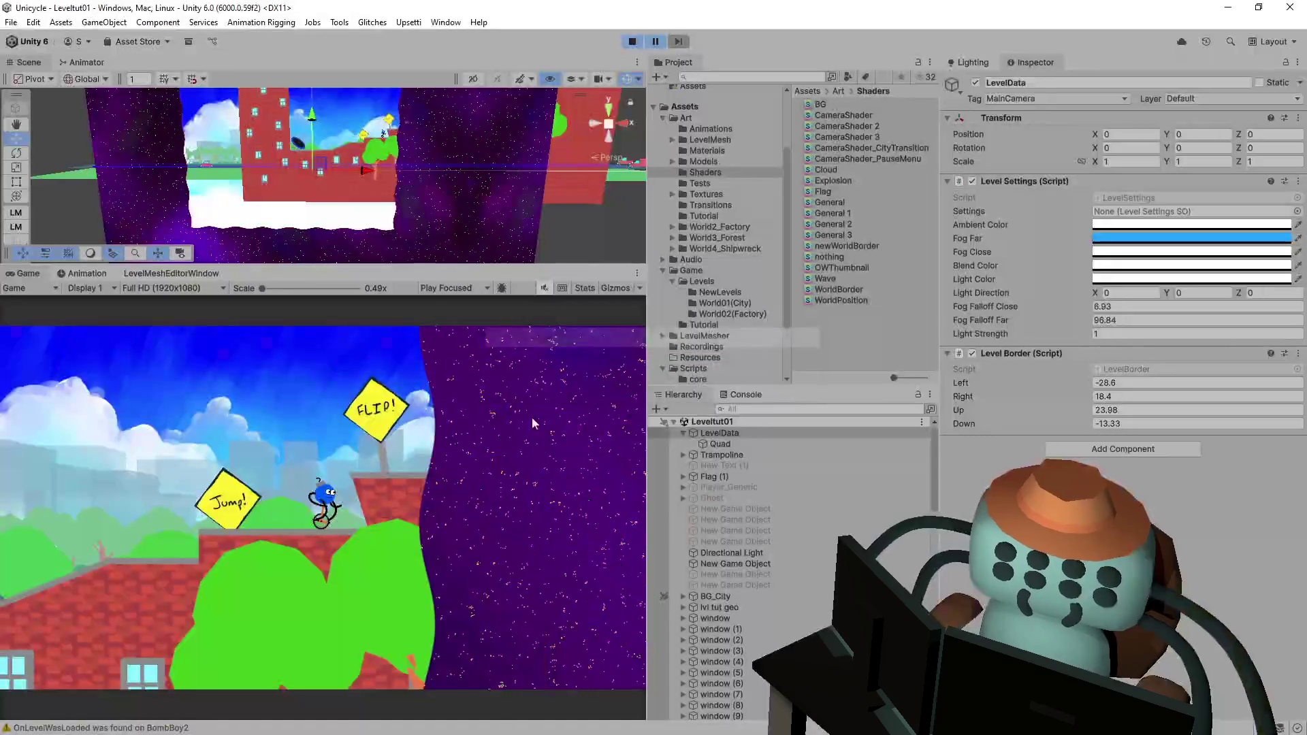
left_click(653, 43)
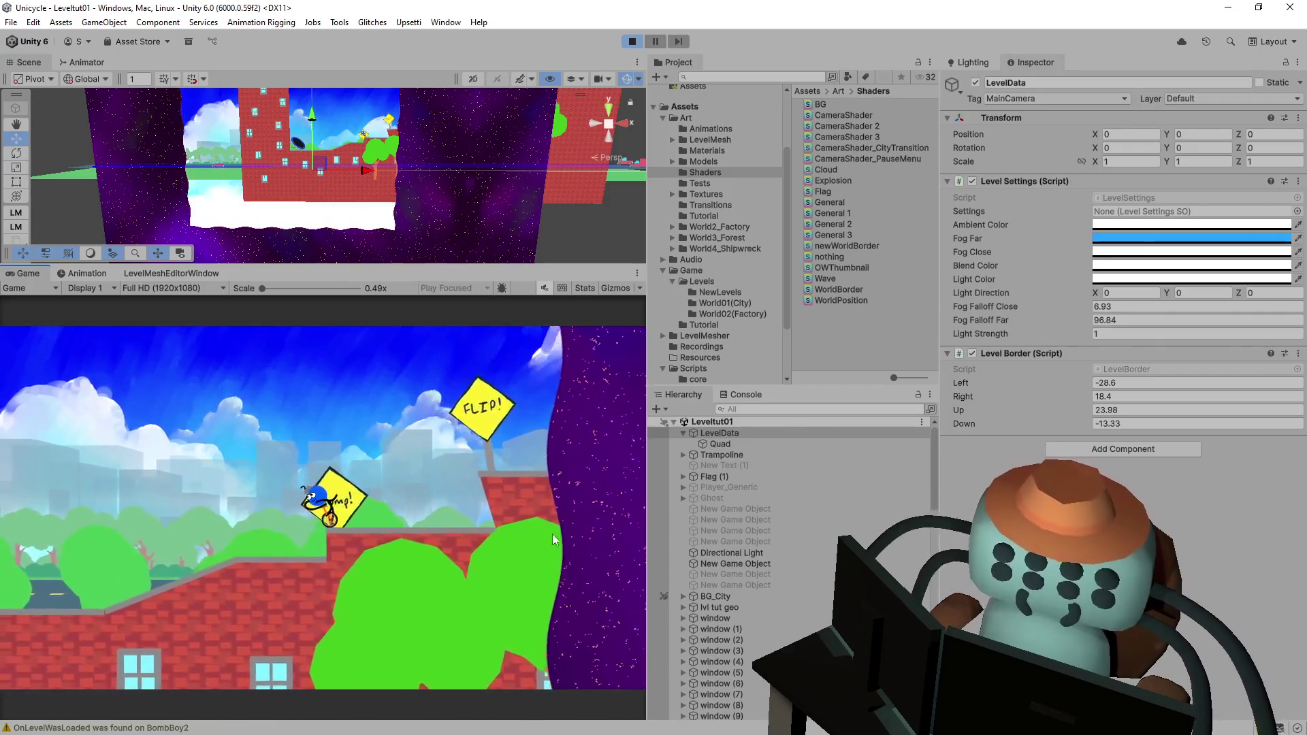
left_click(632, 41)
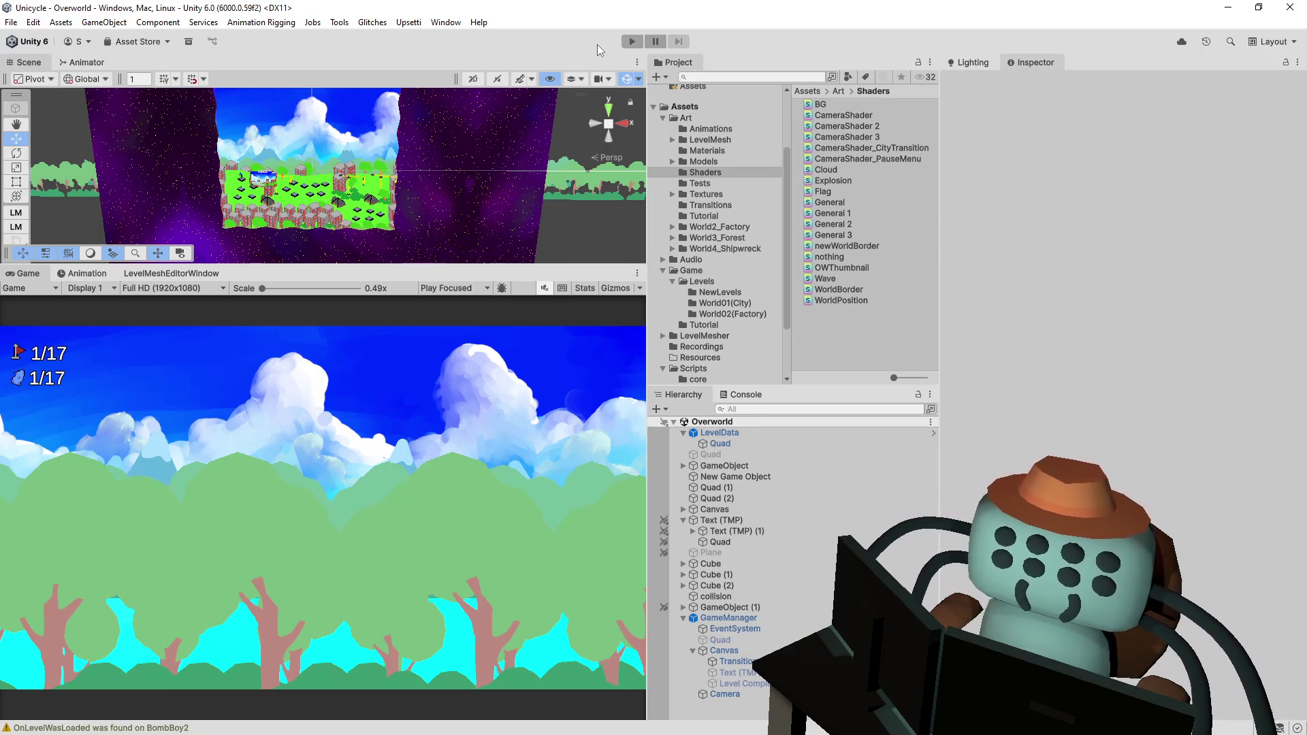
- Select the overworld Camera and edit its world size value
mouse_move(323, 164)
left_mouse_down()
mouse_move(288, 192)
mouse_move(317, 151)
mouse_move(333, 156)
left_mouse_up()
scroll(312, 150, "up", 3)
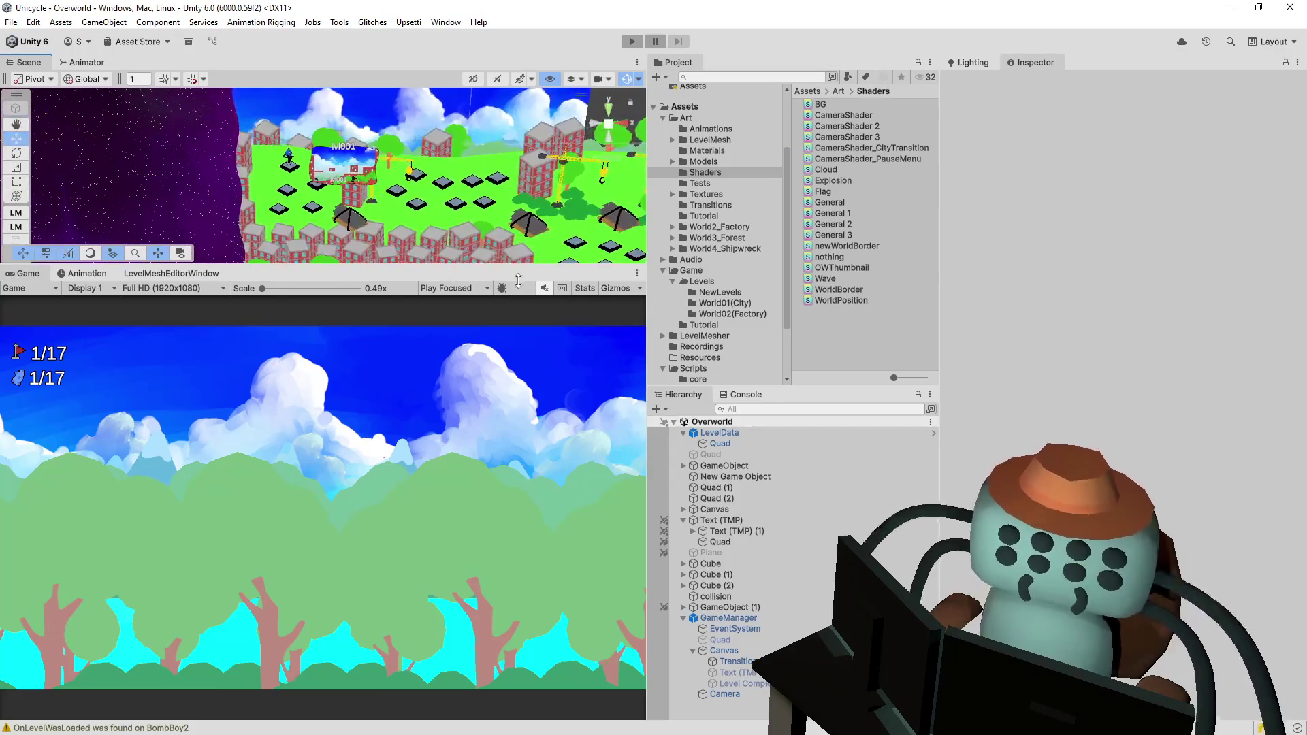
left_click(725, 695)
left_click(1123, 575)
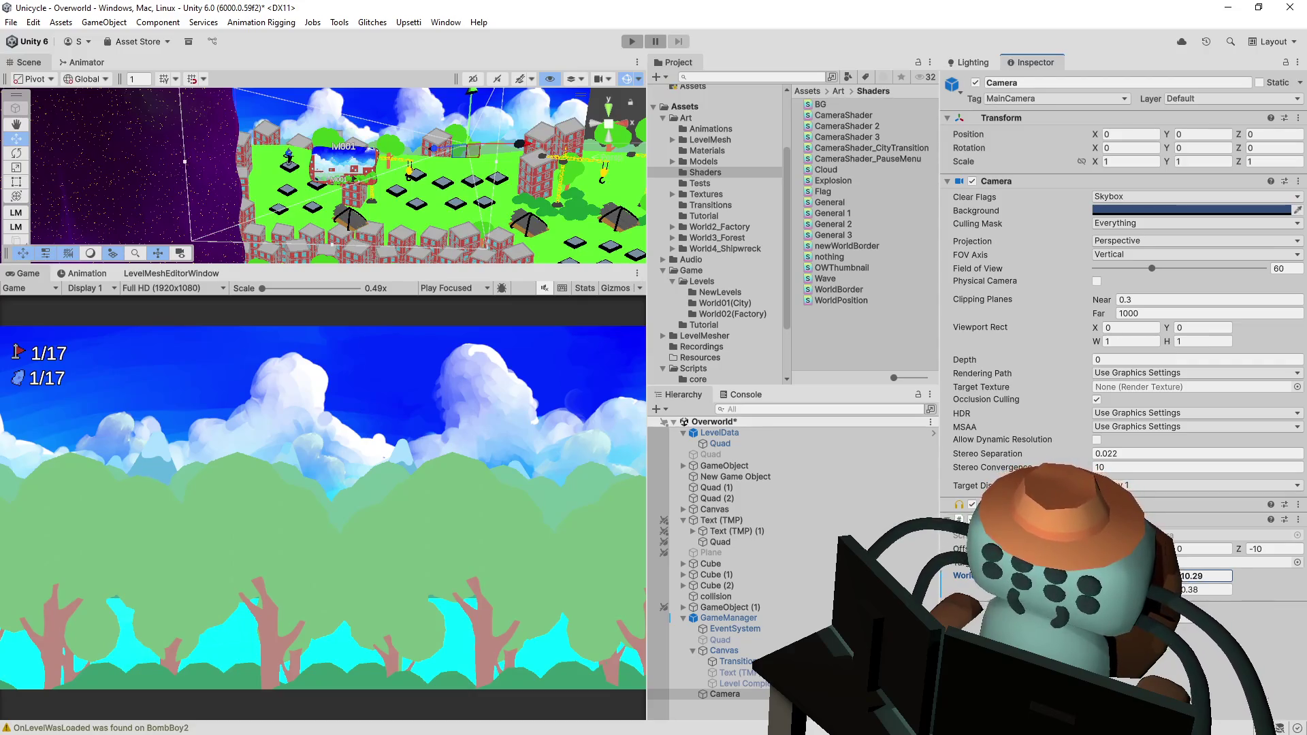
- Play-test the overworld, riding down, right and up toward the world border
left_click(631, 43)
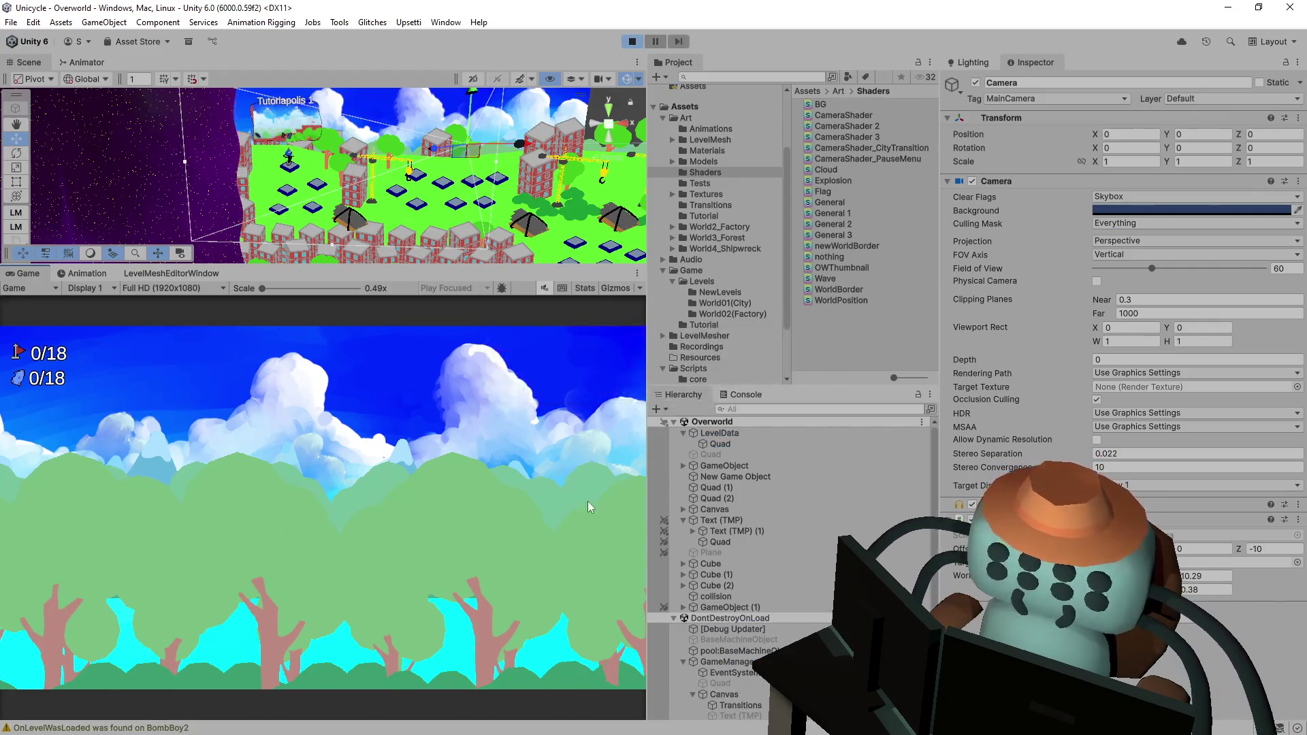
key("Down")
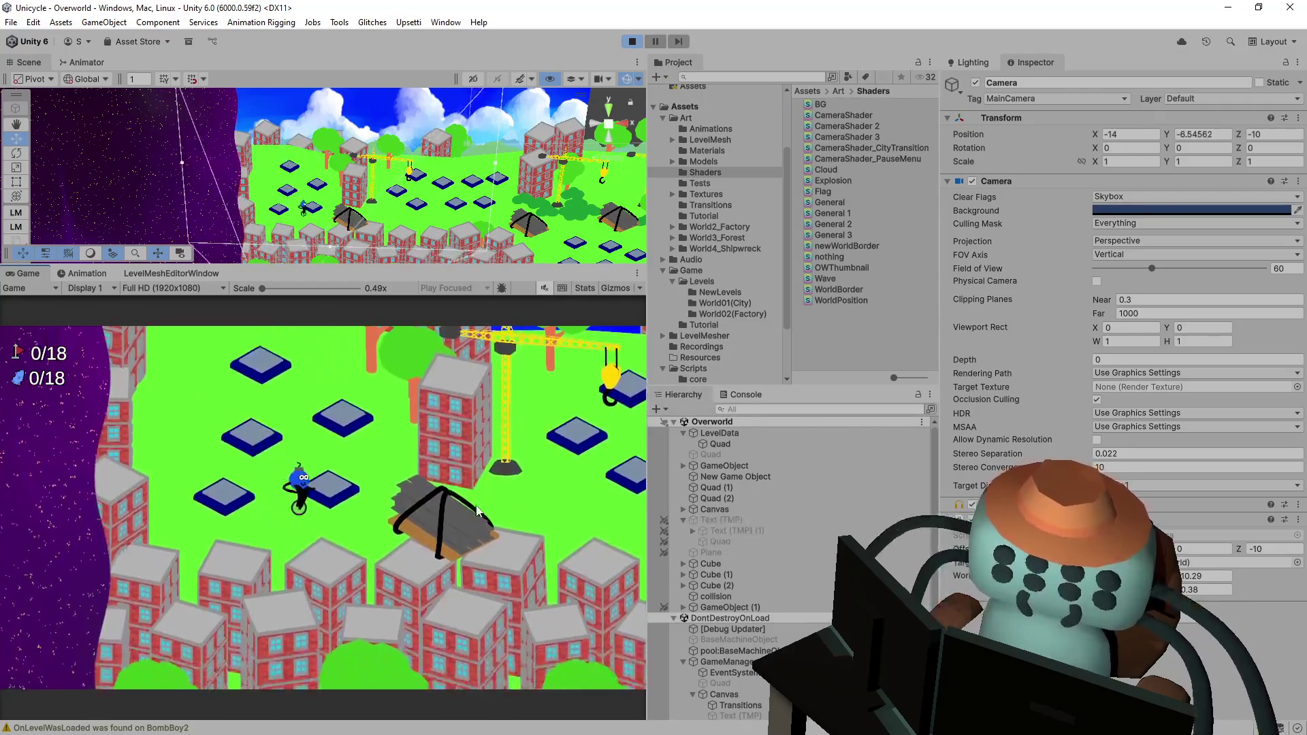
key("Right")
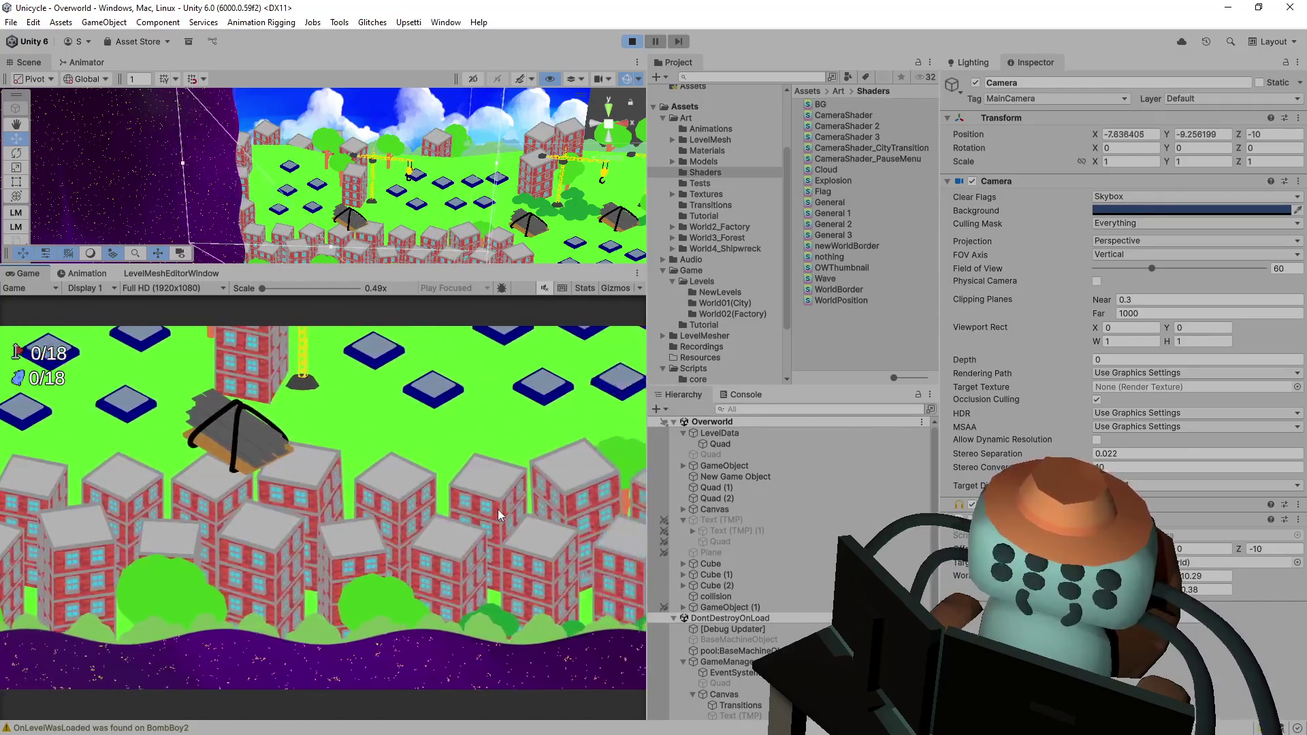
key("Right")
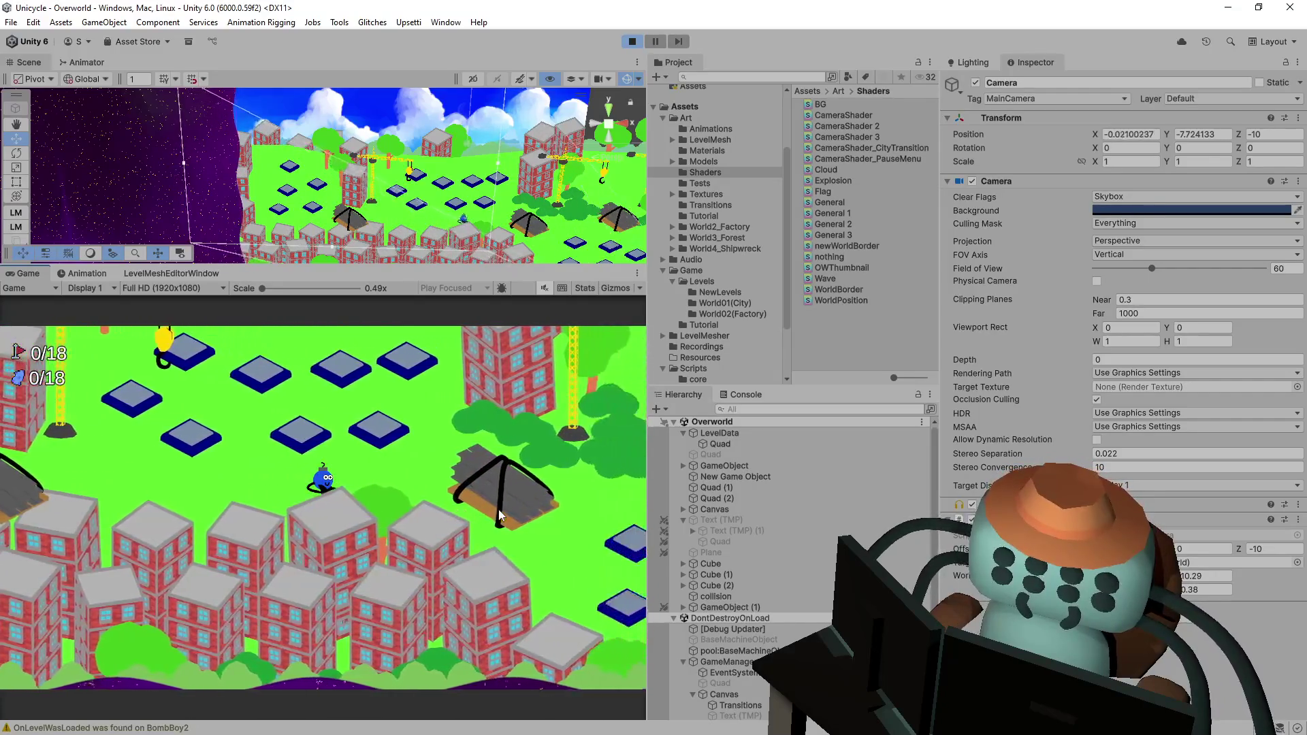
key("Right")
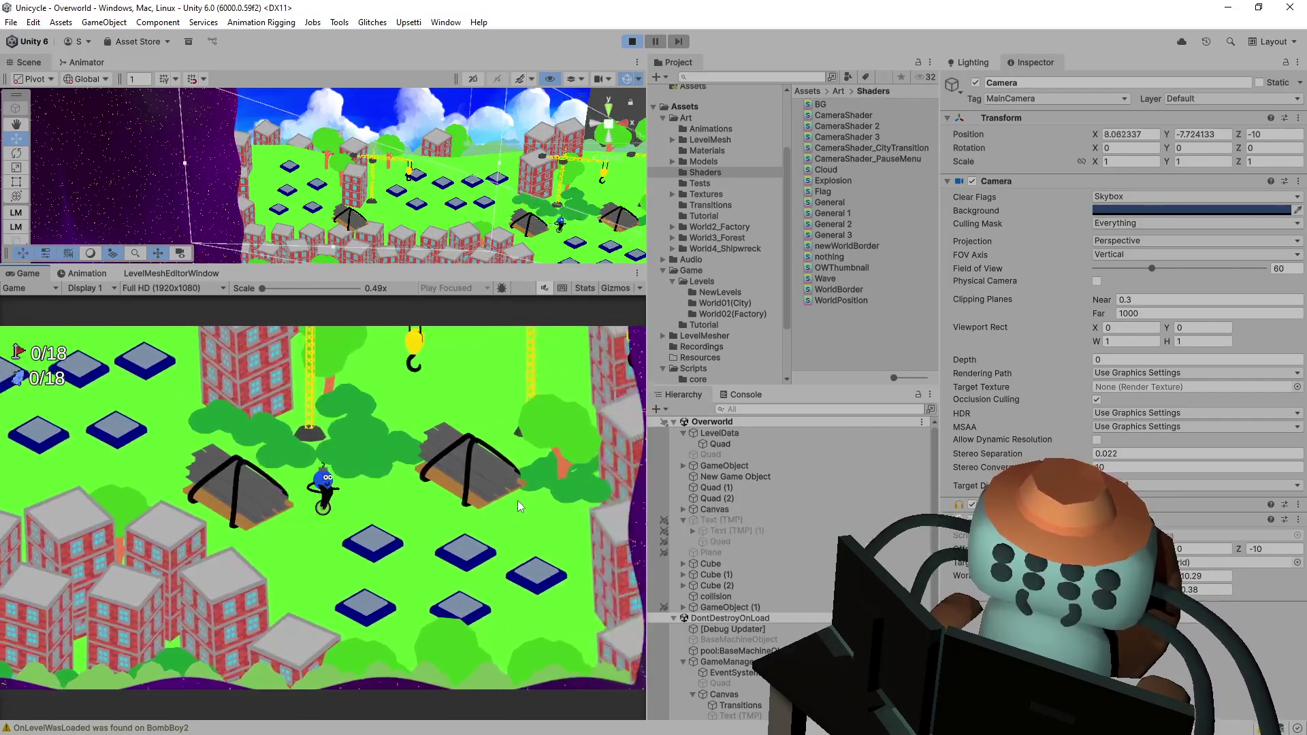
key("Up")
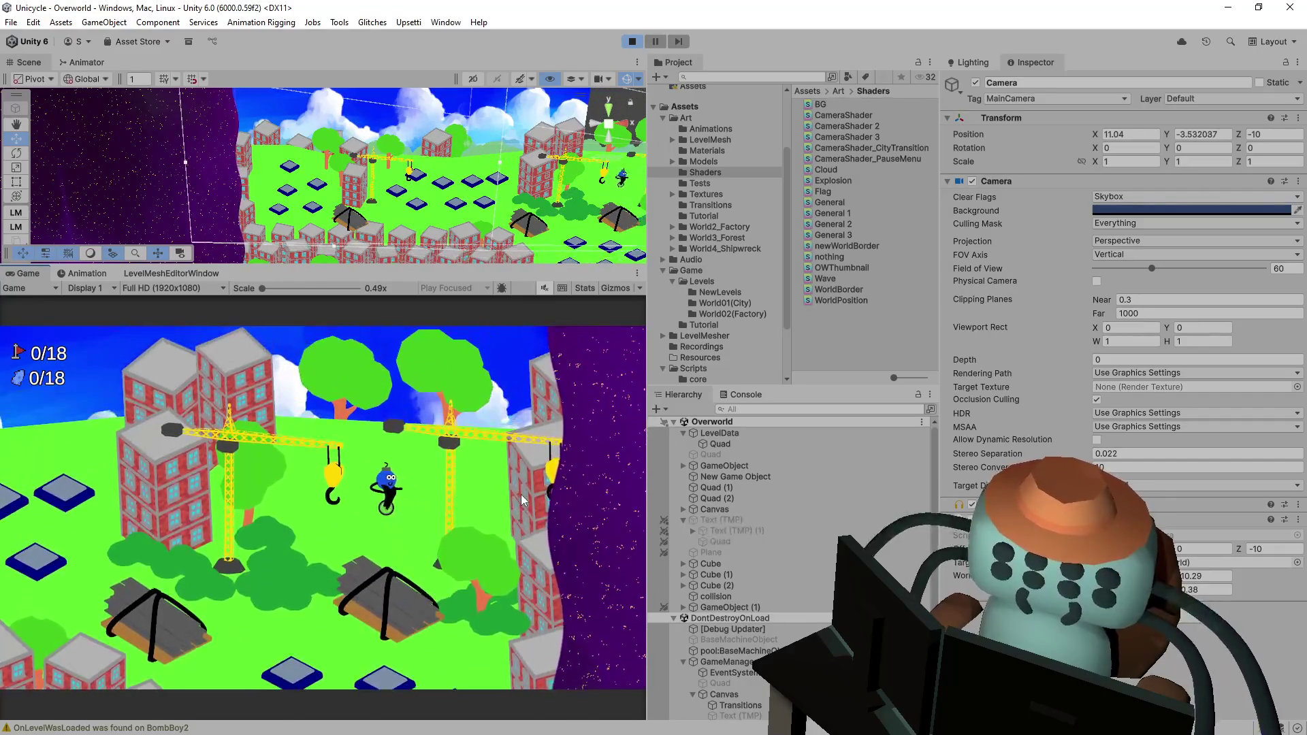
key("Down")
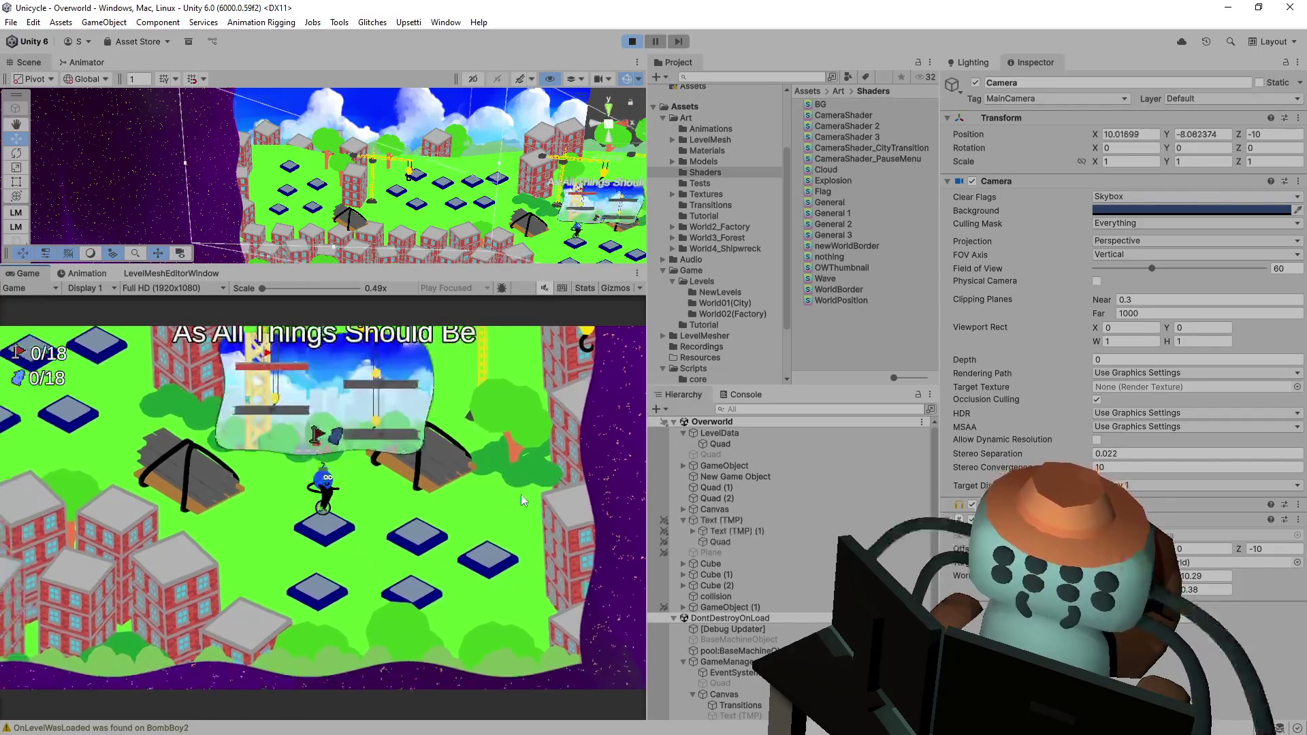
- Stop play mode and search the project assets for 'tutorial1'
left_click(633, 43)
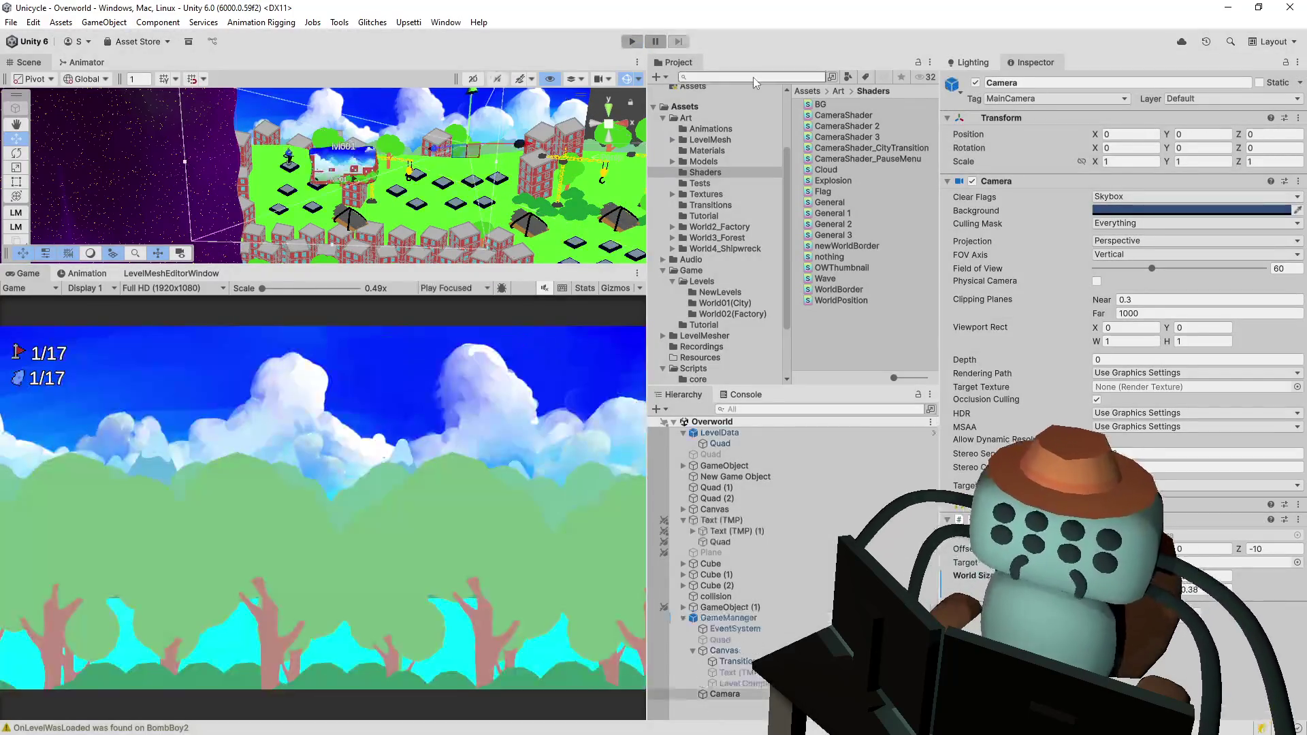
left_click(722, 76)
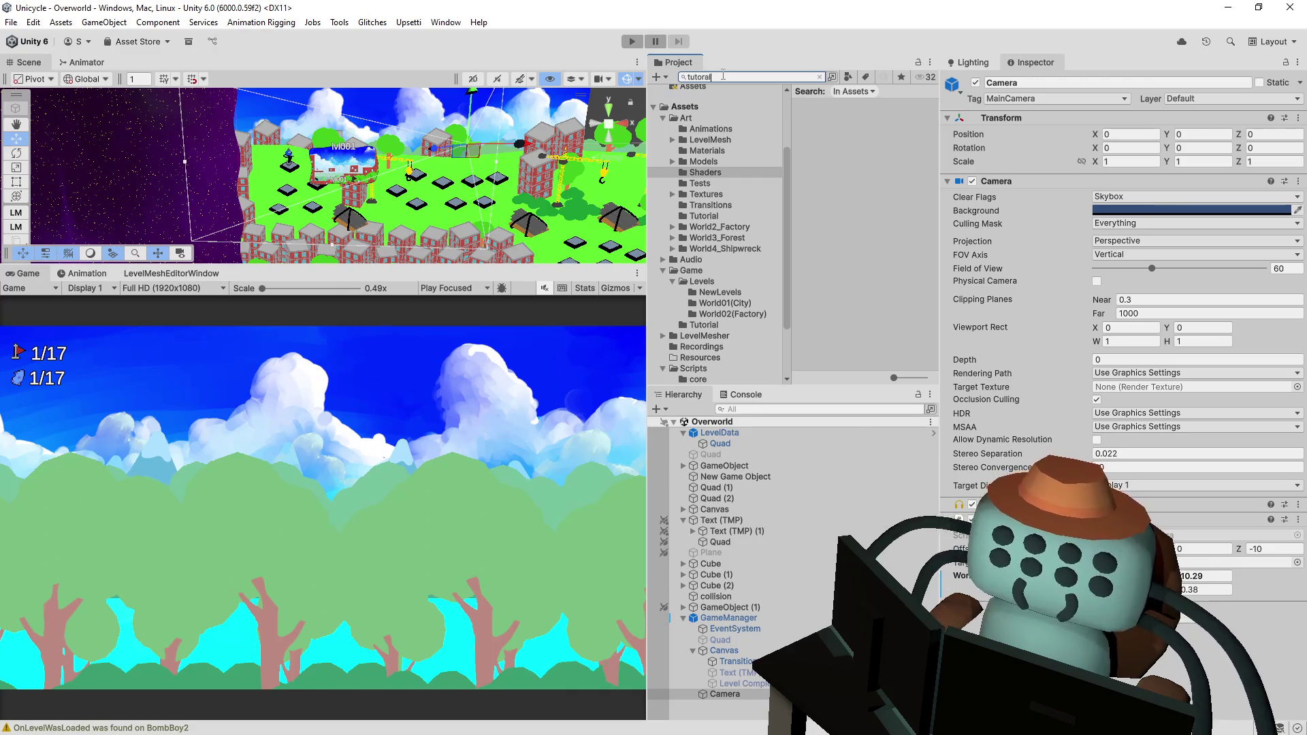
type("ial")
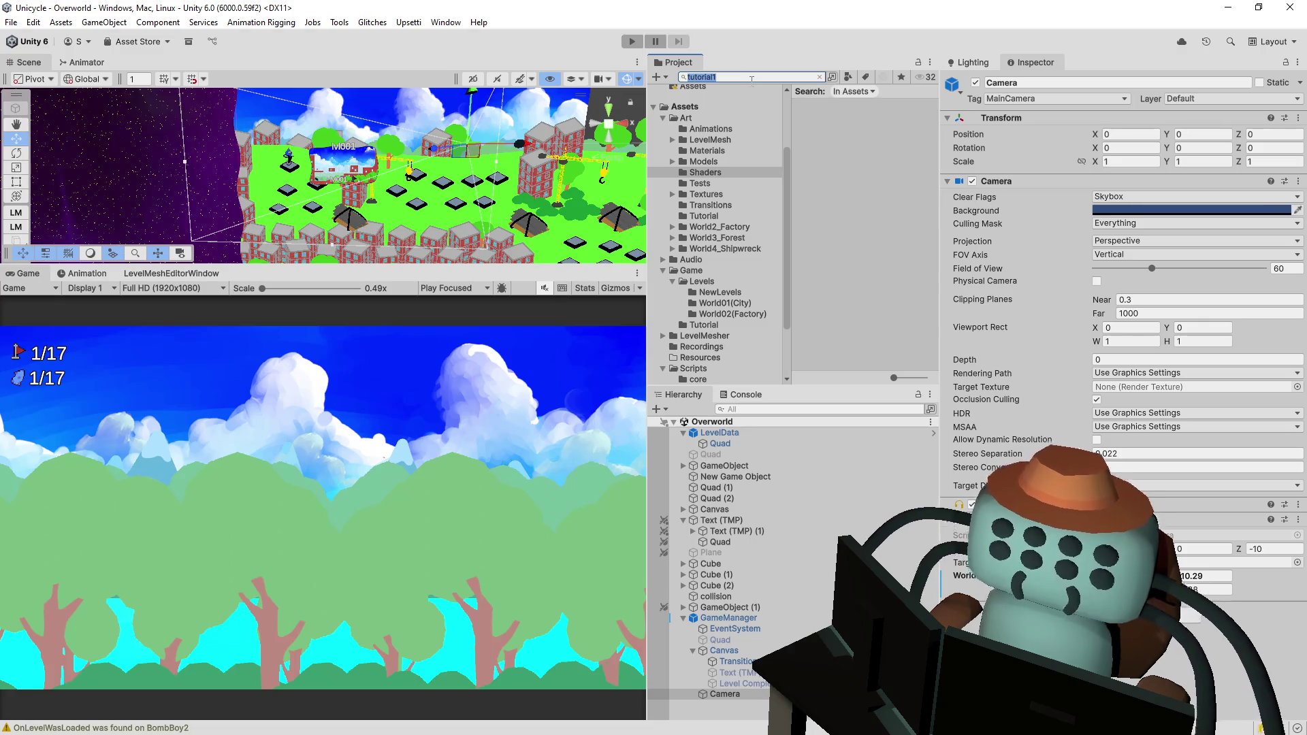
- Search the assets for 'tut', open the Leveltut01 scene, and enlarge the Scene view
type("ut1")
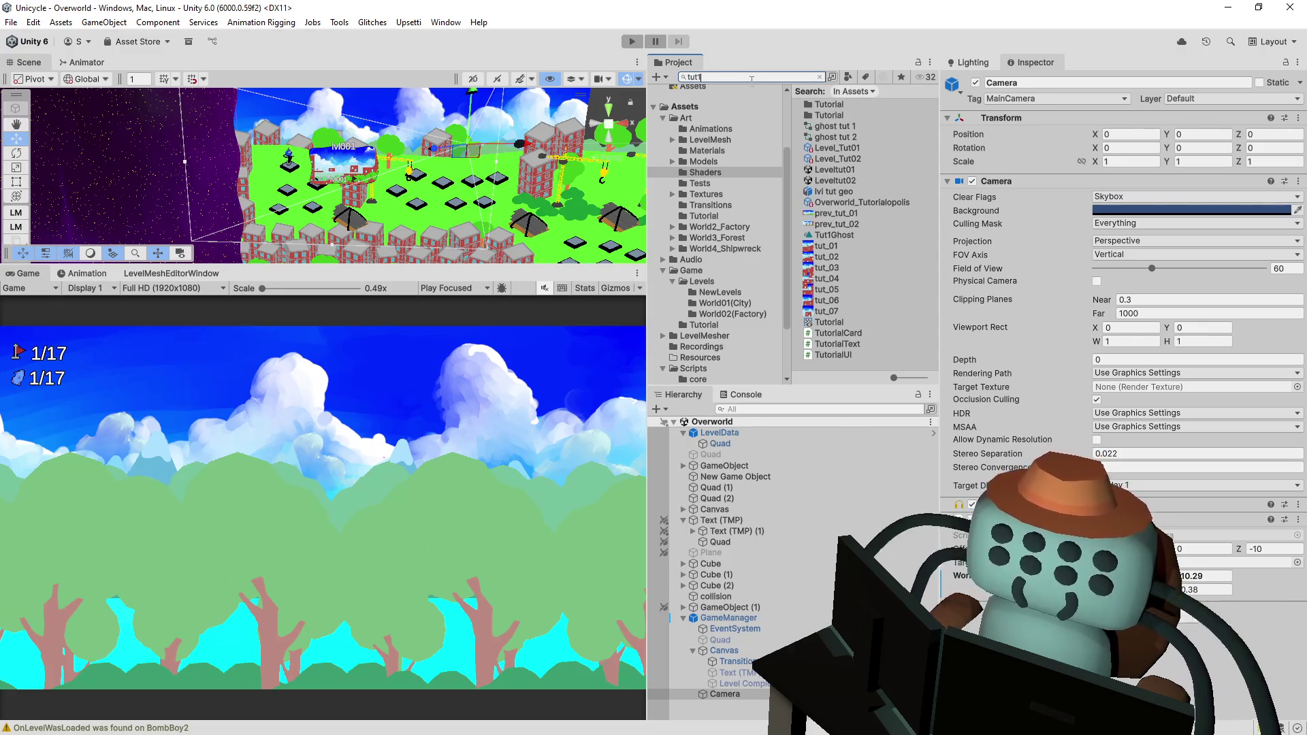
key("BackSpace")
key("Down")
key("Down")
key("Down")
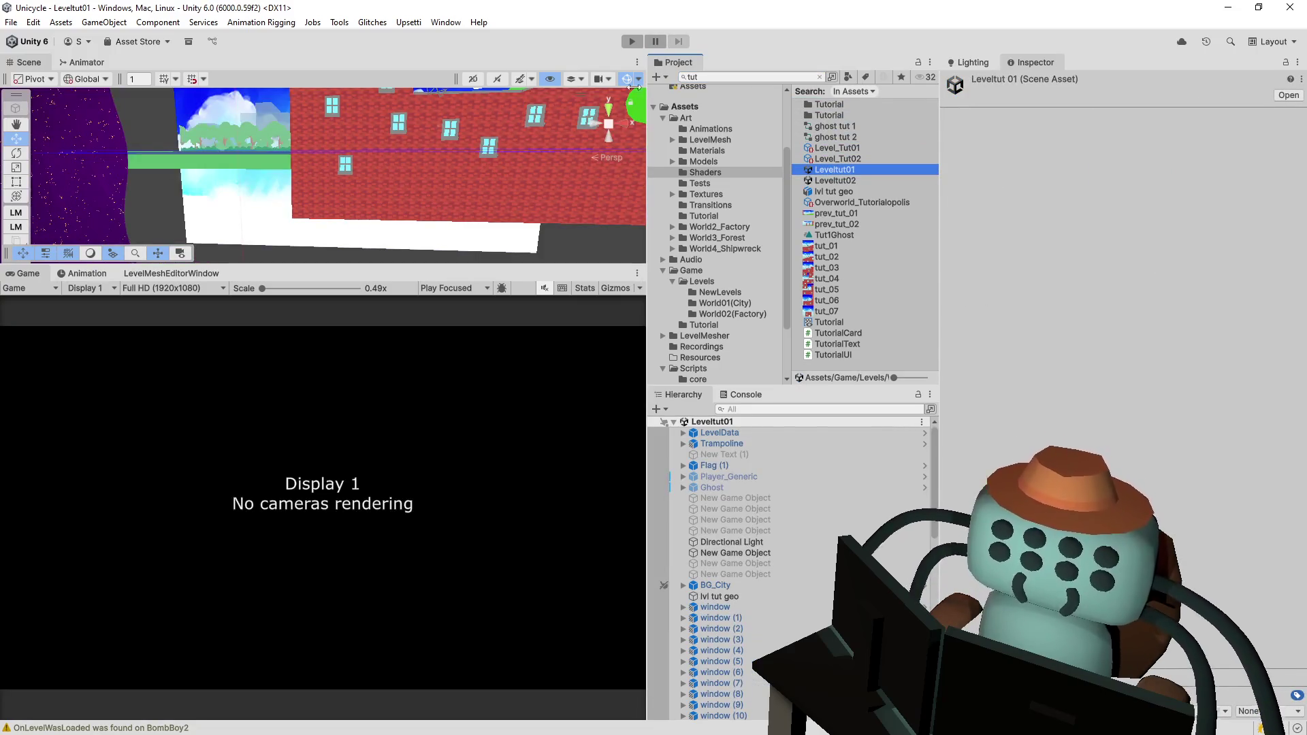
left_click_drag(521, 265, 466, 407)
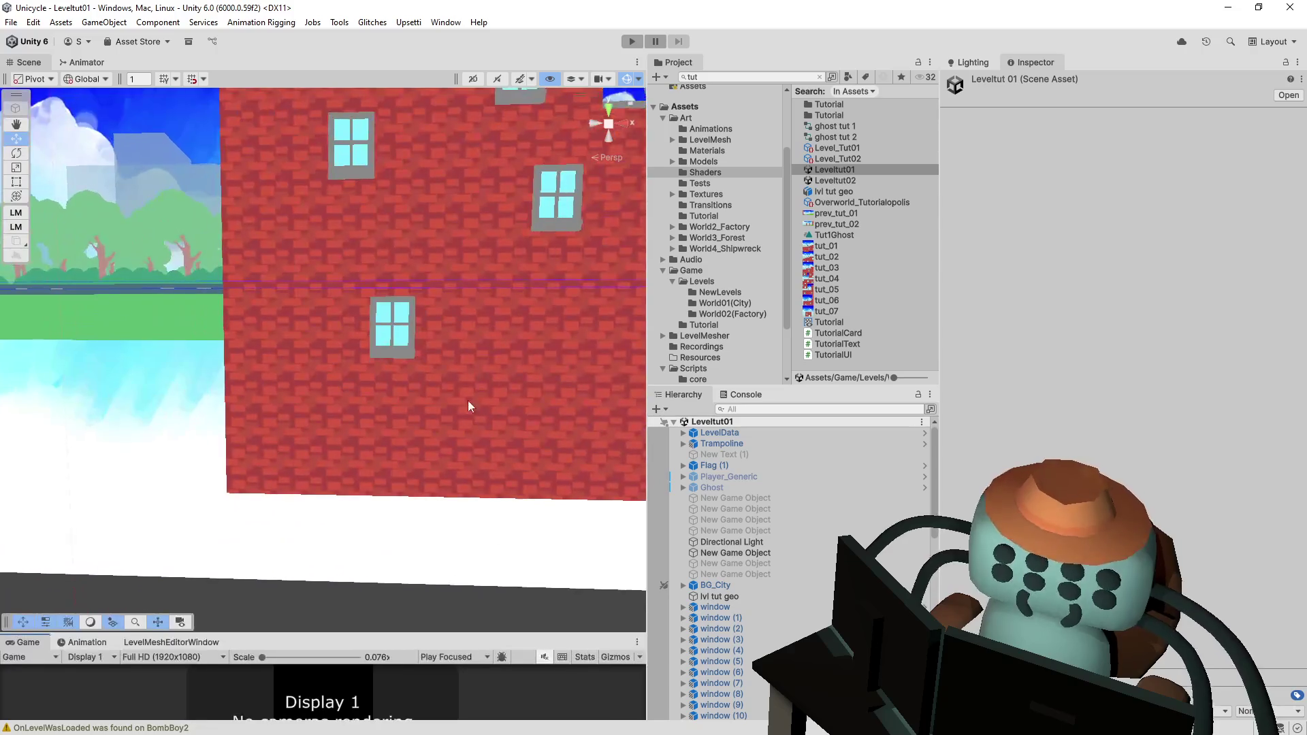
scroll(466, 407, "down", 10)
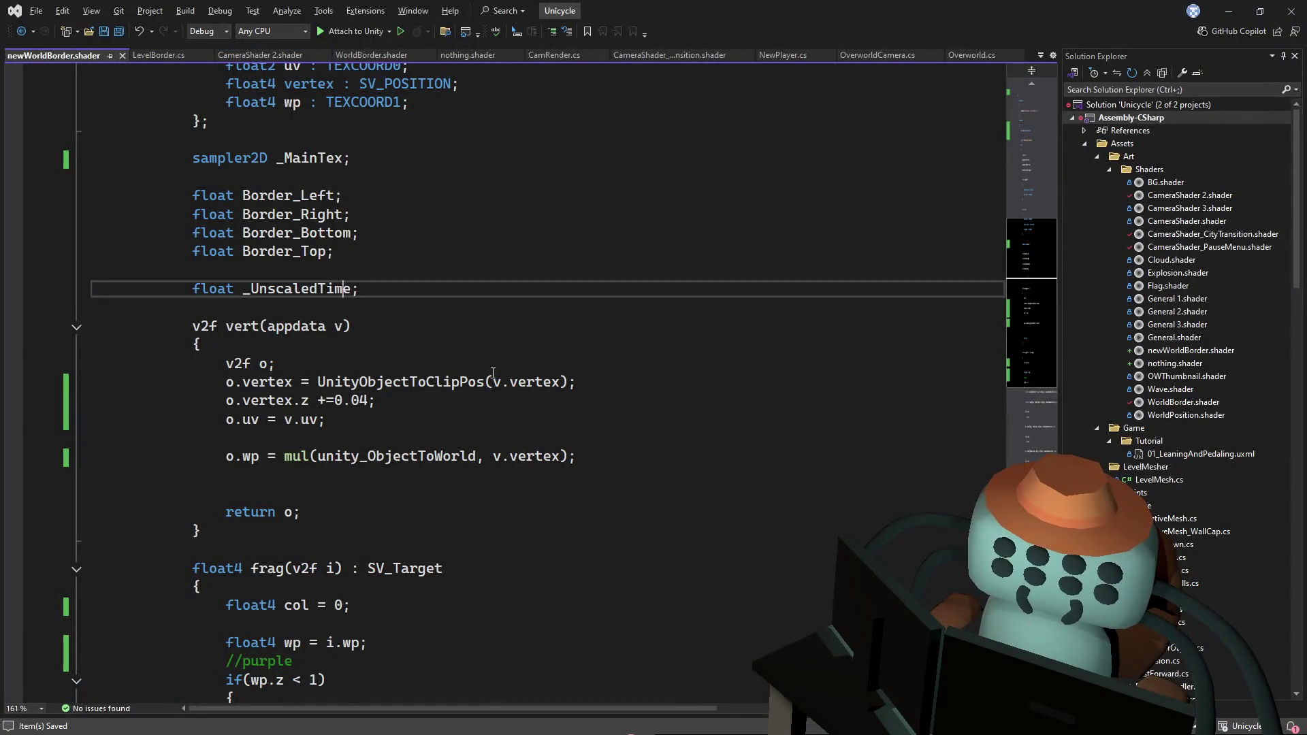
- Tweak the o.vertex.z depth offset in newWorldBorder.shader and save it
left_click(338, 400)
scroll(1028, 313, "down", 7)
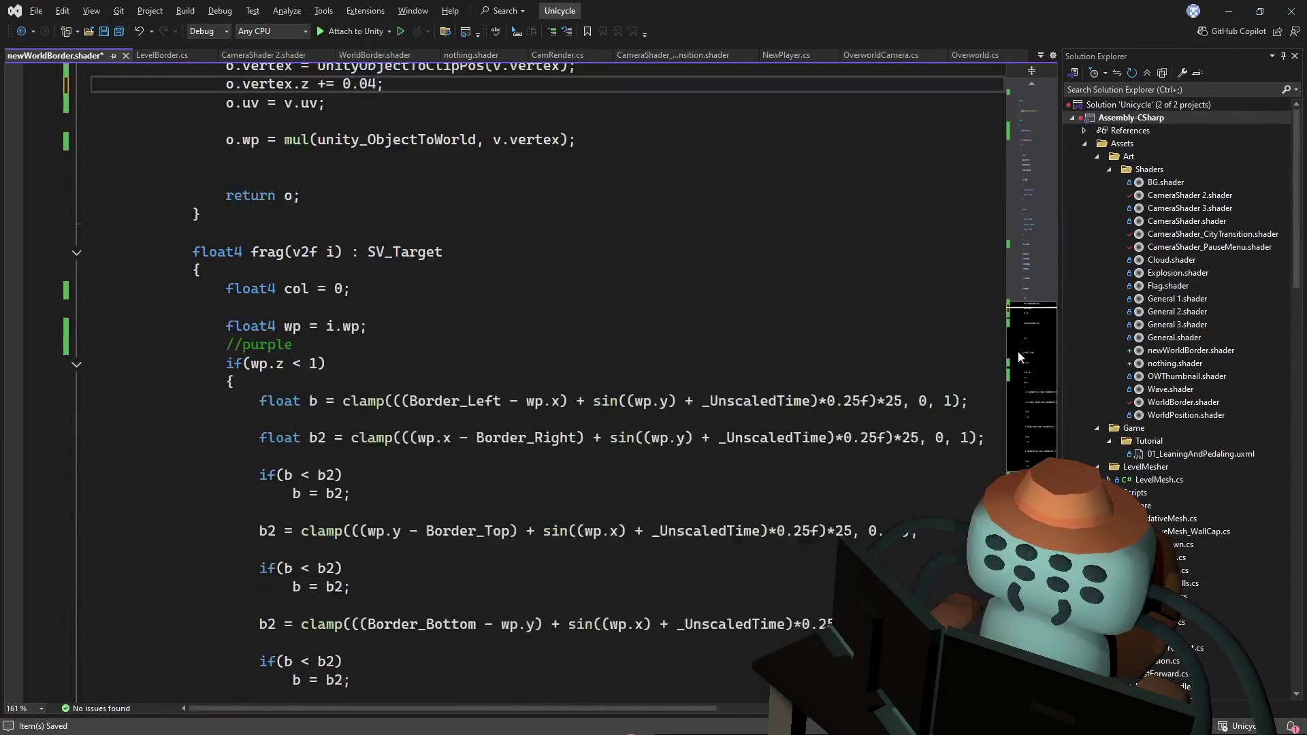
mouse_move(1016, 358)
left_mouse_down()
mouse_move(1028, 129)
mouse_move(1029, 476)
left_mouse_up()
scroll(1006, 420, "up", 20)
scroll(1001, 136, "up", 2)
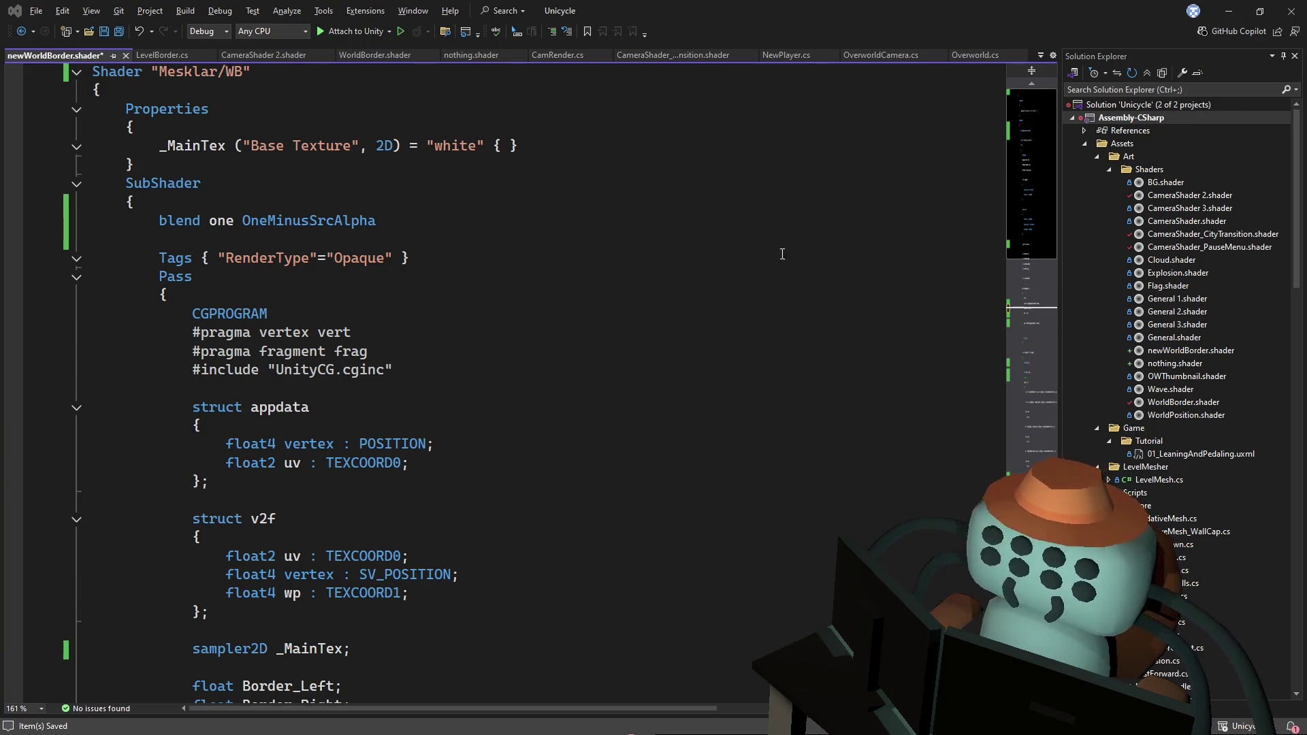
left_click(502, 358)
scroll(1036, 195, "down", 1)
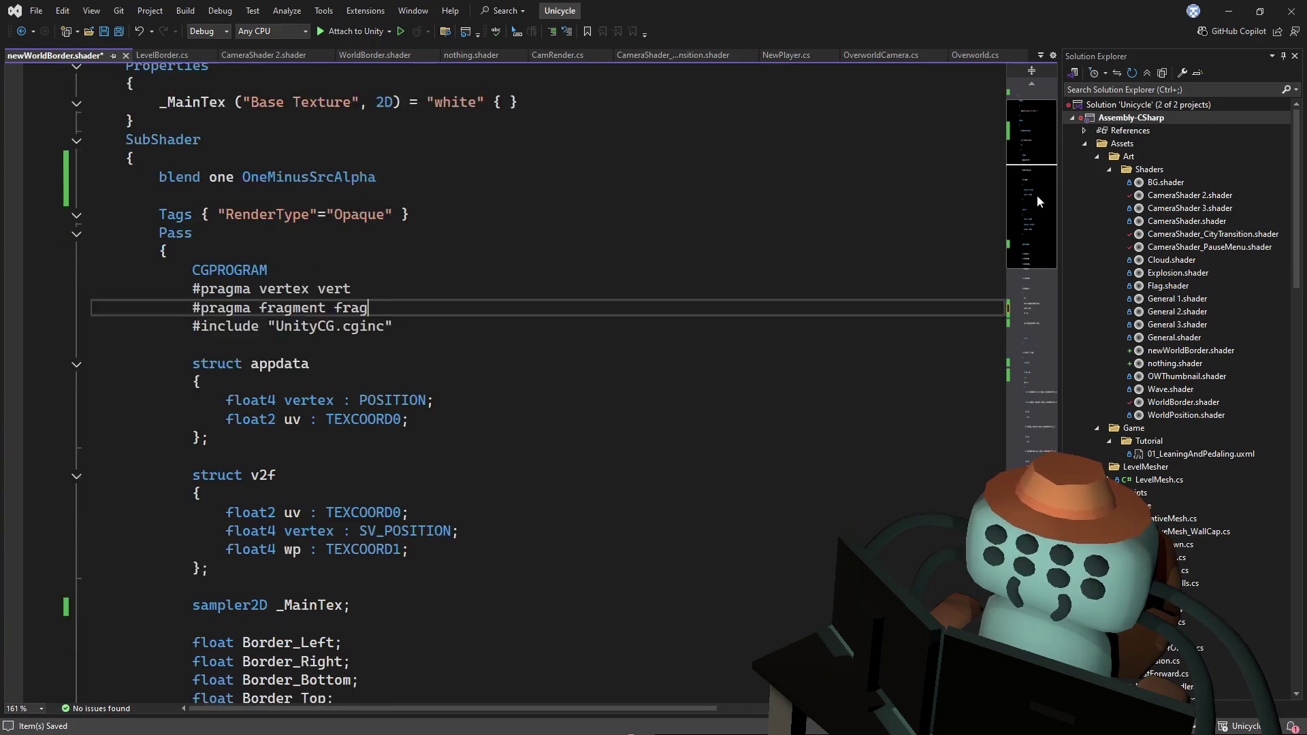
scroll(1036, 199, "up", 1)
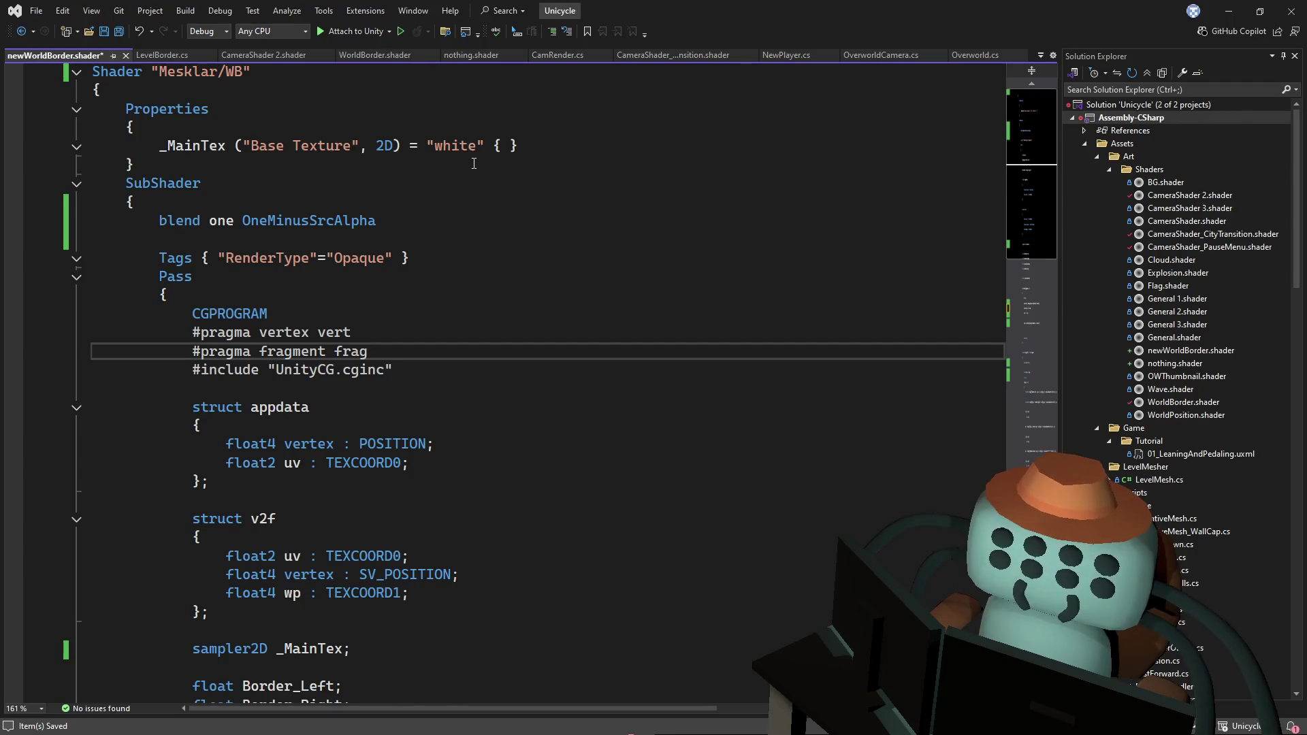
key("ctrl+s")
- Check the ExecuteAlways attribute in LevelBorder.cs, then view the WorldBorder shader
key("ctrl+Tab")
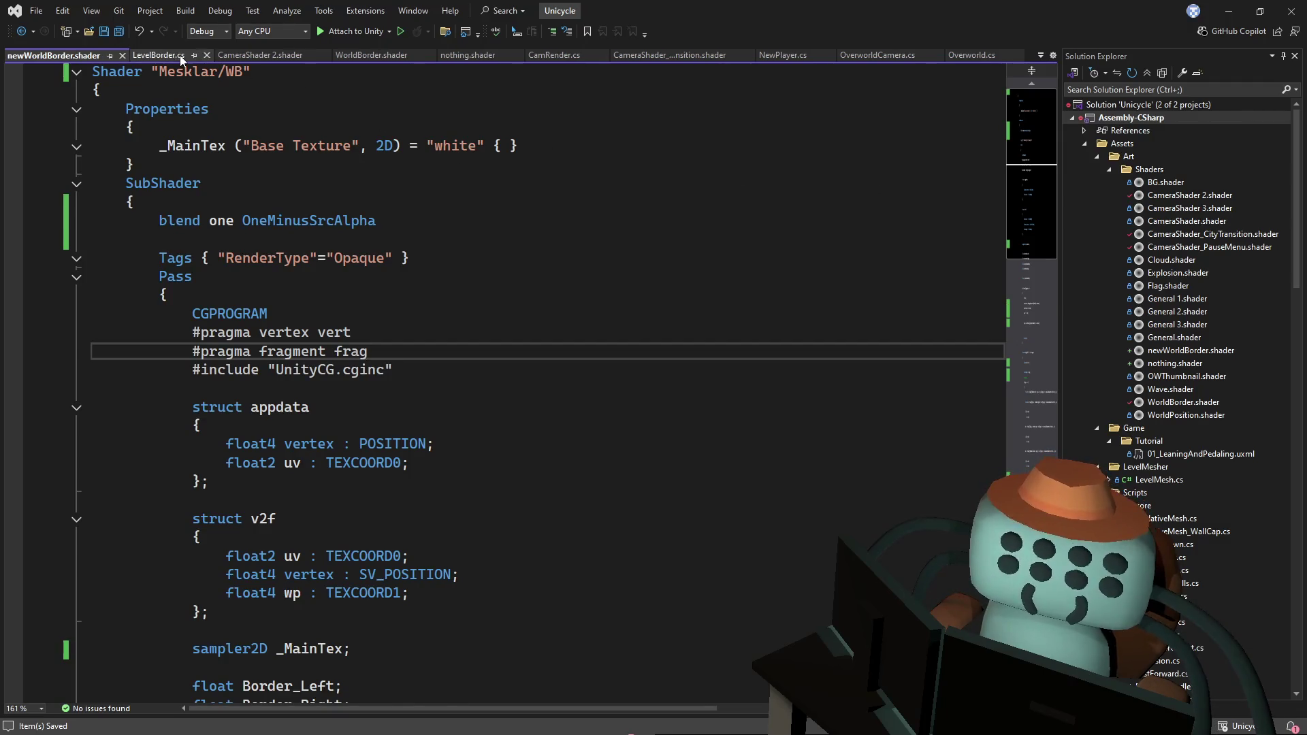
left_click_drag(296, 124, 314, 141)
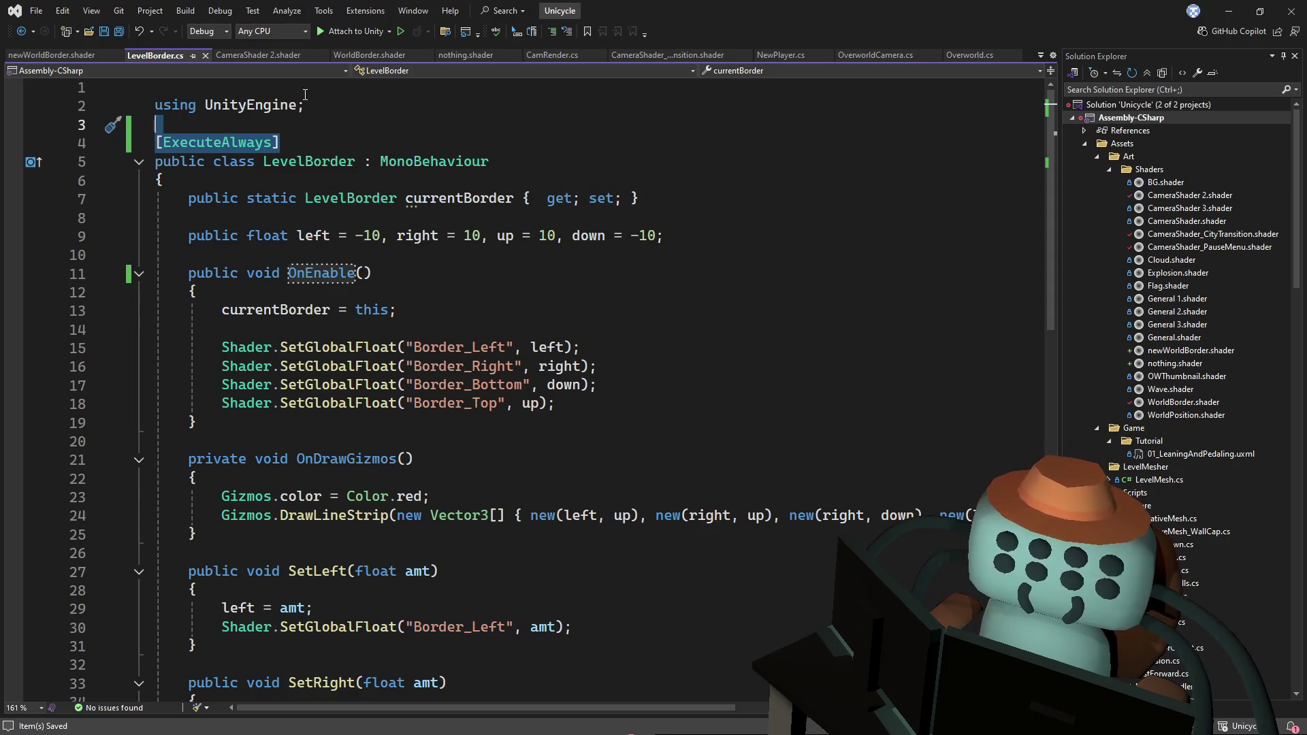
left_click(371, 55)
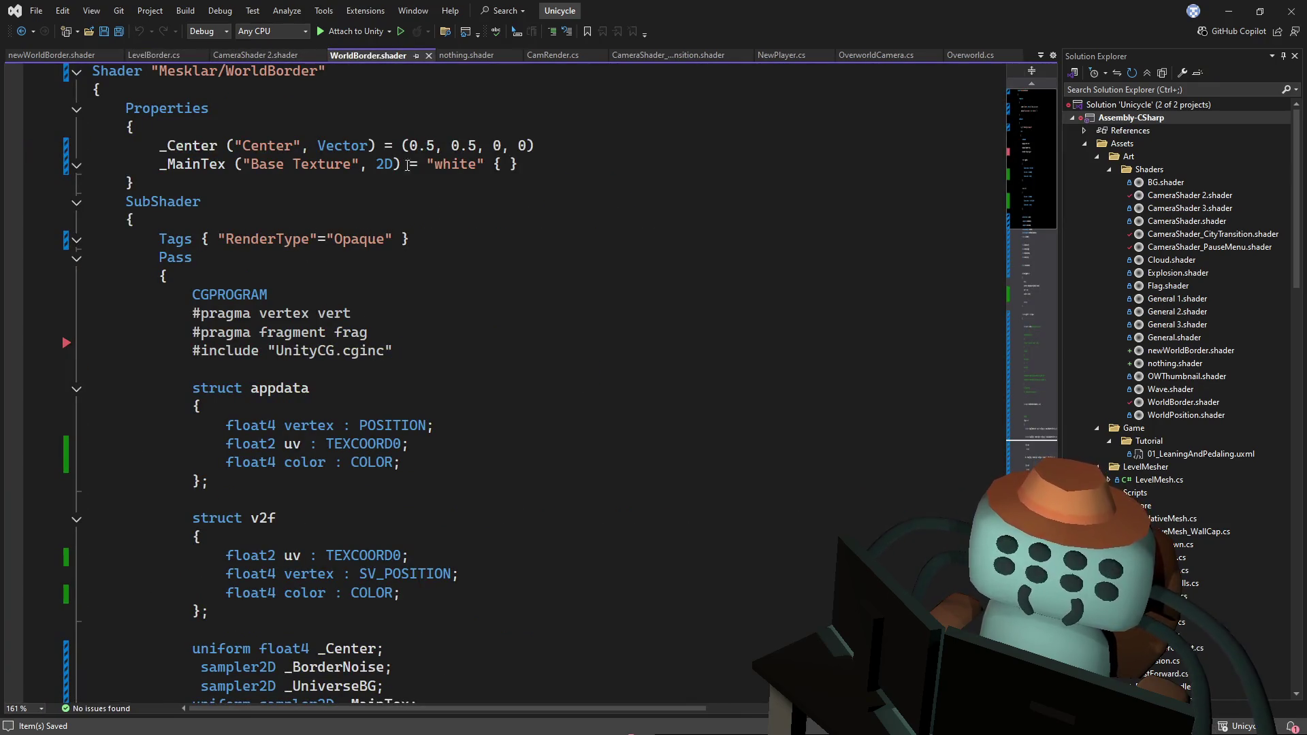
key("alt+Tab")
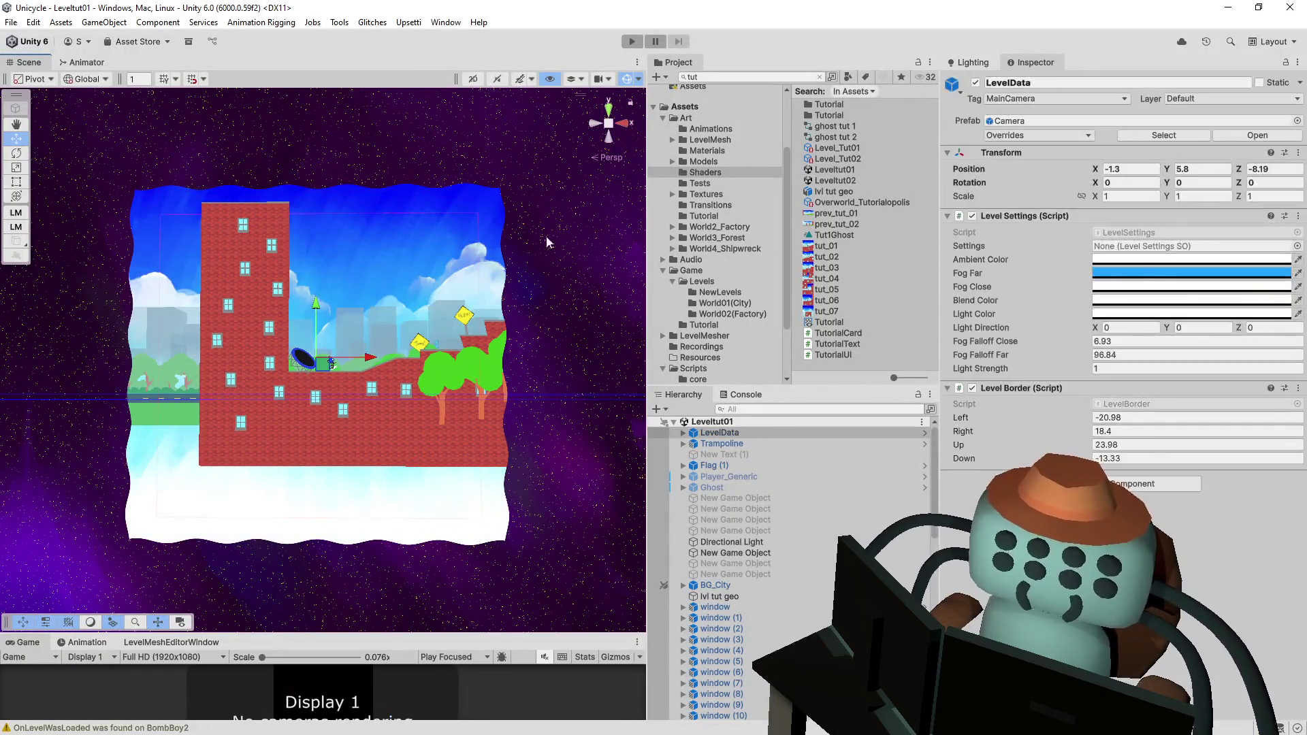
- Select LevelData and adjust its Level Border Left value to -9.2
left_click(1119, 443)
mouse_move(1075, 416)
left_mouse_down()
mouse_move(1011, 405)
mouse_move(1159, 379)
mouse_move(1130, 379)
left_mouse_up()
scroll(409, 307, "up", 3)
scroll(409, 307, "up", 5)
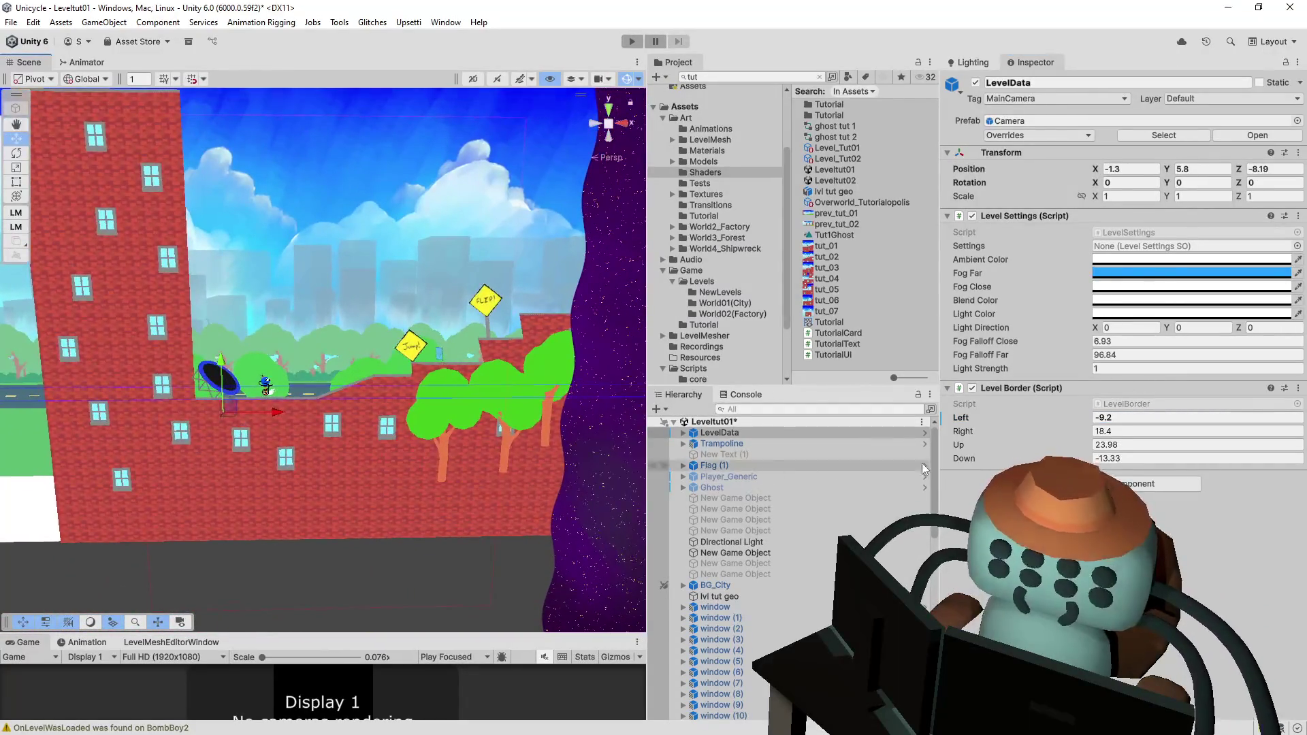
- Set LevelData's position to 0, 0, 0 and face the level squarely
left_click(1130, 168)
type("0")
key("Tab")
type("0")
key("Tab")
type("0")
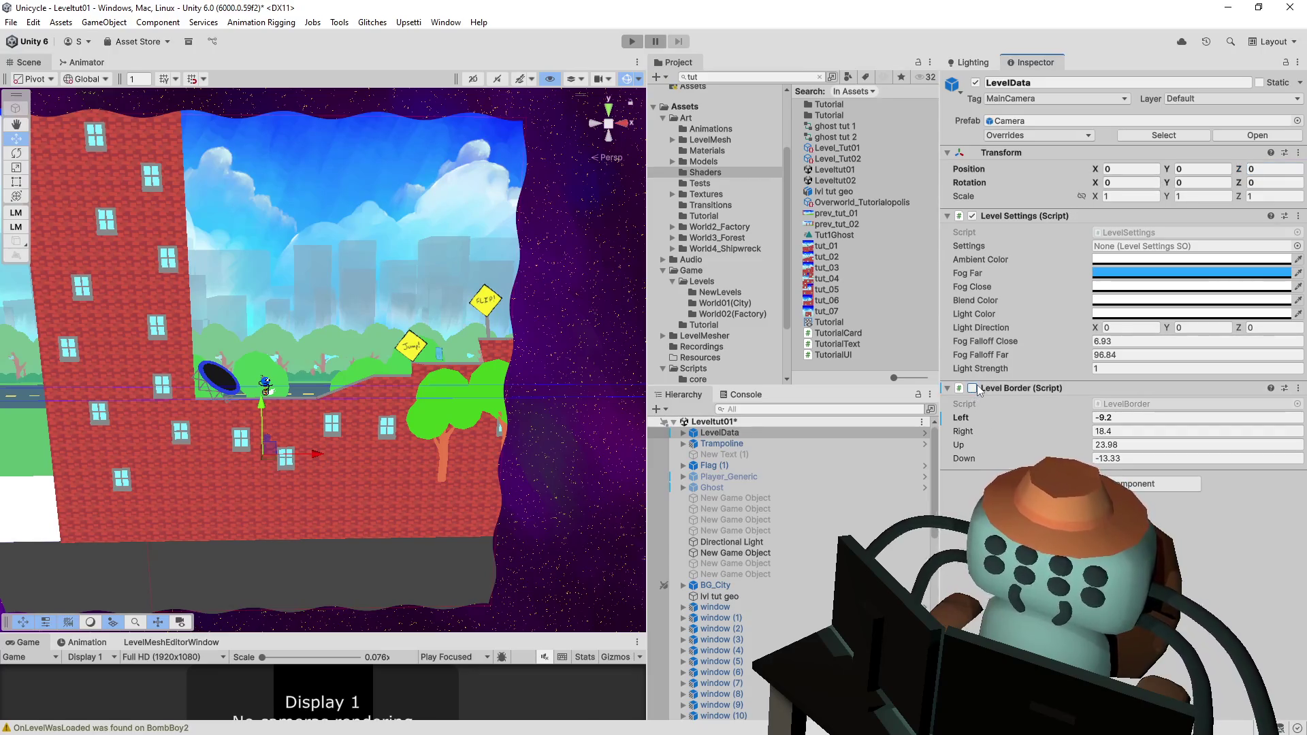
left_click_drag(382, 320, 368, 326)
scroll(368, 327, "down", 5)
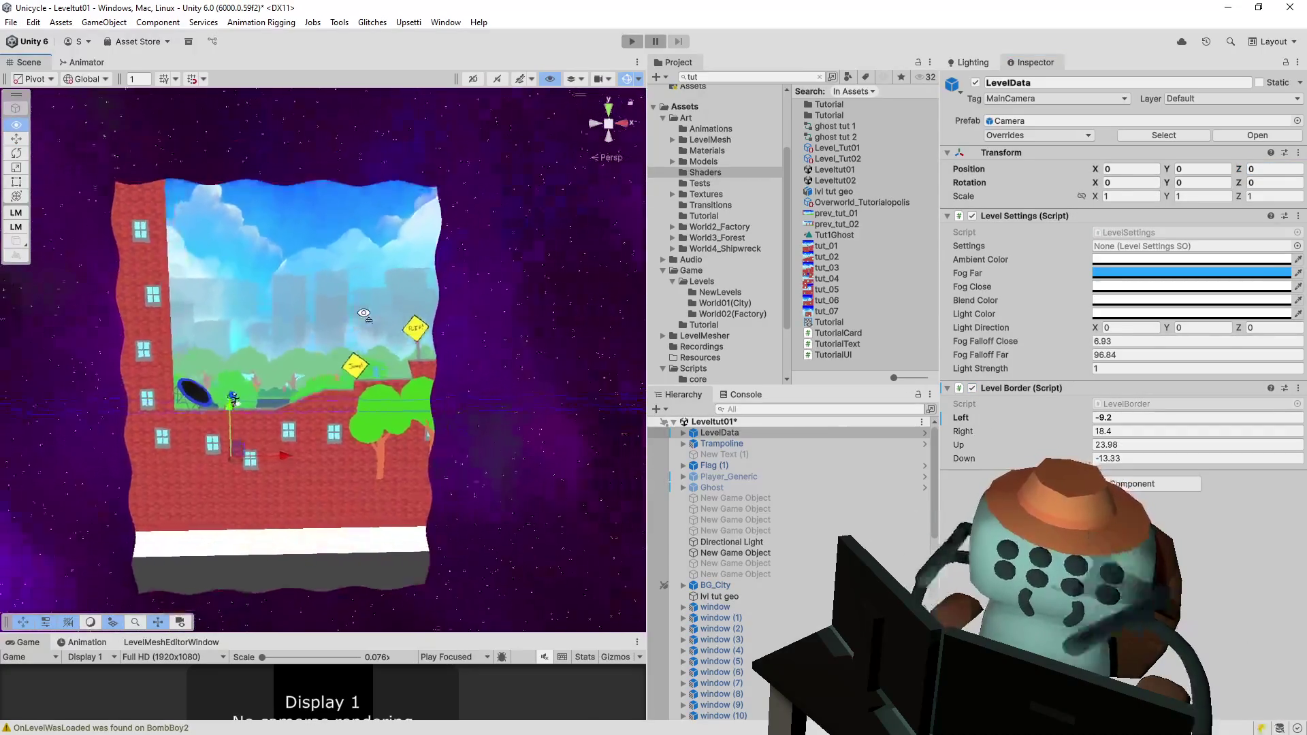
- Widen the Right border to 35.9, then pull it back in, toggling the component to check
left_click_drag(1062, 433, 1144, 431)
left_click(972, 388)
left_click(972, 388)
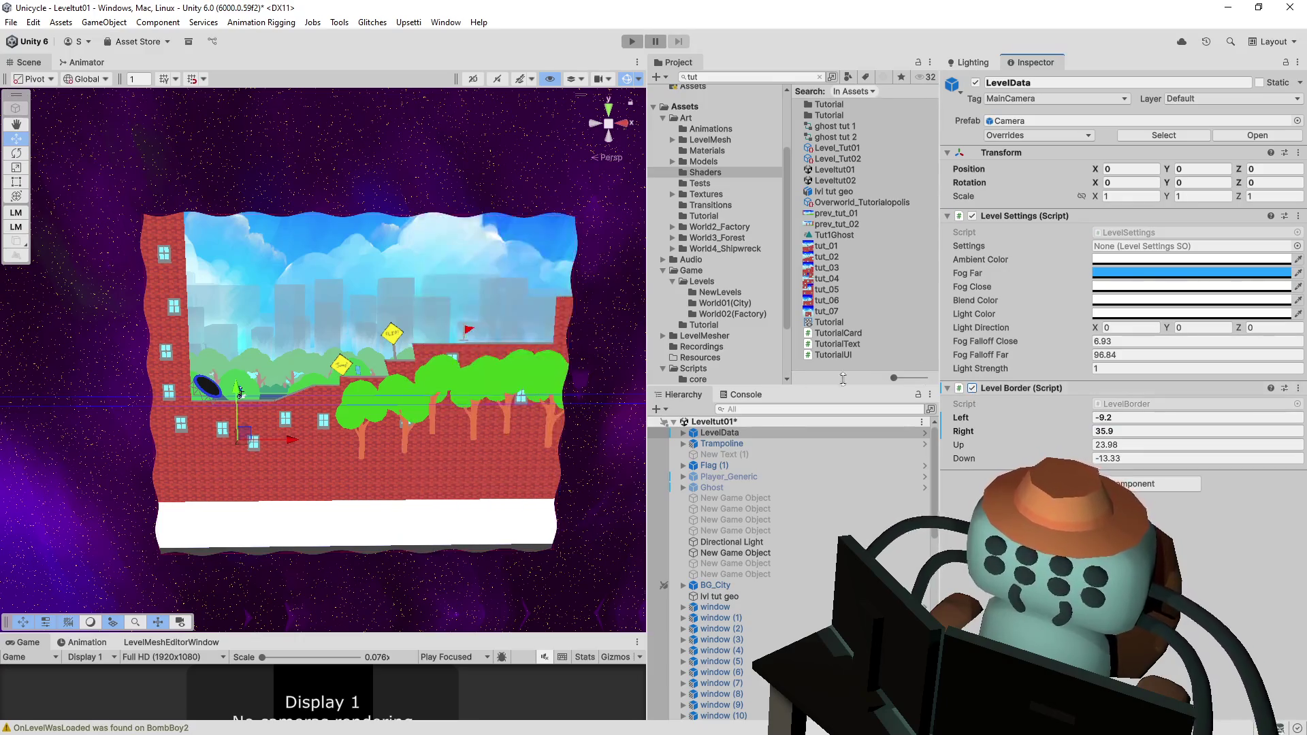
left_click_drag(487, 334, 544, 335)
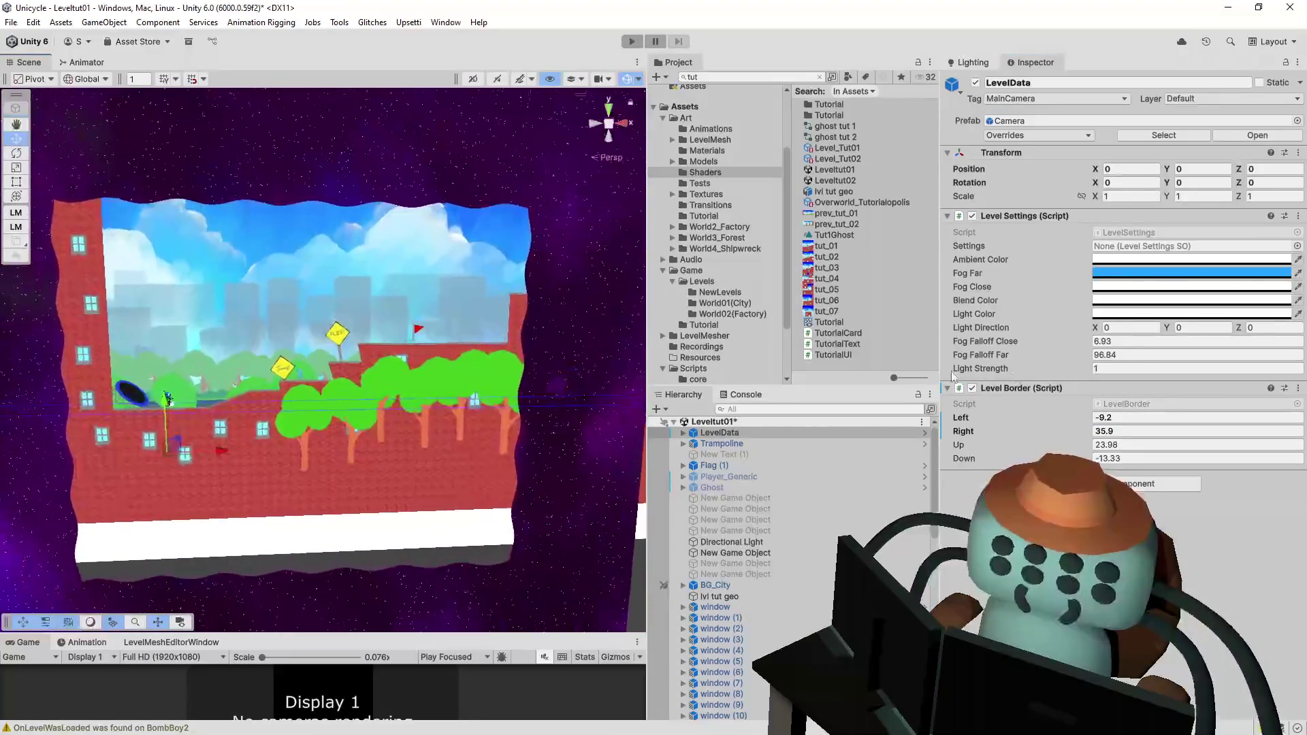
left_click_drag(1078, 431, 1052, 436)
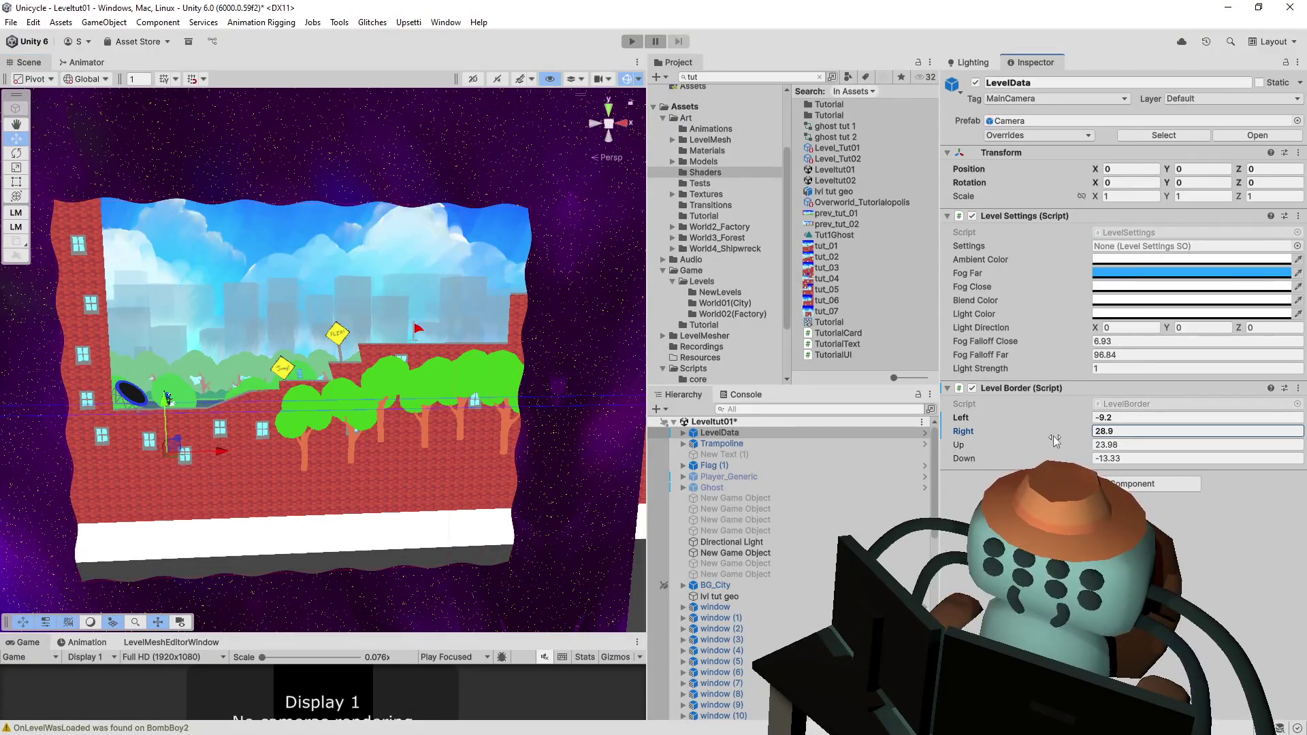
left_click(973, 388)
left_click(972, 388)
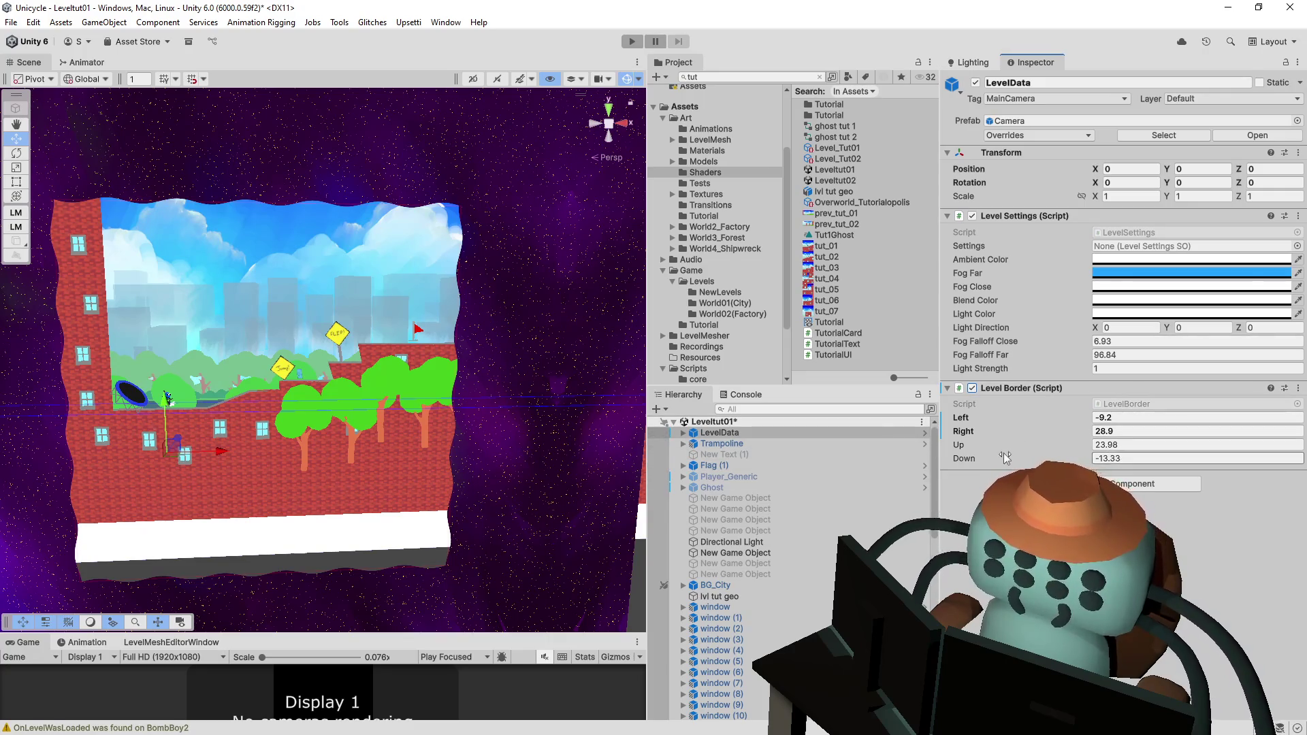
- Raise the Down border to -1.24 and settle the Right border at 28.9
left_click_drag(999, 463, 1063, 456)
left_click_drag(368, 349, 383, 348)
left_click(1032, 430)
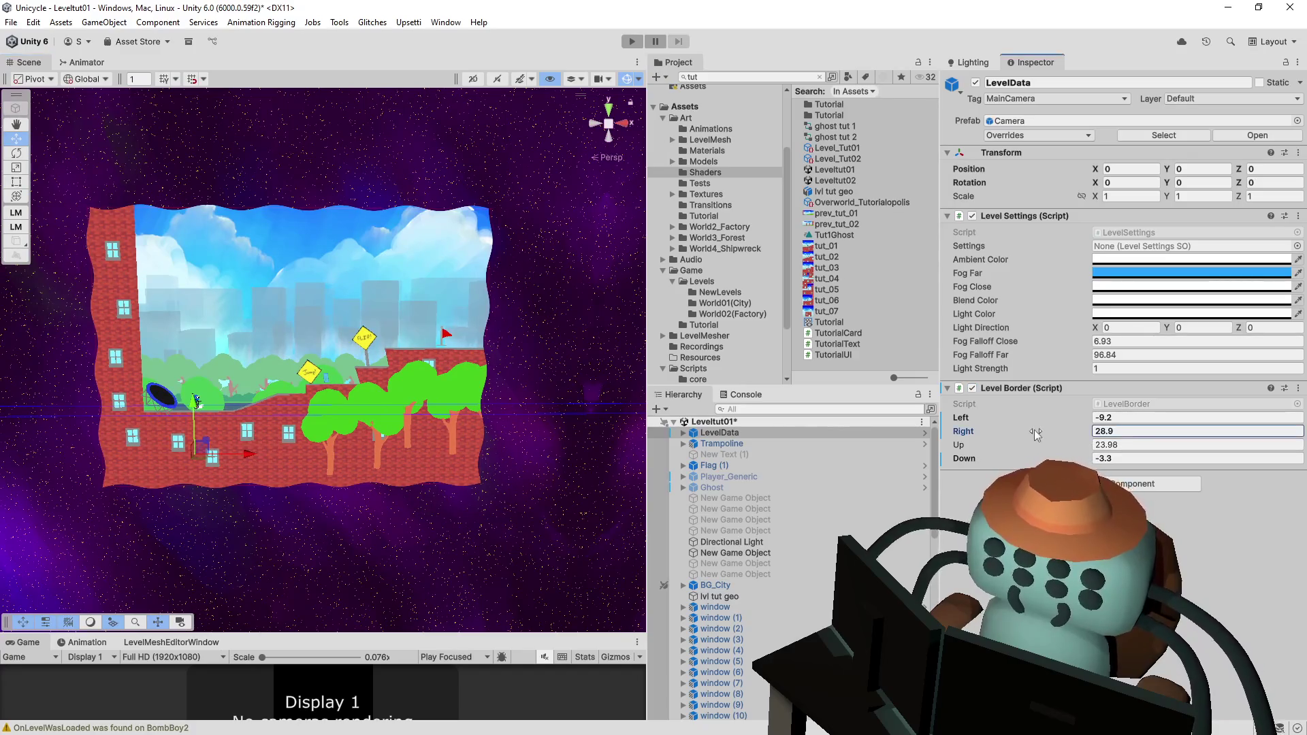
type("30.2")
mouse_move(1036, 430)
left_mouse_down()
mouse_move(1075, 450)
mouse_move(1023, 440)
mouse_move(1000, 456)
left_mouse_up()
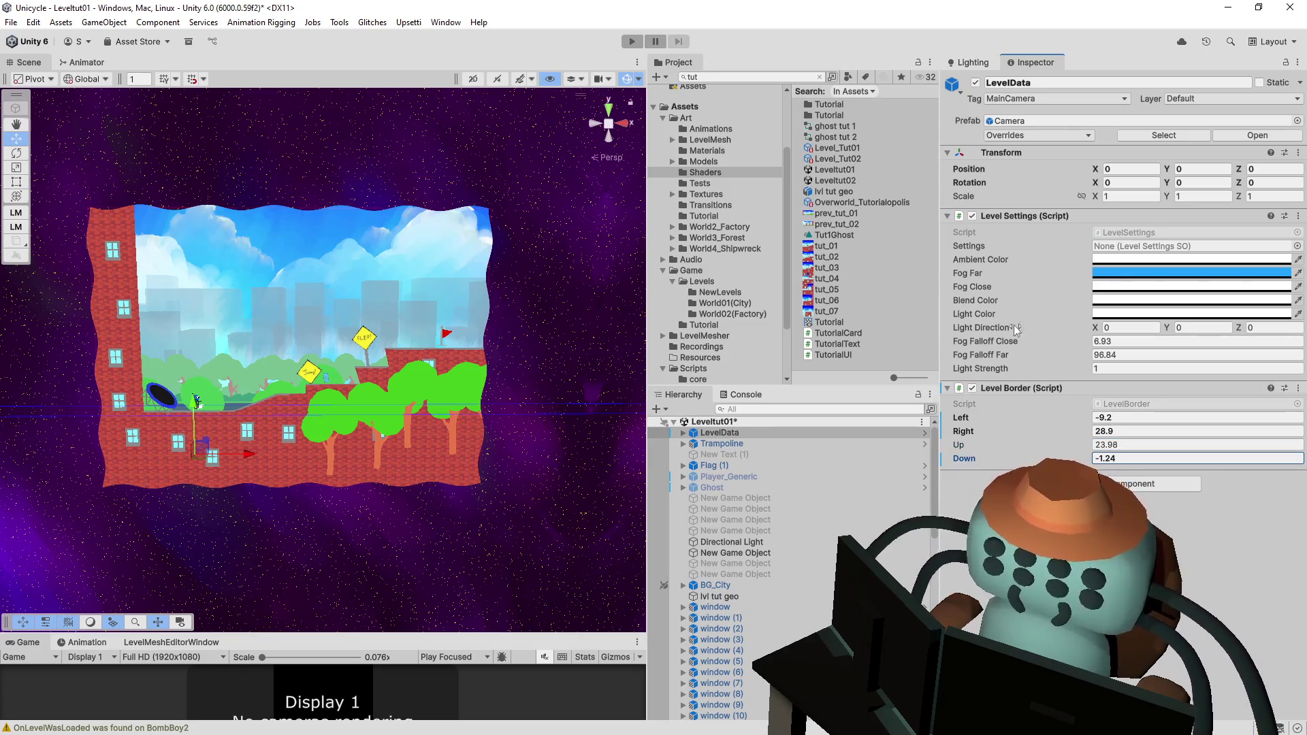
mouse_move(558, 389)
left_mouse_down()
mouse_move(291, 291)
mouse_move(315, 275)
mouse_move(580, 240)
mouse_move(307, 267)
left_mouse_up()
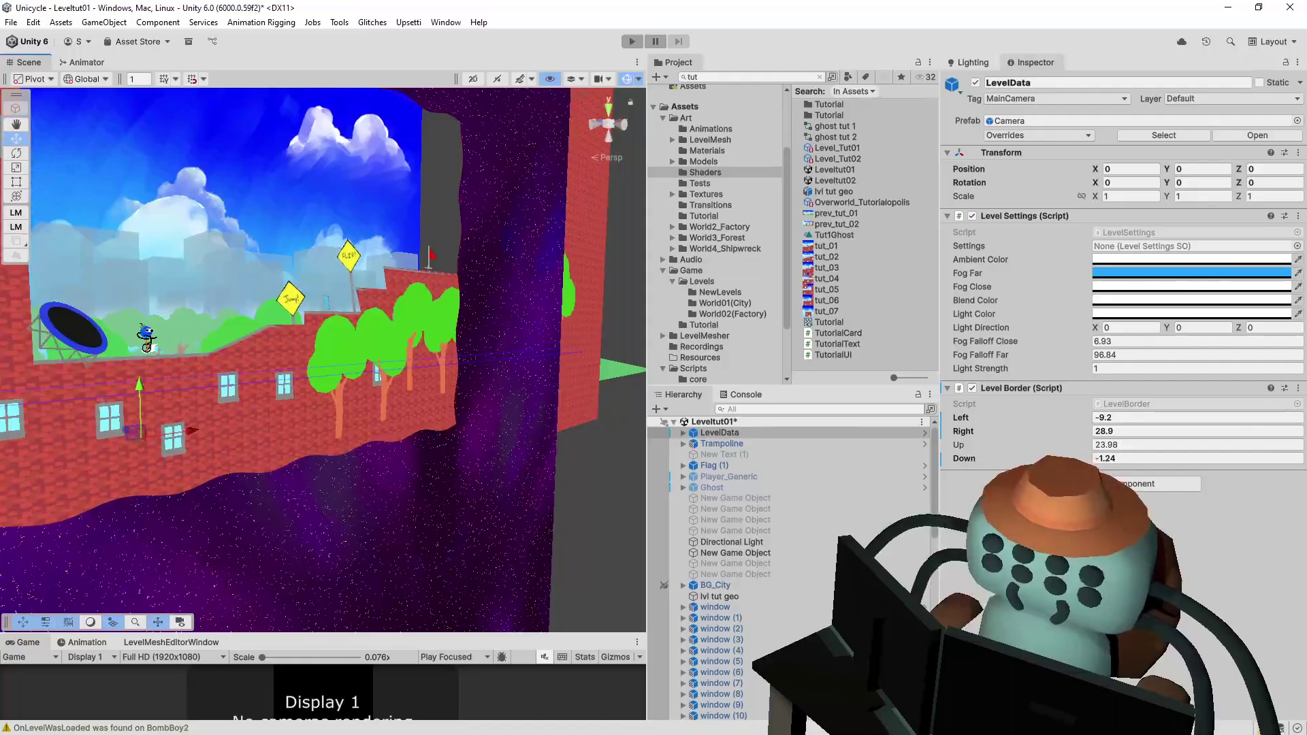
- Raise Leveltut01's Level Border Down value to 1.53 and inspect the border from several angles
mouse_move(1072, 458)
left_mouse_down()
mouse_move(1103, 455)
mouse_move(1018, 463)
mouse_move(1219, 463)
mouse_move(1077, 427)
left_mouse_up()
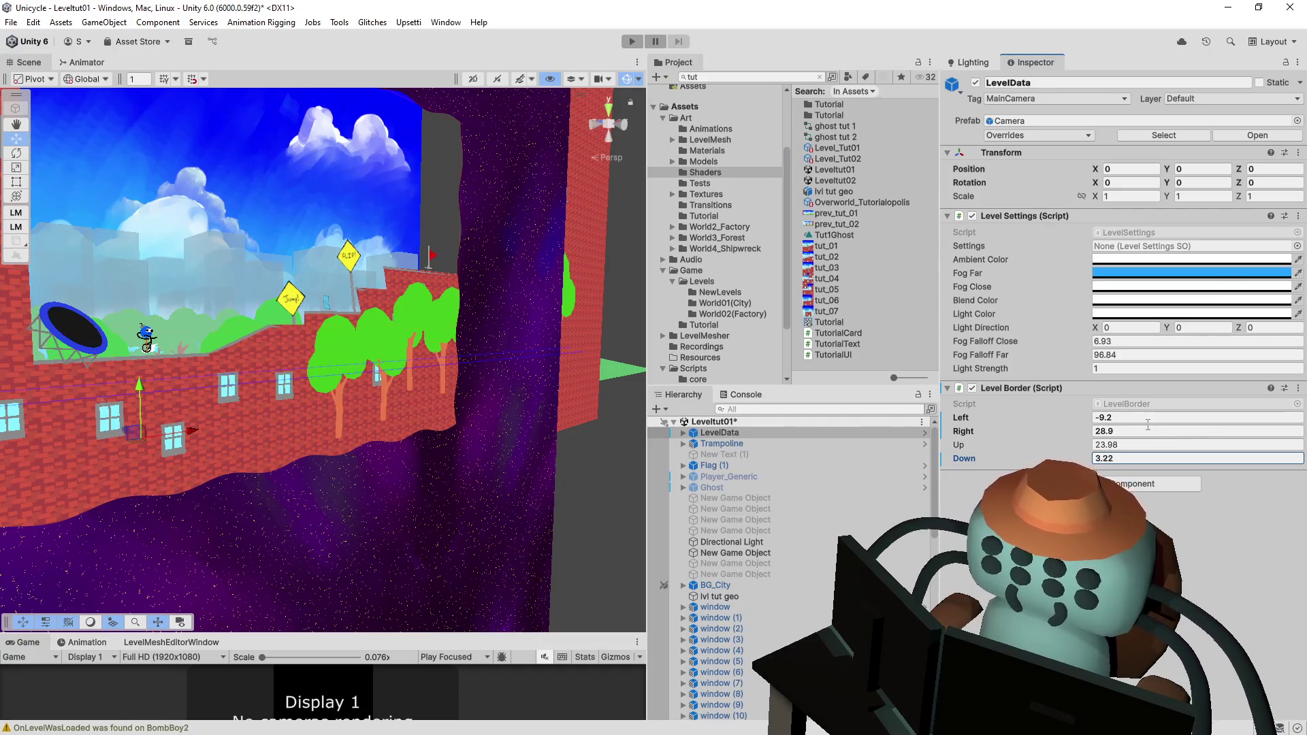
mouse_move(361, 344)
left_mouse_down()
mouse_move(429, 350)
mouse_move(456, 334)
left_mouse_up()
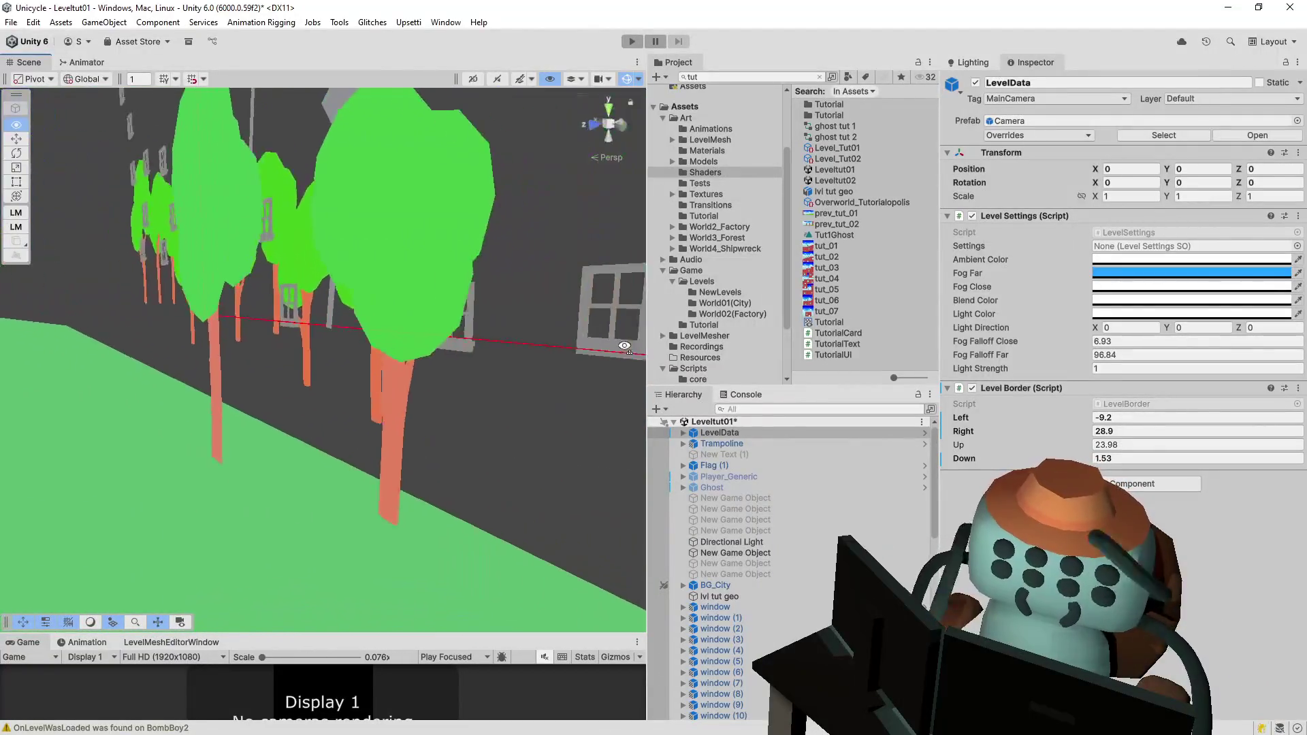
mouse_move(812, 360)
left_mouse_down()
mouse_move(865, 337)
mouse_move(768, 243)
mouse_move(744, 282)
mouse_move(753, 356)
mouse_move(164, 331)
mouse_move(570, 275)
mouse_move(835, 287)
left_mouse_up()
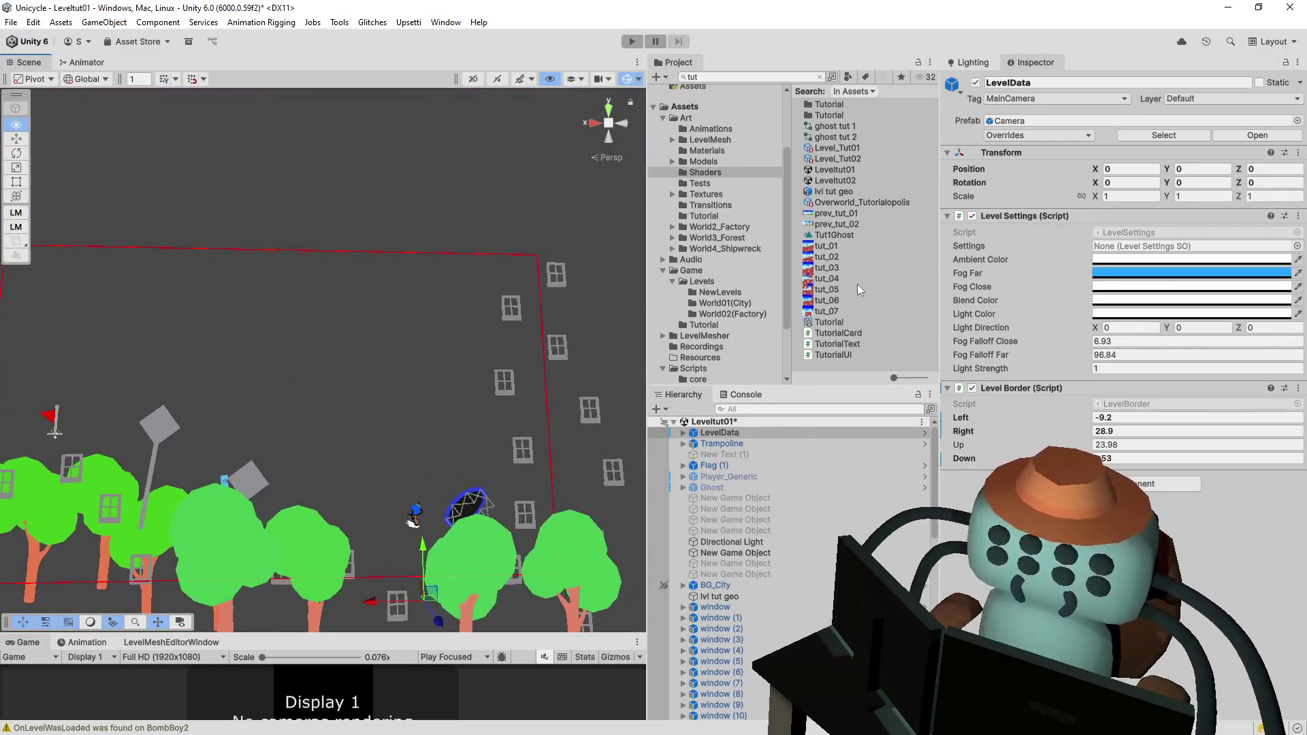
mouse_move(599, 289)
left_mouse_down()
mouse_move(140, 318)
mouse_move(199, 332)
left_mouse_up()
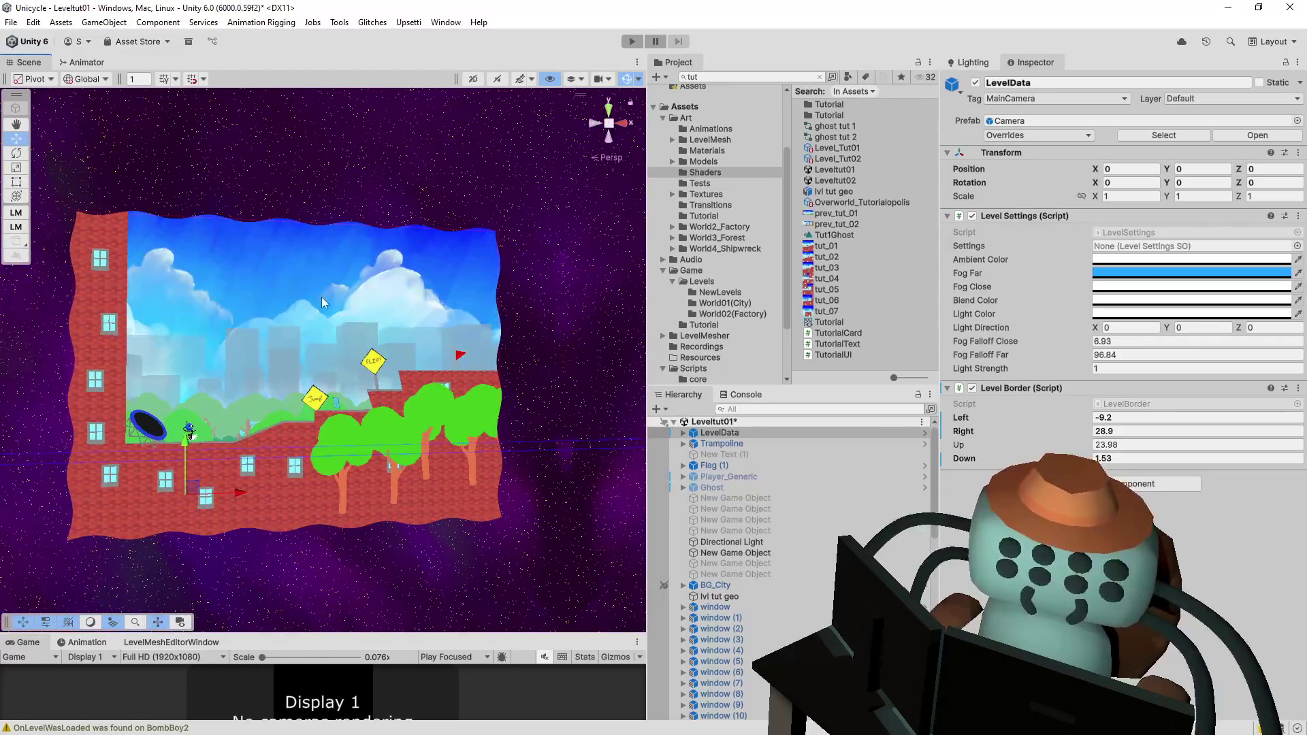
mouse_move(374, 295)
left_mouse_down()
mouse_move(360, 339)
mouse_move(382, 320)
left_mouse_up()
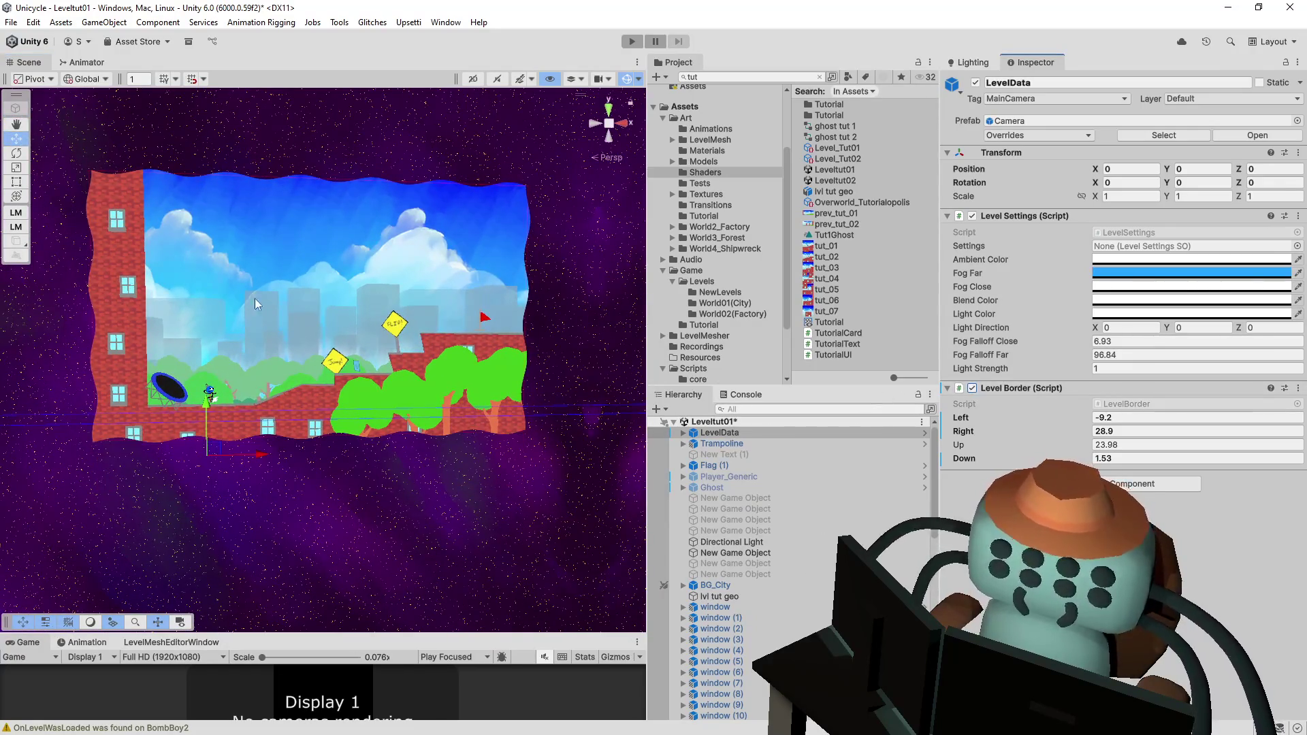
mouse_move(415, 280)
left_mouse_down()
mouse_move(283, 286)
mouse_move(320, 294)
mouse_move(381, 269)
left_mouse_up()
- Play-test Leveltut01, check the Console for errors, then stop play mode
left_click(632, 42)
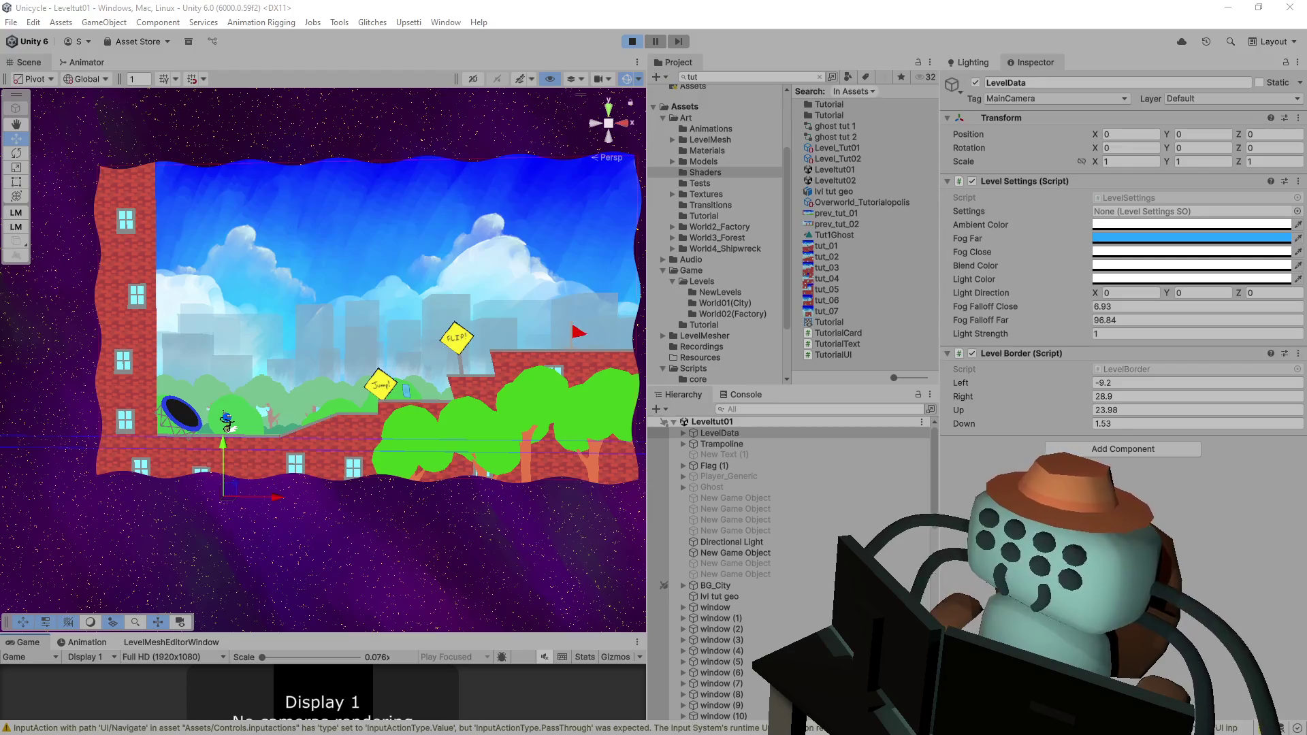
left_click_drag(531, 635, 531, 436)
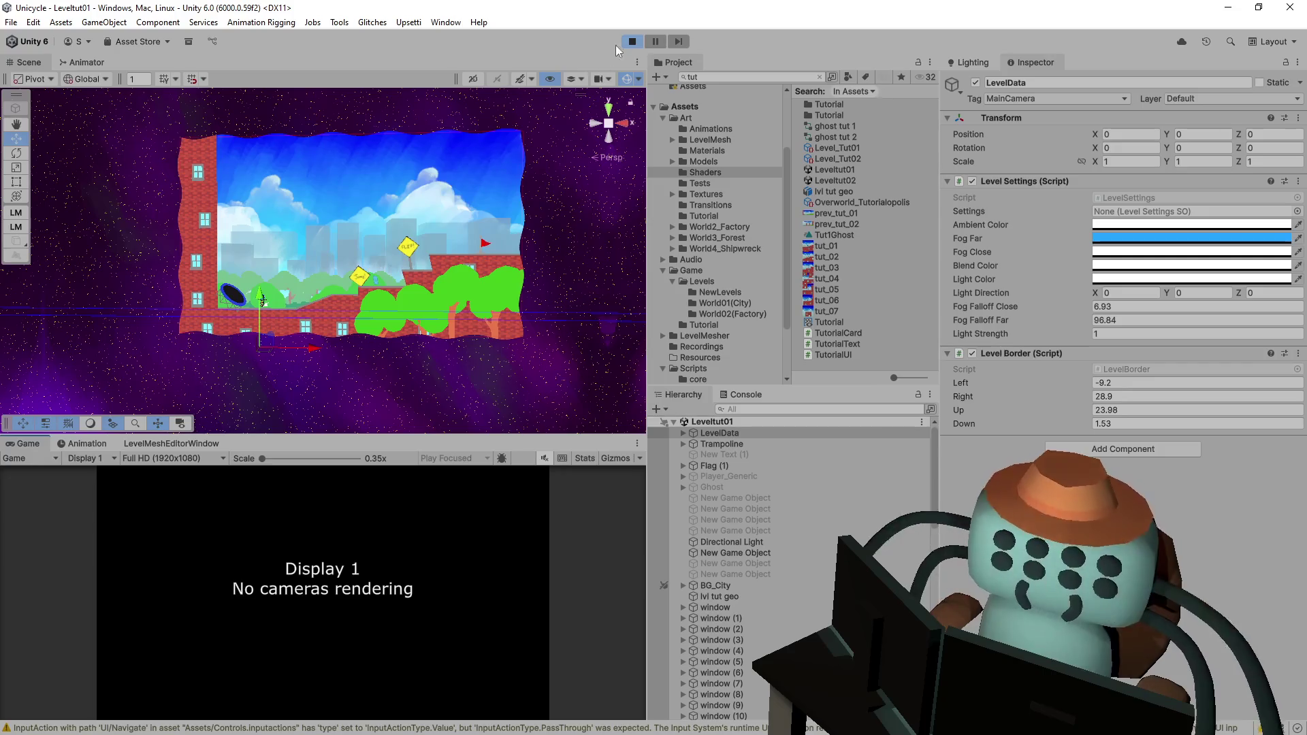
left_click(739, 394)
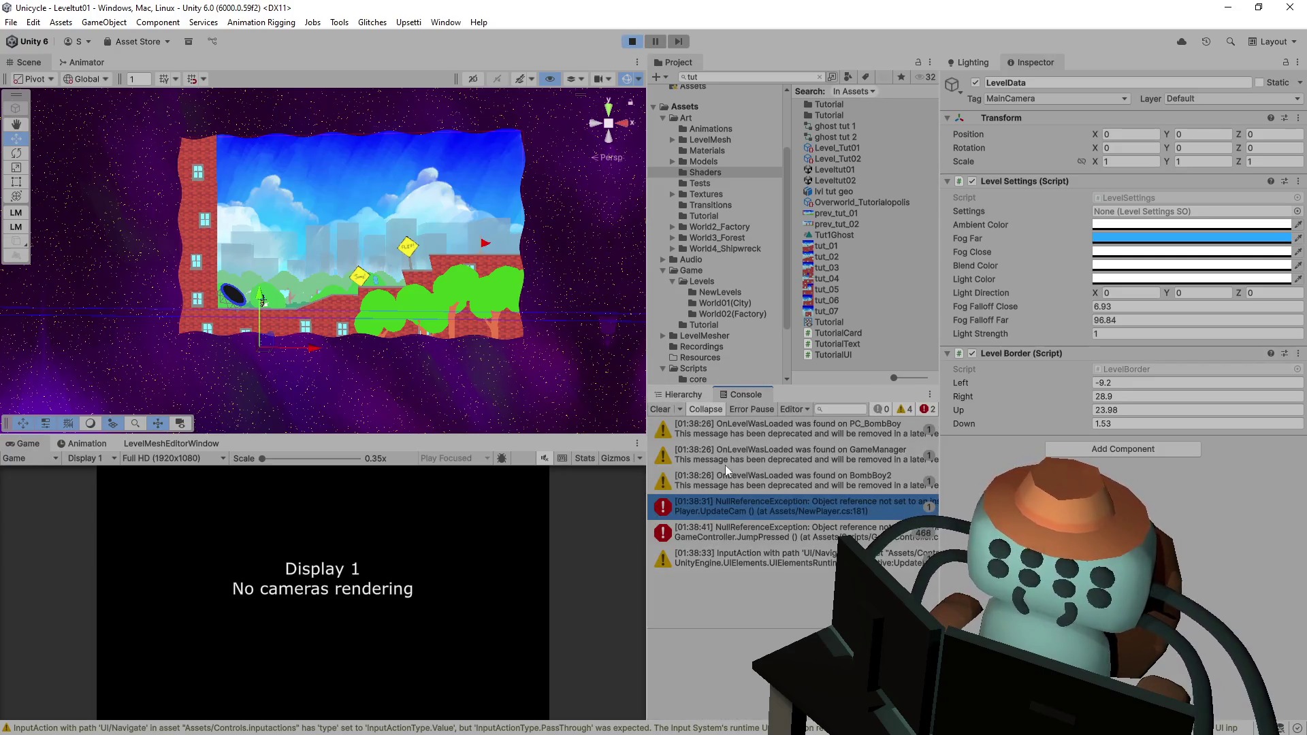
left_click(639, 43)
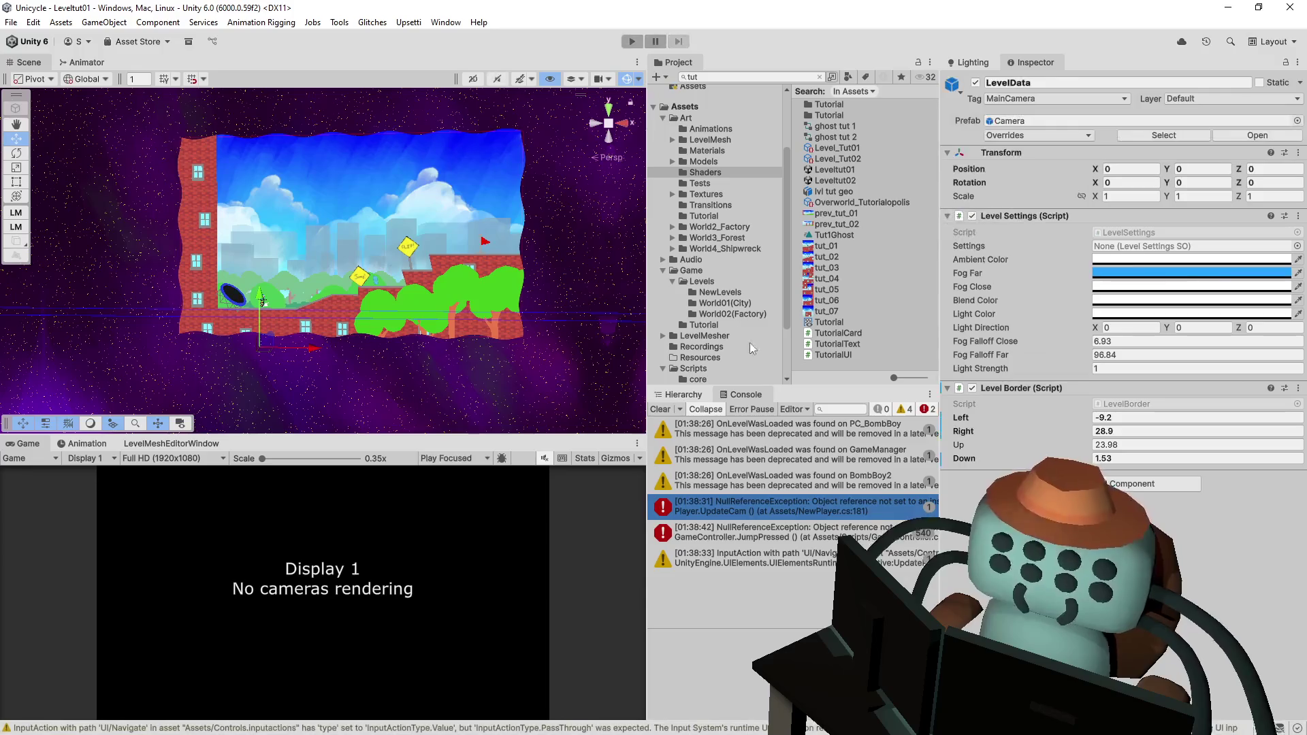
- Open the Leveltut02 scene from the Project panel
left_click(701, 396)
scroll(761, 500, "down", 5)
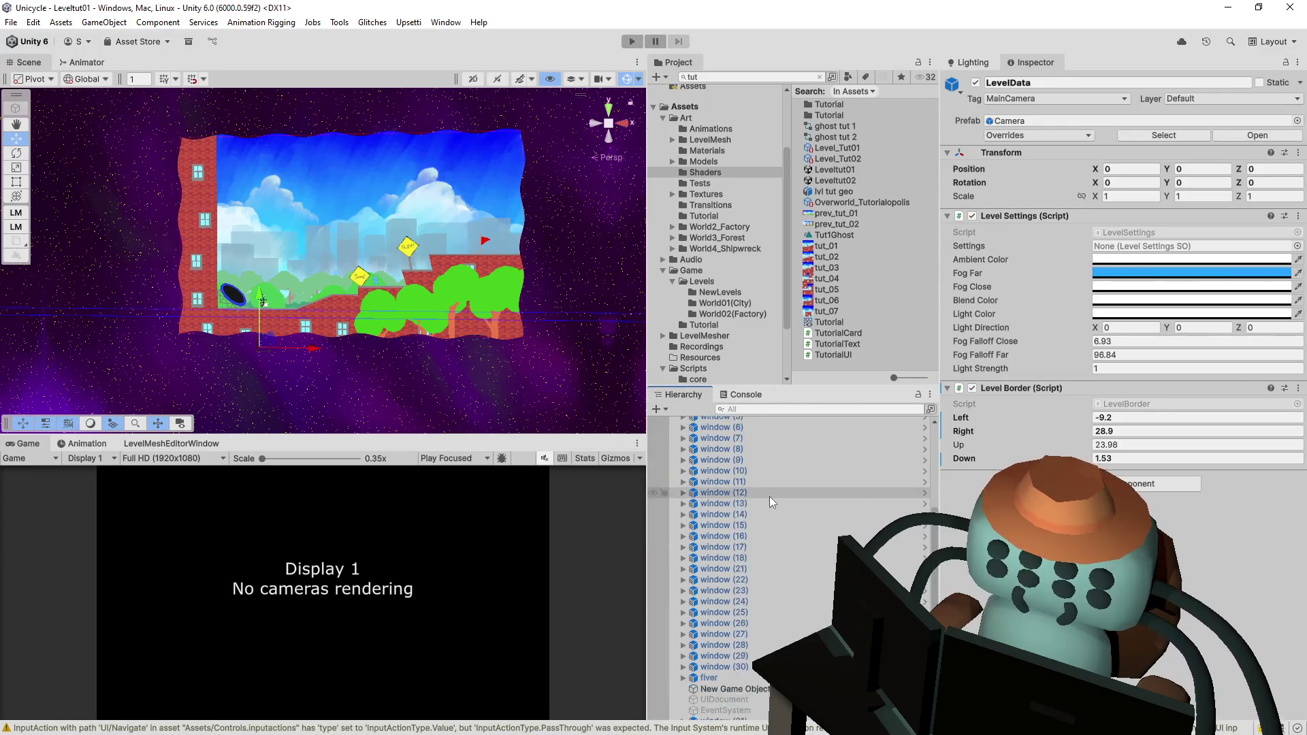
scroll(774, 486, "down", 2)
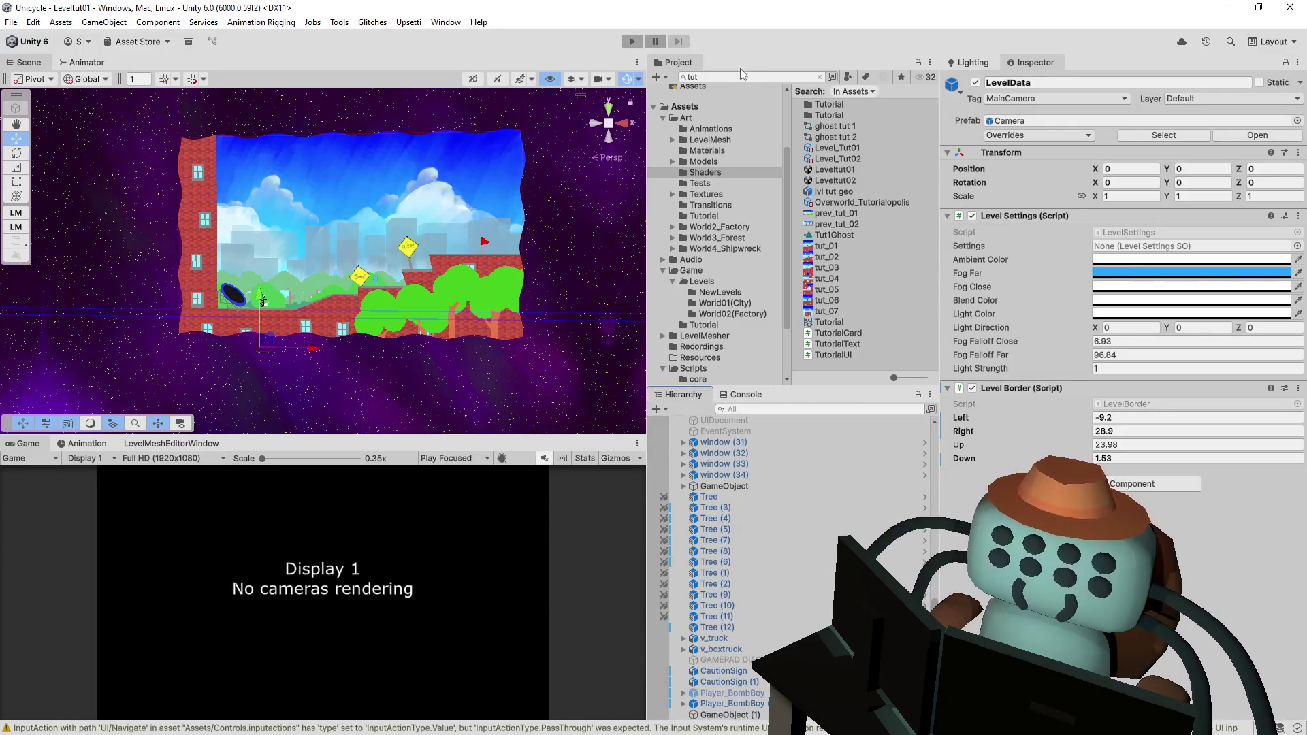
double_click(837, 180)
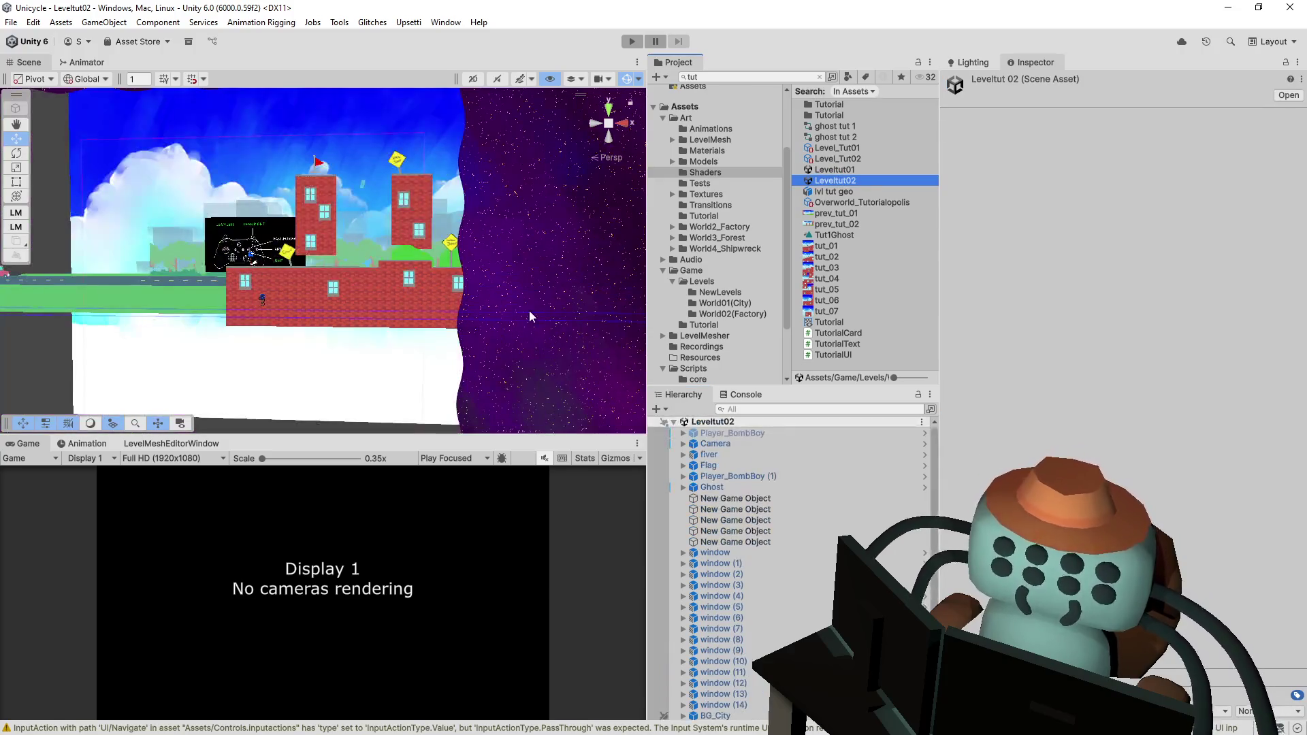
- Select Leveltut02's Camera and set its Y and Z position to 0
mouse_move(376, 261)
left_mouse_down()
mouse_move(388, 261)
mouse_move(361, 261)
mouse_move(452, 277)
left_mouse_up()
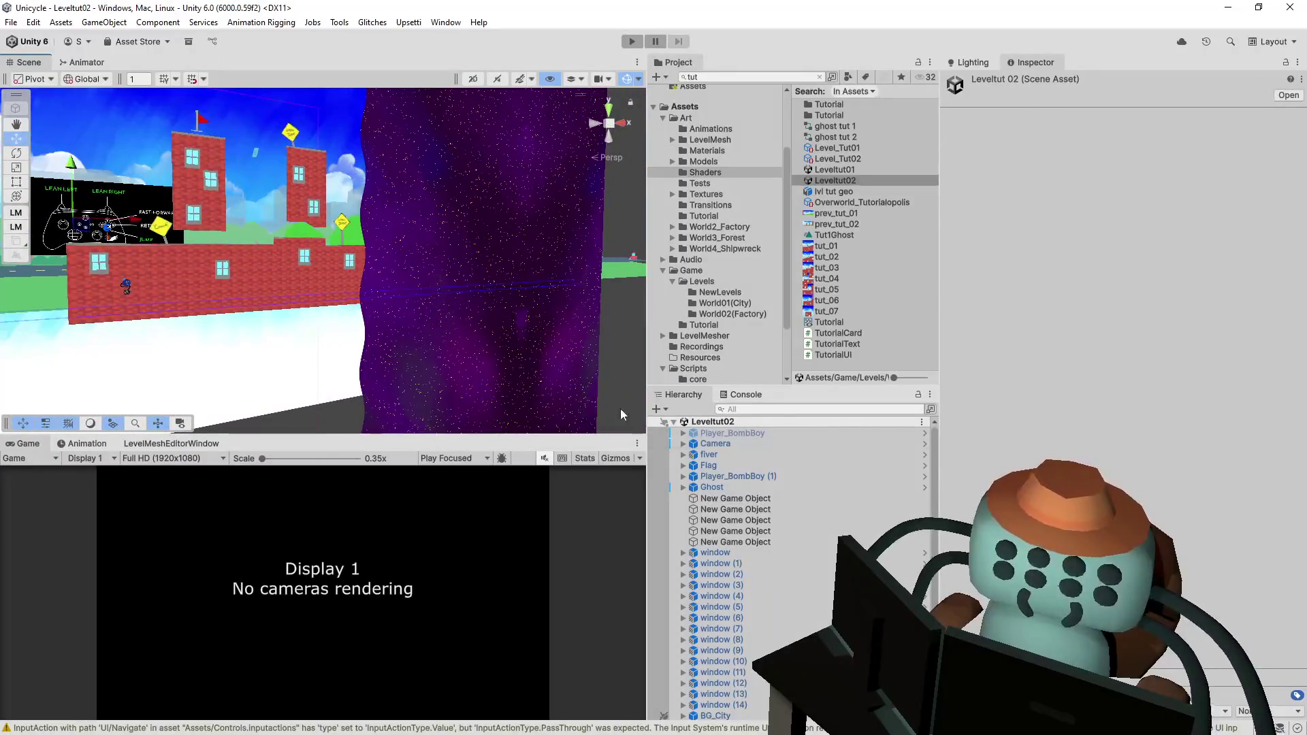
left_click(783, 443)
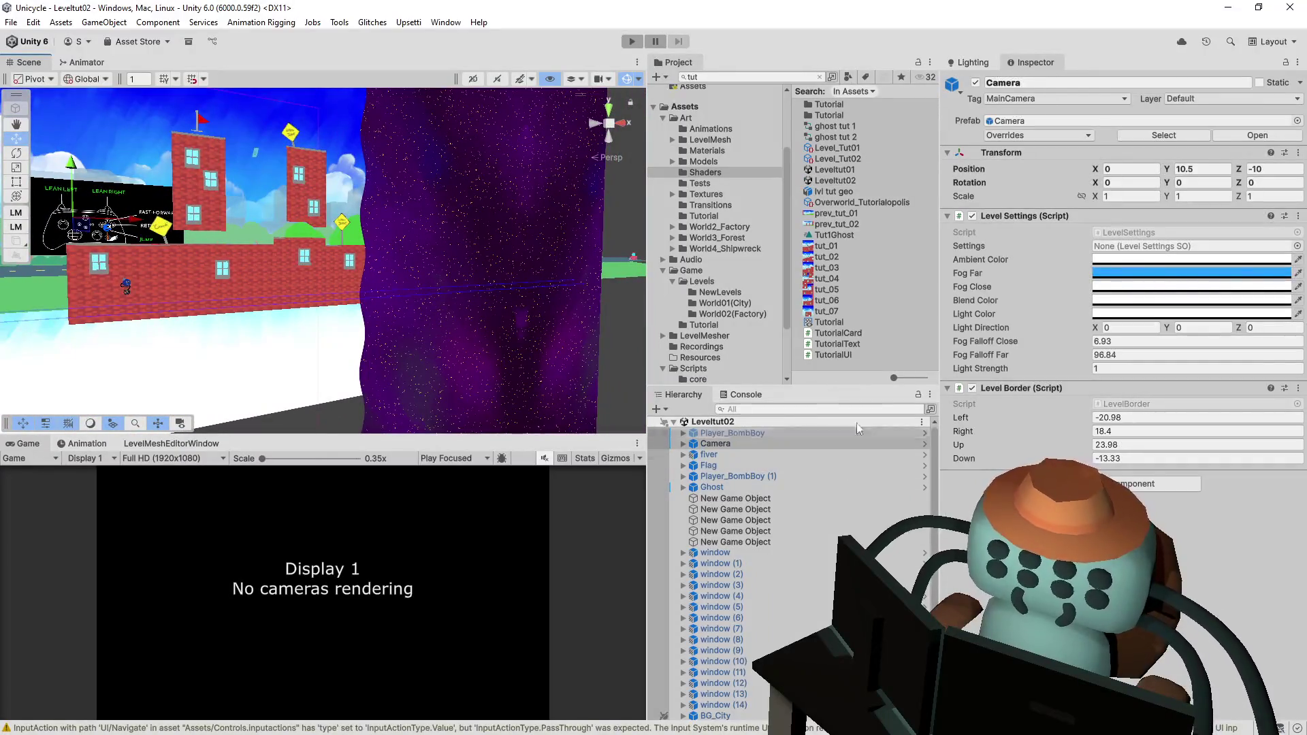
key("Right")
left_click(739, 454)
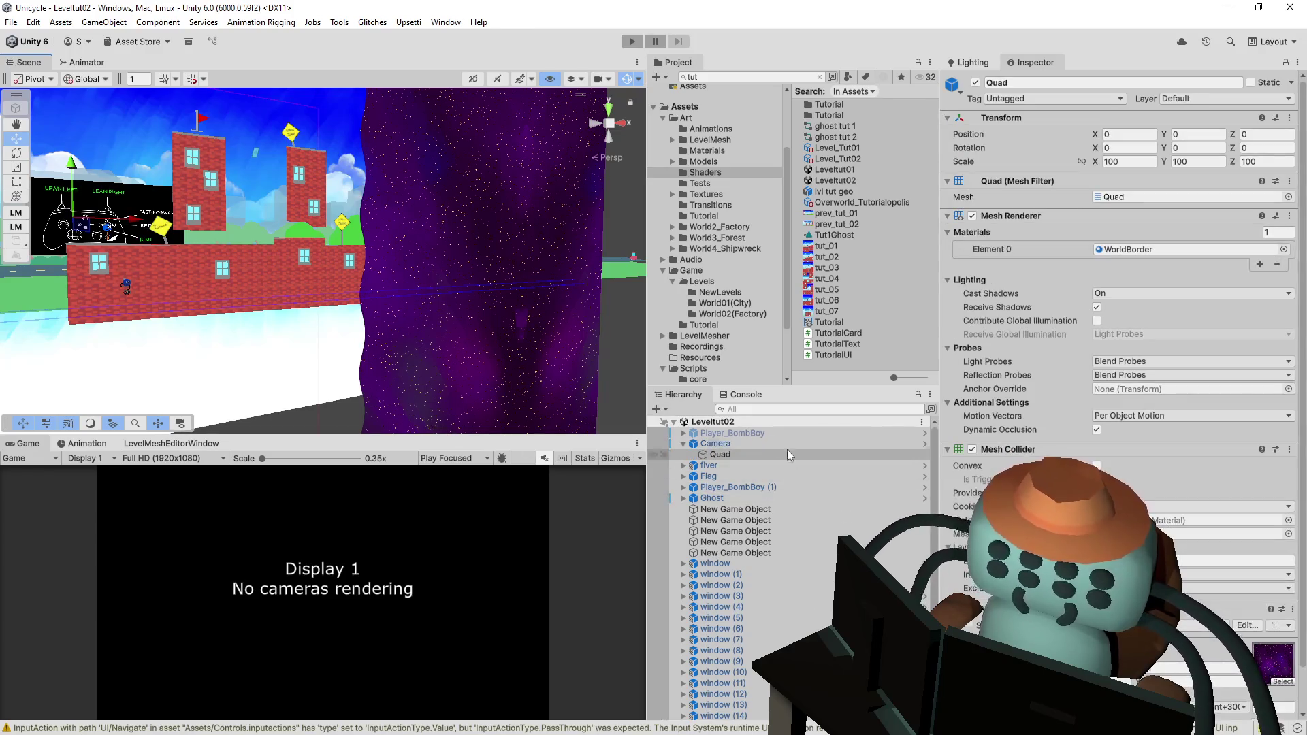
left_click(737, 444)
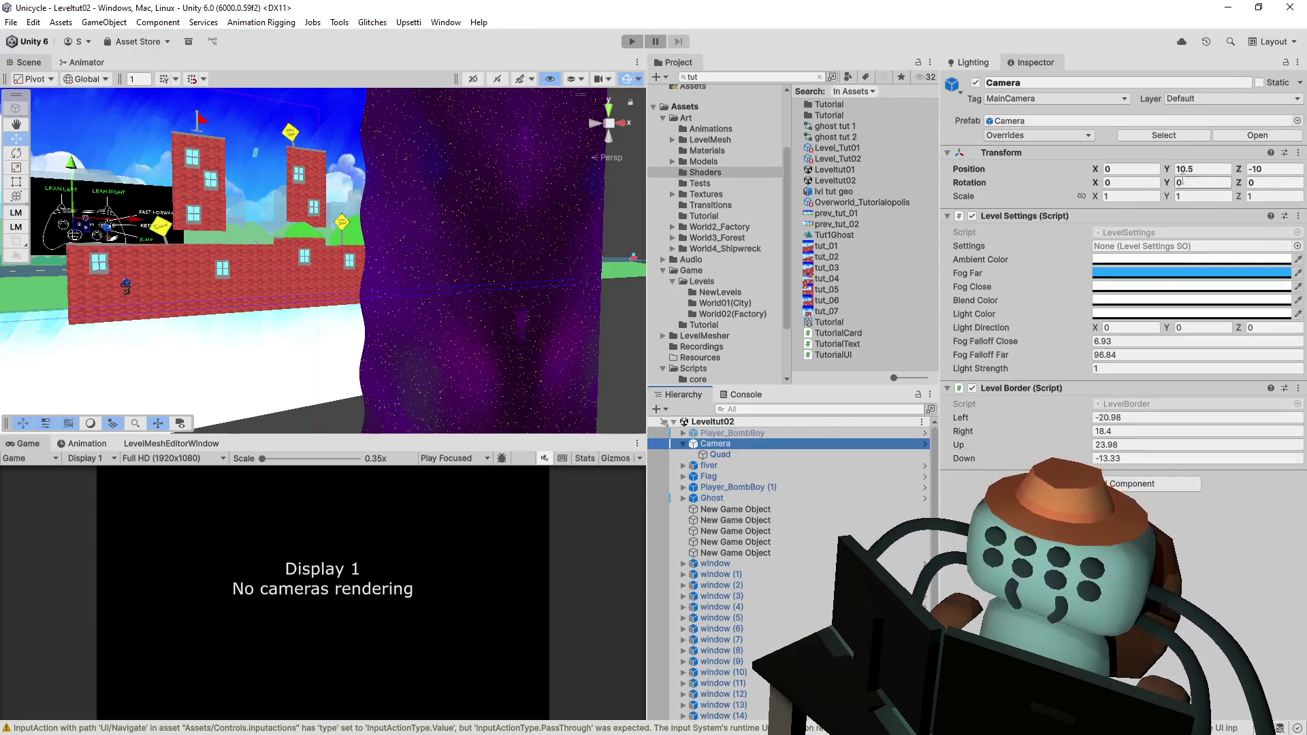
left_click(1219, 172)
type("0")
key("Tab")
type("0")
- Frame the view on the Camera and open its LevelBorder script in Visual Studio
mouse_move(429, 199)
left_mouse_down()
mouse_move(408, 218)
mouse_move(443, 272)
left_mouse_up()
left_click_drag(300, 260, 354, 273)
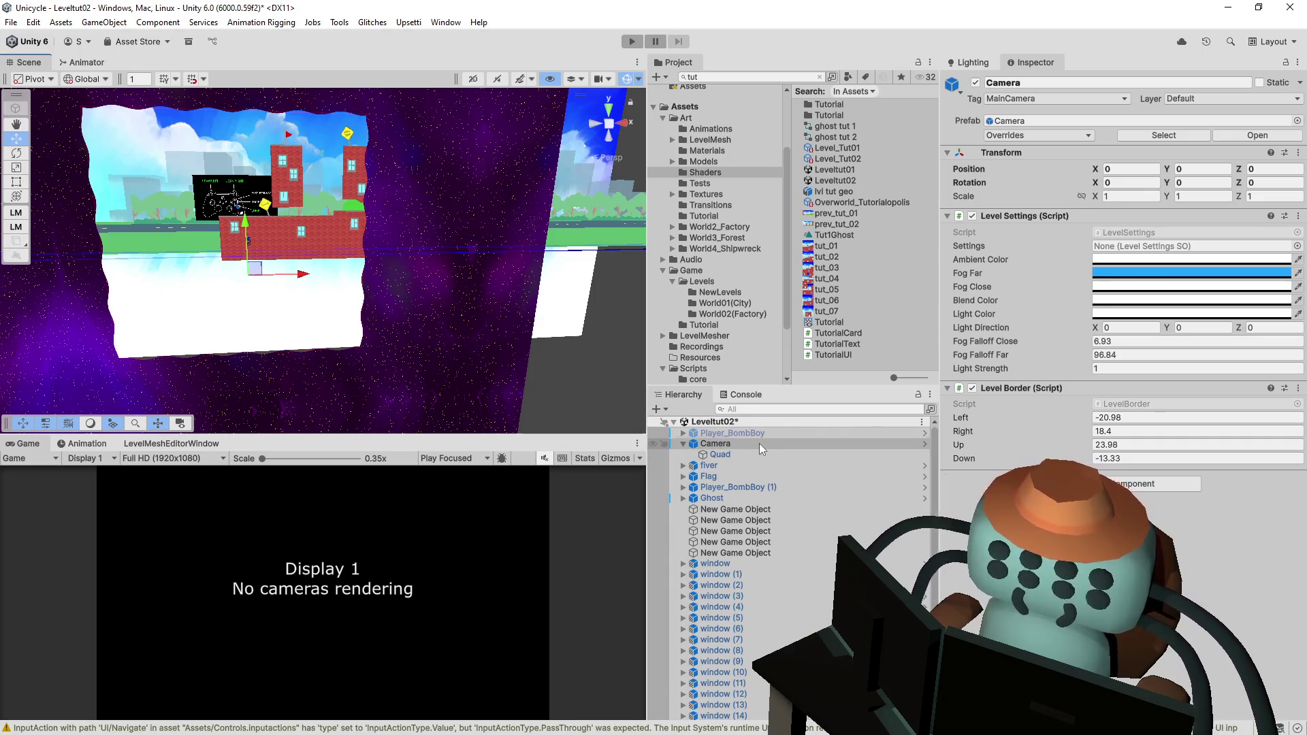
key("f")
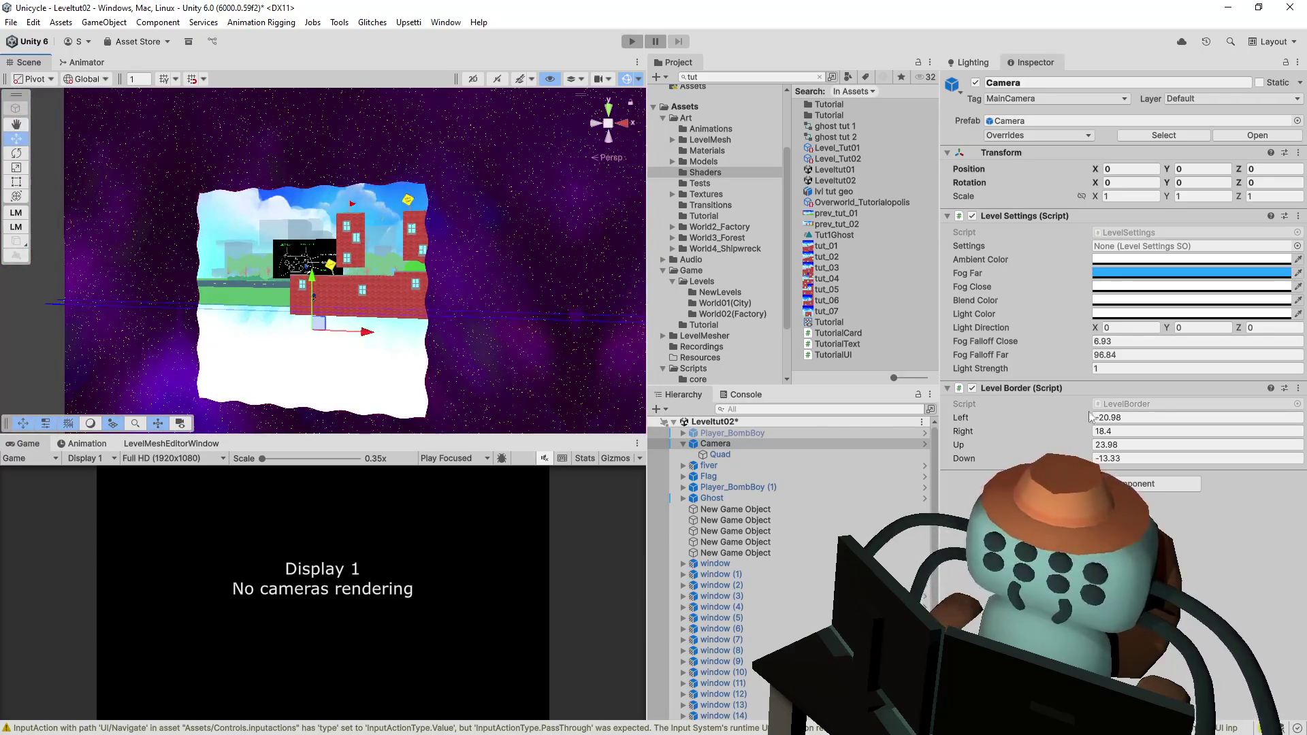
double_click(1127, 406)
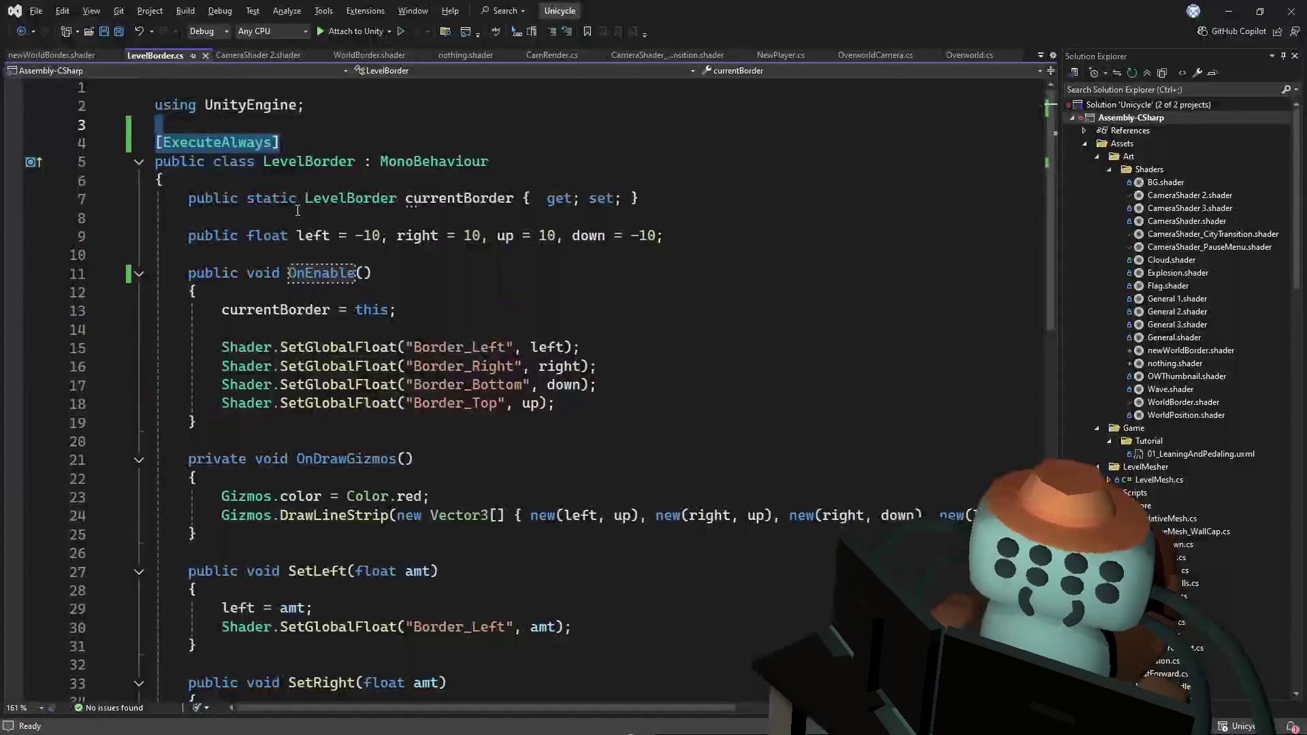
- Start and undo a new method after OnEnable, skim LevelBorder.cs, and return to Unity
left_click_drag(269, 415, 272, 422)
key("Return")
key("Return")
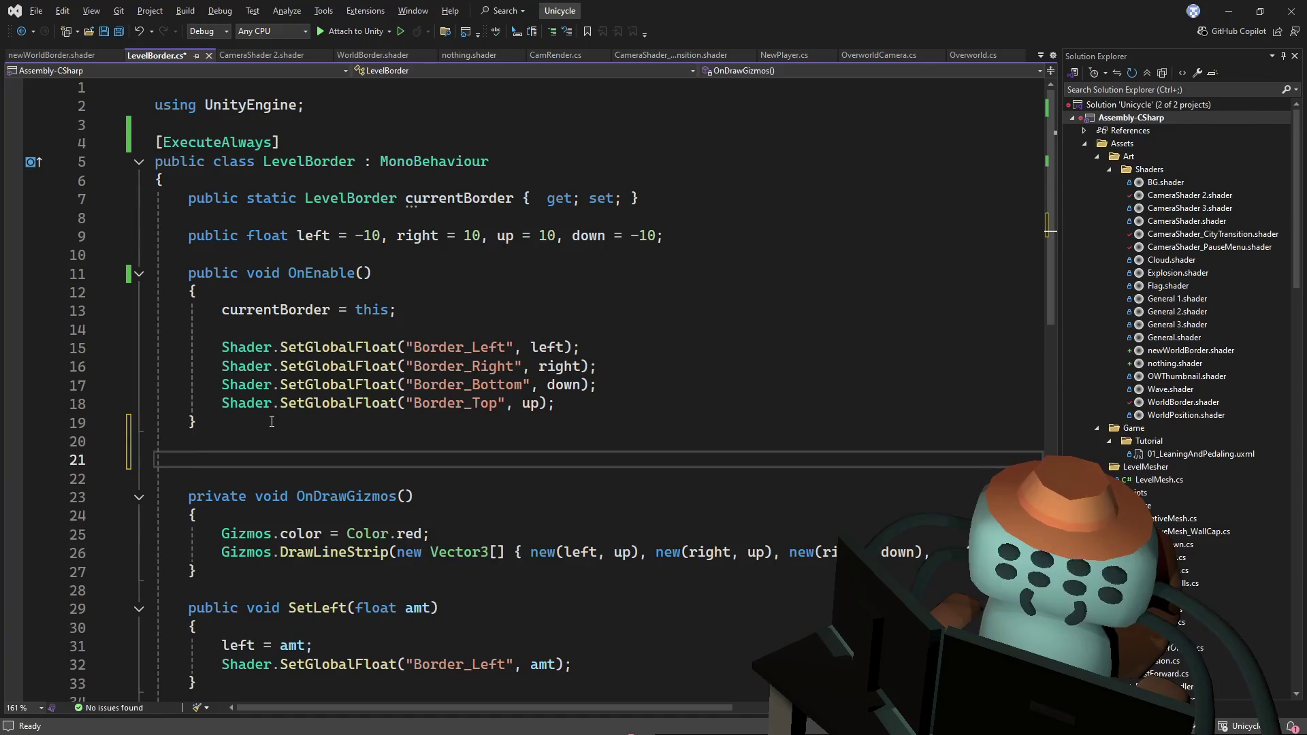
type("pub")
key("ctrl+z")
key("ctrl+z")
key("ctrl+z")
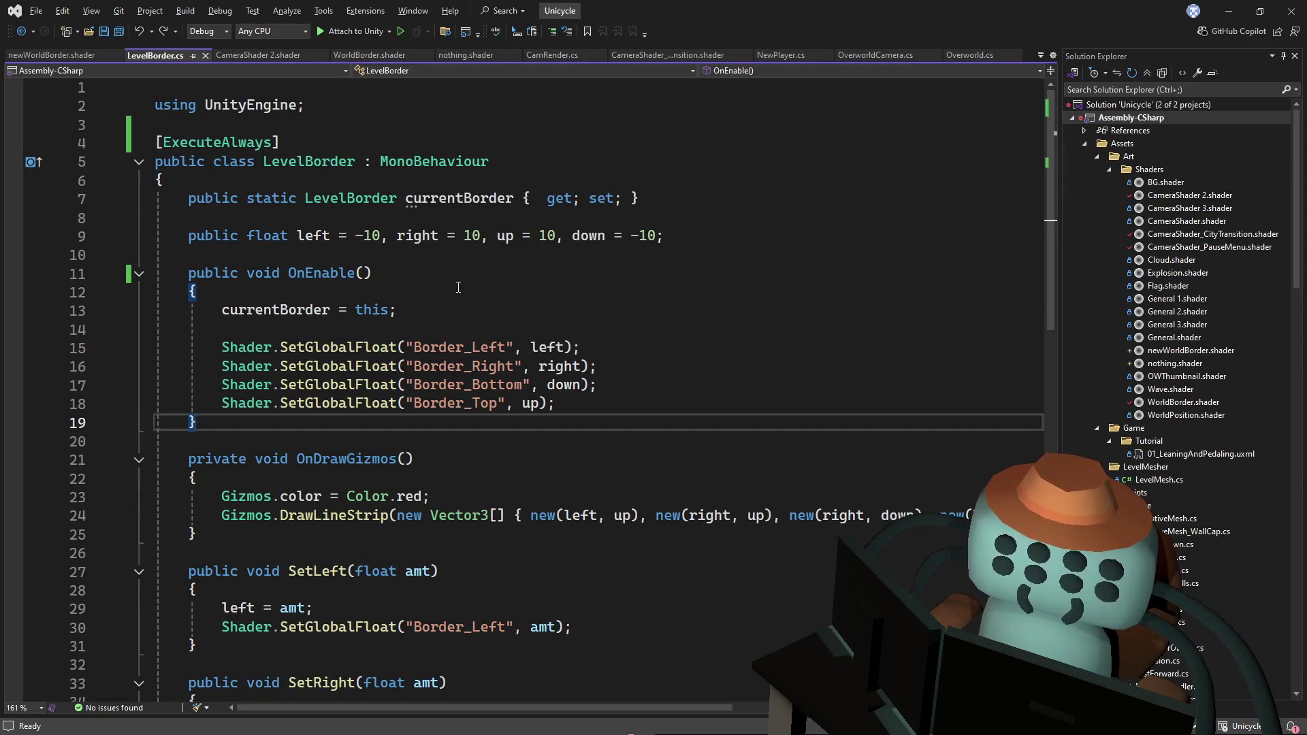
scroll(458, 287, "down", 1)
scroll(458, 287, "down", 2)
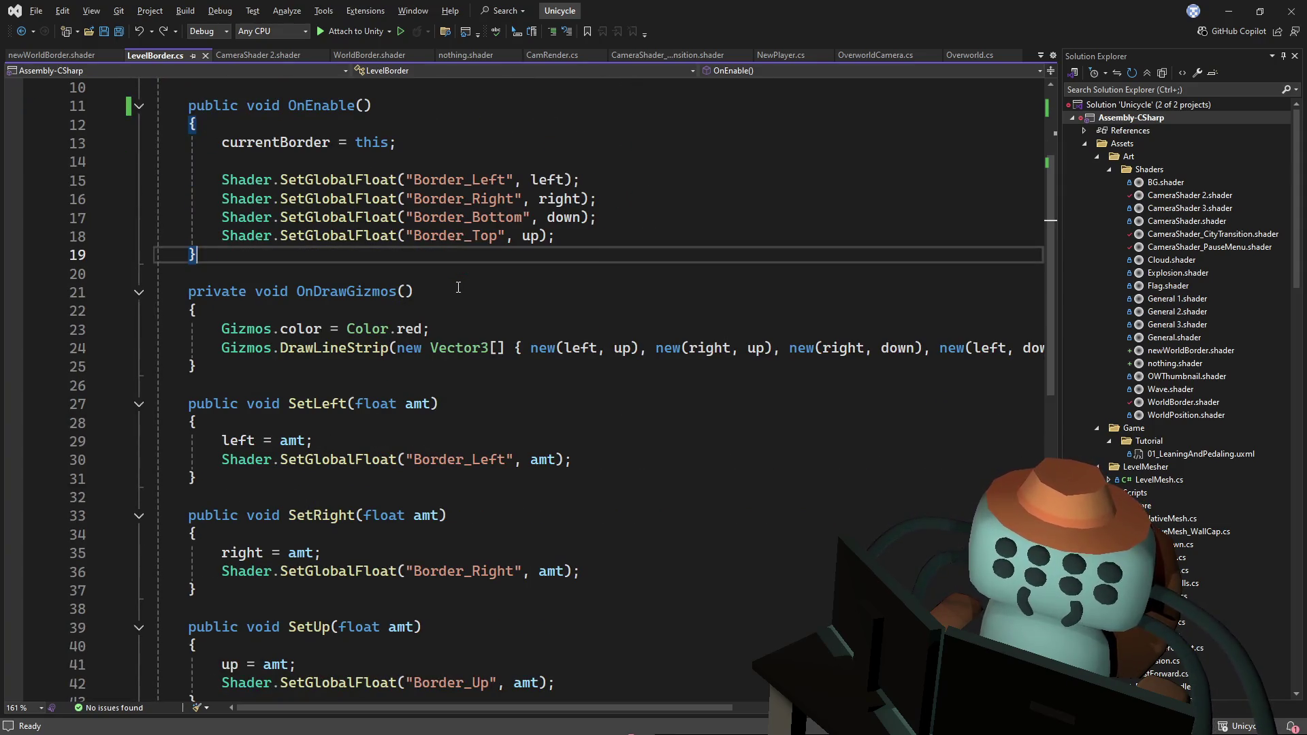
scroll(458, 287, "down", 1)
key("alt+Tab")
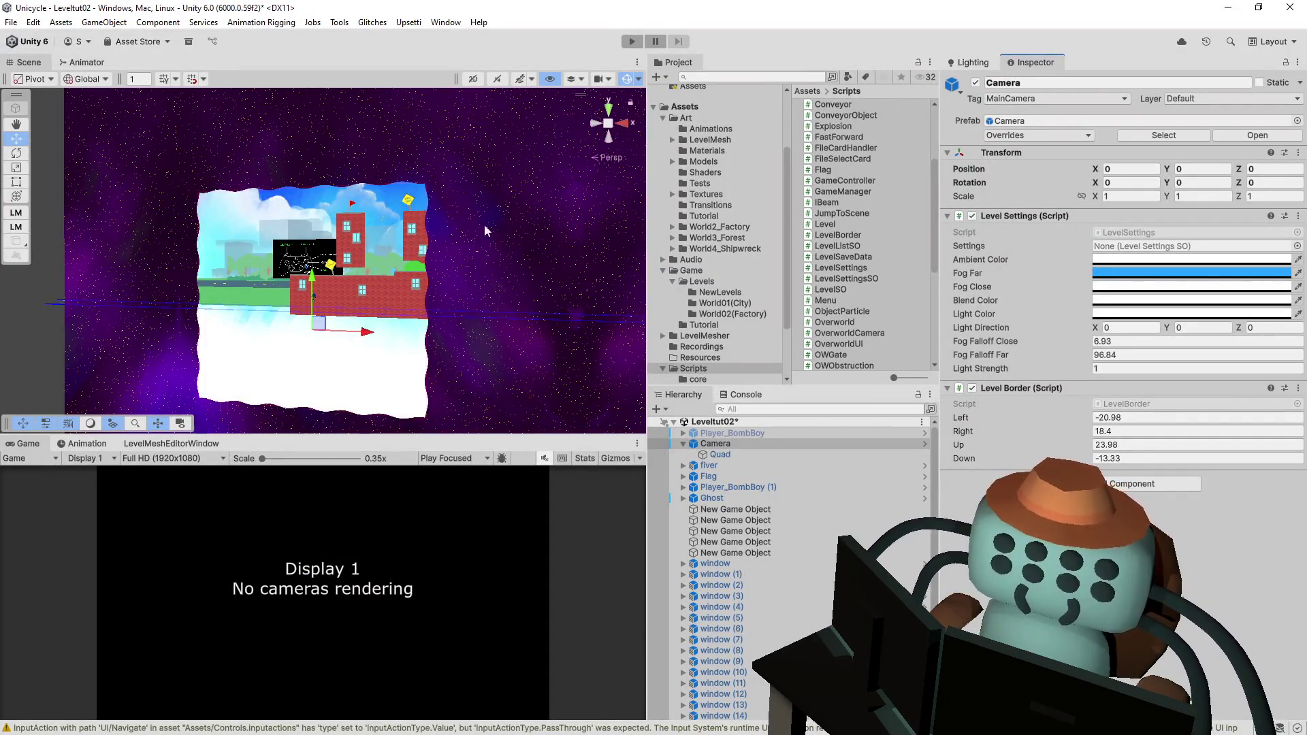
- Orbit around Leveltut02 and look at the Gizmos visibility settings
scroll(505, 211, "up", 2)
mouse_move(409, 211)
left_mouse_down()
mouse_move(286, 209)
mouse_move(457, 233)
left_mouse_up()
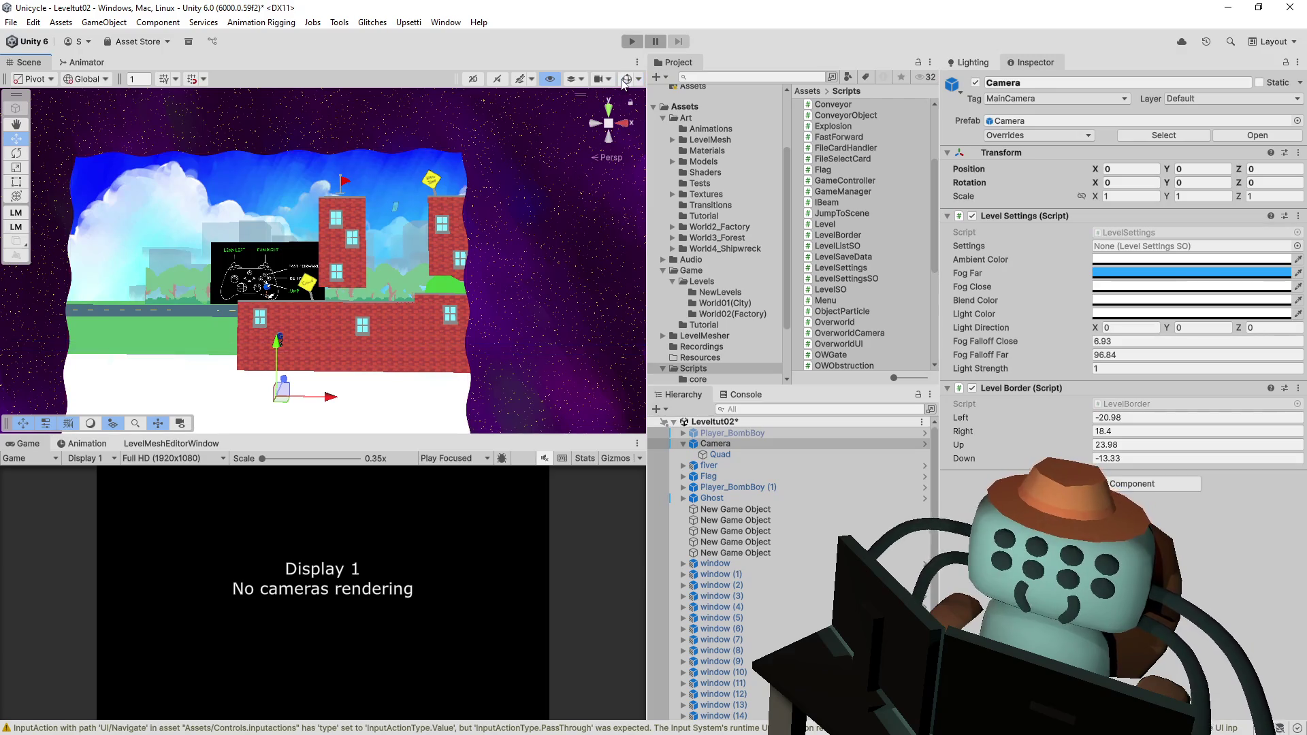
left_click(639, 79)
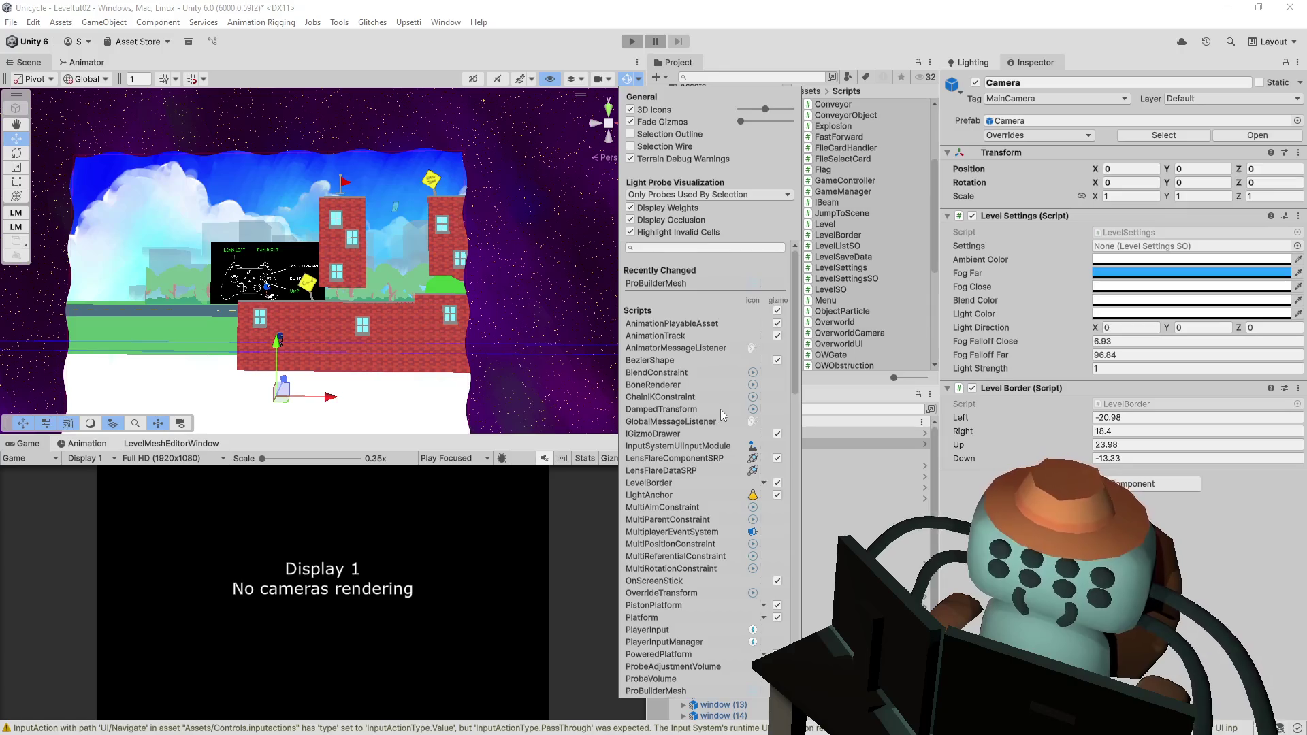
scroll(720, 411, "down", 3)
left_click_drag(797, 317, 783, 361)
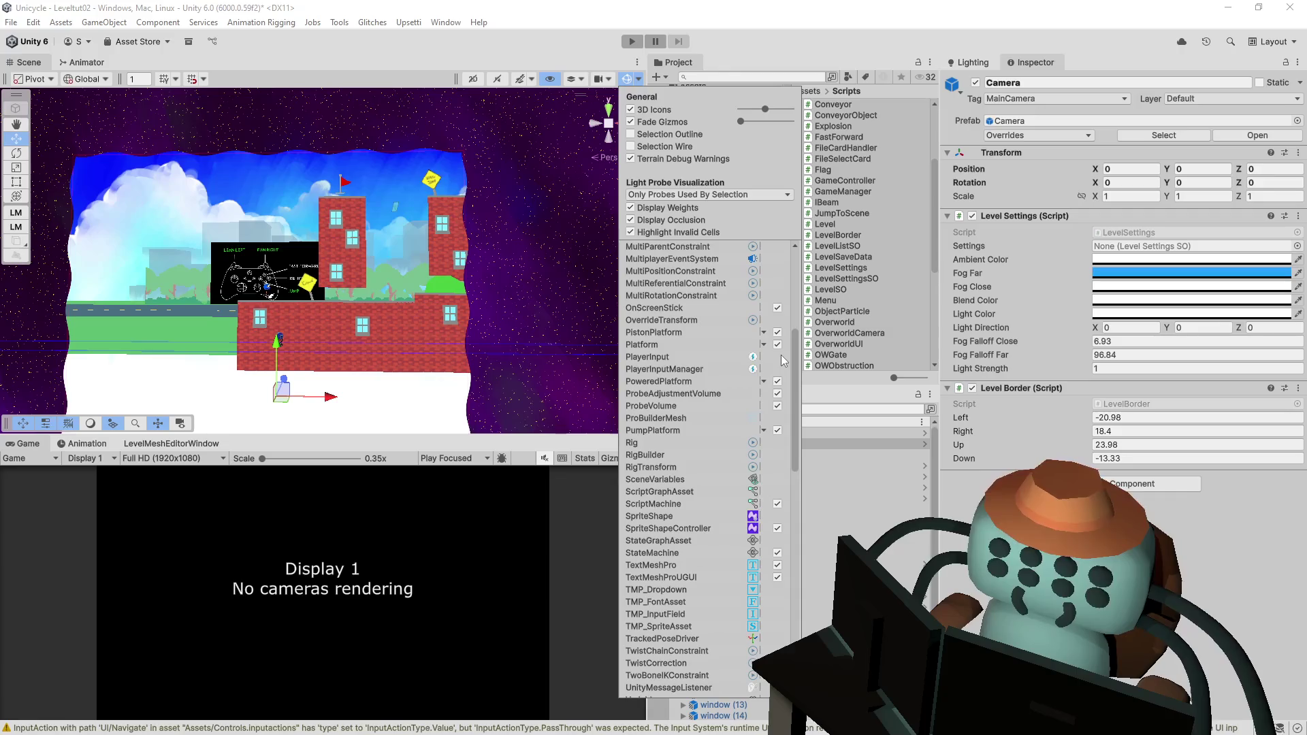
- Toggle the Level Border and Level Settings components off and back on, then return to LevelBorder.cs
left_click(972, 389)
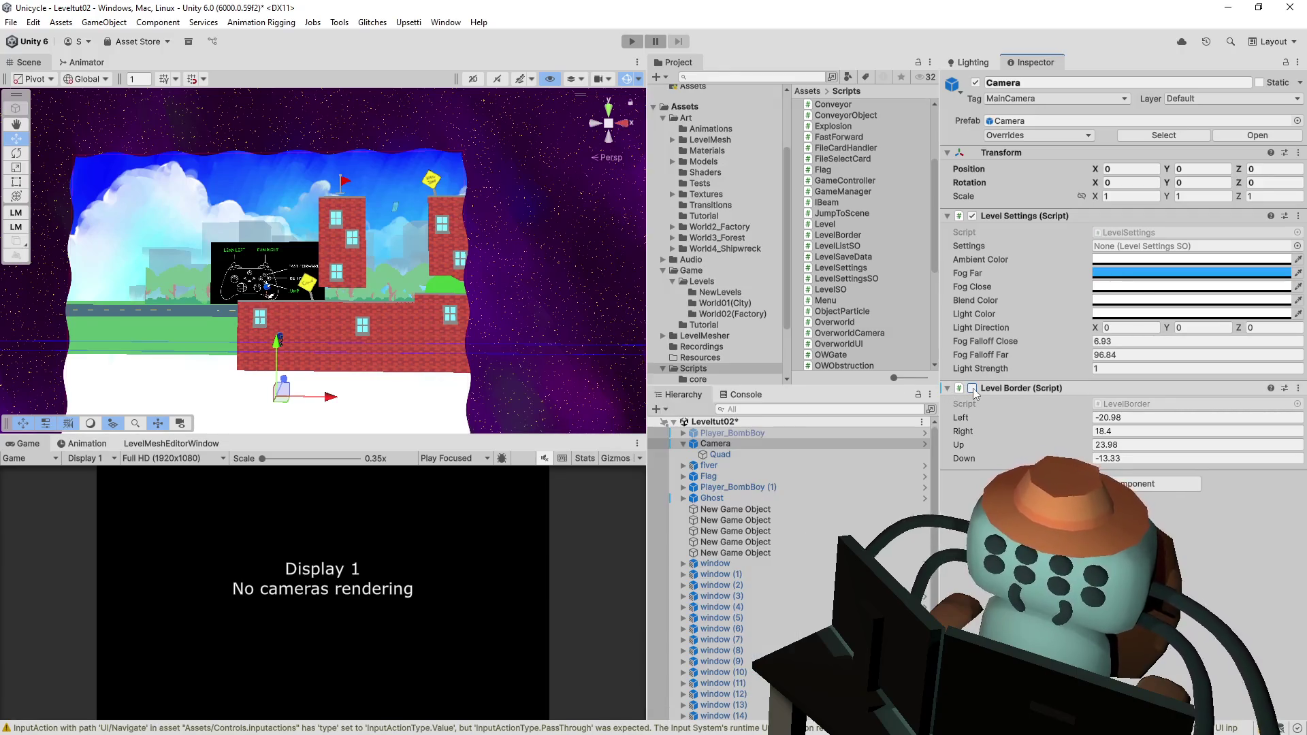
left_click(972, 389)
left_click(974, 216)
left_click(972, 388)
left_click(972, 388)
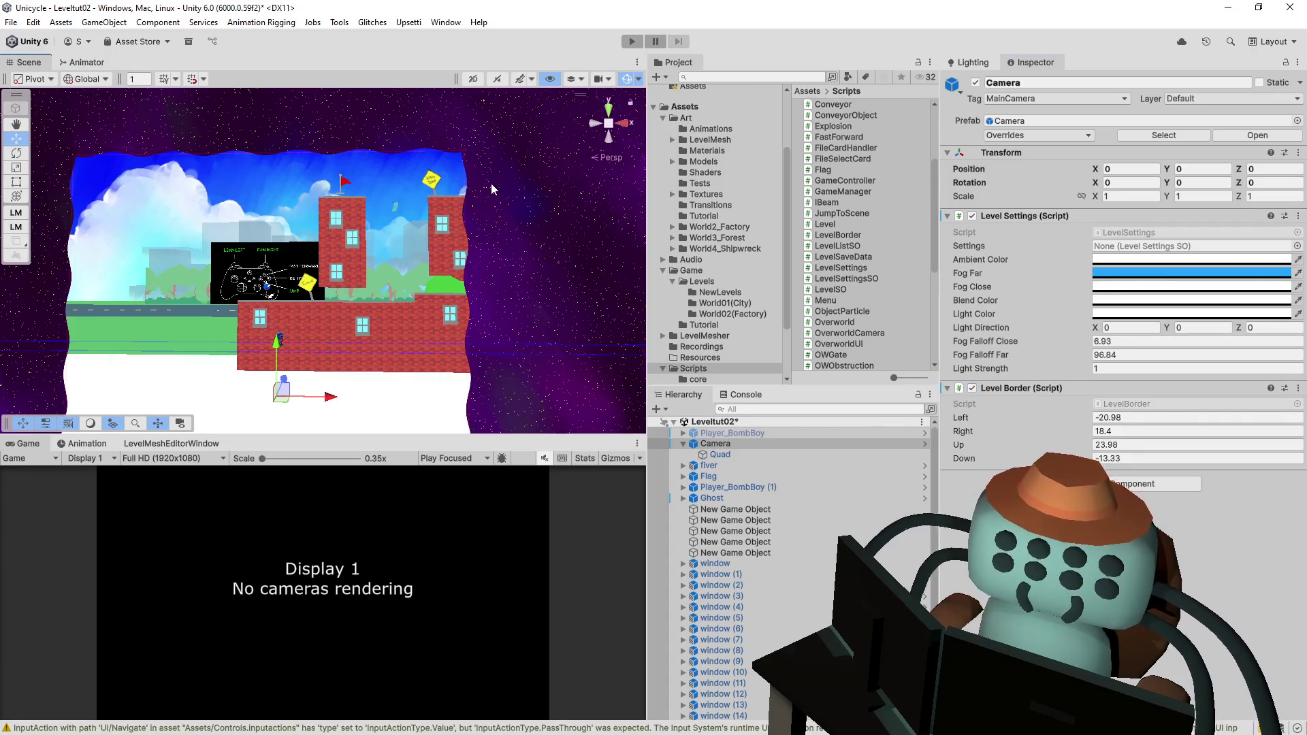
left_click(492, 182)
key("alt+Tab")
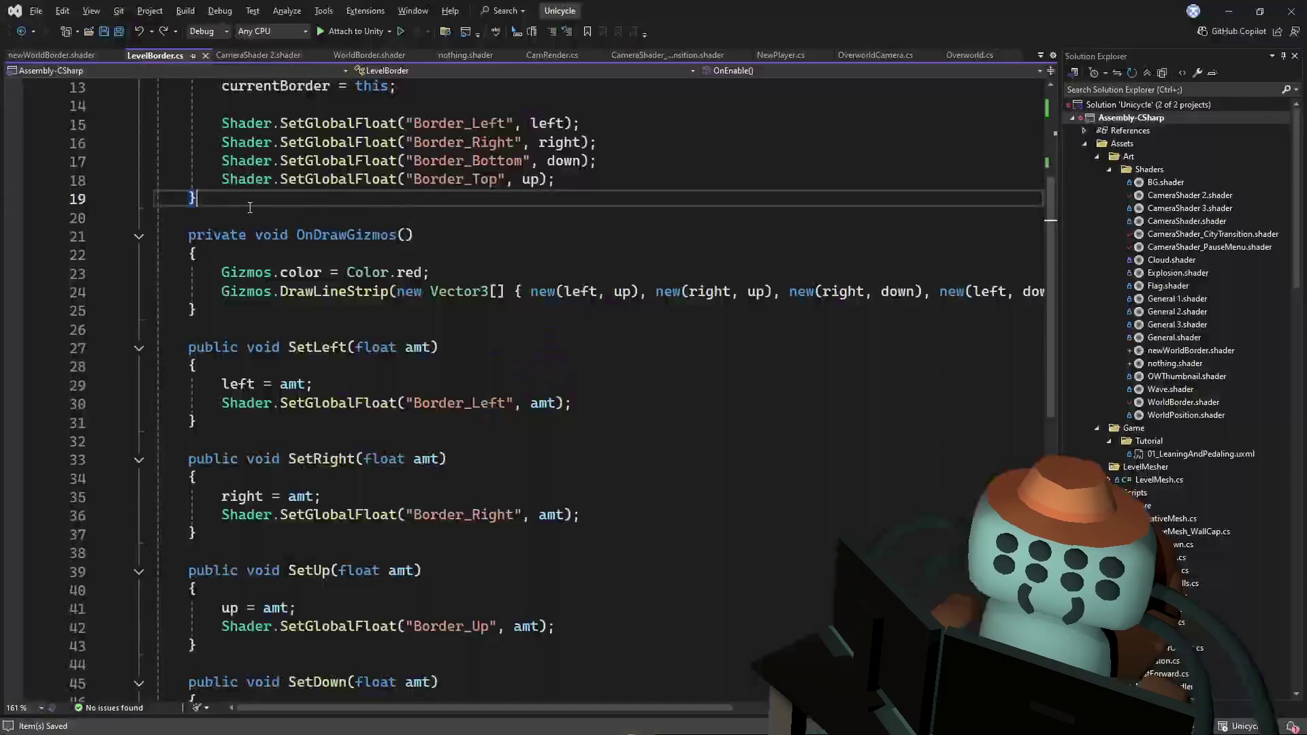
- Reopen LevelBorder.cs from the Camera and review its [ExecuteAlways] attribute and default bounds
key("alt+Tab")
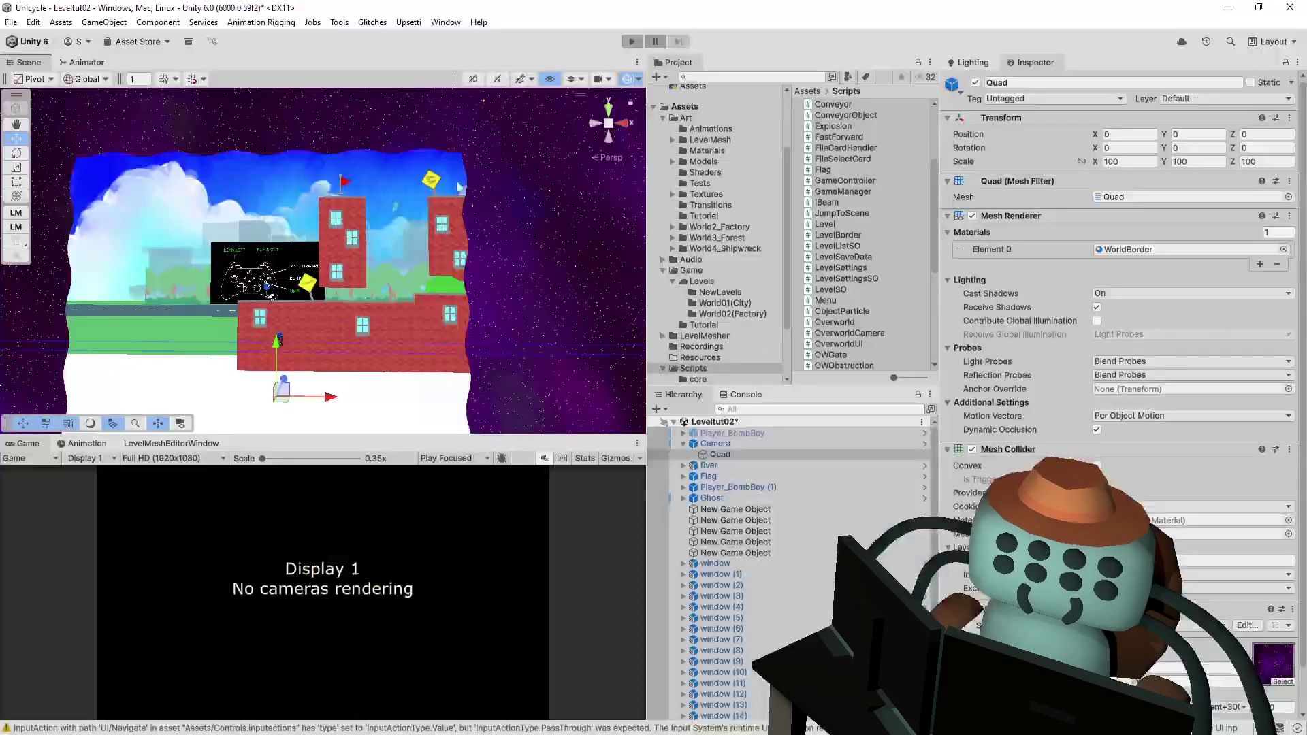
left_click(737, 446)
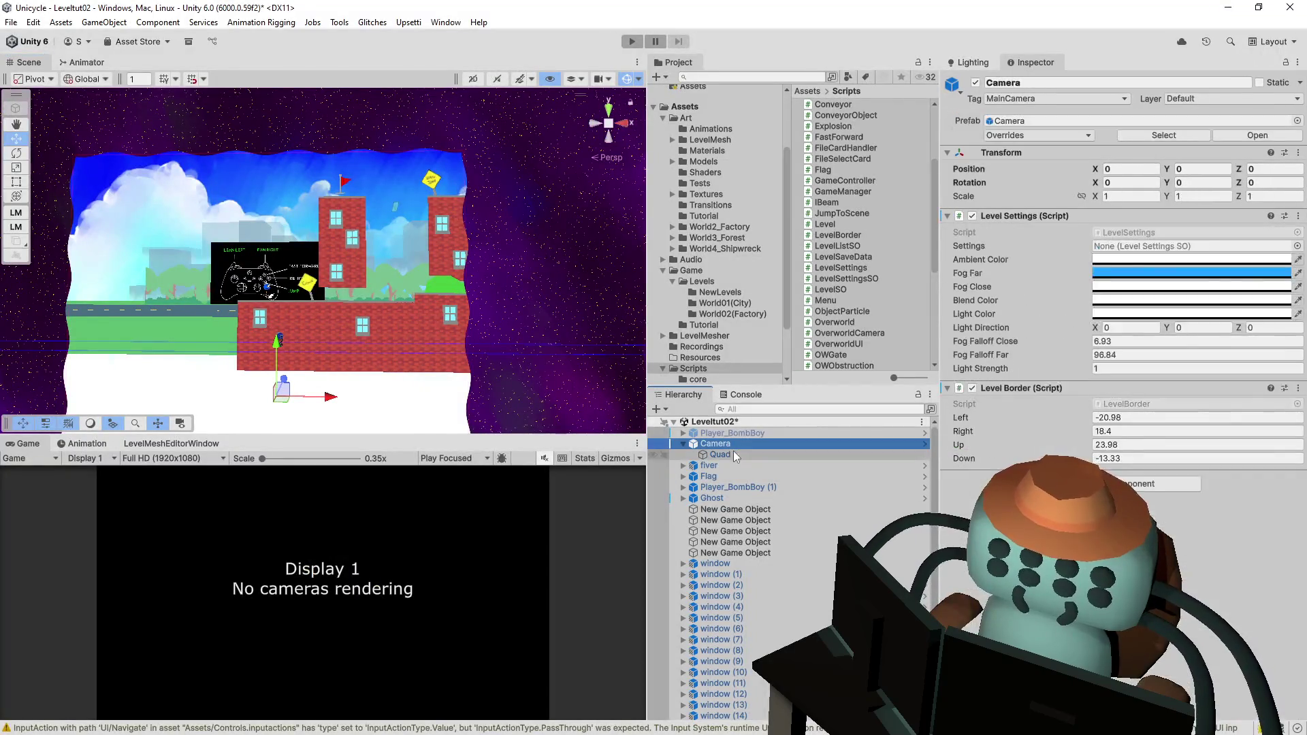
double_click(1136, 405)
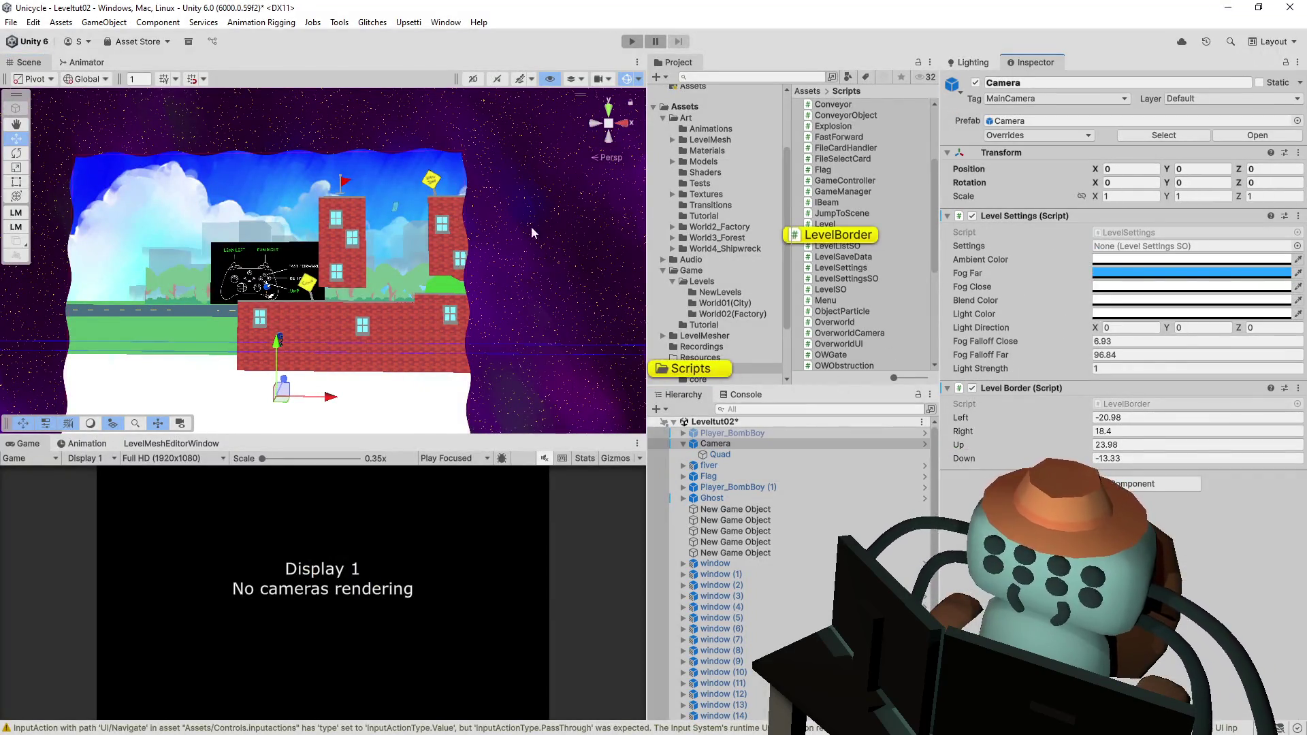
scroll(976, 401, "down", 5)
scroll(977, 400, "up", 4)
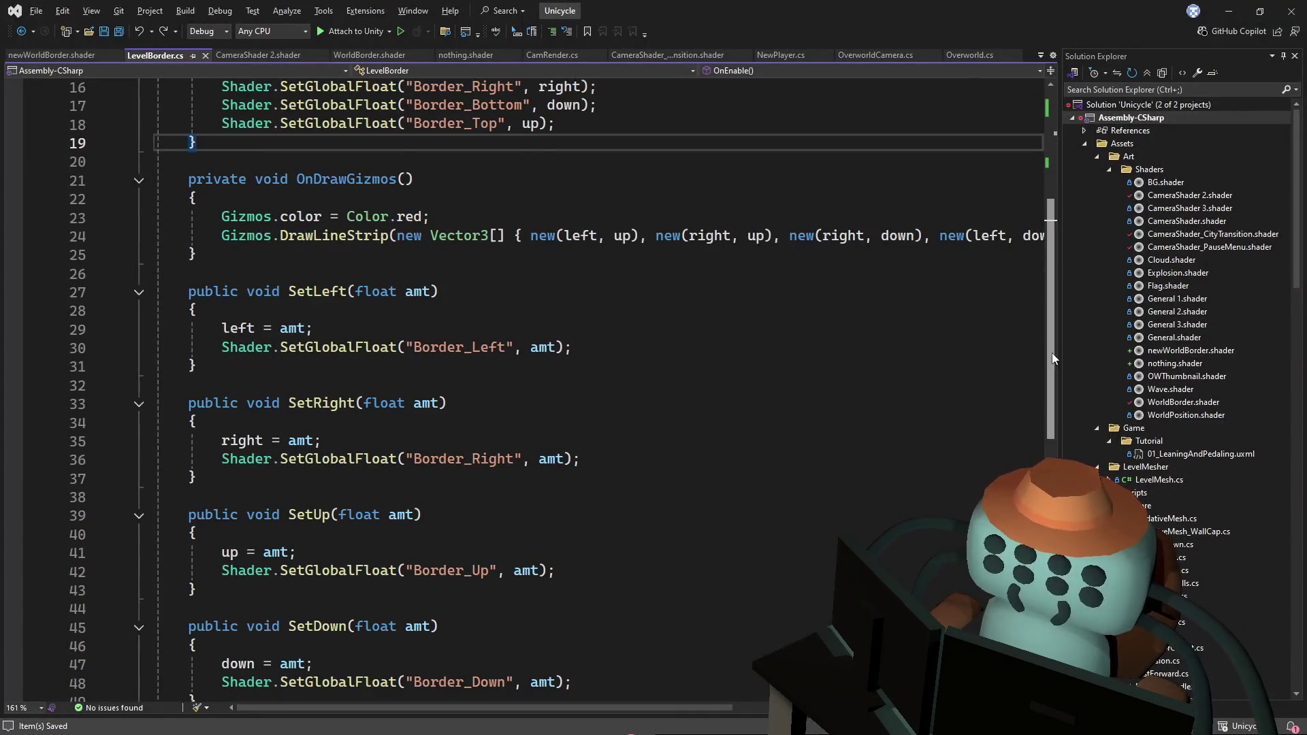
left_click_drag(1052, 353, 1065, 281)
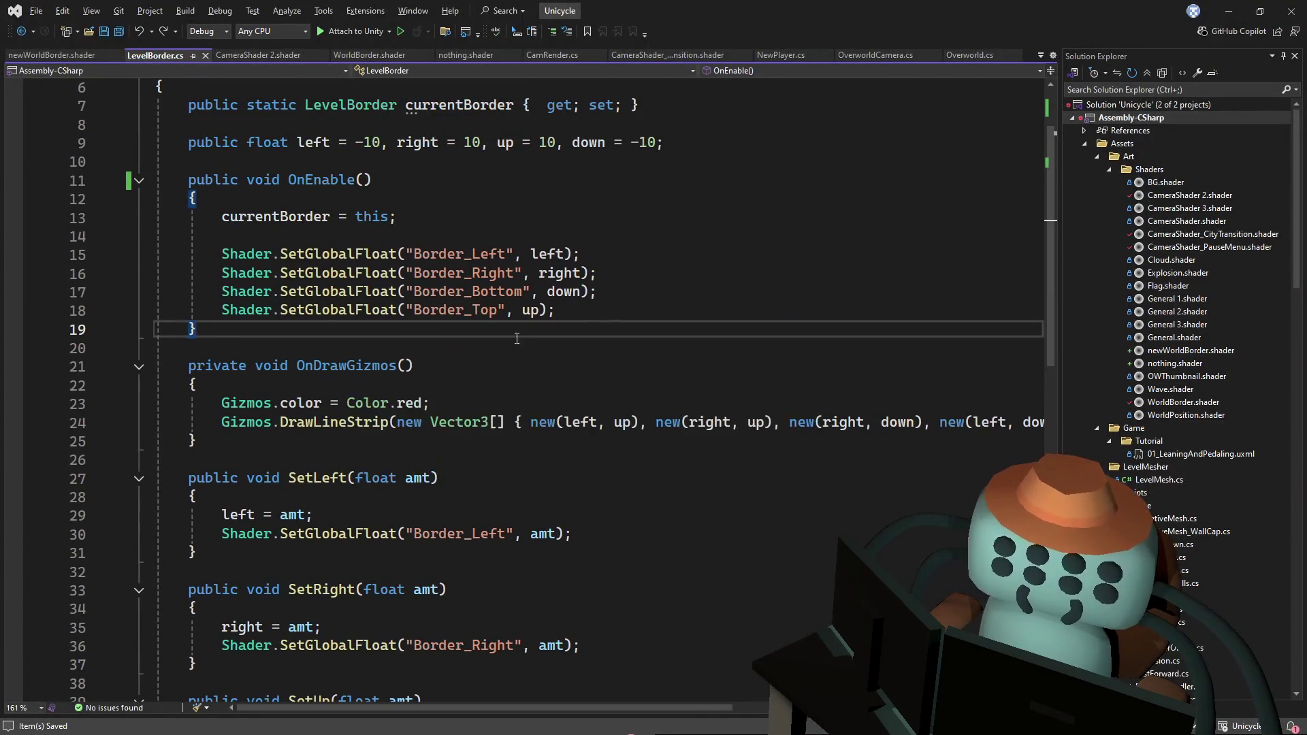
scroll(425, 388, "up", 1)
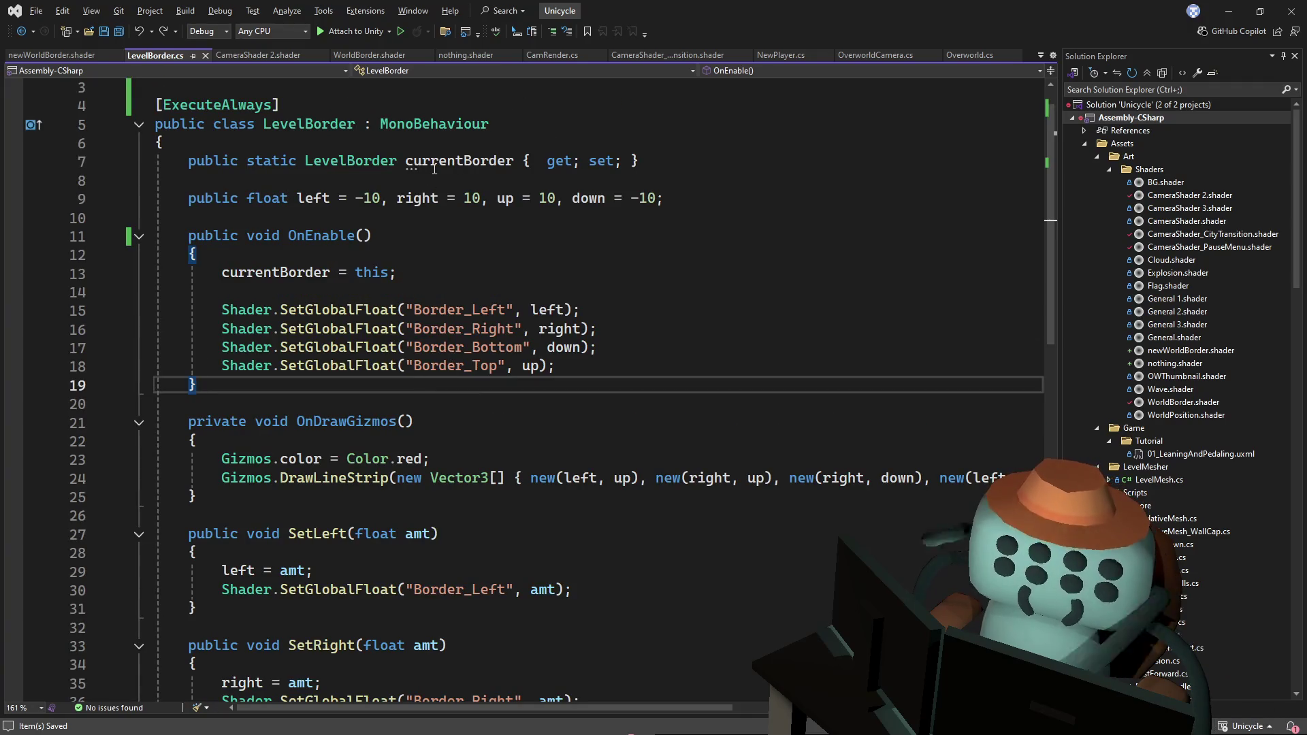
key("alt+Tab")
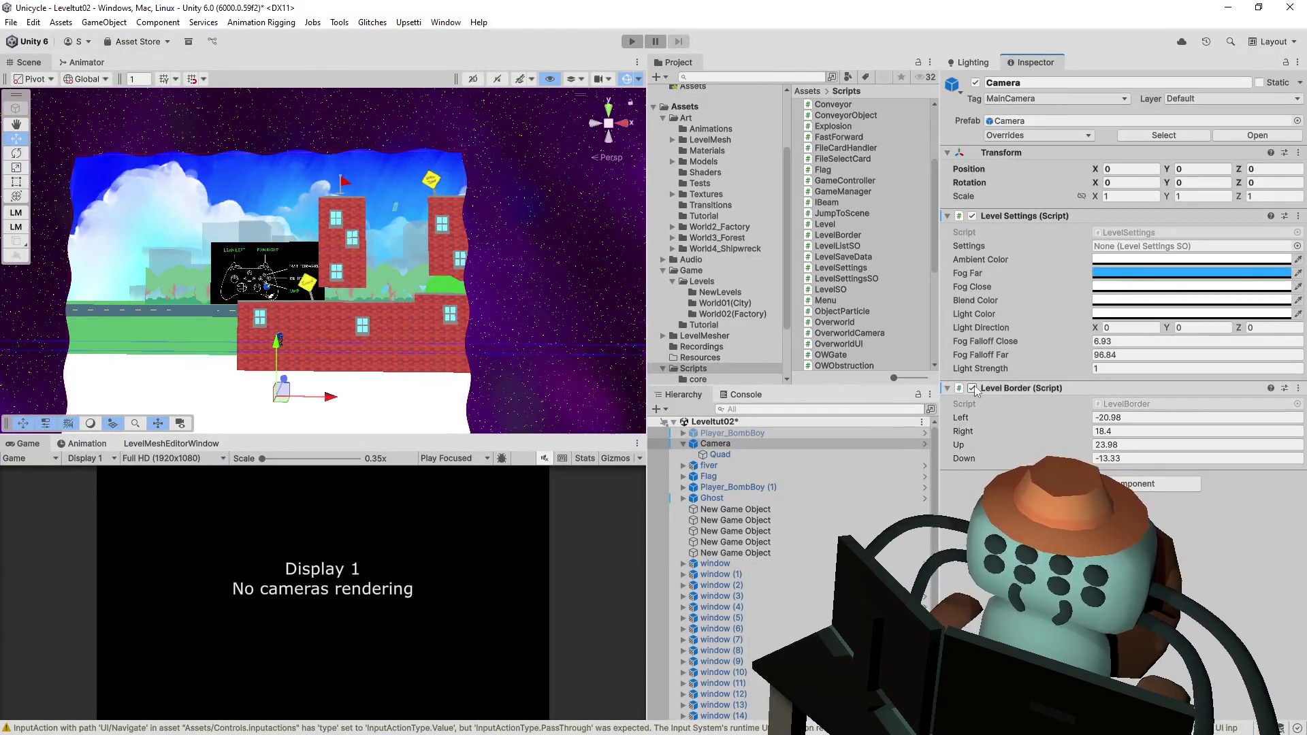
- Re-enable Level Border and locate the Camera by searching the hierarchy for 'levelborder'
left_click(972, 388)
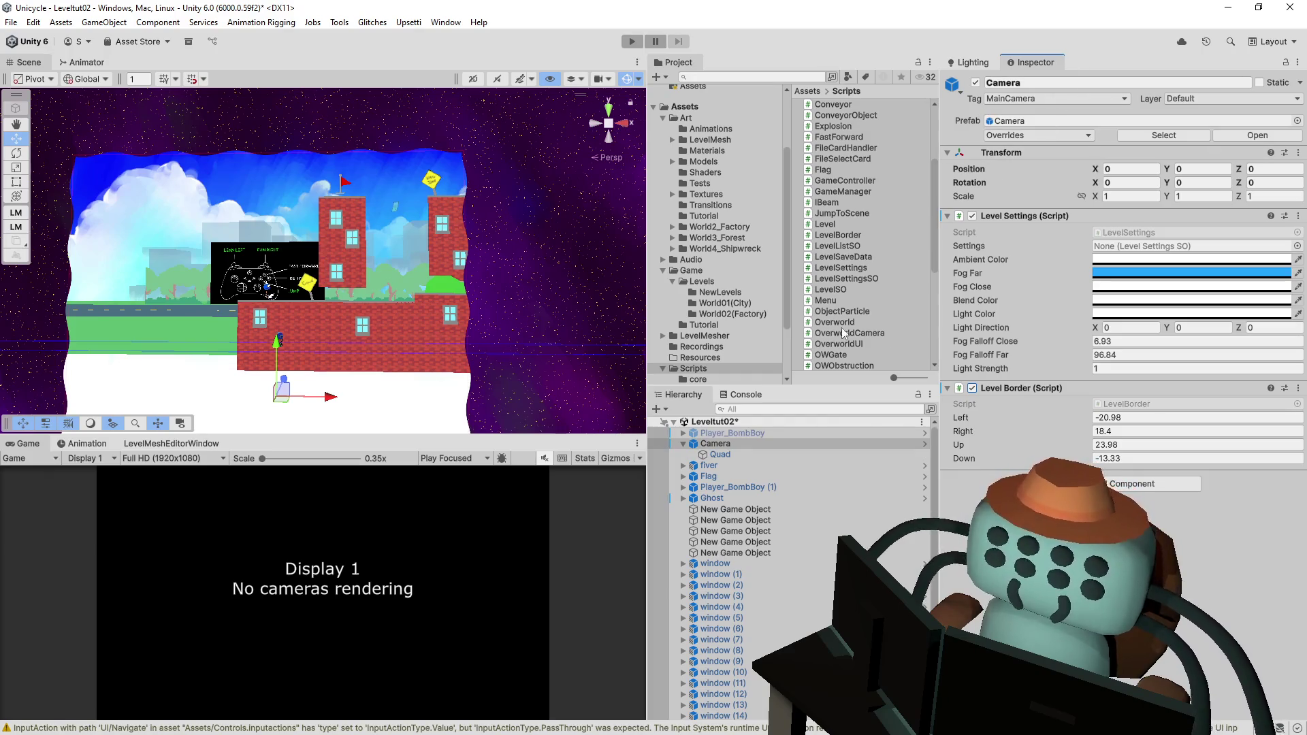
left_click(721, 409)
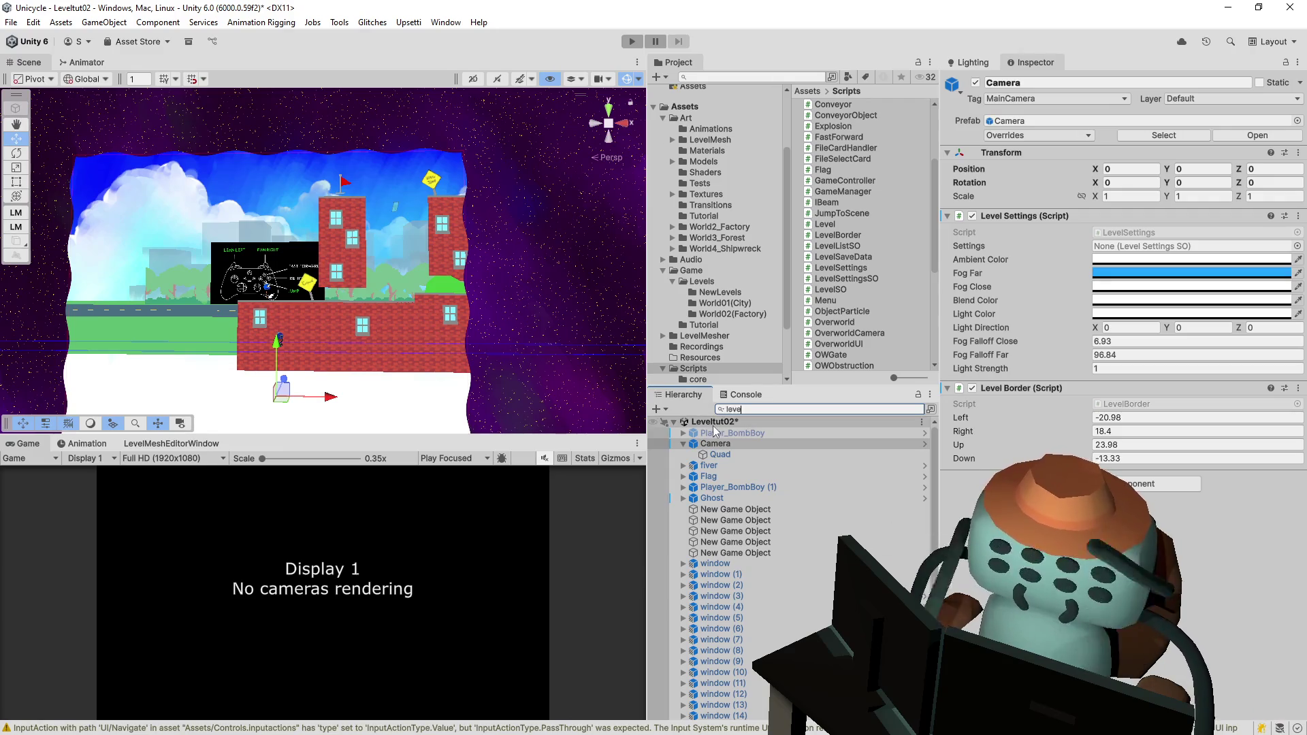
type("levelborder")
left_click(715, 431)
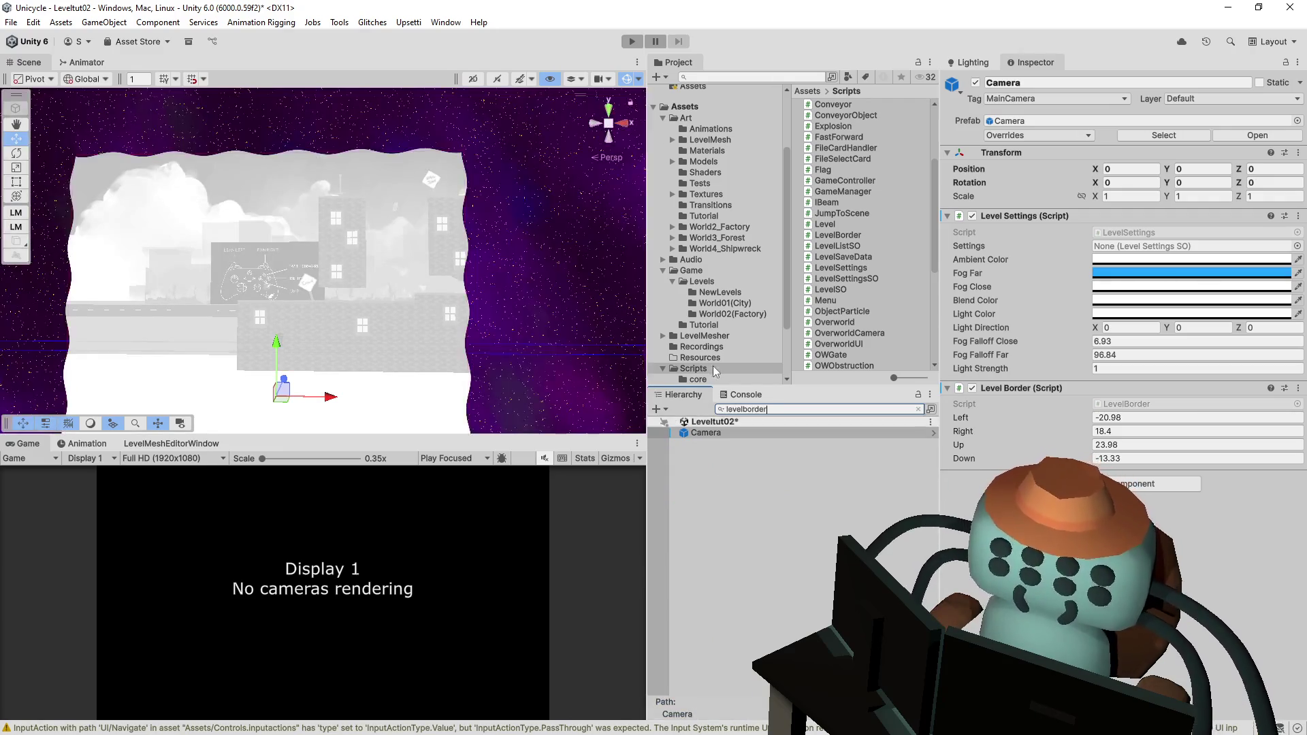
key("BackSpace")
key("BackSpace")
key("BackSpace")
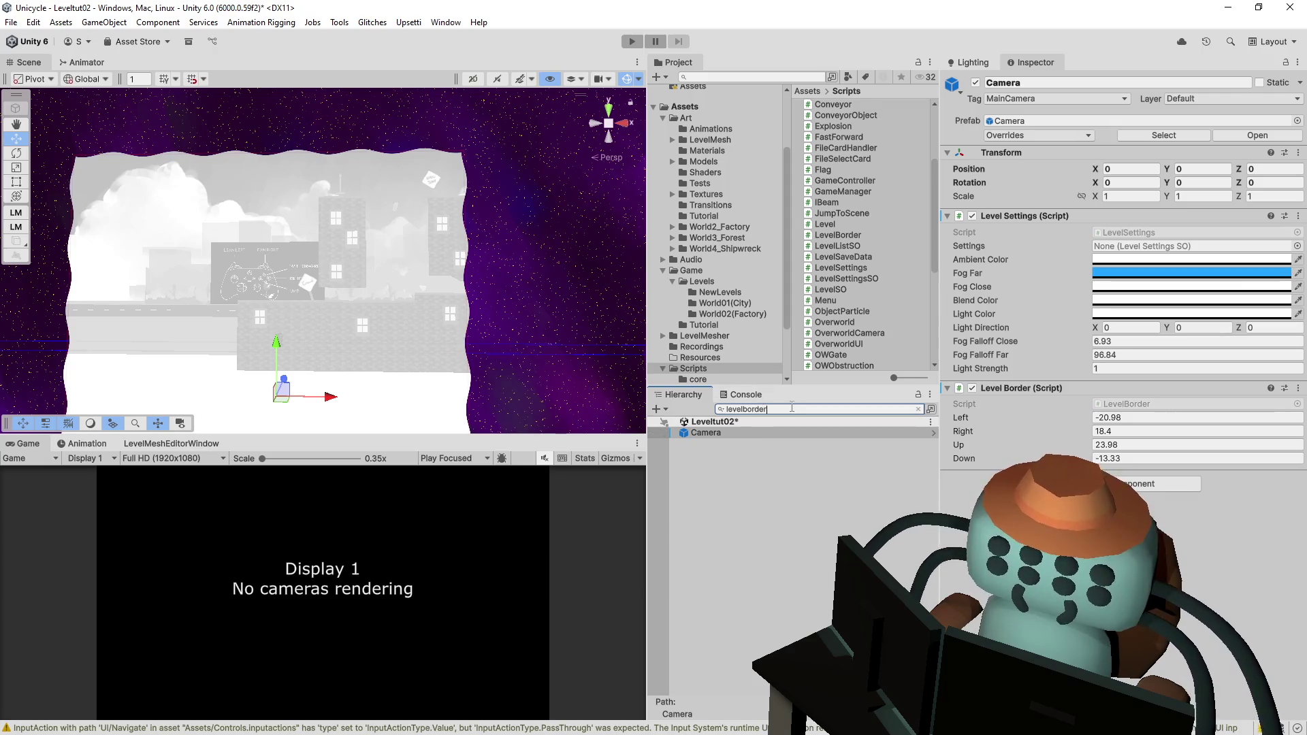
key("Escape")
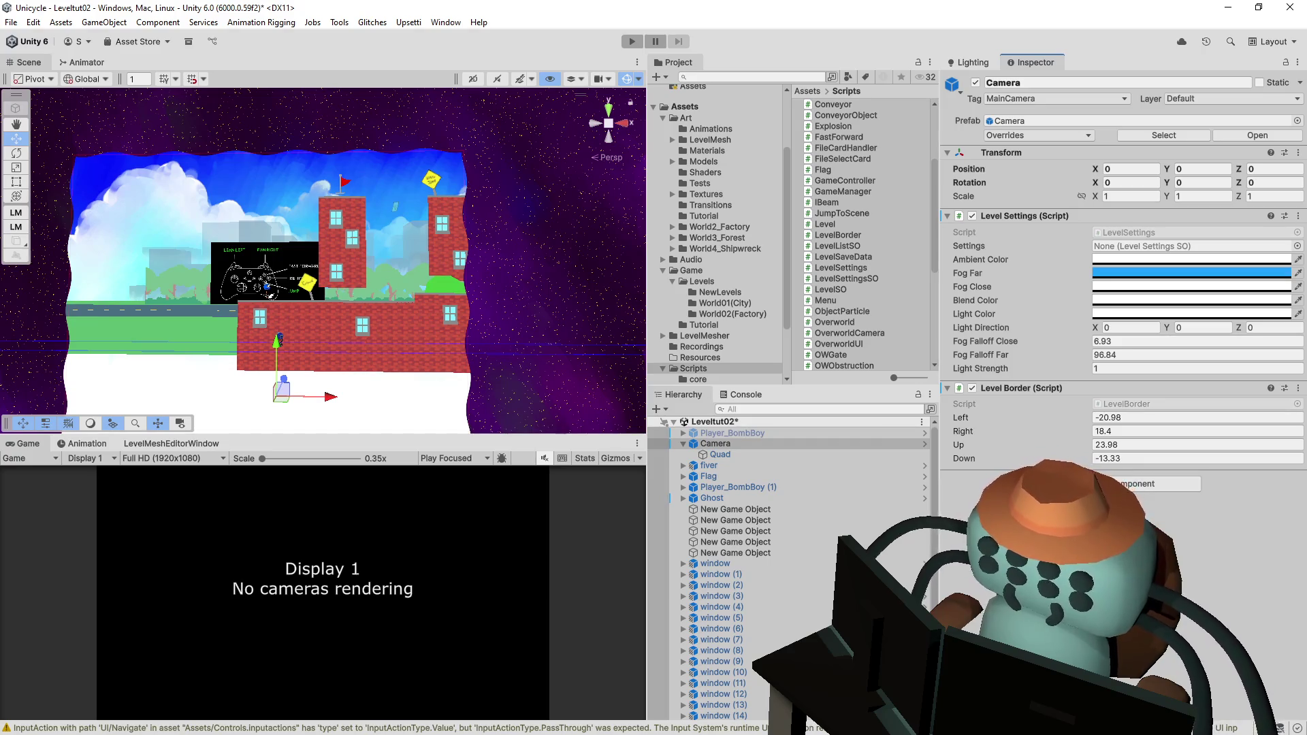
- Set the Level Border Left to -3.37 and Right to 30.2
left_click_drag(1065, 417, 1155, 417)
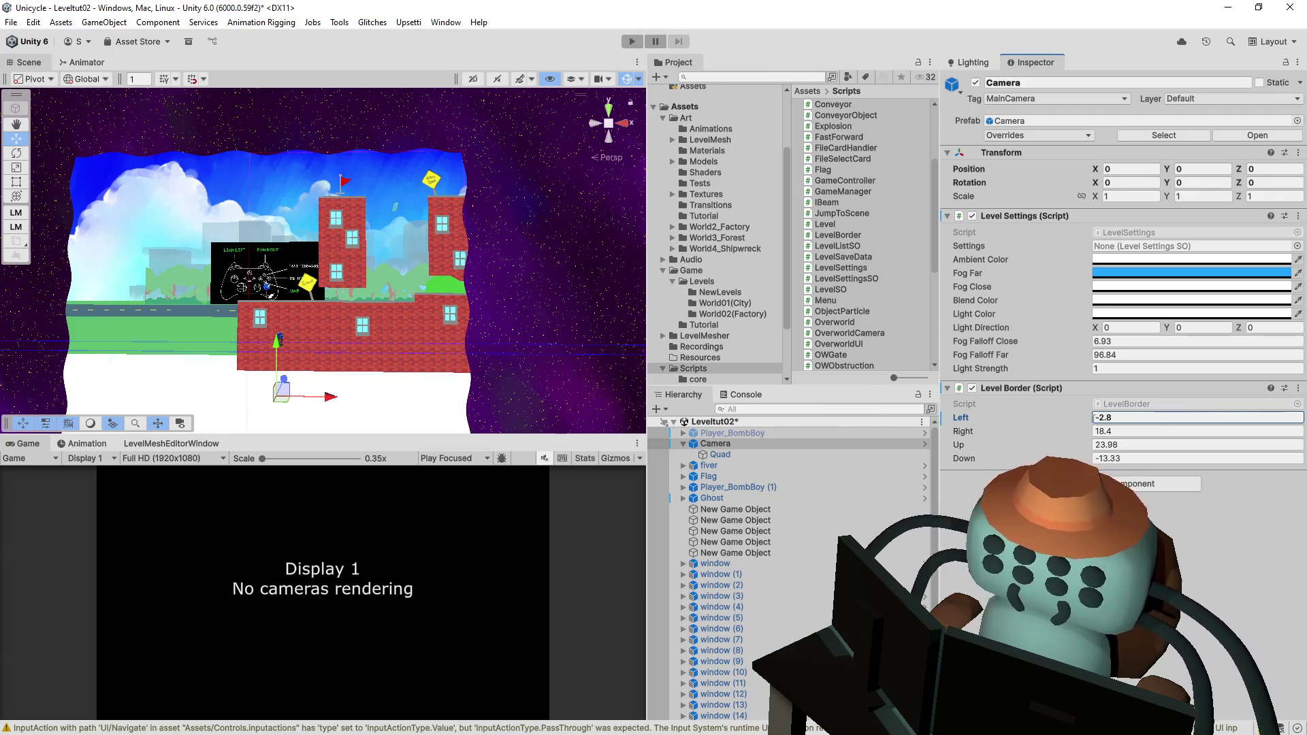
mouse_move(1068, 414)
left_mouse_down()
mouse_move(1049, 441)
mouse_move(1089, 433)
left_mouse_up()
left_click_drag(381, 300, 460, 297)
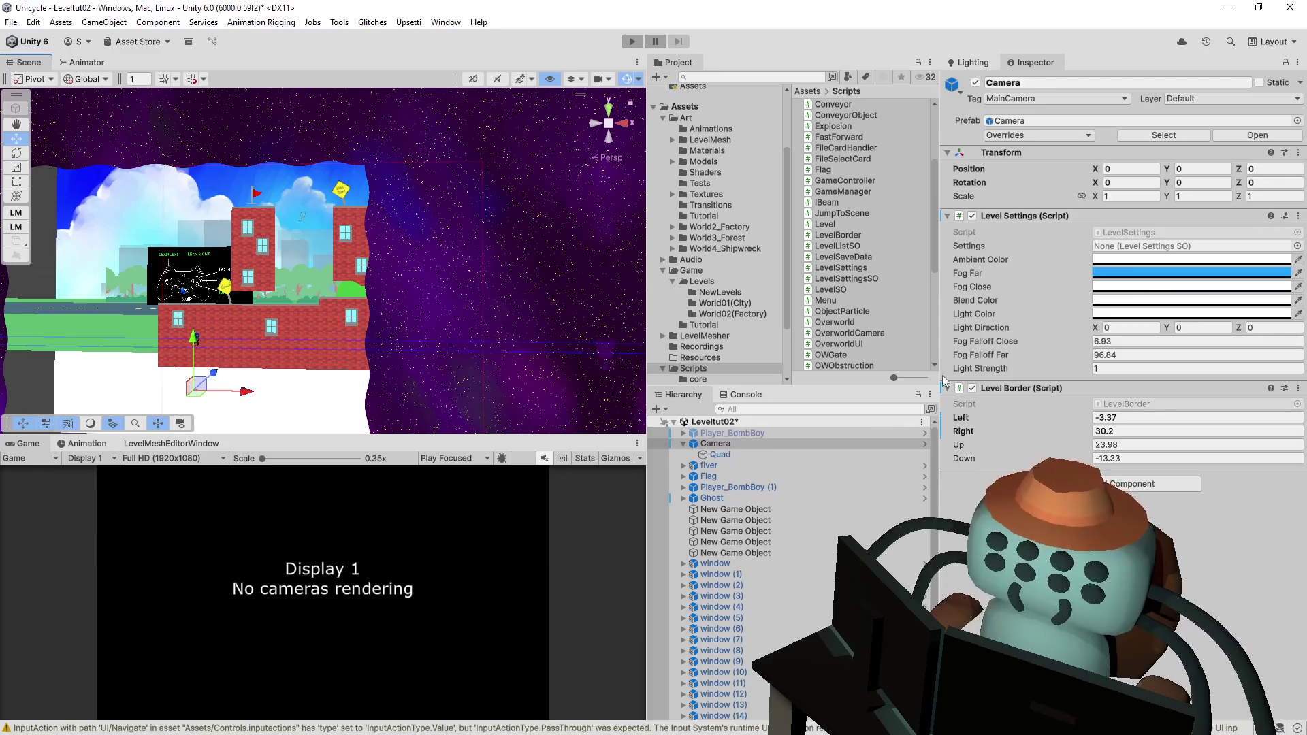
- Compare the level with the Quad's starfield backdrop on and off, hiding it in Scene view only
left_click(733, 454)
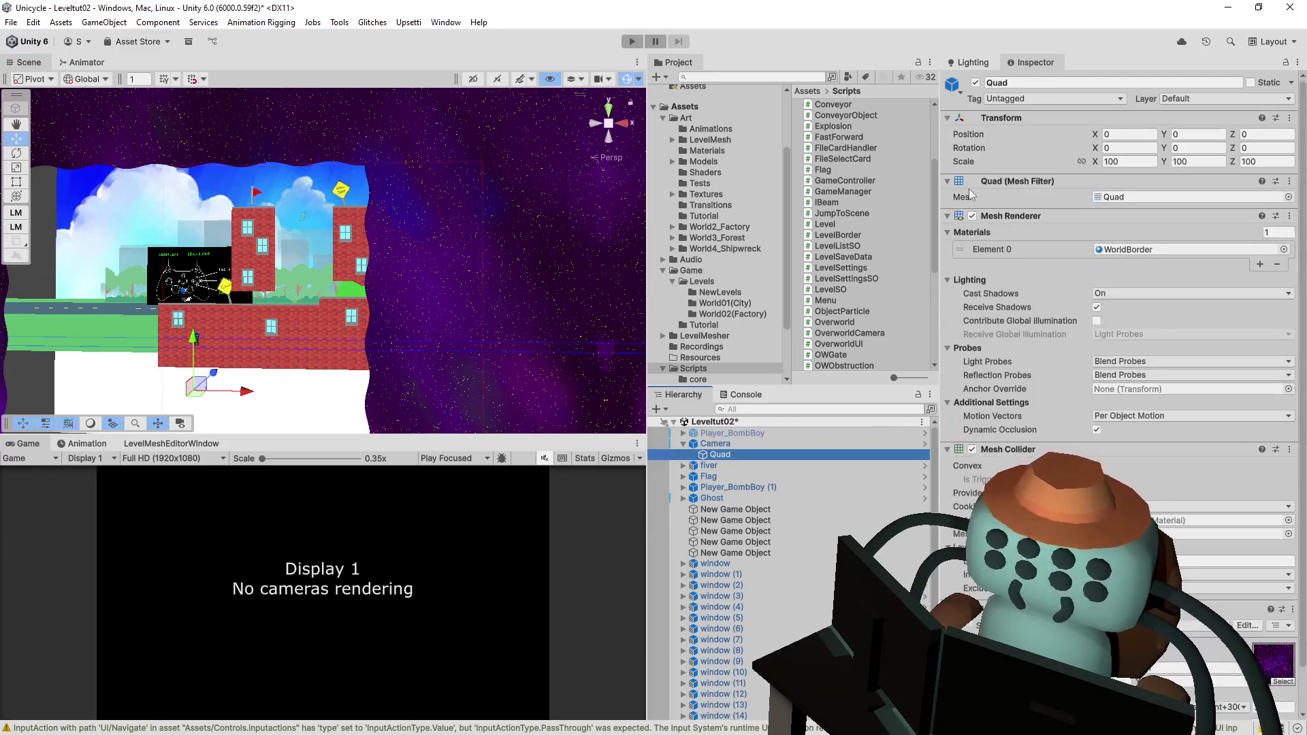
left_click(972, 217)
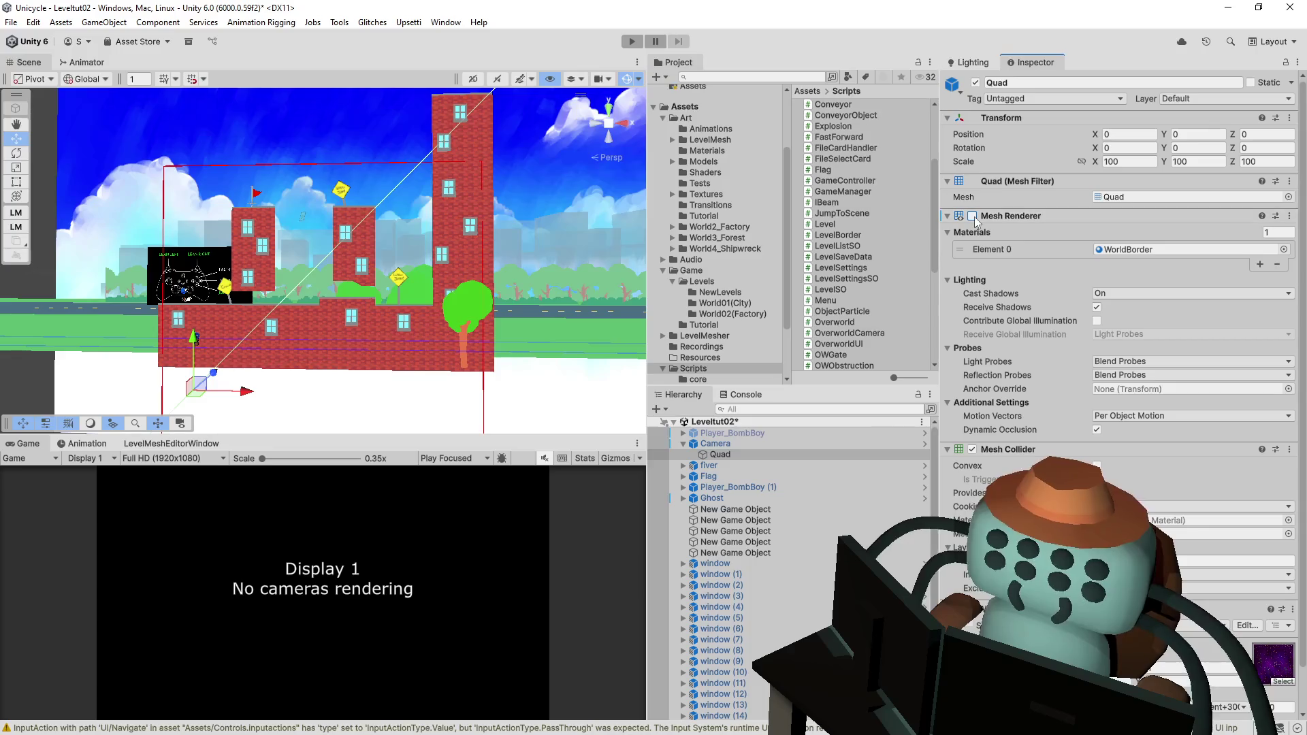
left_click(973, 217)
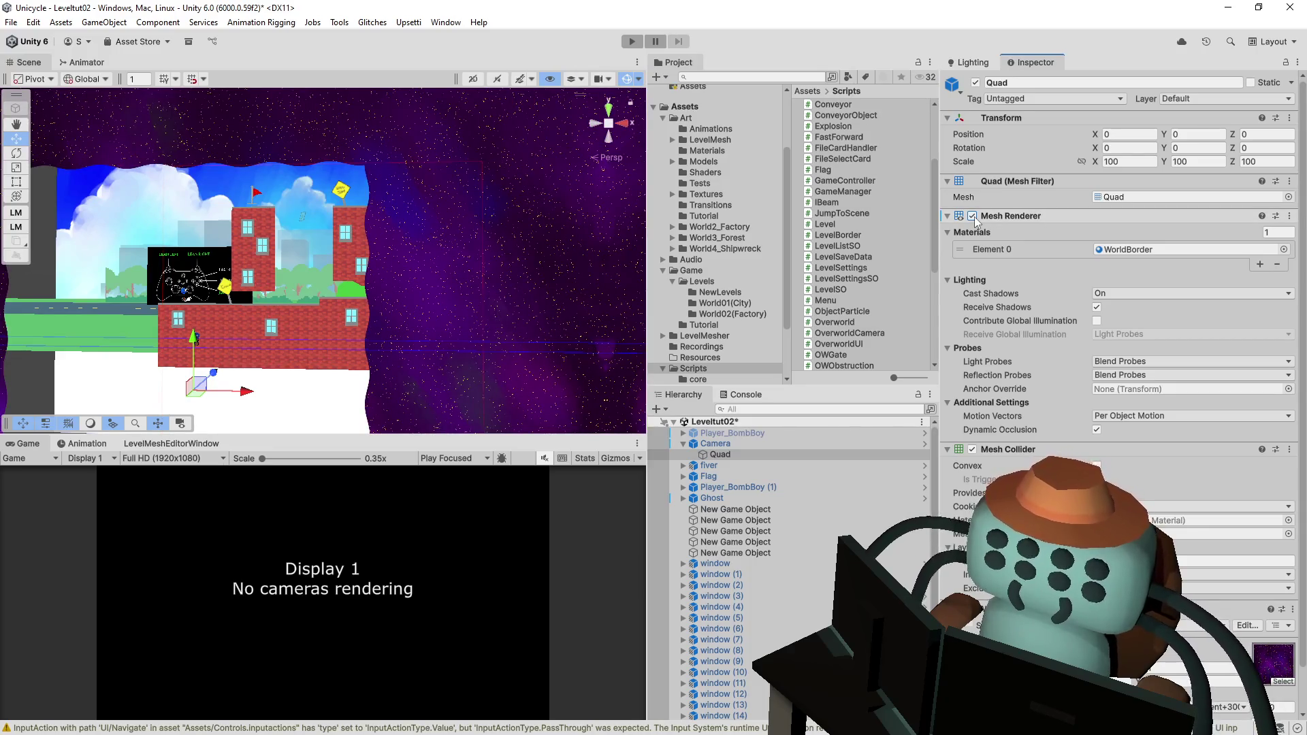
left_click(973, 217)
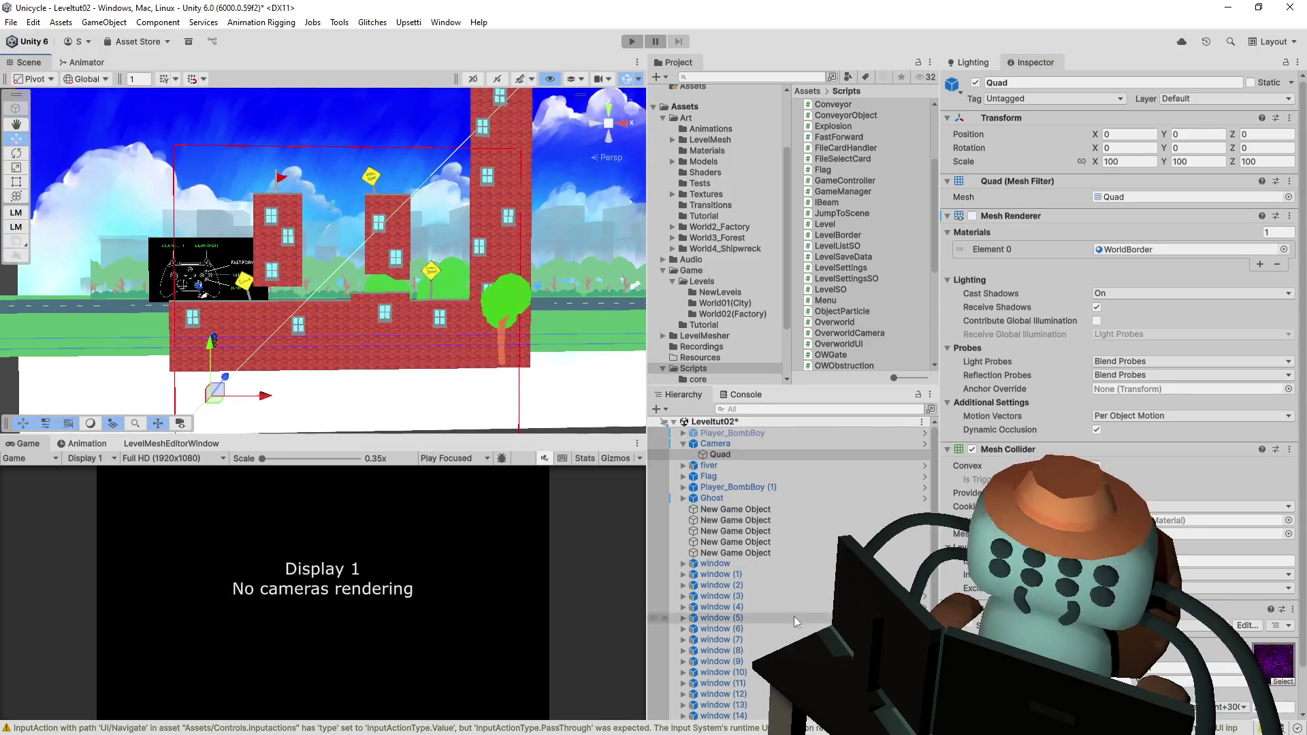
left_click(848, 443)
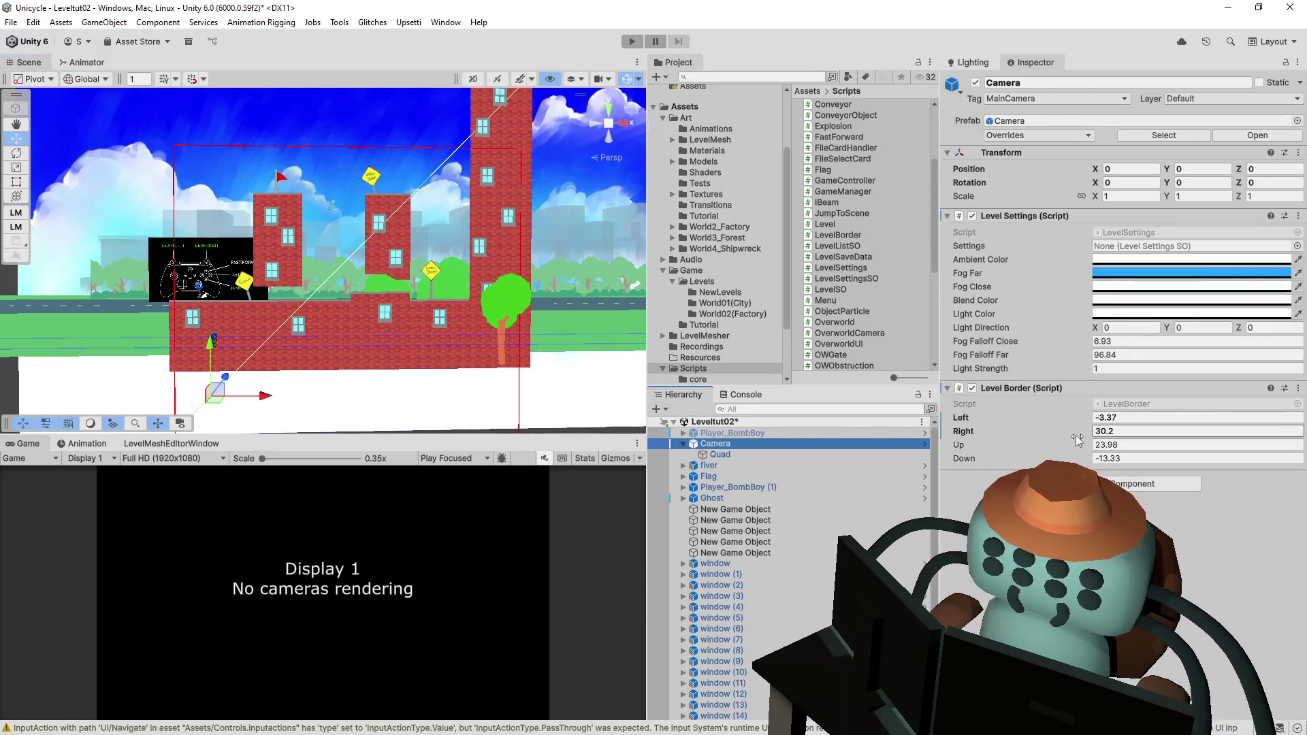
left_click(719, 454)
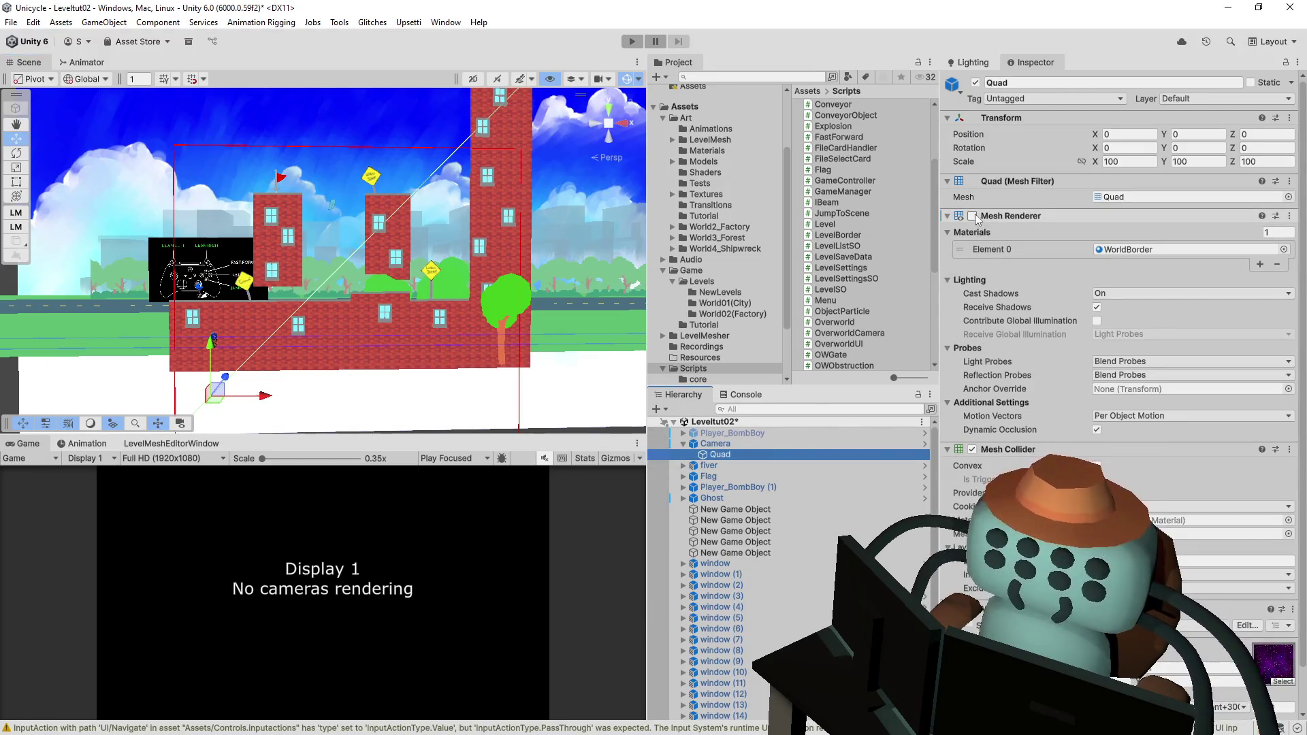
left_click(972, 216)
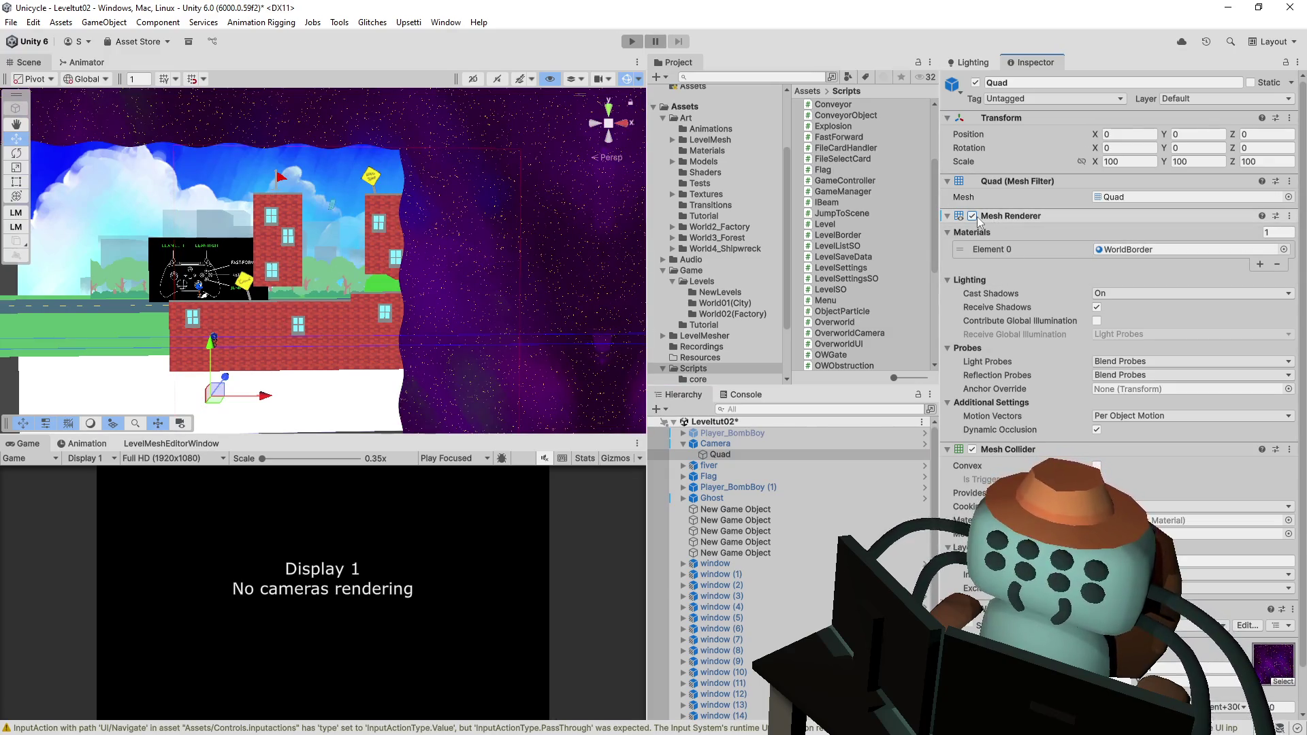
left_click(654, 457)
left_click(654, 454)
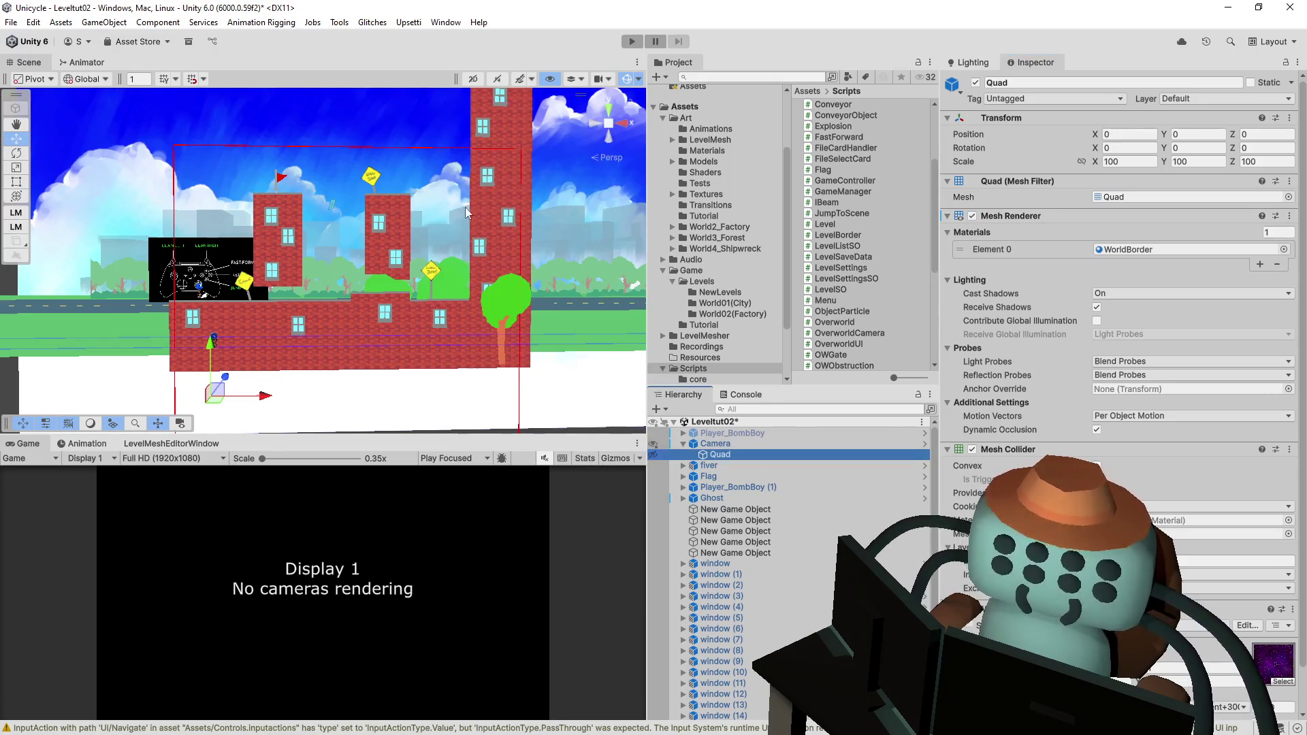
- Set the border Up to 26.3 and Down to 6.2, then enter Play mode
mouse_move(450, 293)
left_mouse_down()
mouse_move(483, 285)
mouse_move(481, 309)
mouse_move(475, 275)
left_mouse_up()
left_click(474, 274)
key("f")
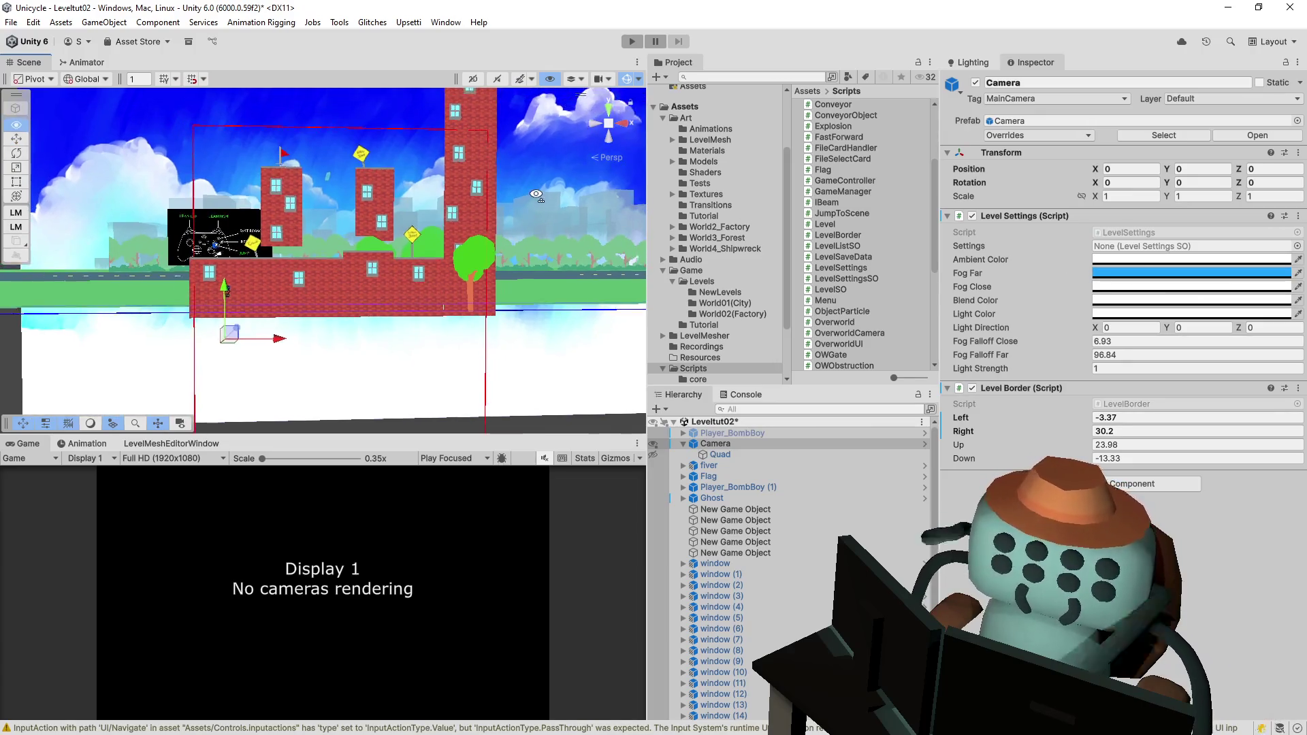
left_click_drag(1018, 444, 1136, 446)
left_click(1016, 459)
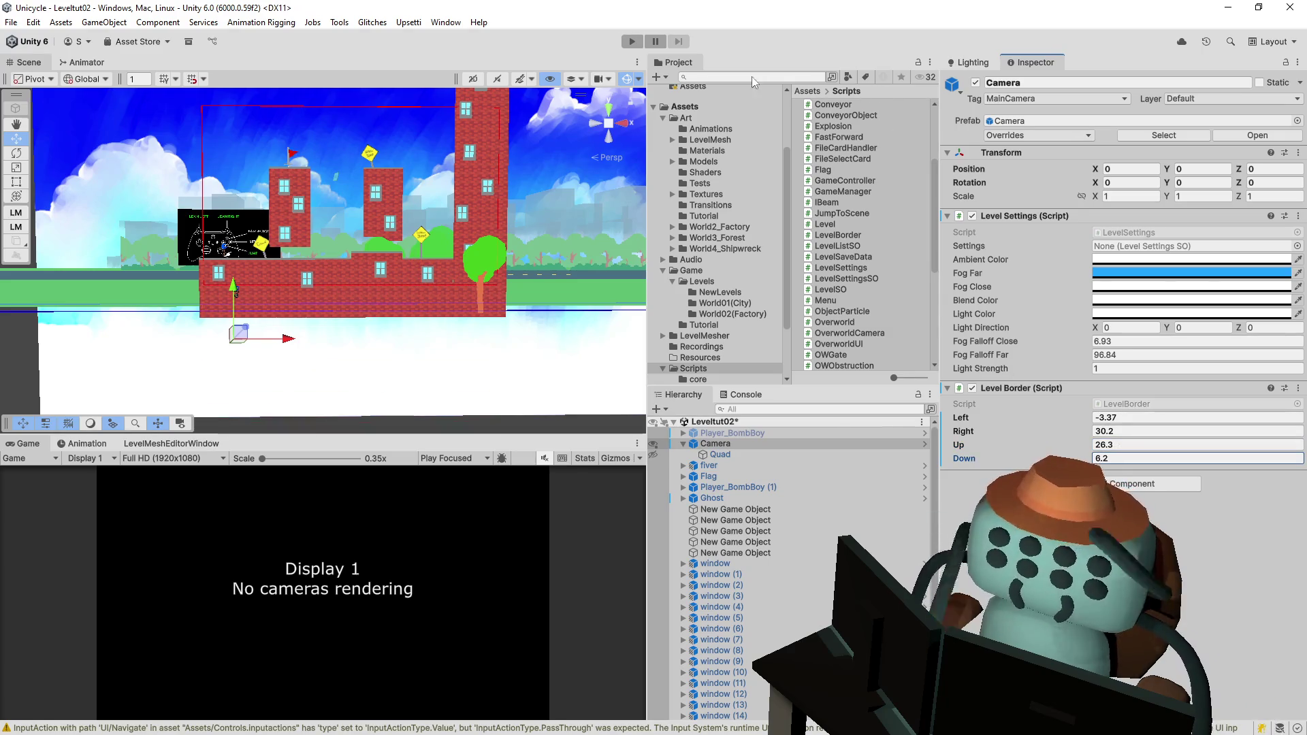
left_click(632, 41)
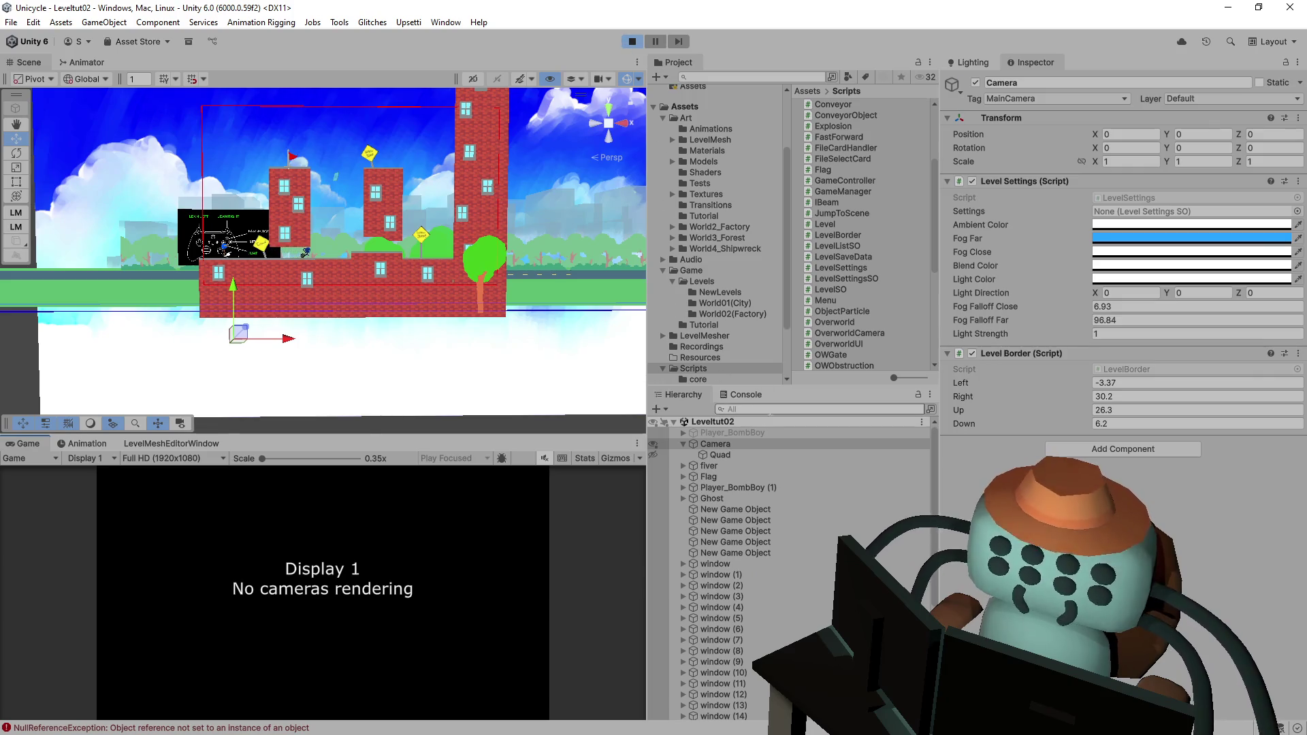
- Stop Play and open the Console's null reference error in NewPlayer.cs, then return to Unity
left_click(627, 44)
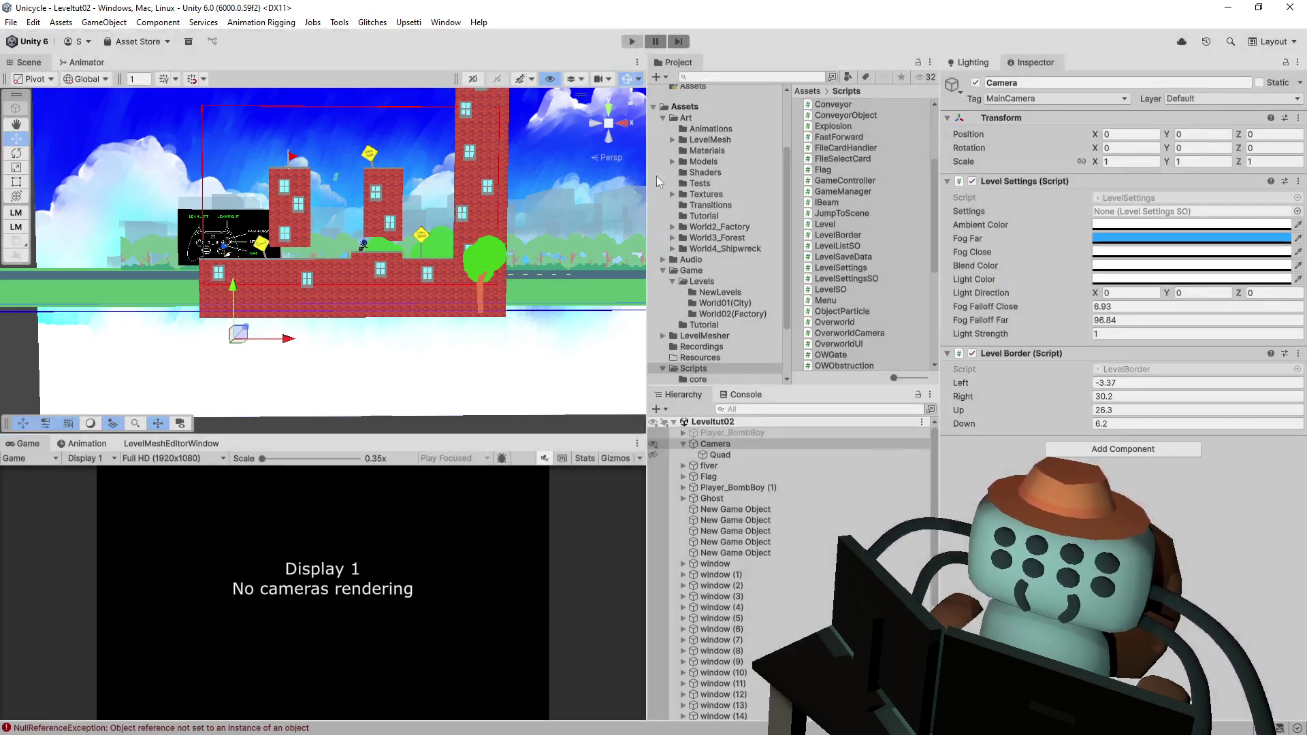
left_click(744, 396)
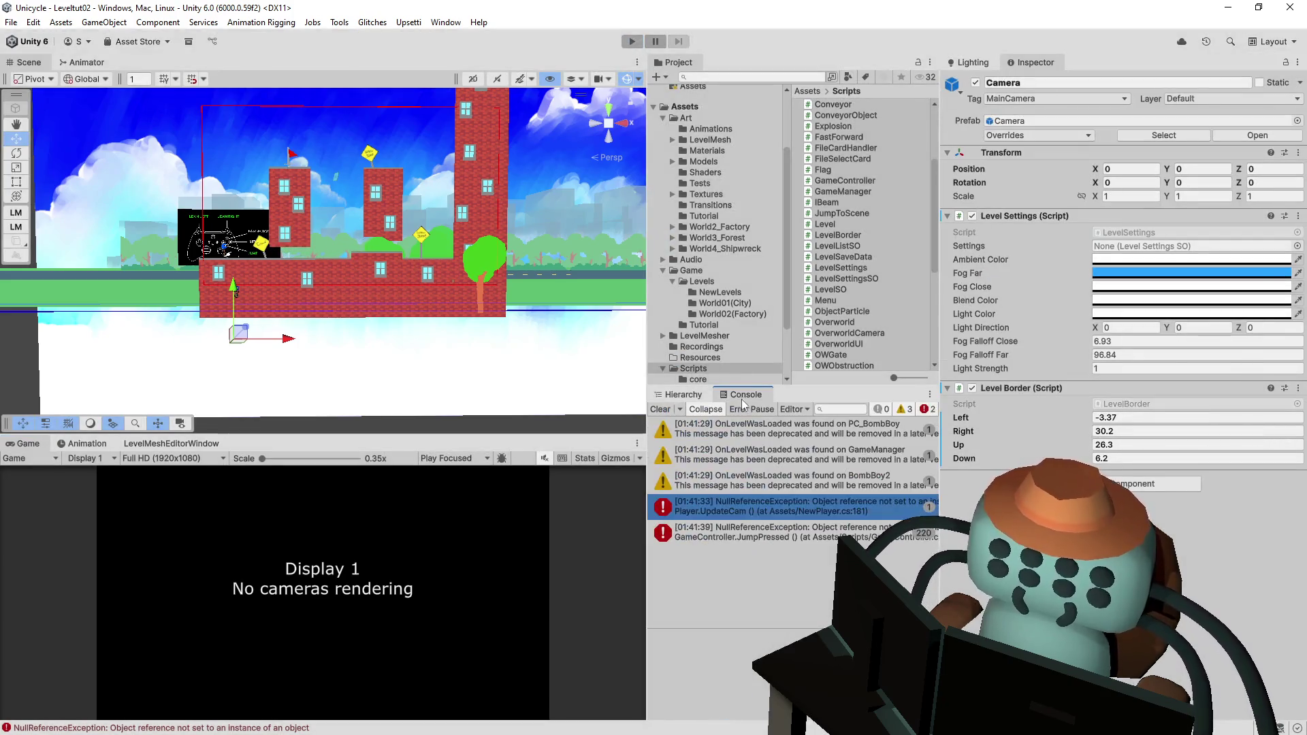
double_click(798, 513)
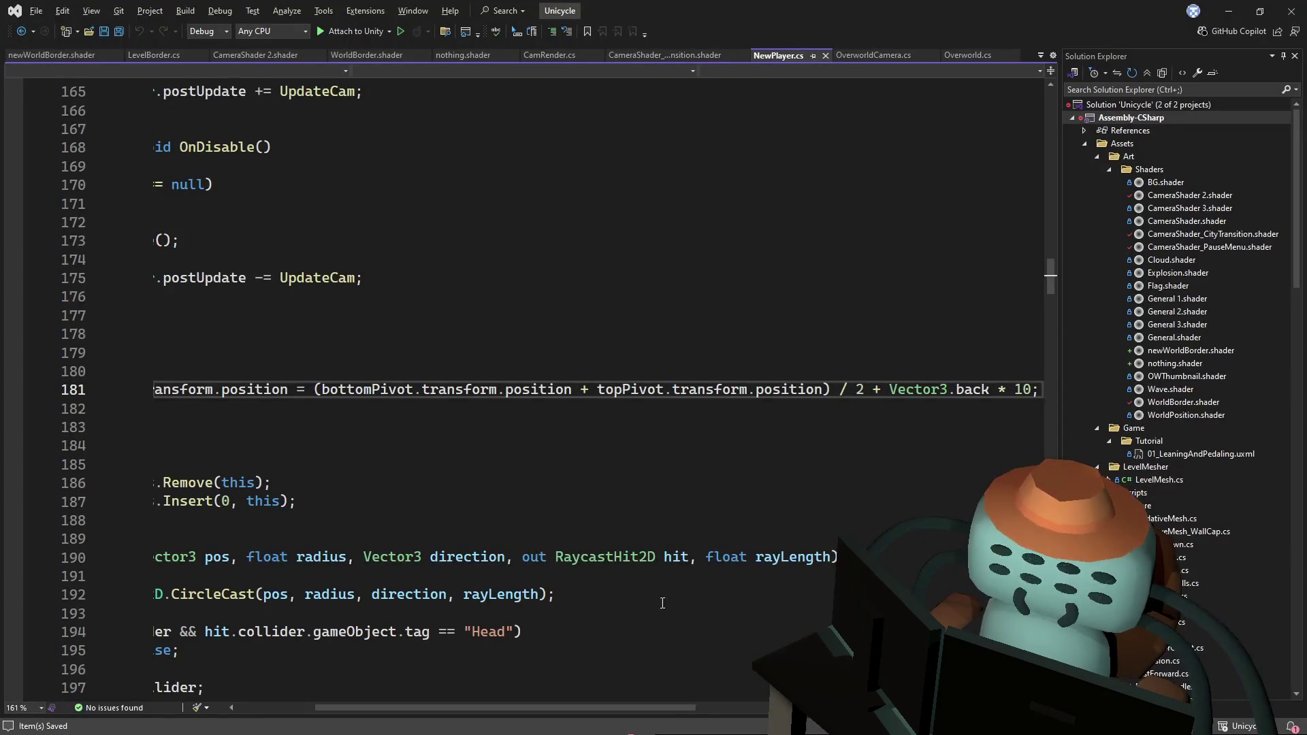
mouse_move(614, 708)
left_mouse_down()
mouse_move(433, 701)
mouse_move(503, 579)
mouse_move(528, 672)
mouse_move(449, 647)
left_mouse_up()
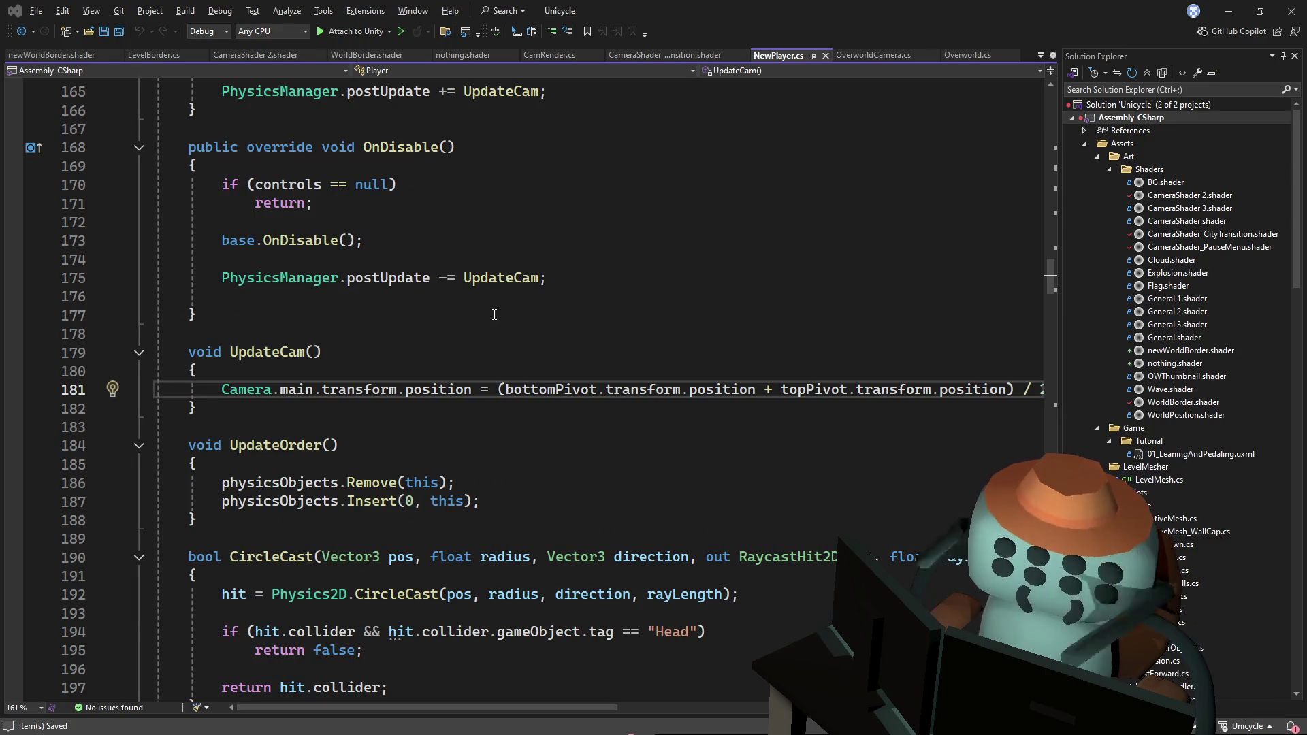
key("alt+Tab")
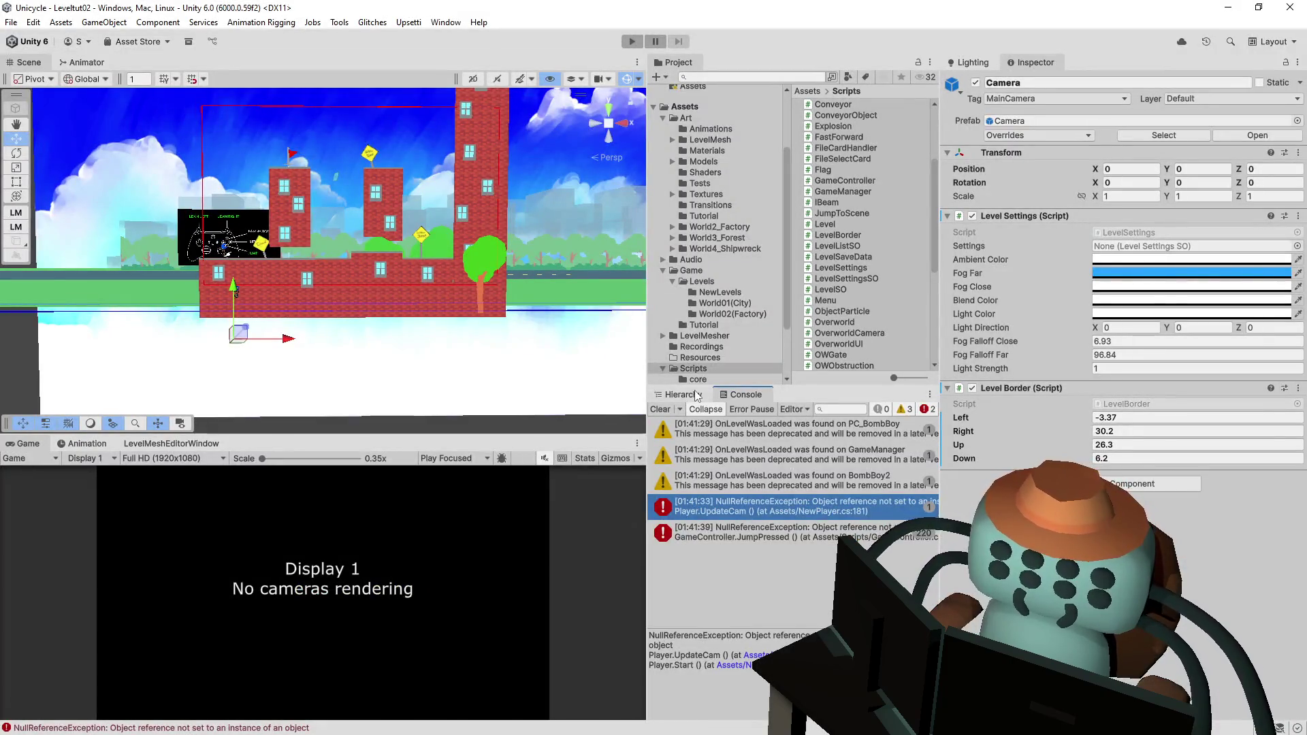
- Change the Camera's tag from MainCamera to Untagged and review its prefab overrides
left_click(696, 395)
left_click(1021, 99)
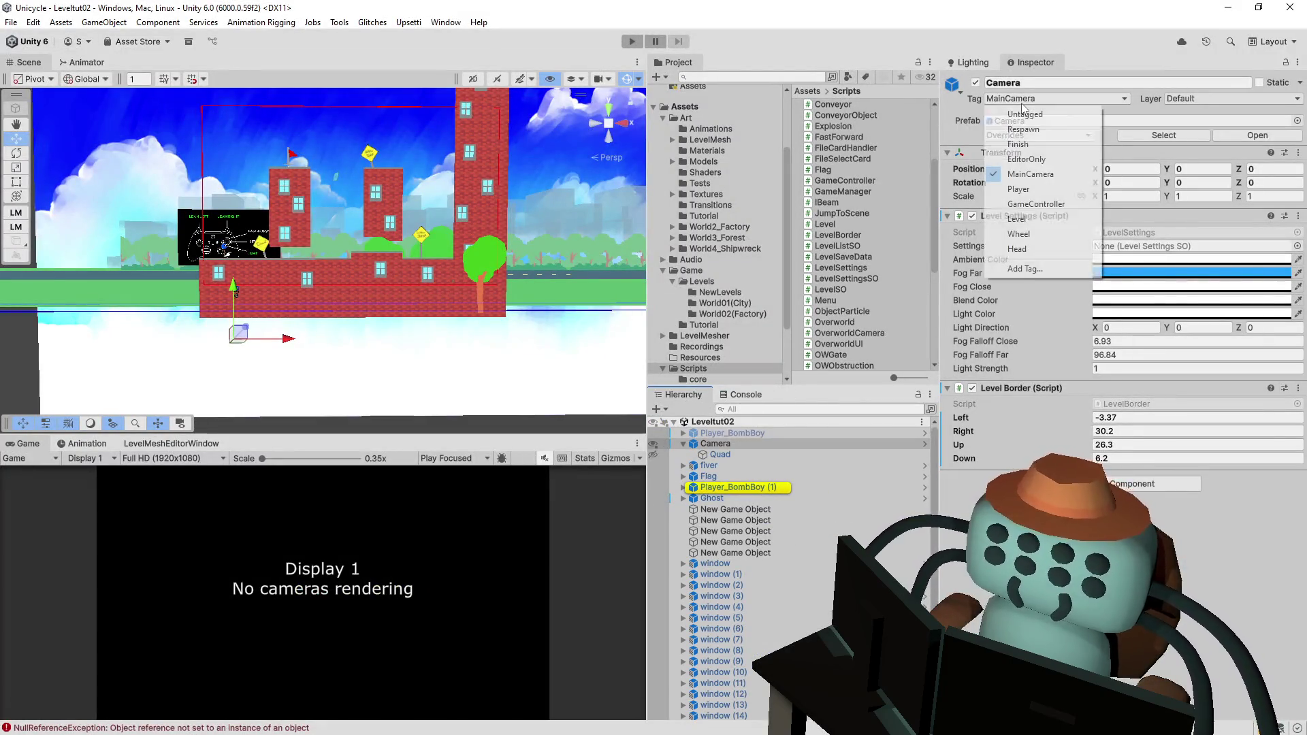
left_click(1051, 113)
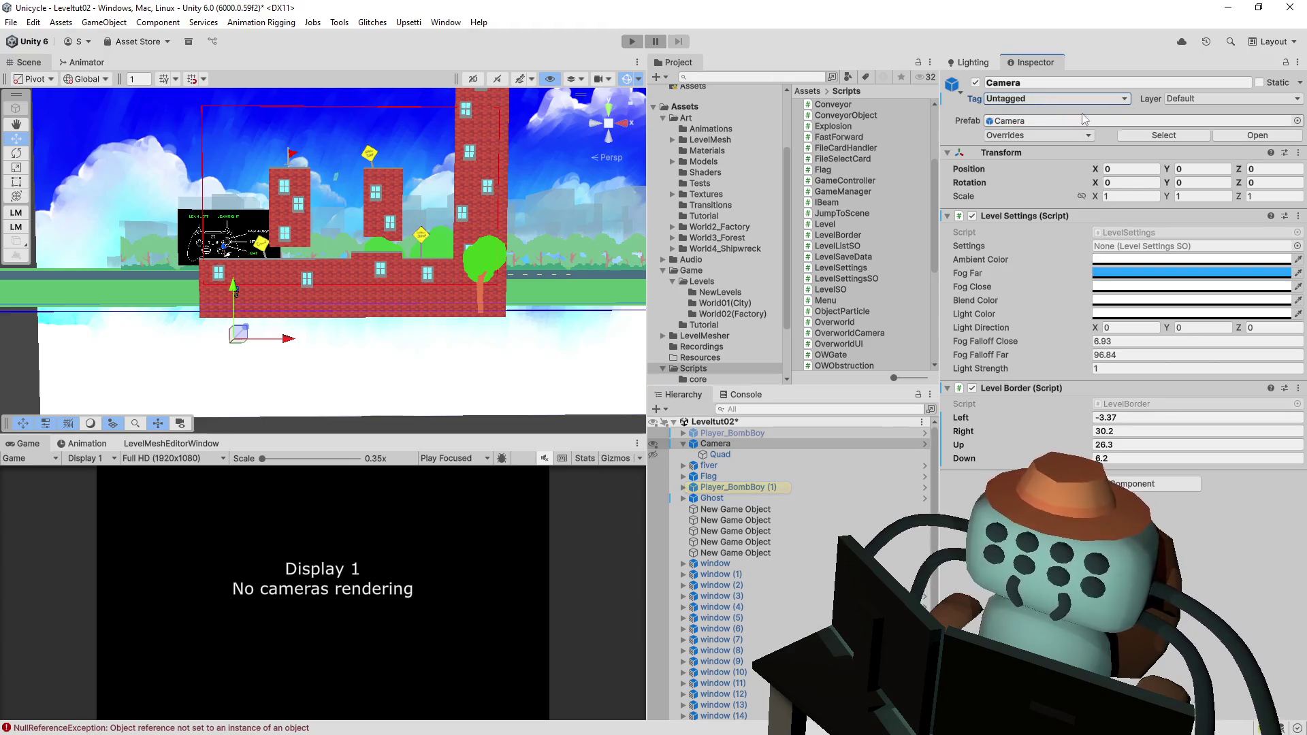
left_click(1039, 135)
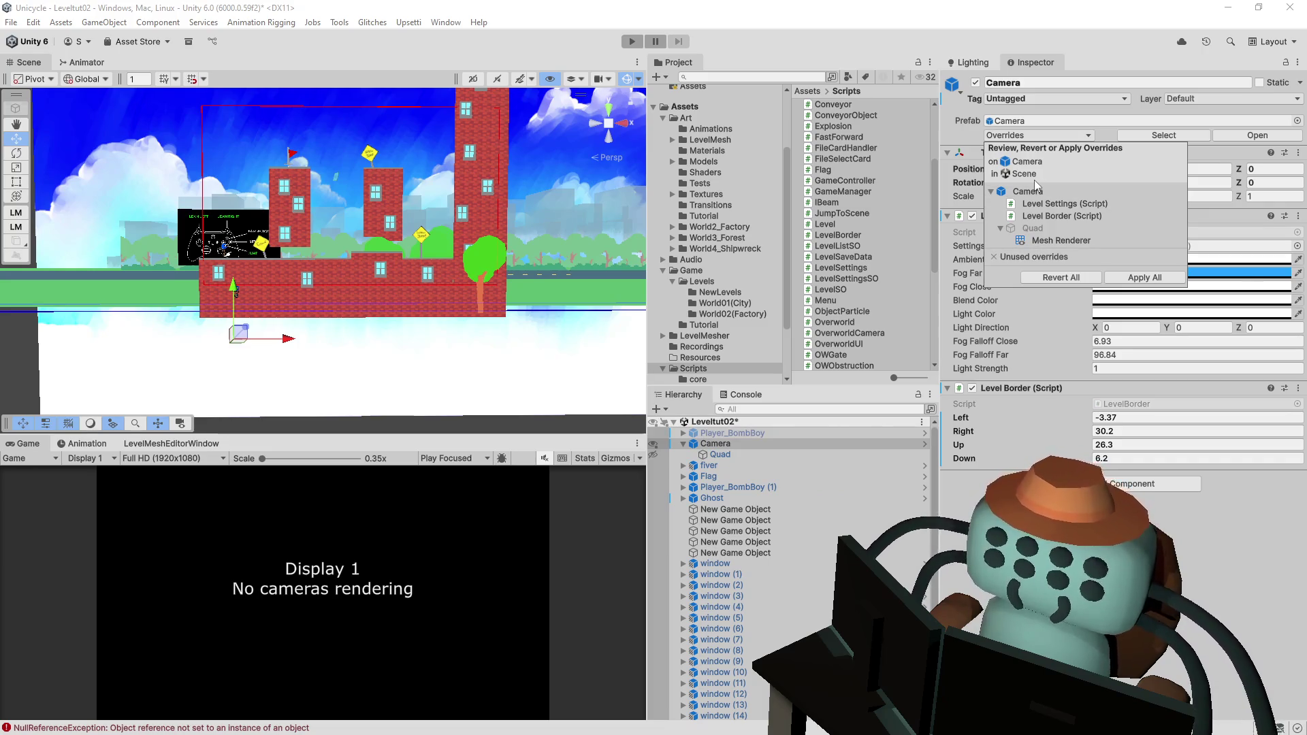
- Compare the Level Settings, Level Border and Mesh Renderer overrides against the Camera prefab
left_click(1027, 132)
left_click(1028, 133)
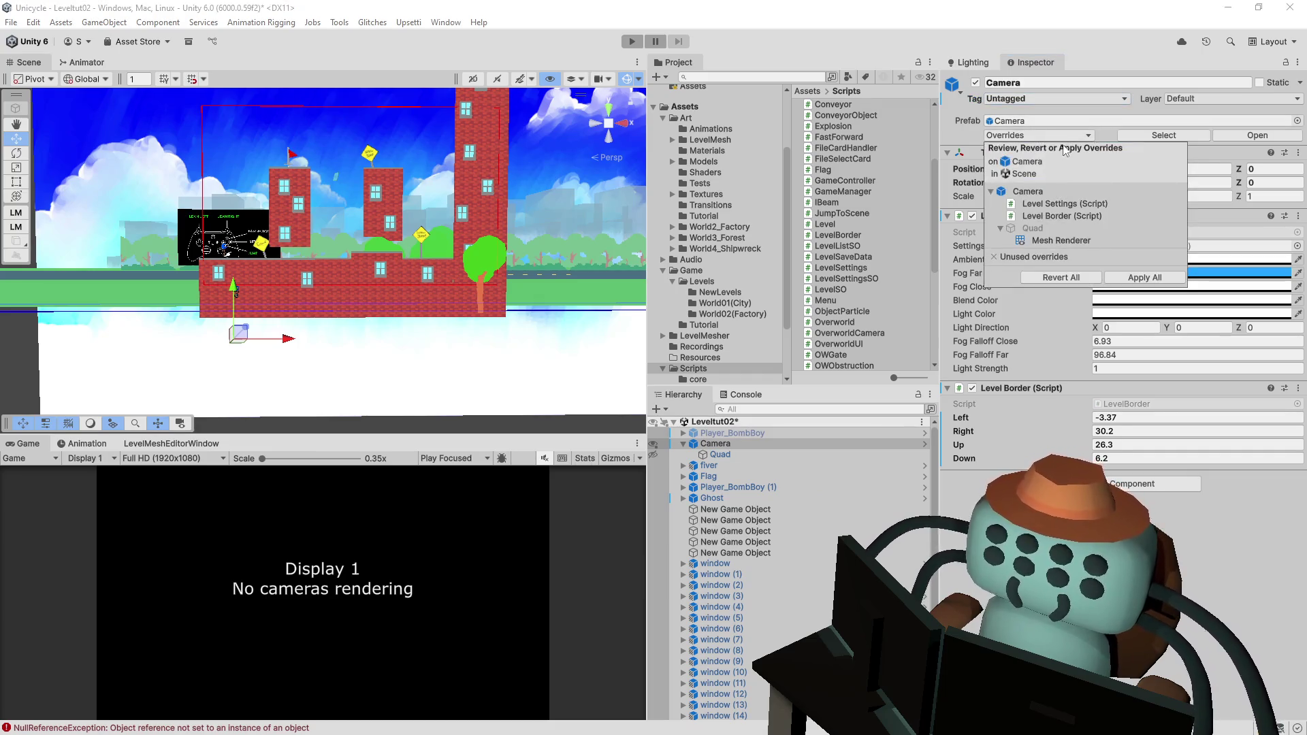
left_click(1039, 205)
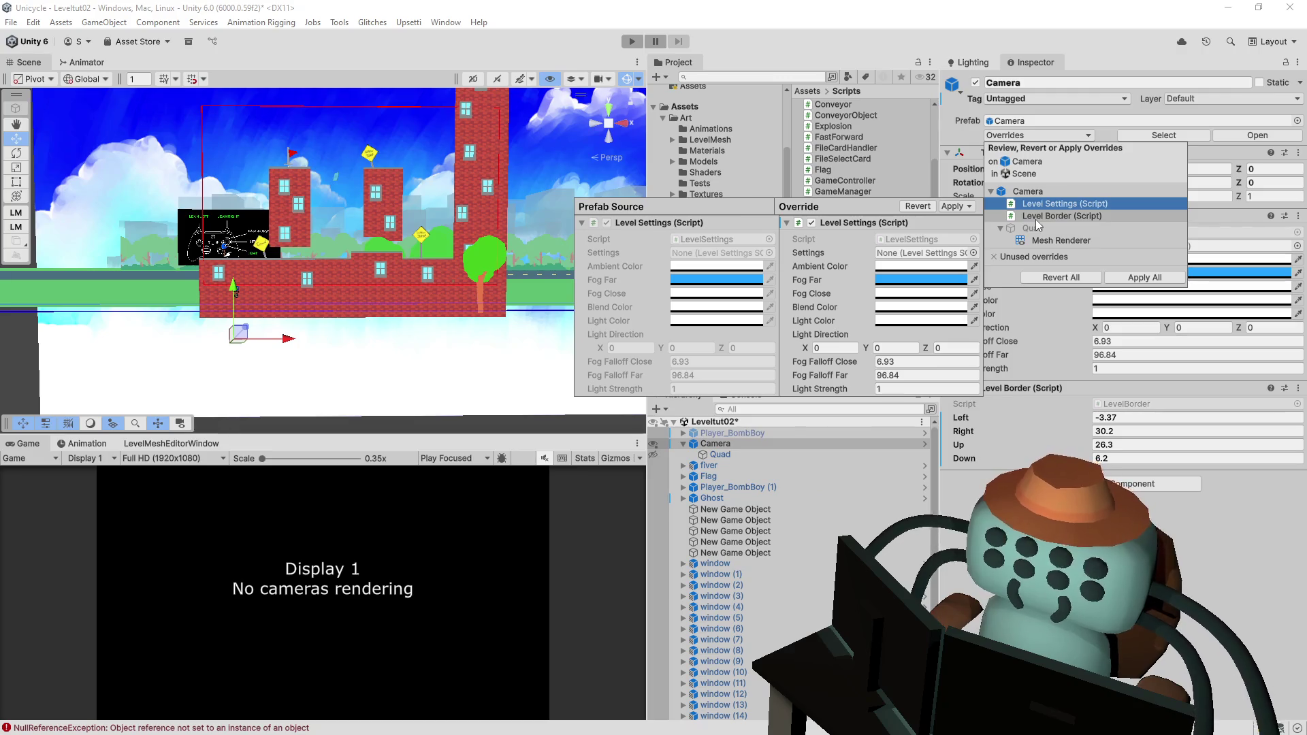
left_click(1036, 219)
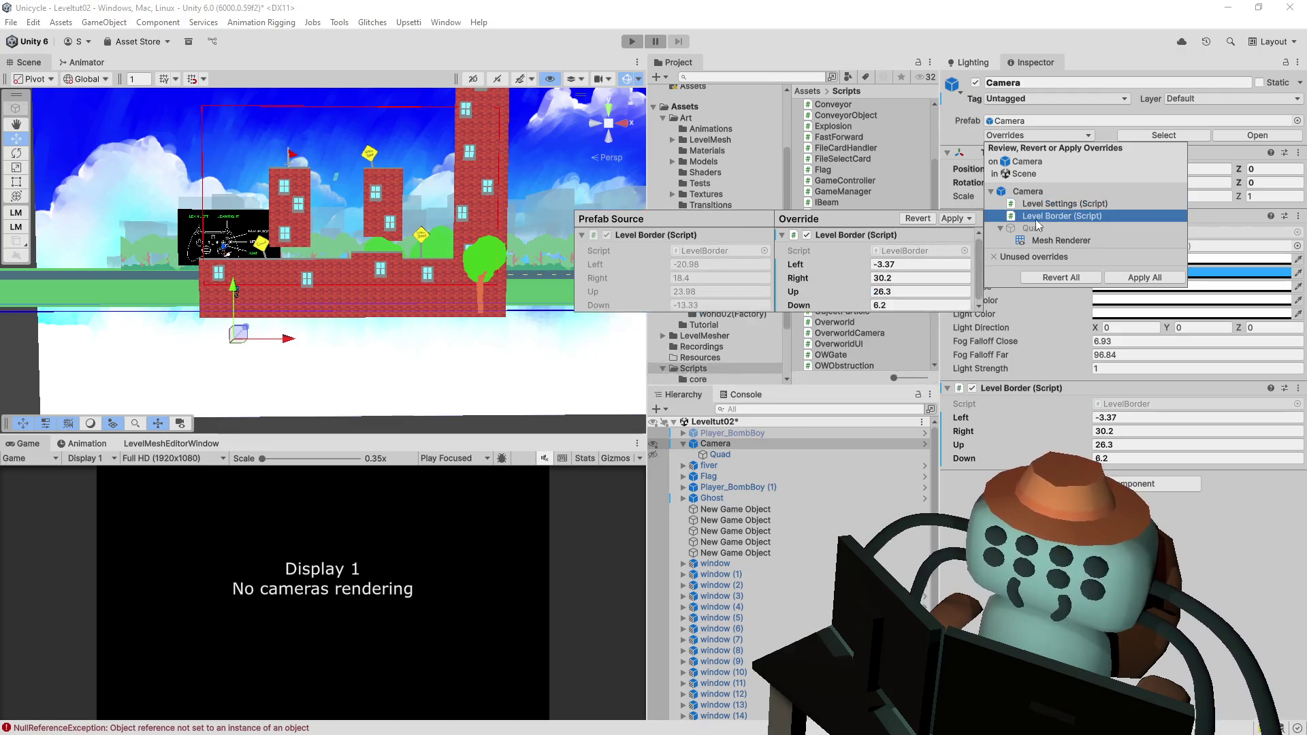
left_click(1047, 239)
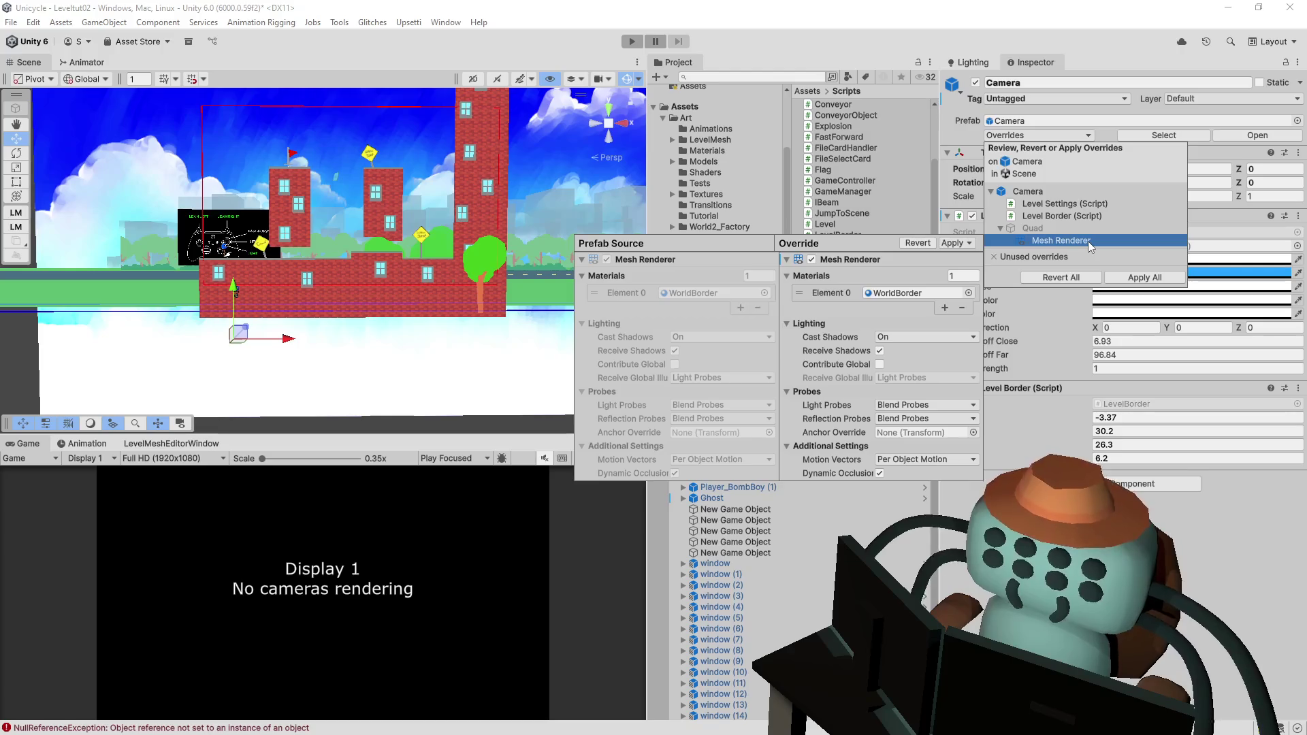
- Apply the Mesh Renderer override to prefab 'Camera' and save Leveltut02
left_click(960, 245)
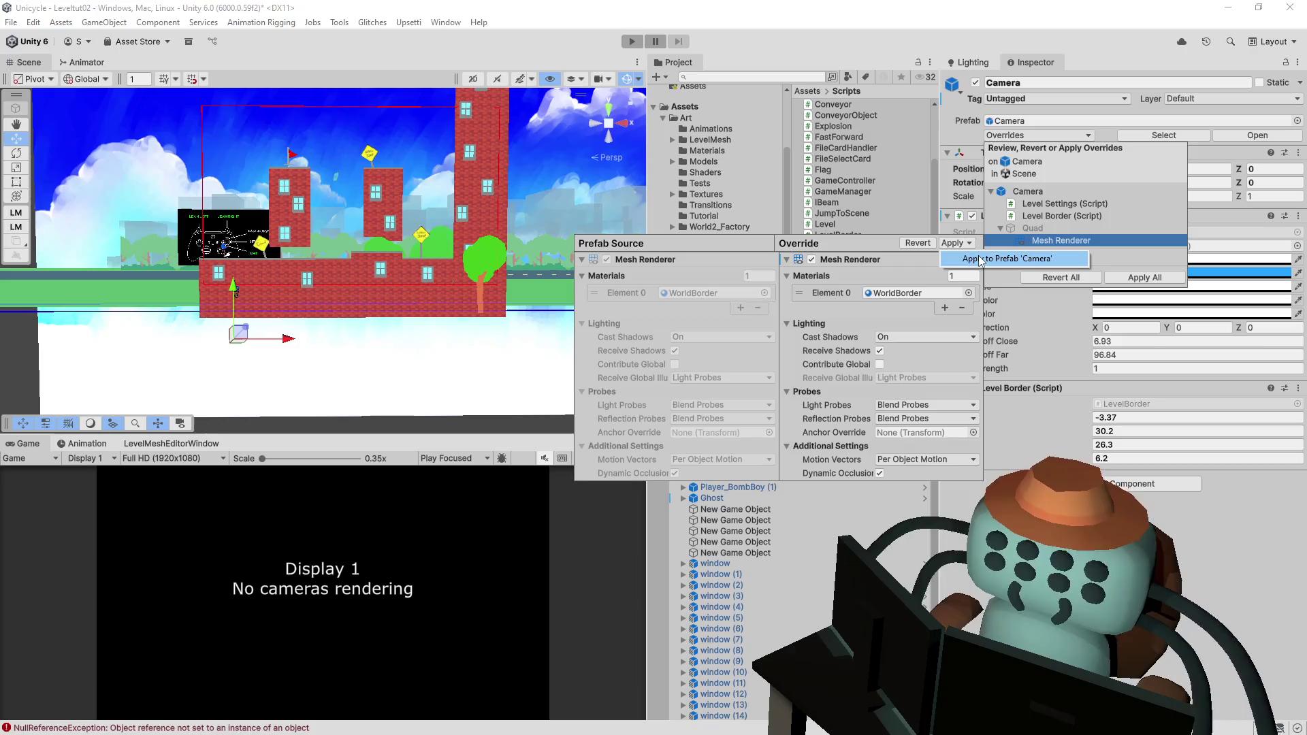
left_click(980, 259)
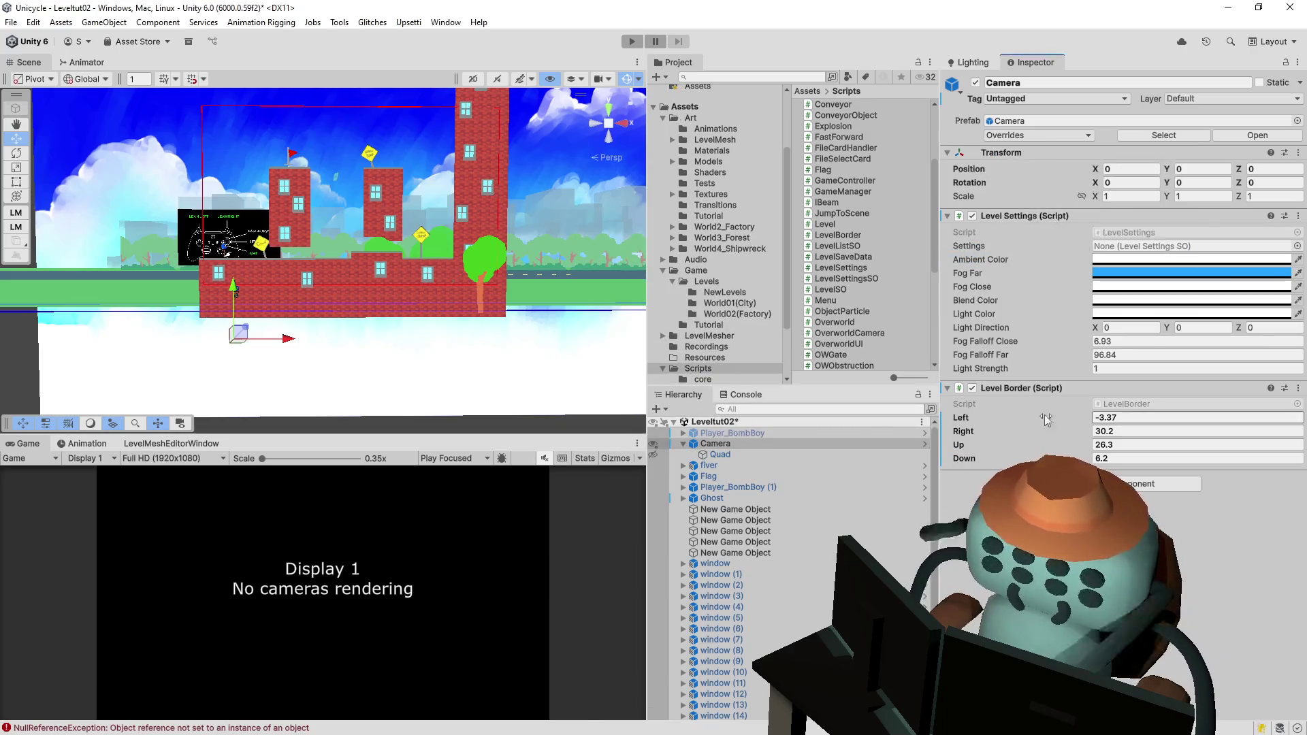
key("ctrl+s")
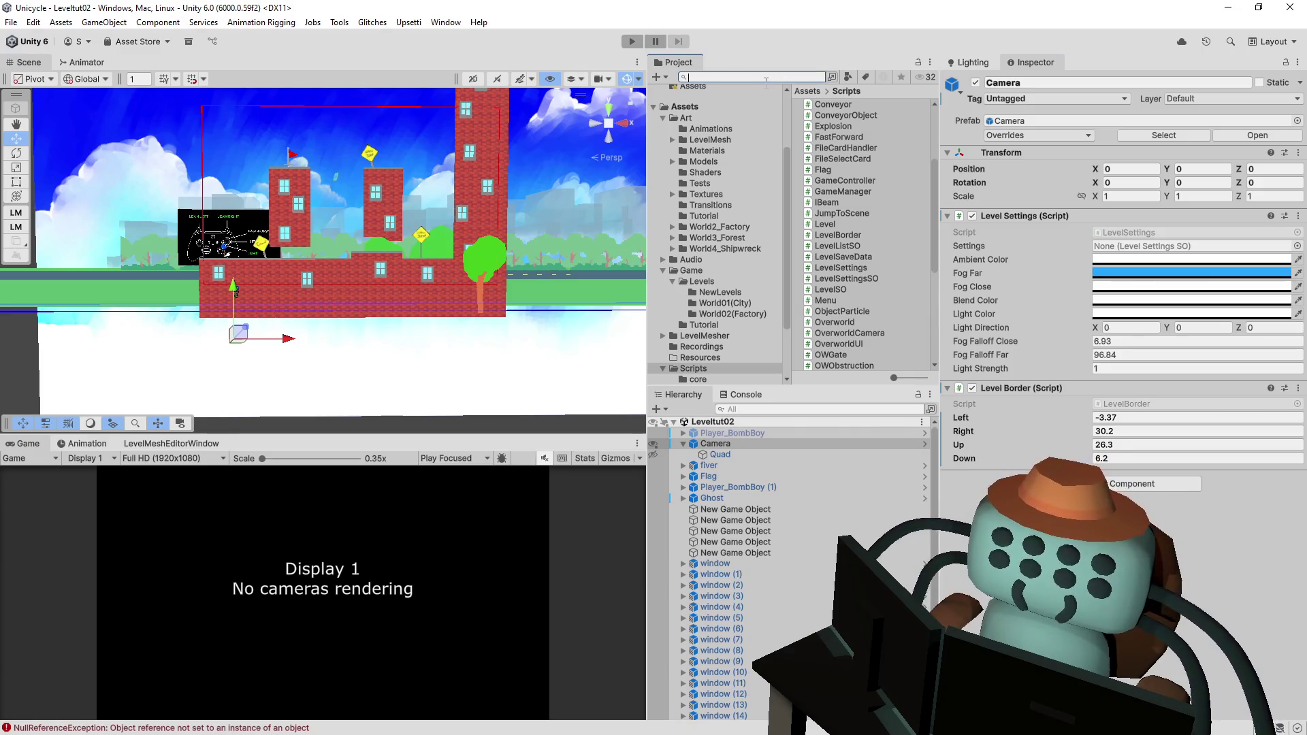
- Search the Project for '020', open the Level002 scene, and orbit to view its border
type("02")
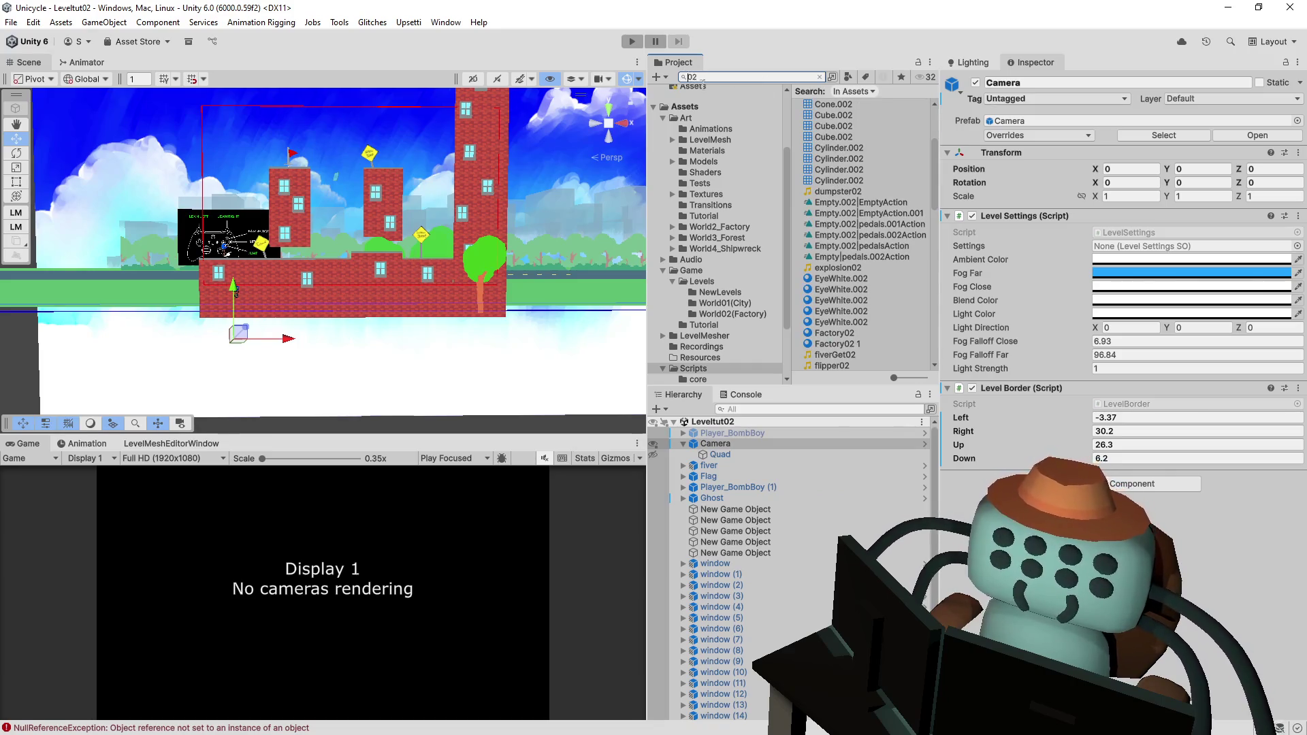
type("0")
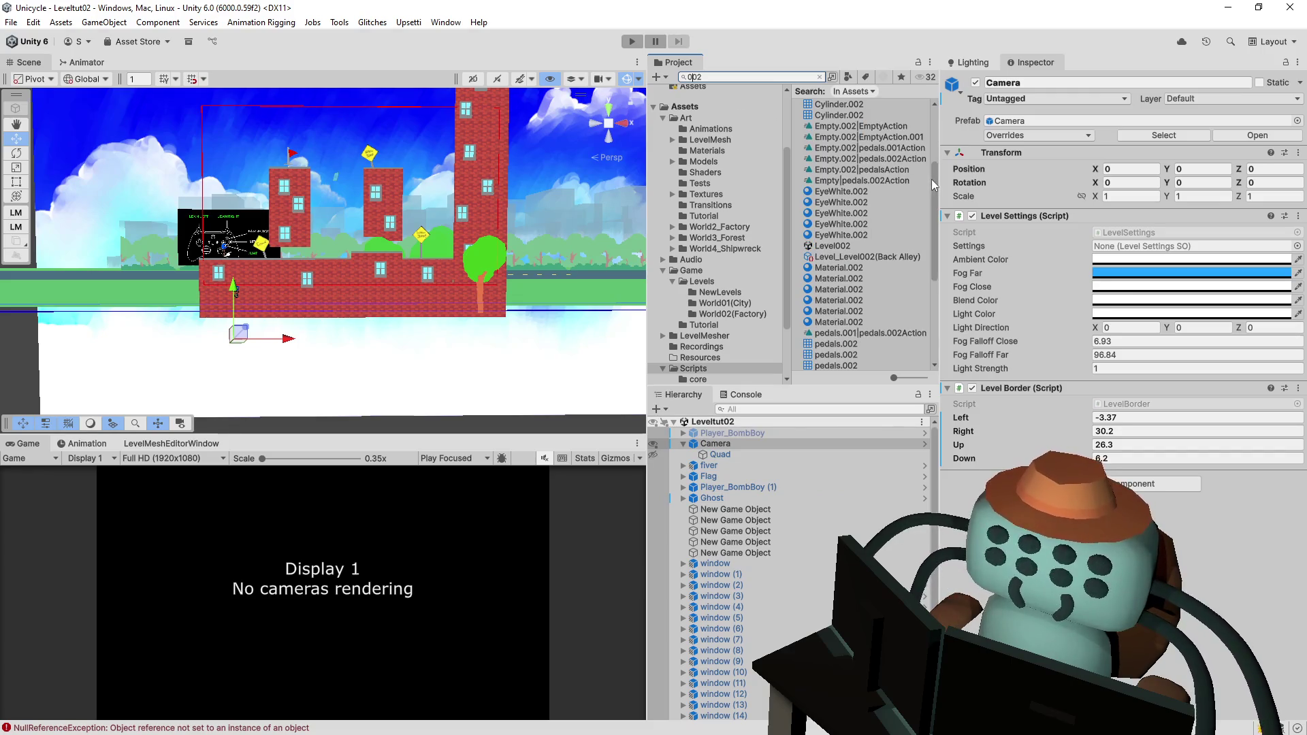
double_click(832, 246)
mouse_move(429, 228)
left_mouse_down()
mouse_move(334, 198)
mouse_move(438, 204)
left_mouse_up()
scroll(437, 204, "up", 2)
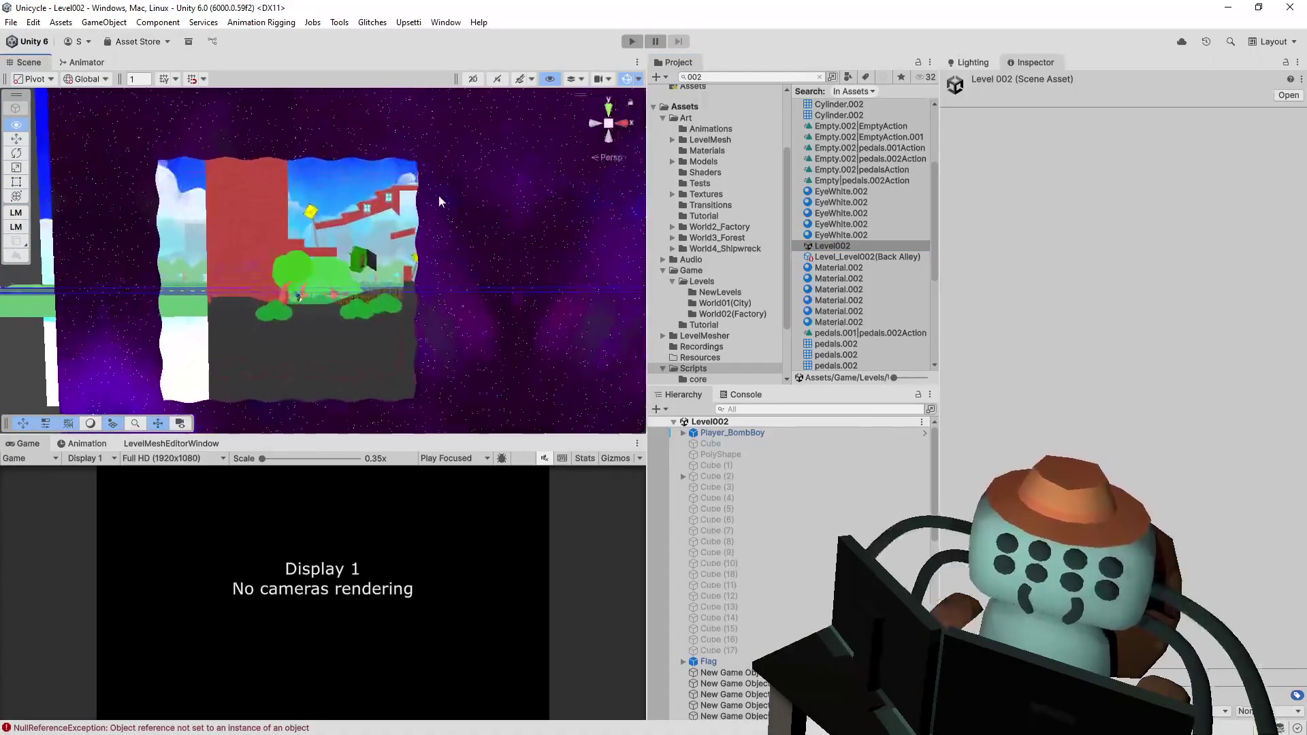
- Browse Level002's cubes in the hierarchy and select the Camera object
left_click(487, 370)
right_click(488, 370)
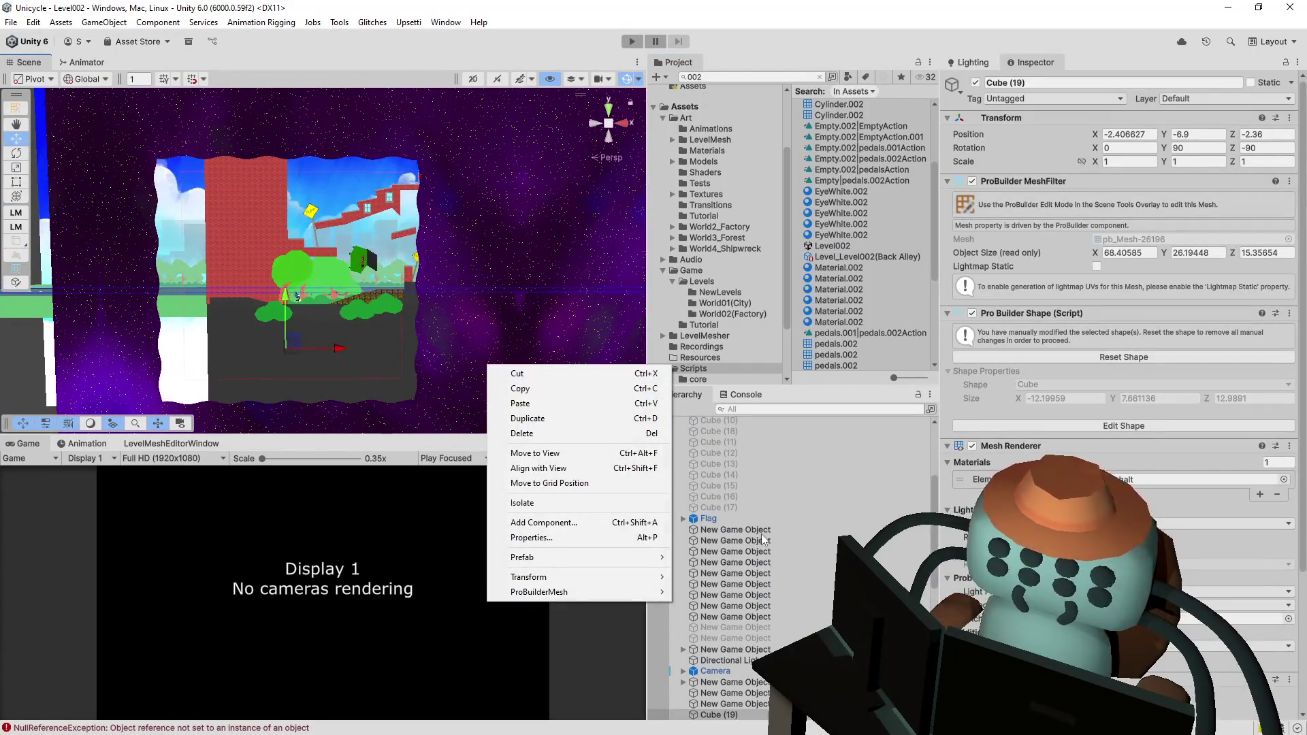
left_click(903, 442)
right_click(903, 442)
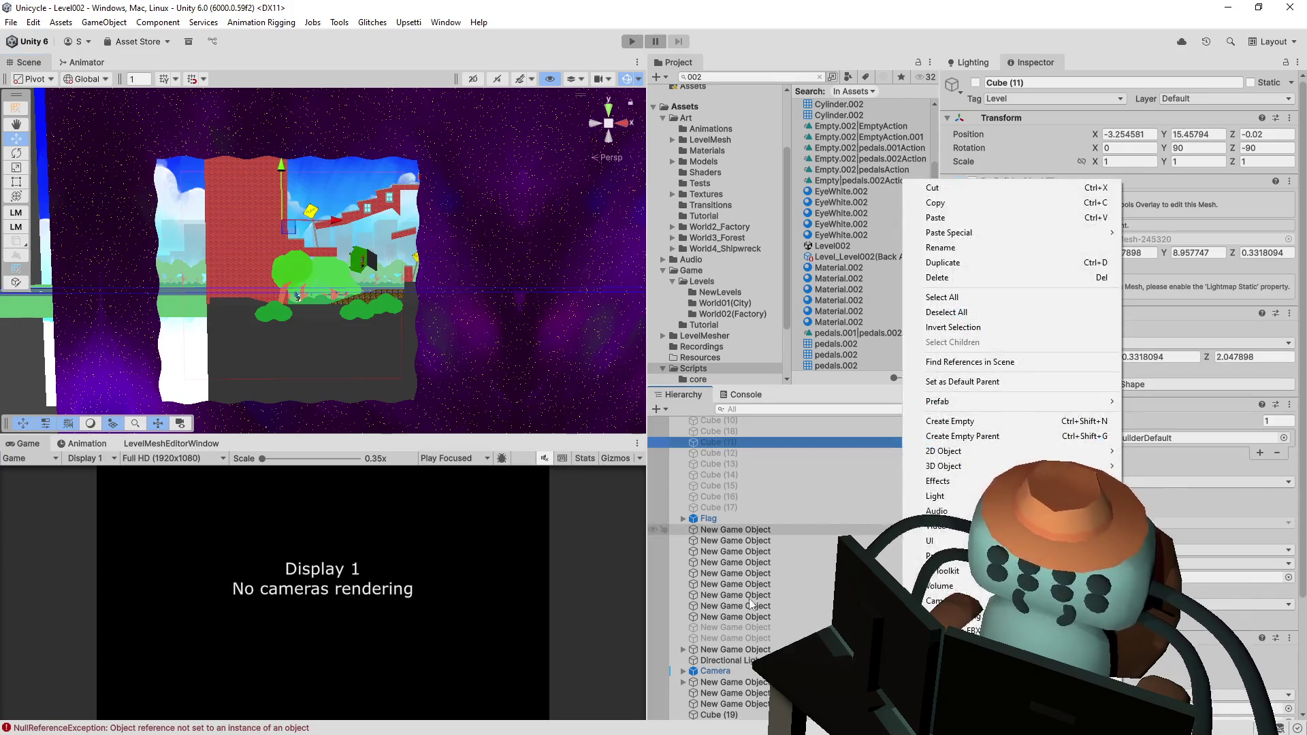
left_click(599, 370)
left_click(538, 323)
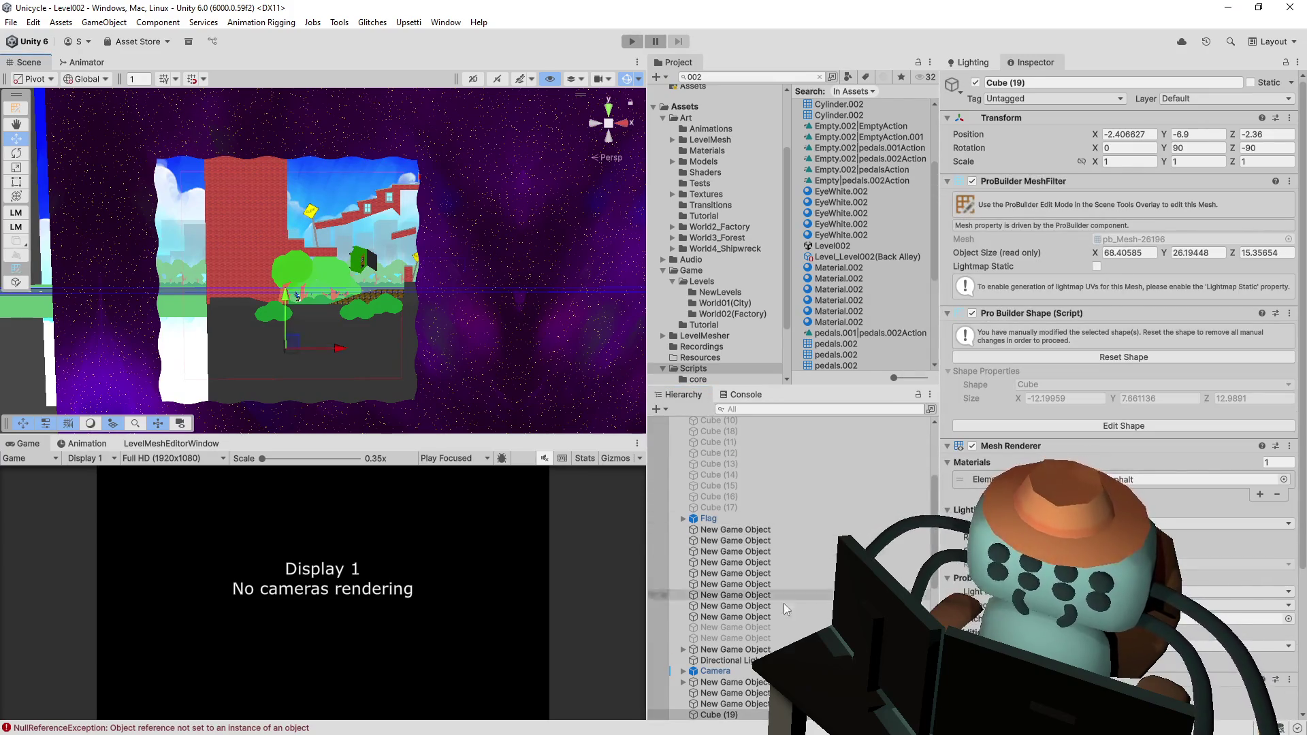
scroll(776, 591, "down", 4)
left_click(936, 548)
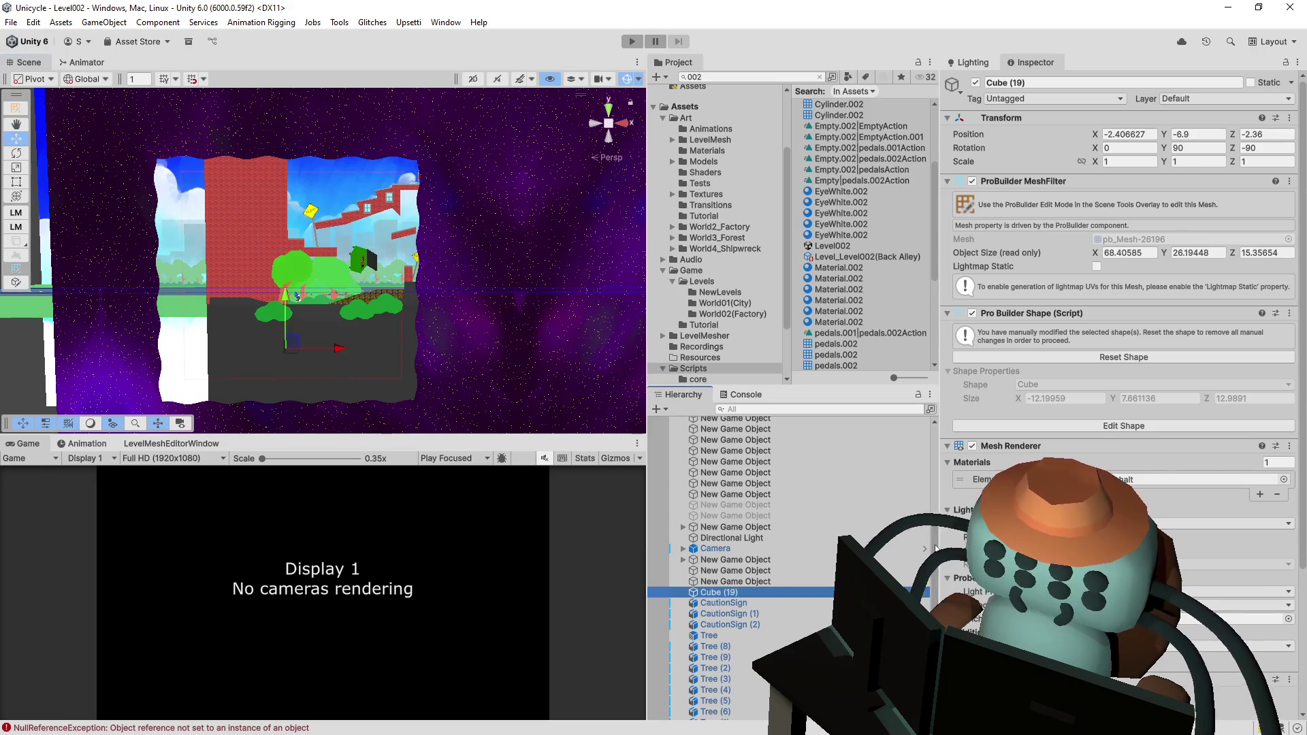
left_click(926, 548)
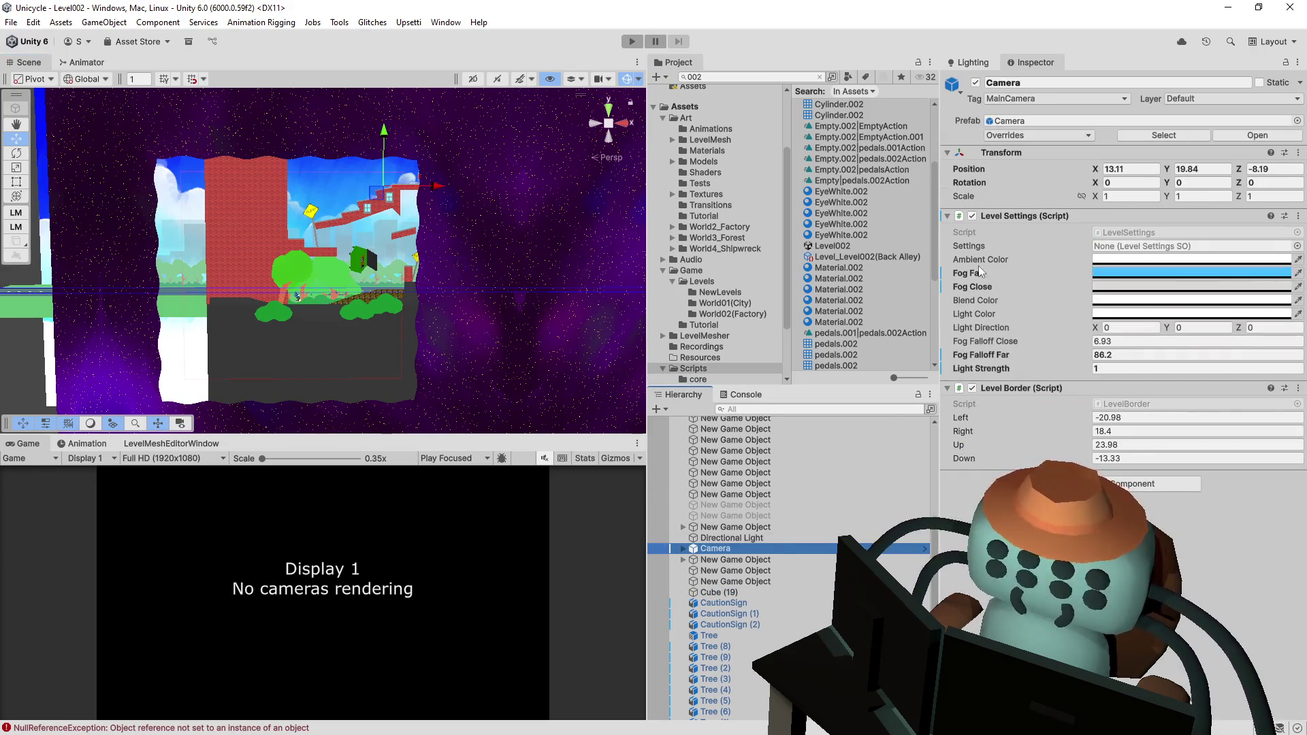
- Set the Camera's position to 0, 0, 0 and its tag to Untagged
left_click(1134, 168)
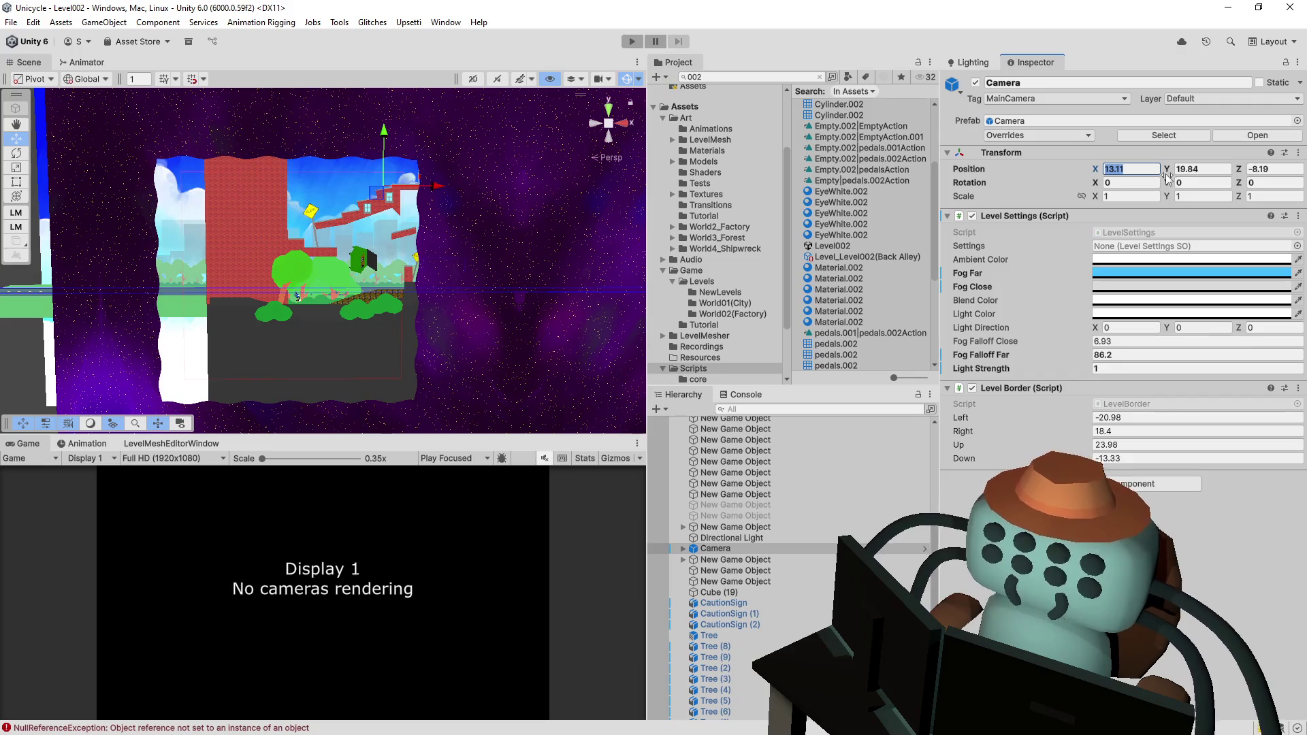
type("0")
key("Tab")
type("0")
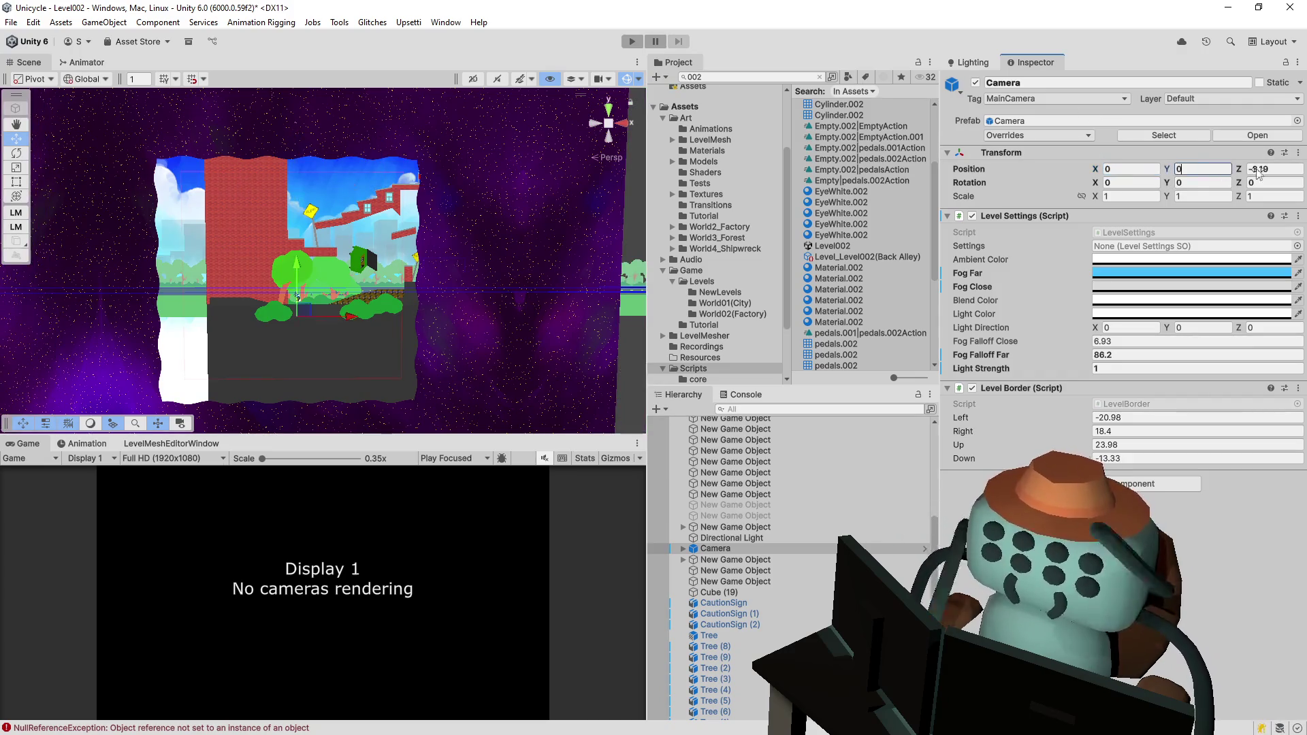
key("Tab")
type("0")
left_click(1058, 101)
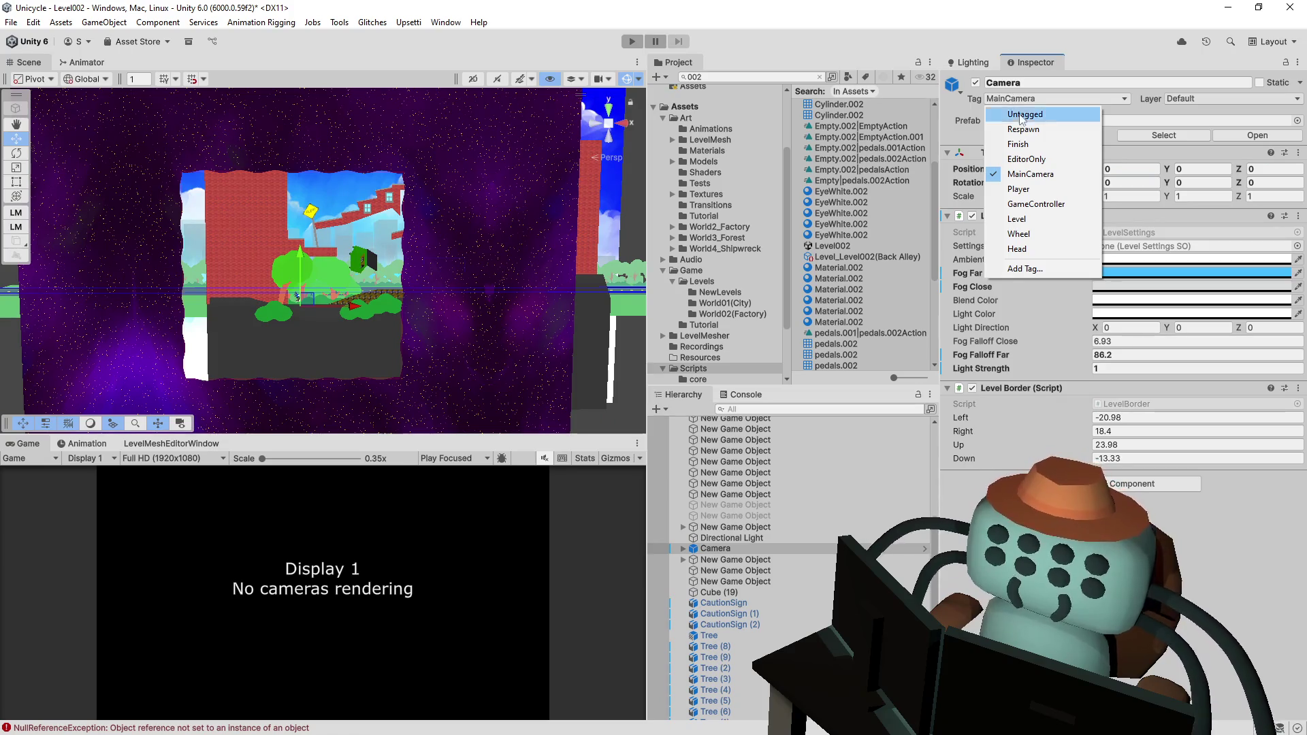
left_click(1086, 110)
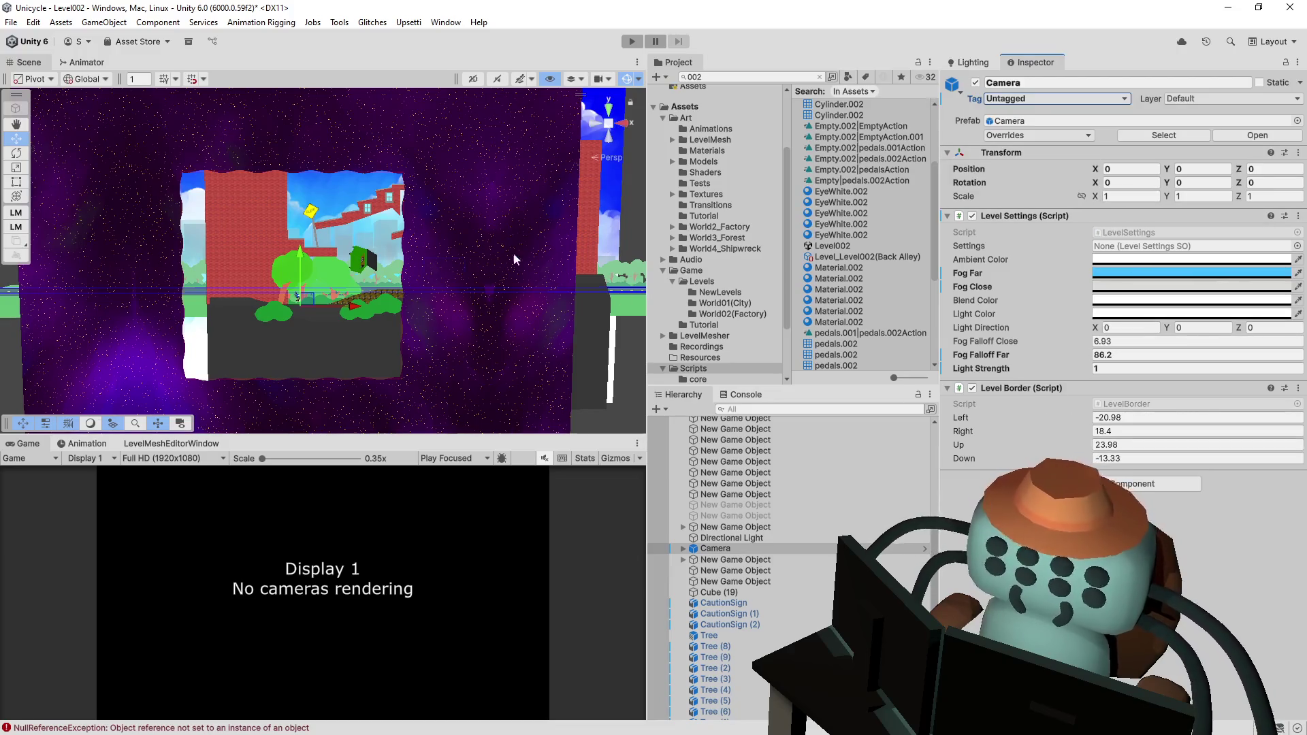
scroll(443, 239, "up", 5)
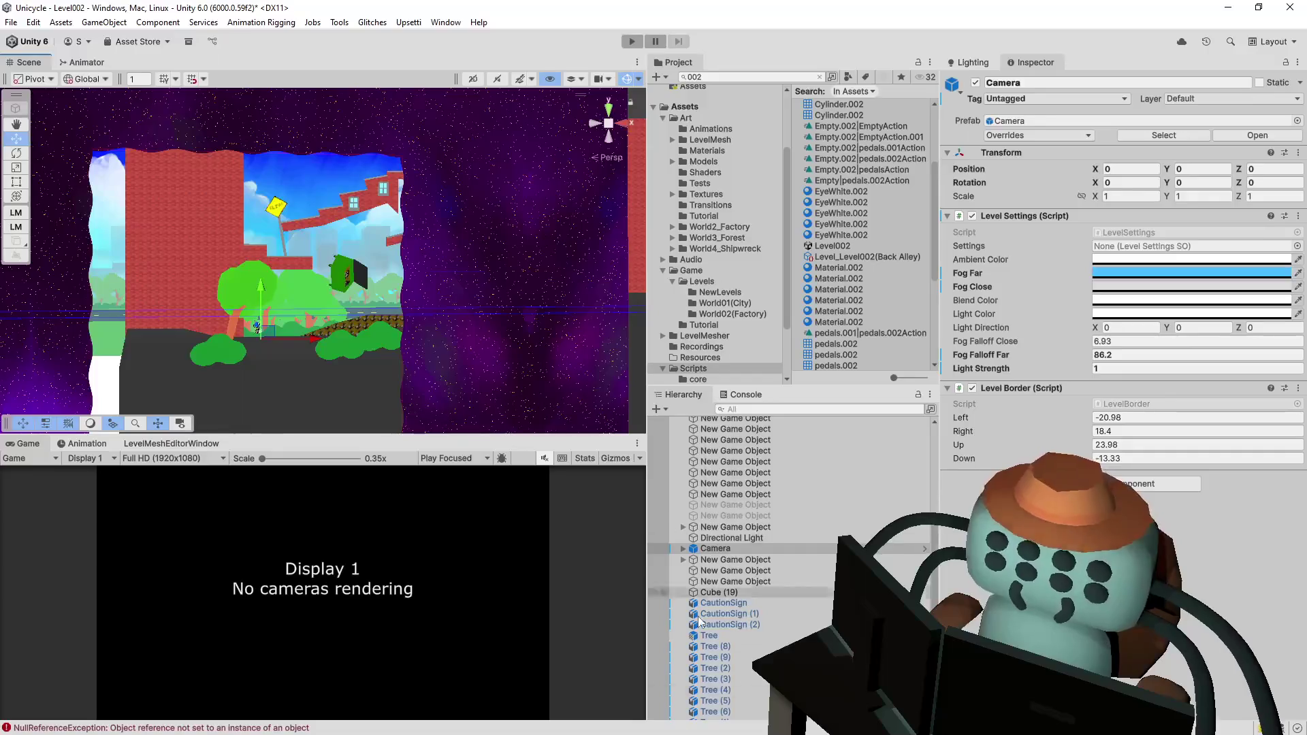
- Expand the Camera and hide its starry border Quad child from view
left_click(656, 550)
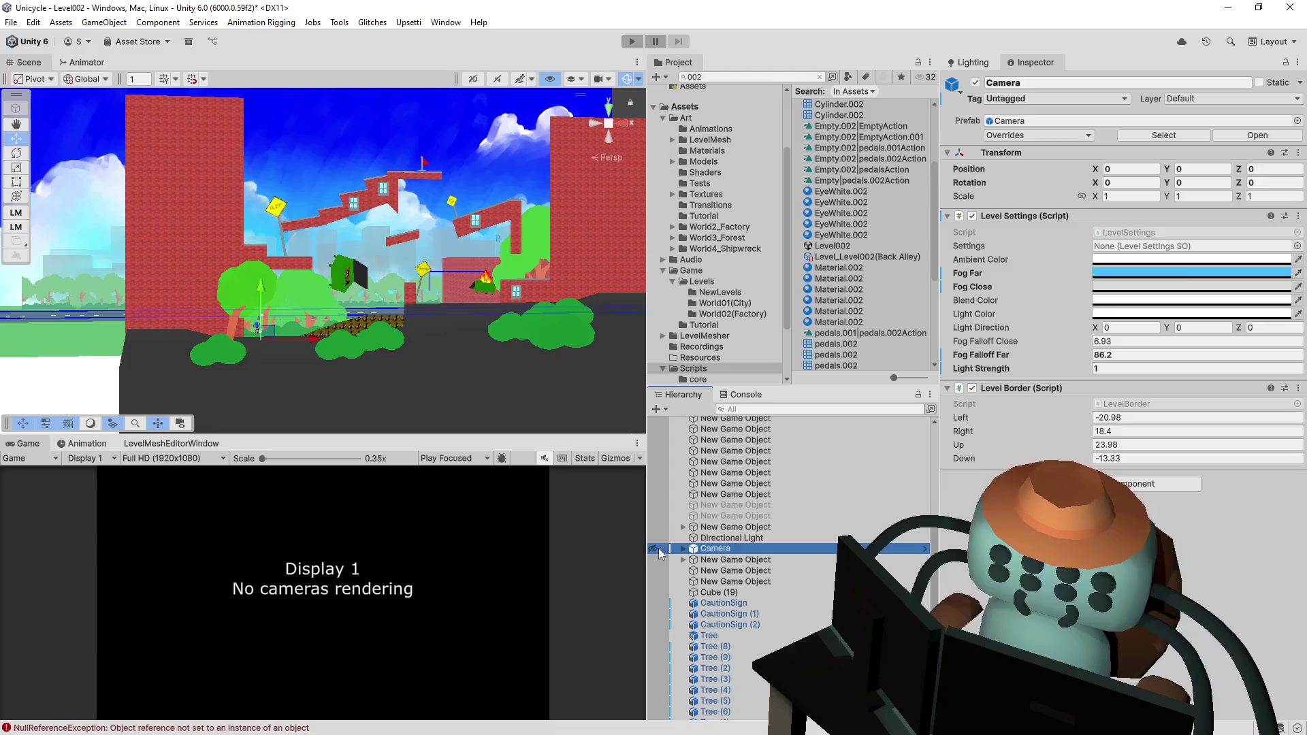
left_click(656, 550)
left_click(683, 549)
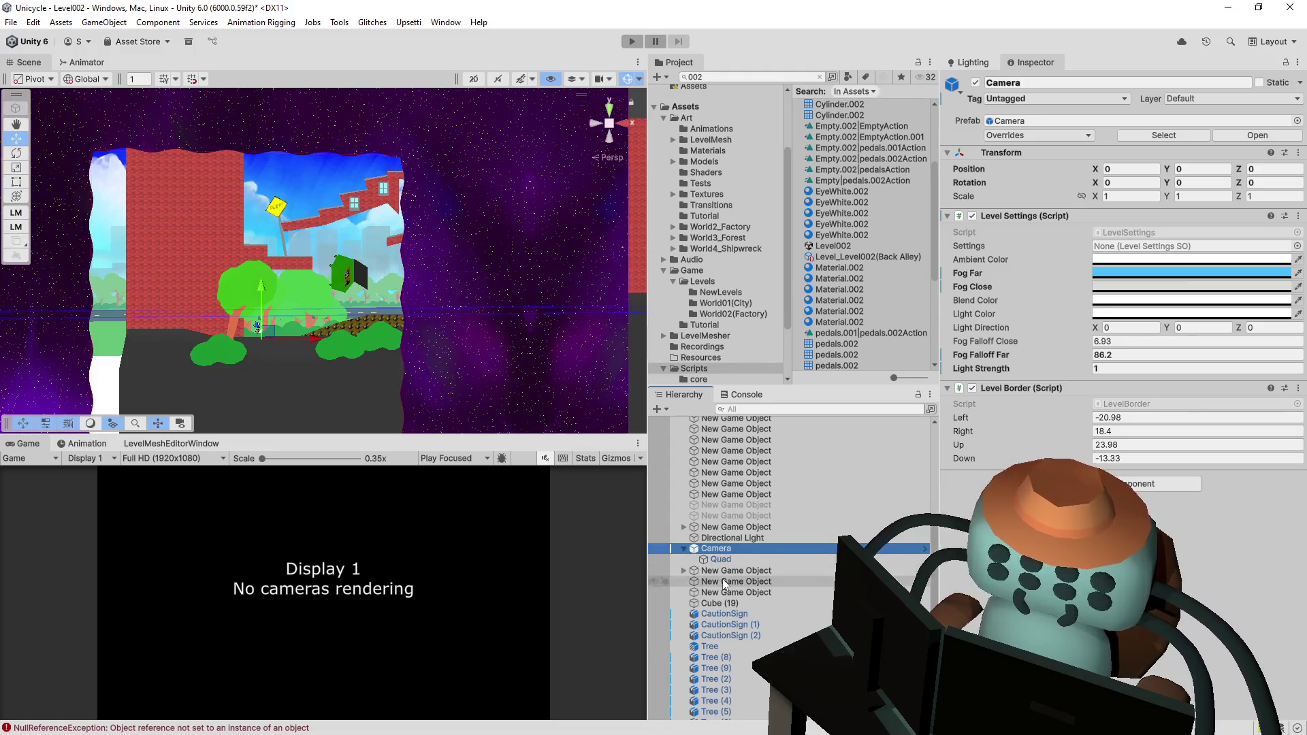
left_click(715, 560)
left_click(656, 559)
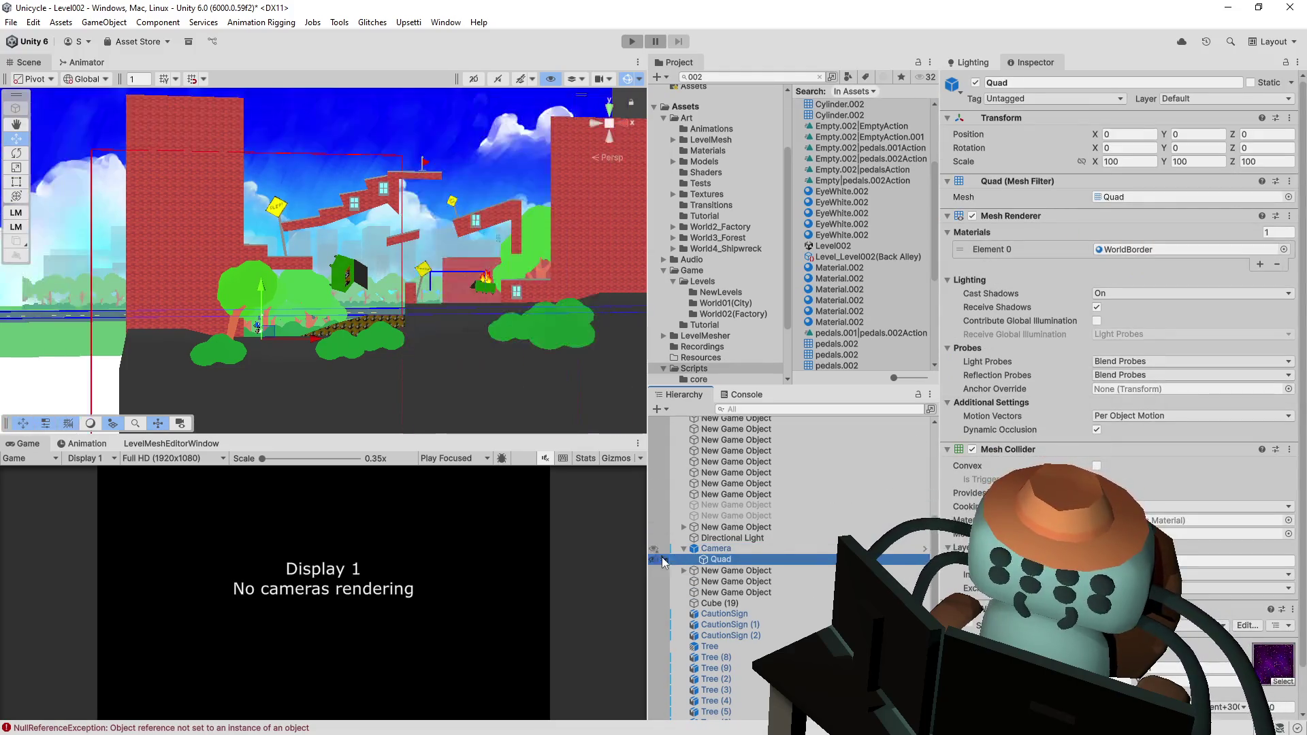
- Set Level002's border to Left -5.1, Right 40.9, Up 28.9, Down -2.4 and start a play-test
left_click(712, 548)
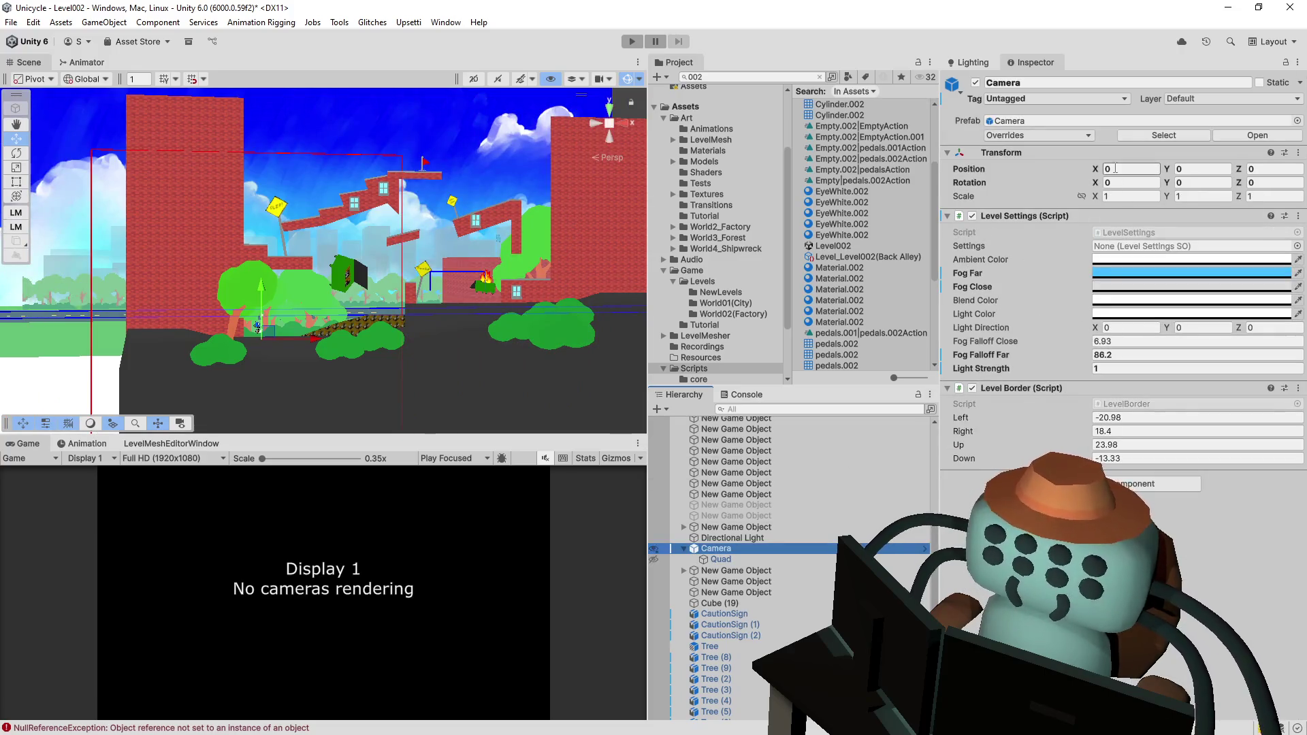
mouse_move(1058, 452)
left_mouse_down()
mouse_move(1082, 449)
mouse_move(1086, 432)
mouse_move(1153, 438)
left_mouse_up()
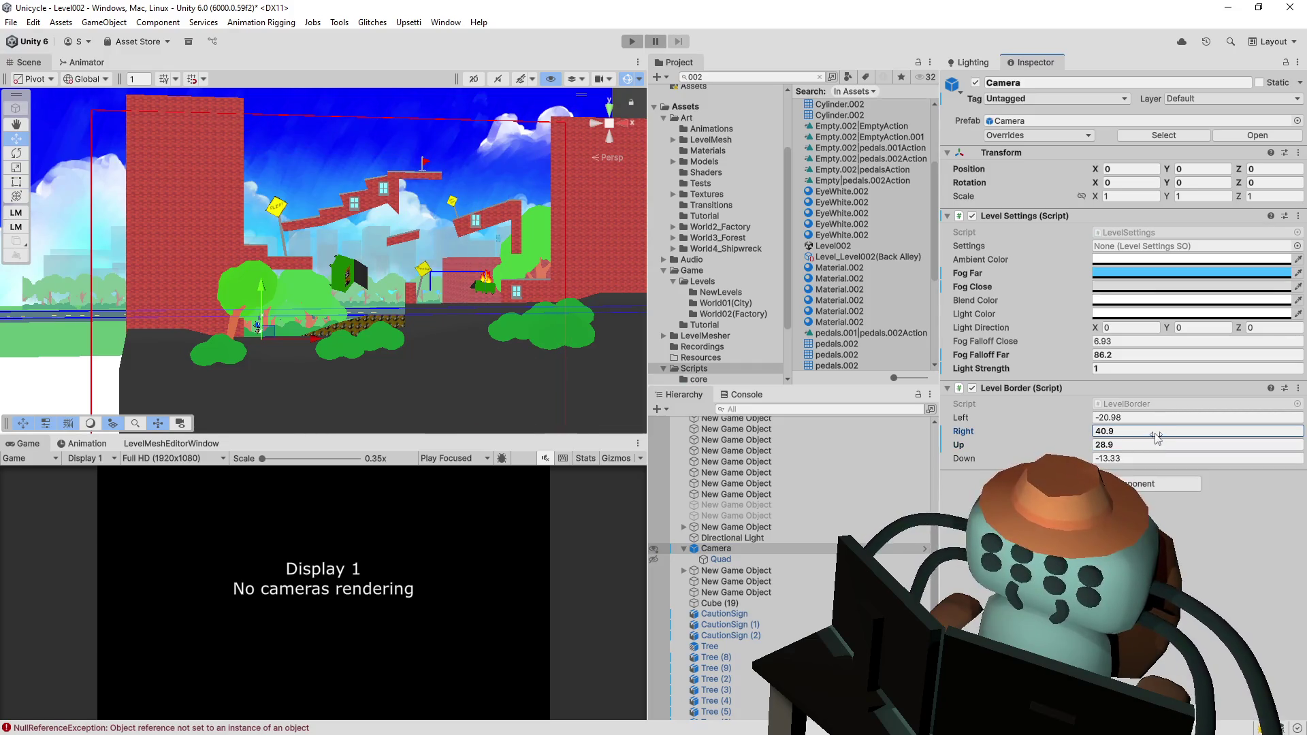
mouse_move(962, 417)
left_mouse_down()
mouse_move(1056, 412)
mouse_move(1036, 453)
mouse_move(975, 461)
mouse_move(1082, 454)
left_mouse_up()
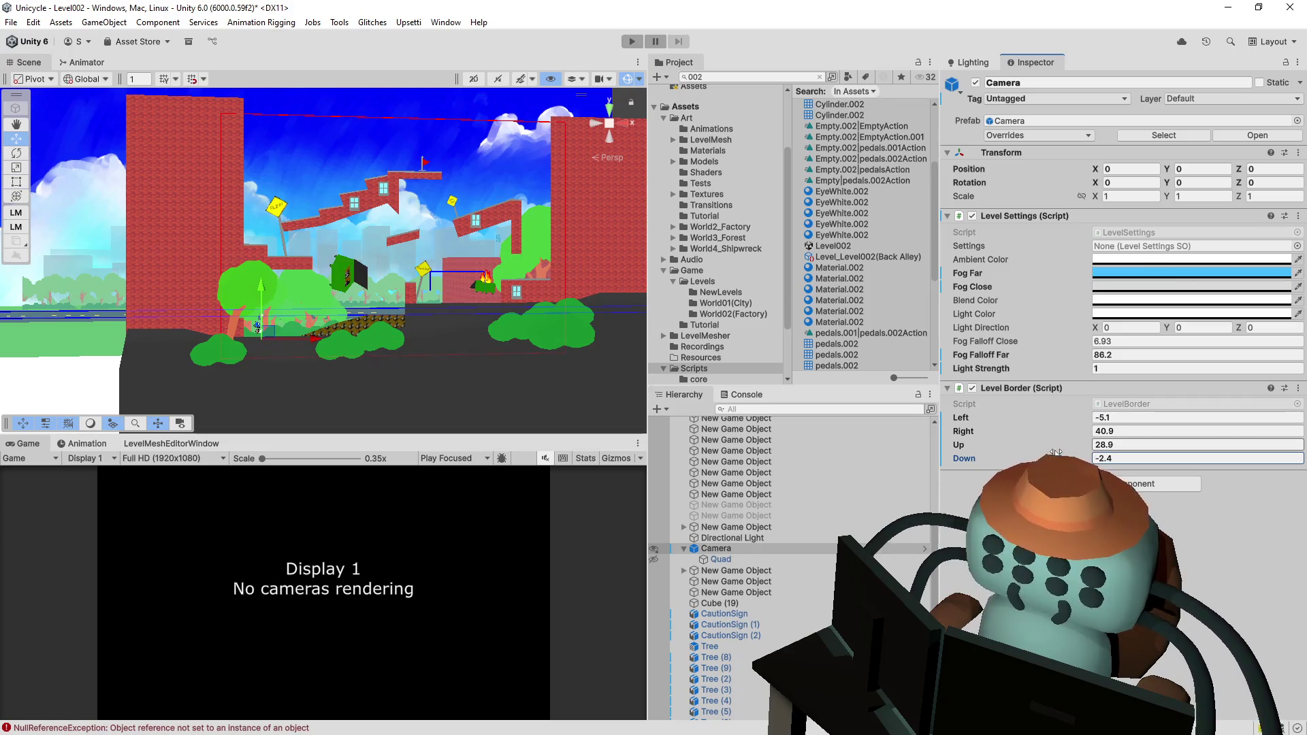
left_click(633, 41)
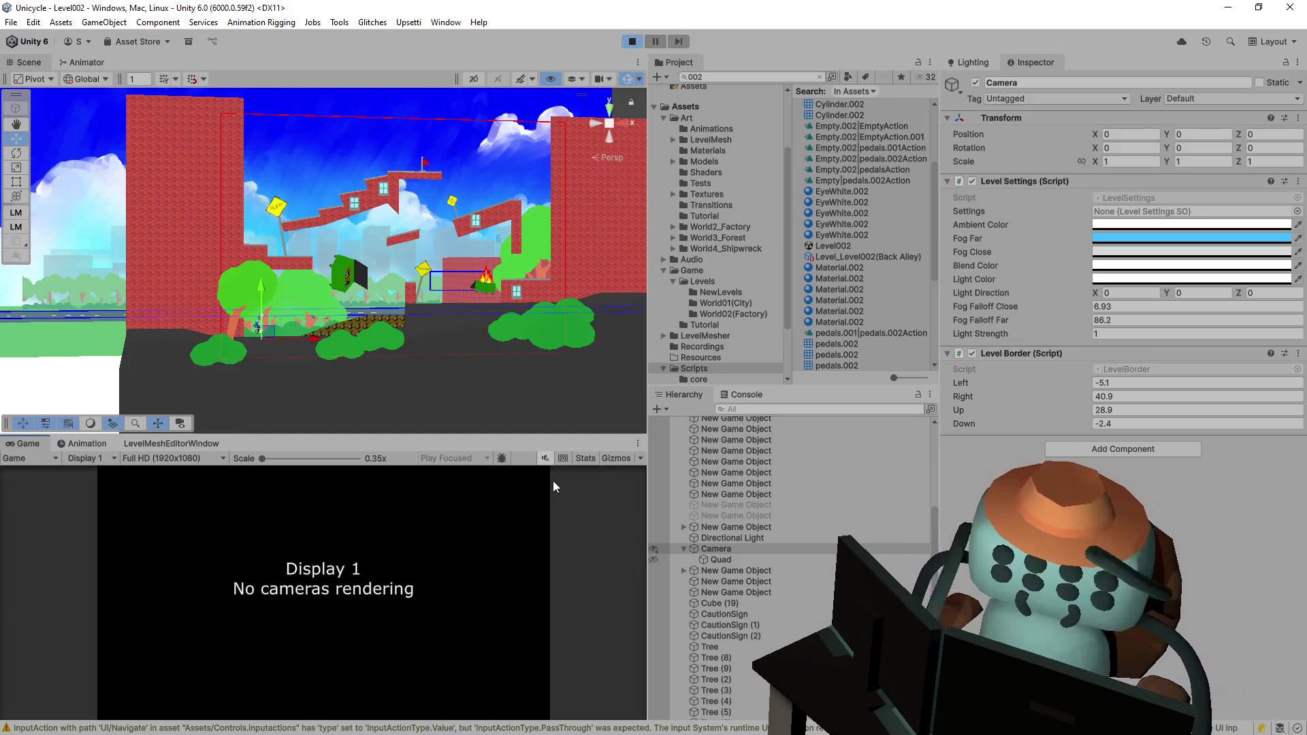
- Stop Play, then find and open the Overworld scene via a project search for 'overwer'
left_click(632, 41)
left_click(786, 79)
type("ovwe")
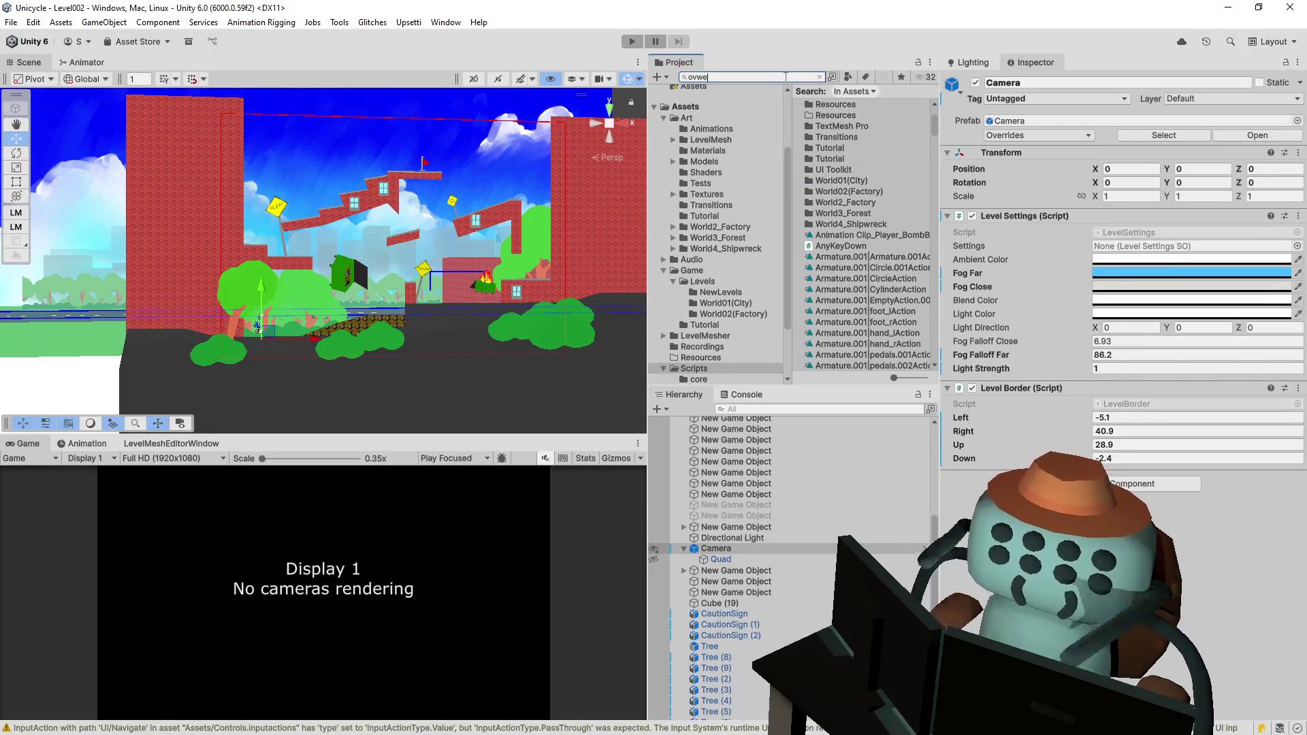
key("BackSpace")
key("BackSpace")
type("erwor")
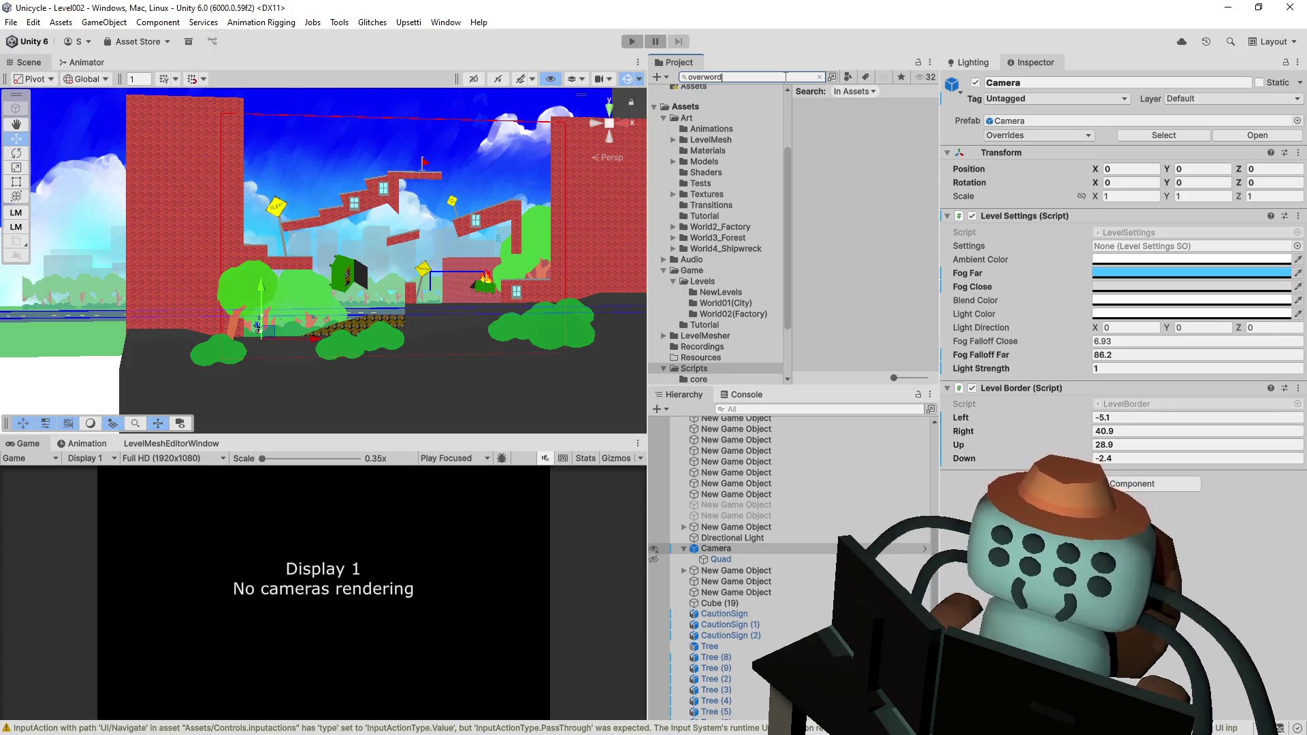
key("Down")
key("Return")
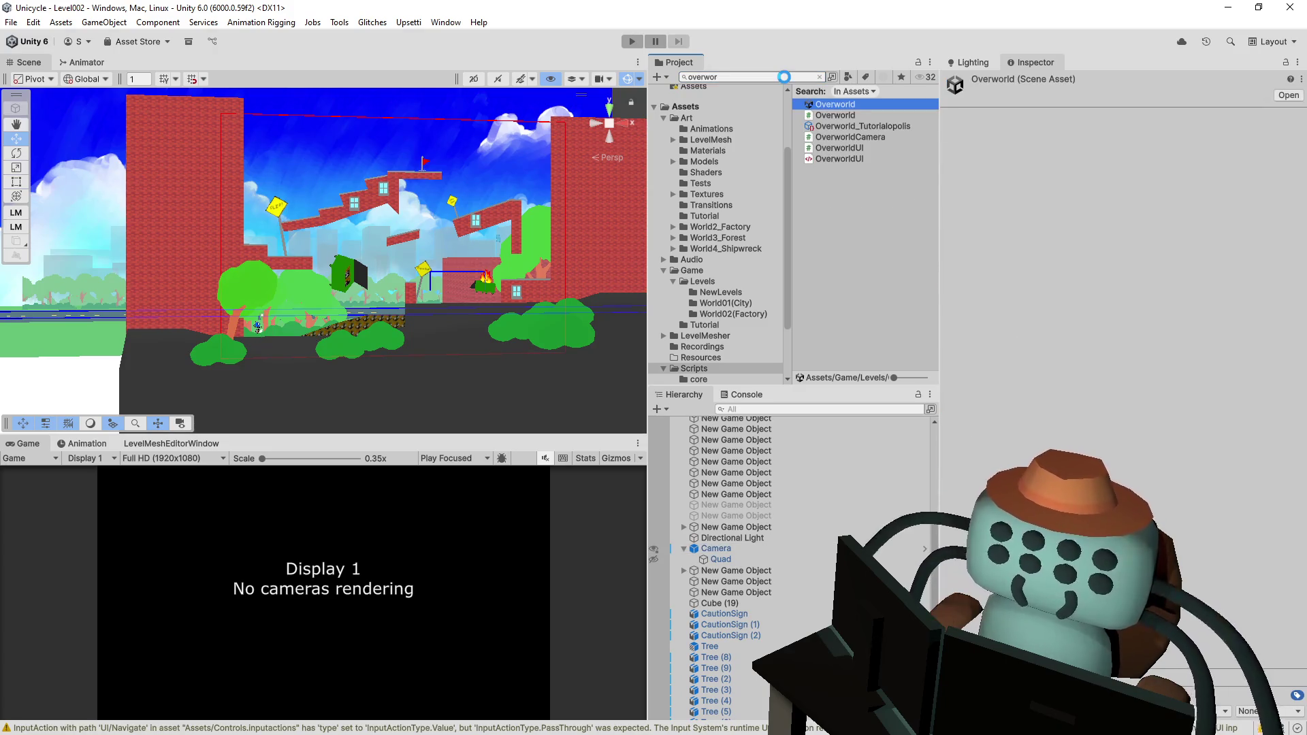
left_click_drag(422, 296, 378, 301)
- Play the Overworld in an enlarged Game view, completing the tutorial level and returning
left_click(633, 40)
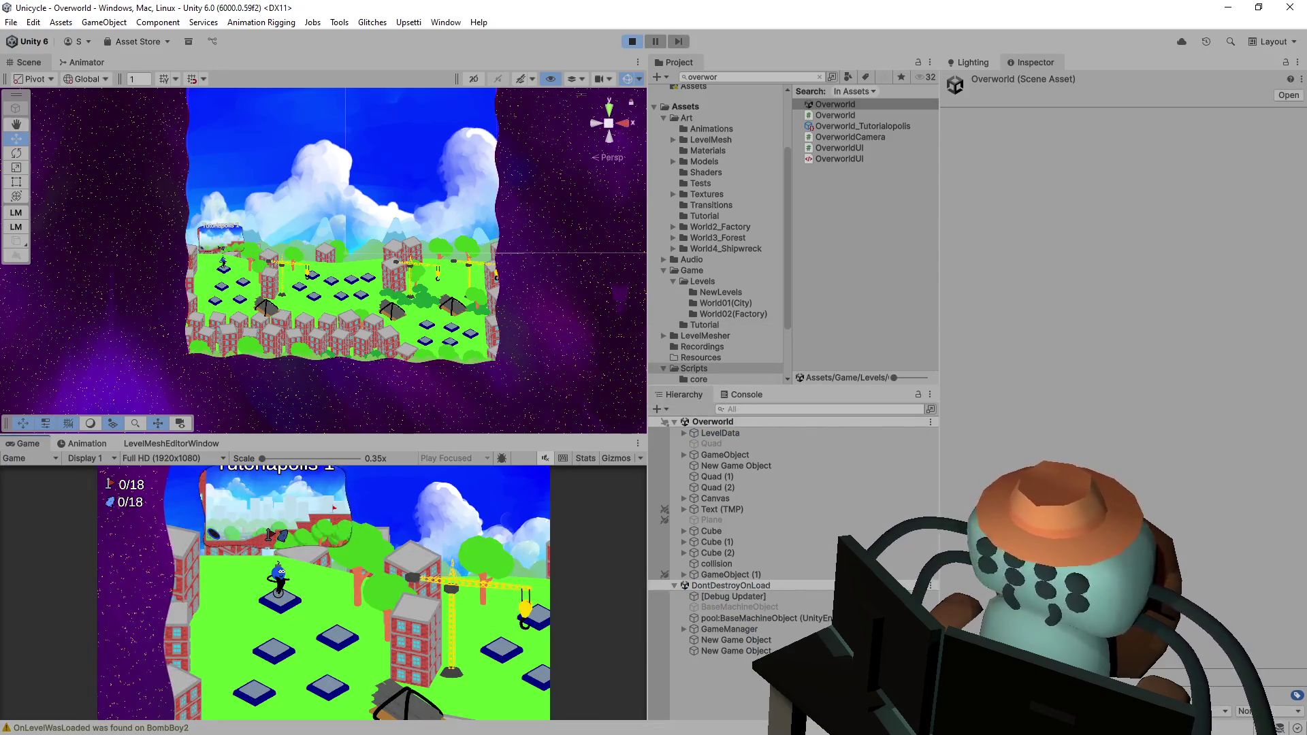
left_click_drag(368, 437, 408, 198)
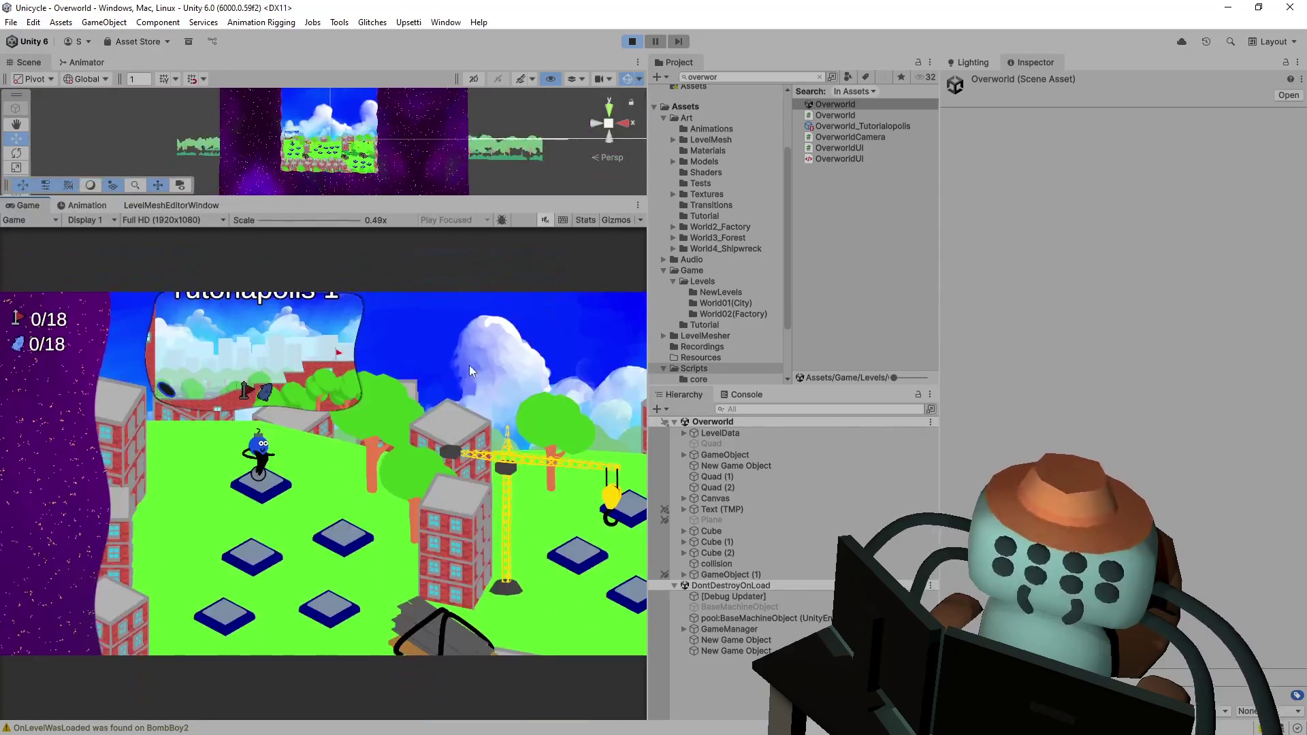
key("space")
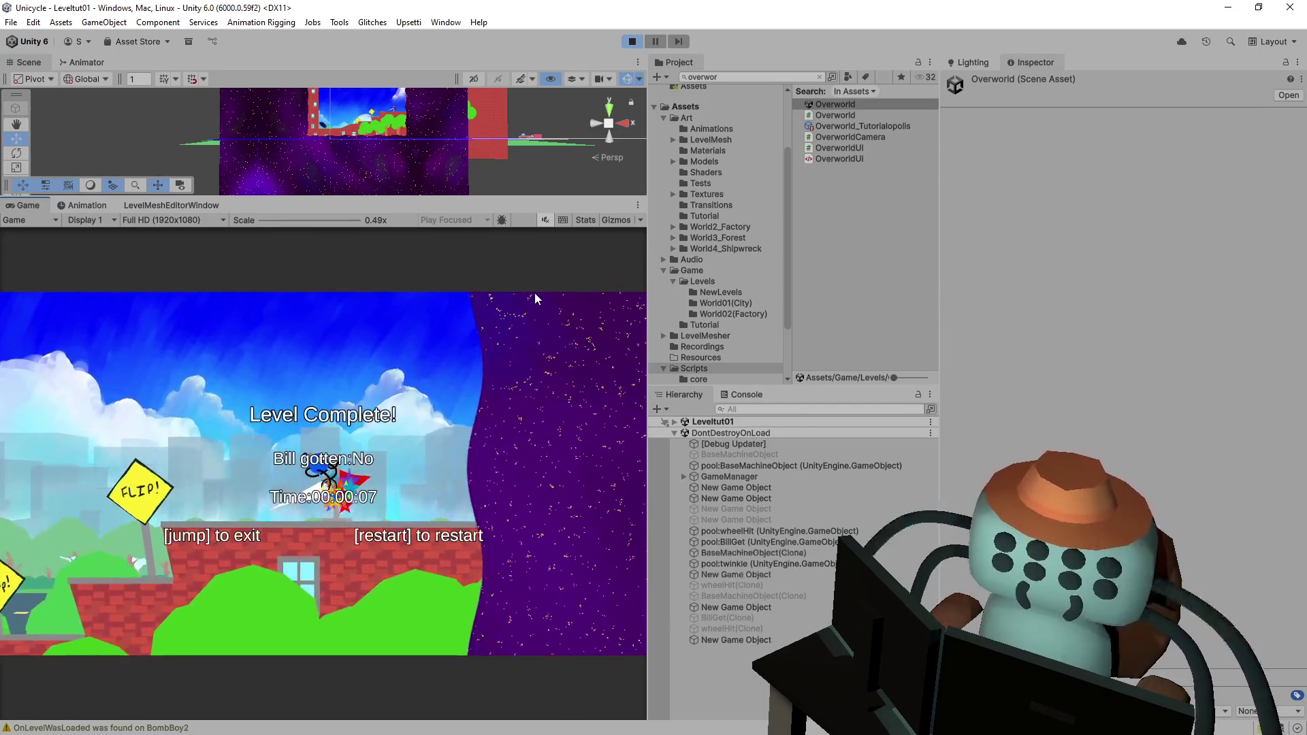
key("space")
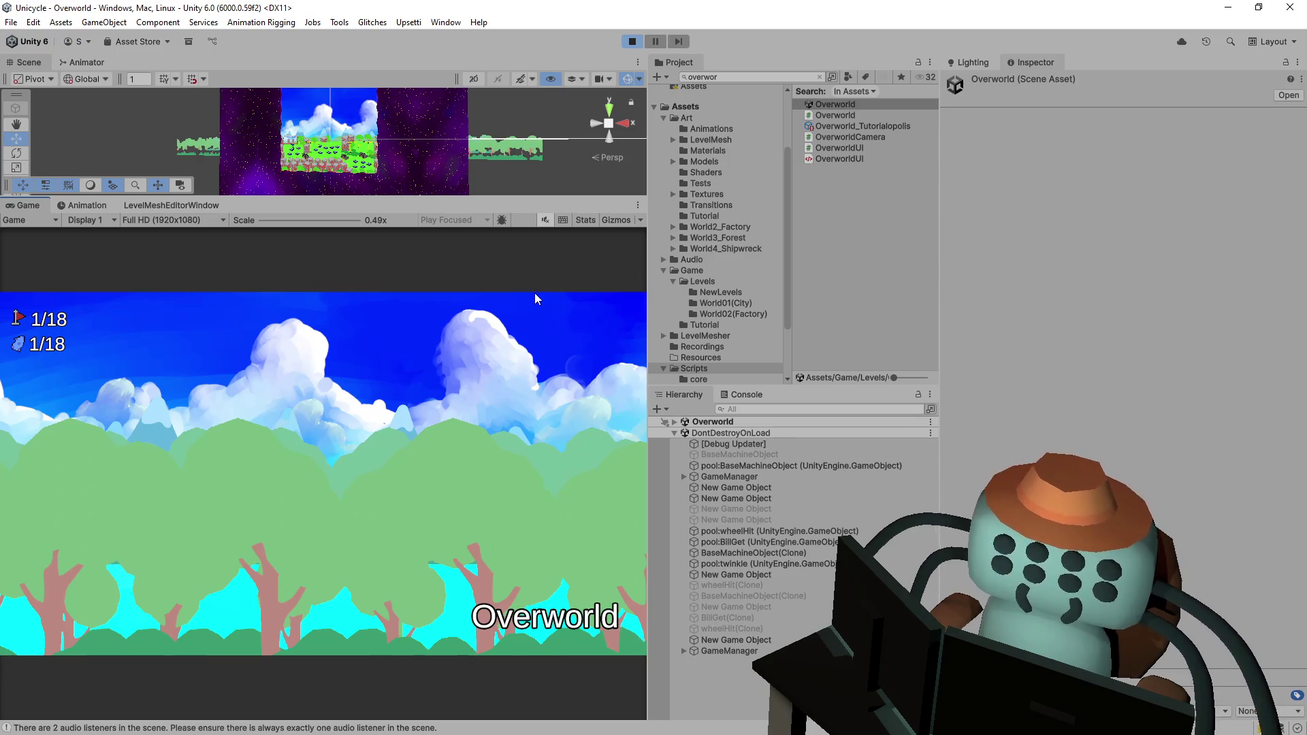
- Check the Console warnings, stop Play and return to the Overworld Hierarchy
left_click(742, 395)
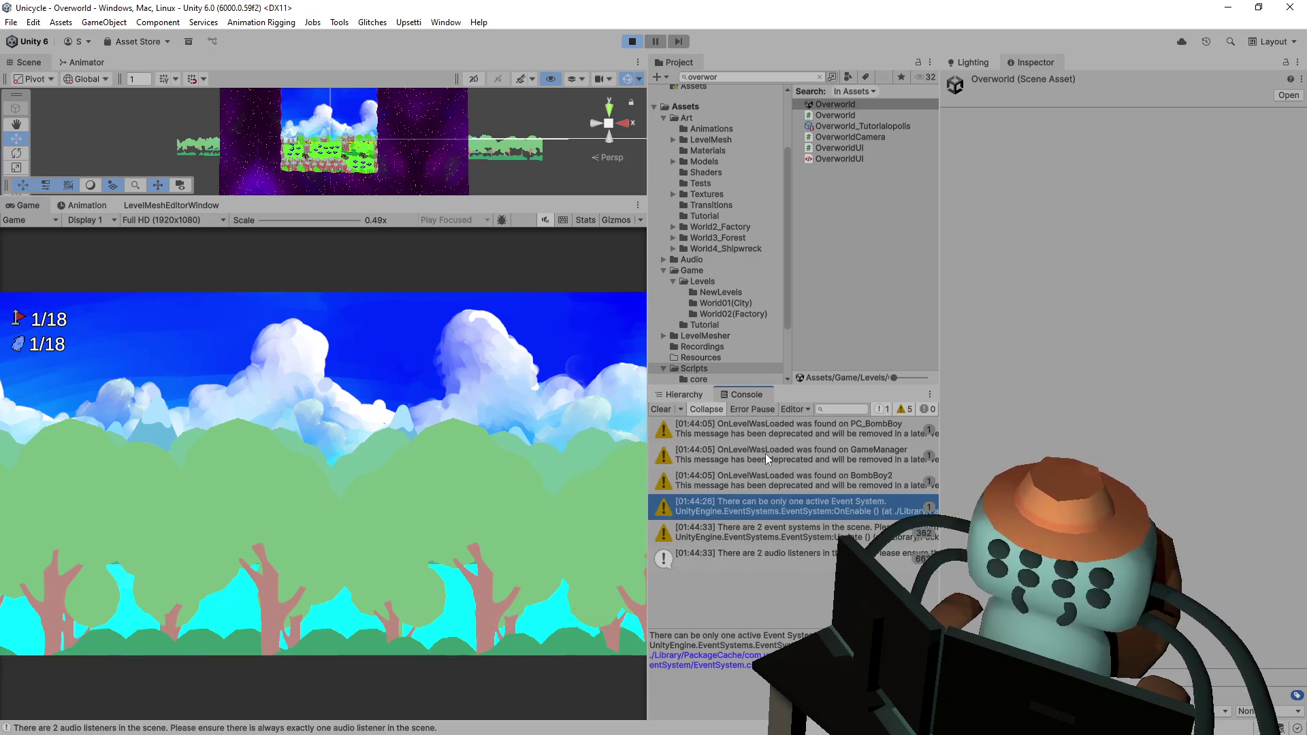
left_click(631, 41)
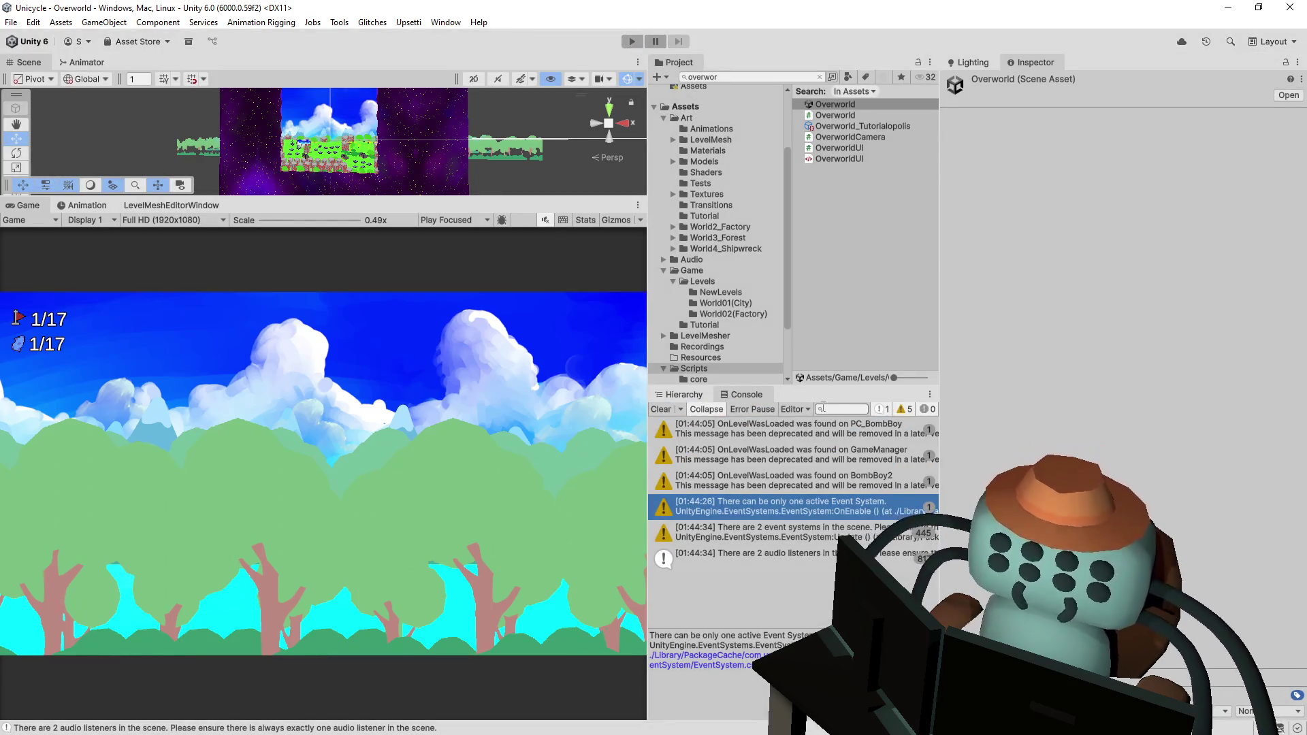
left_click(683, 395)
- Review the GameManager prefab's overrides, delete GameManager, and play the Overworld again
left_click(790, 588)
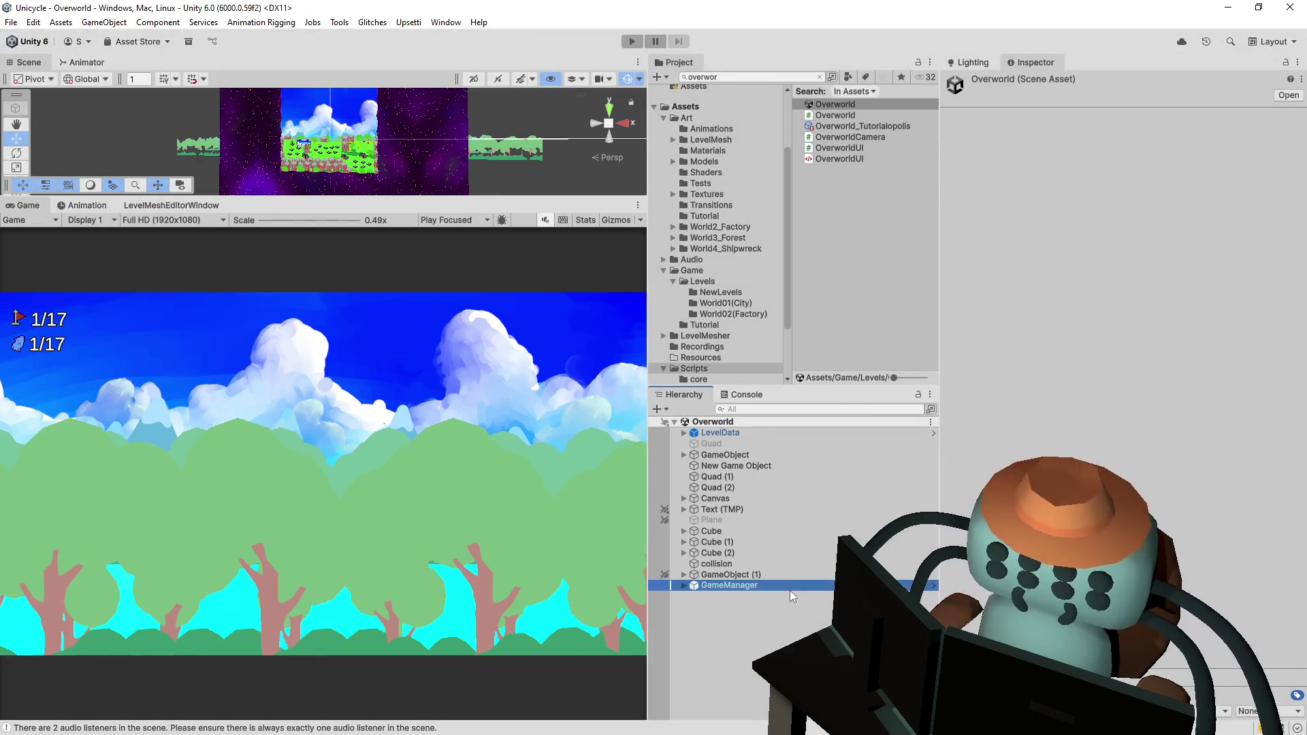
left_click(1036, 135)
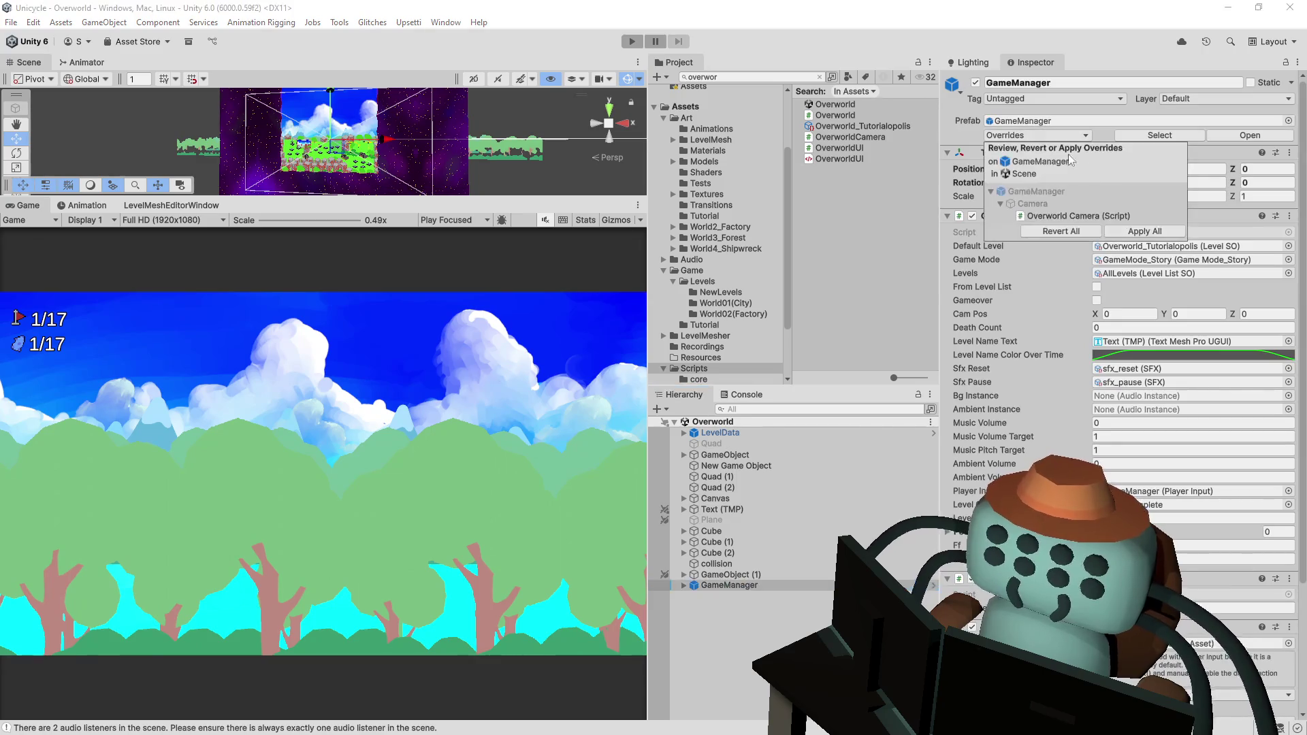
left_click(1060, 232)
left_click(751, 681)
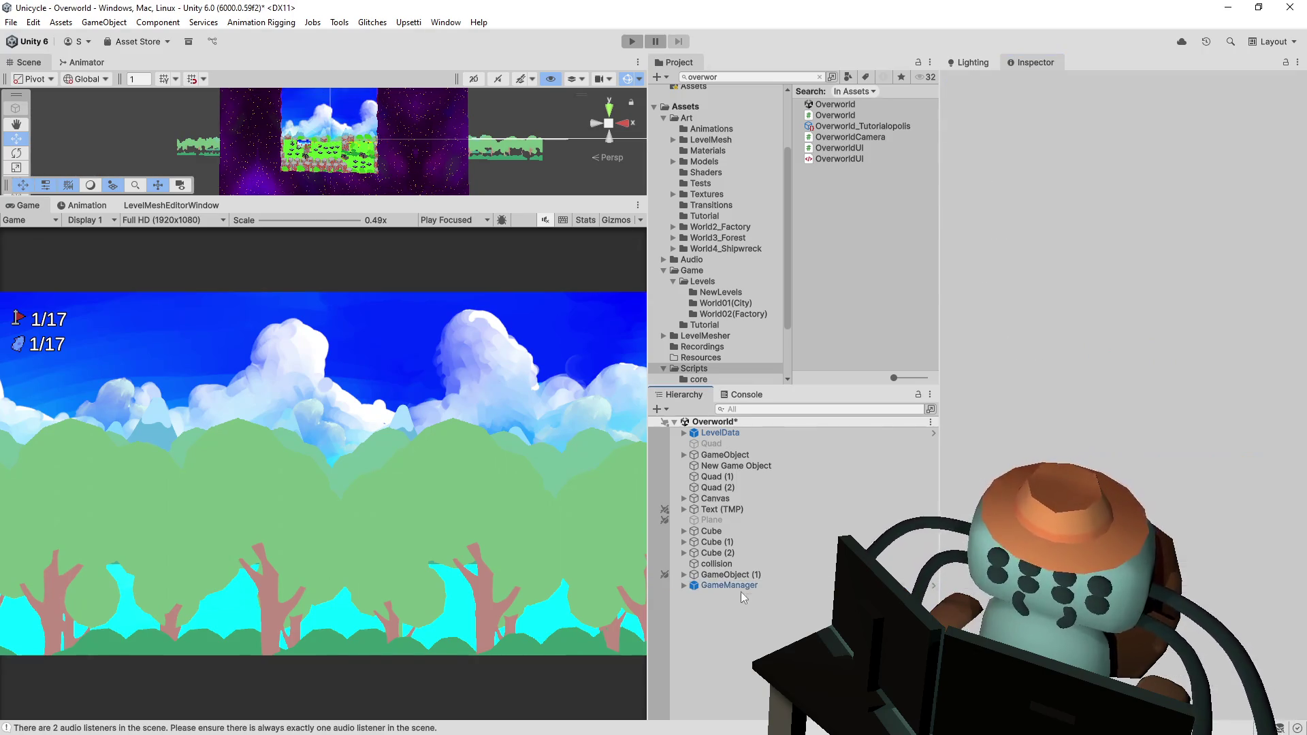
left_click(632, 42)
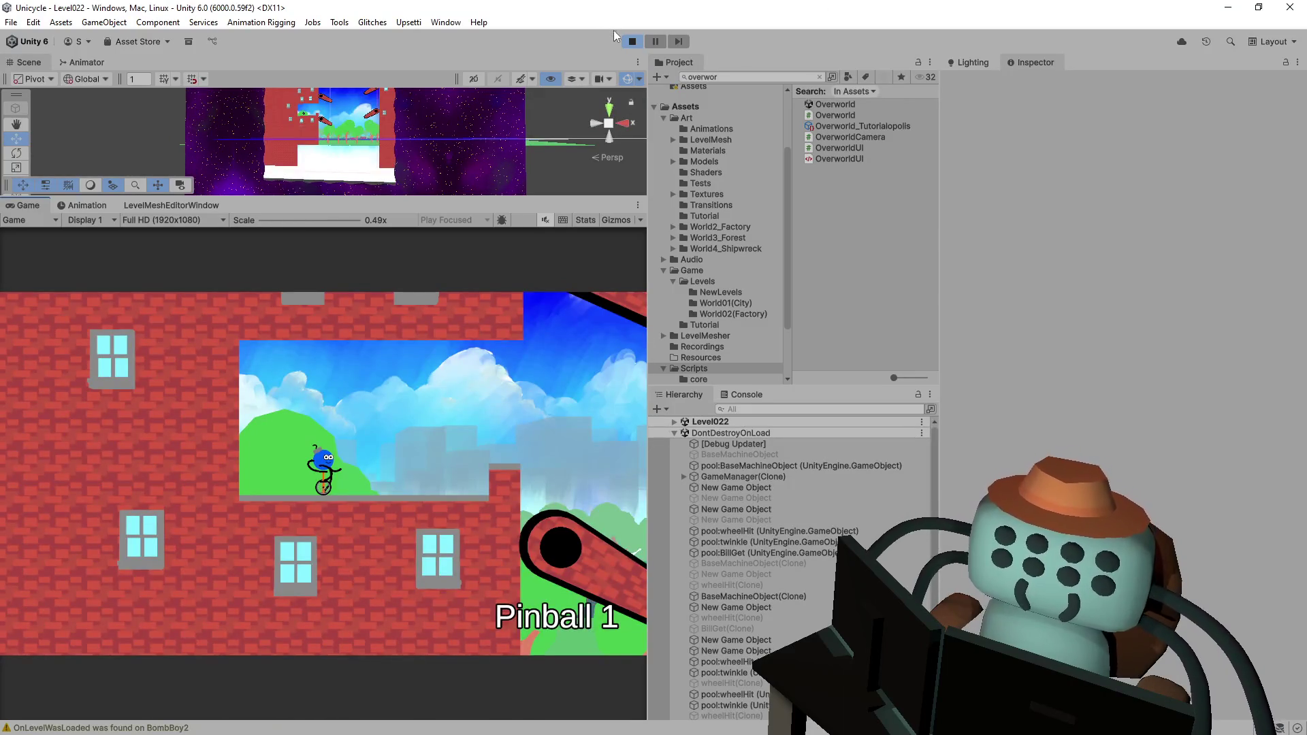
- Leave the Pinball 1 play-test and reopen the Overworld scene in the editor
mouse_move(449, 136)
left_mouse_down()
mouse_move(504, 129)
mouse_move(469, 127)
left_mouse_up()
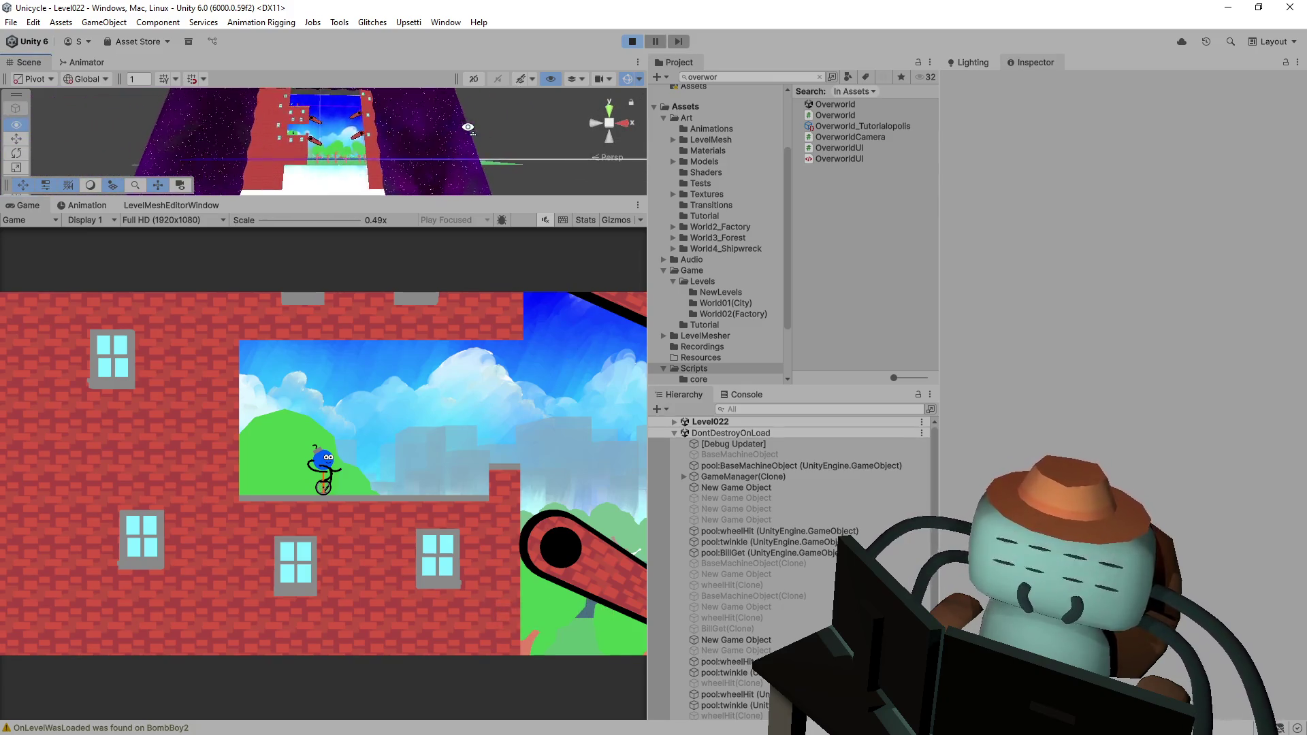
left_click(633, 41)
double_click(819, 104)
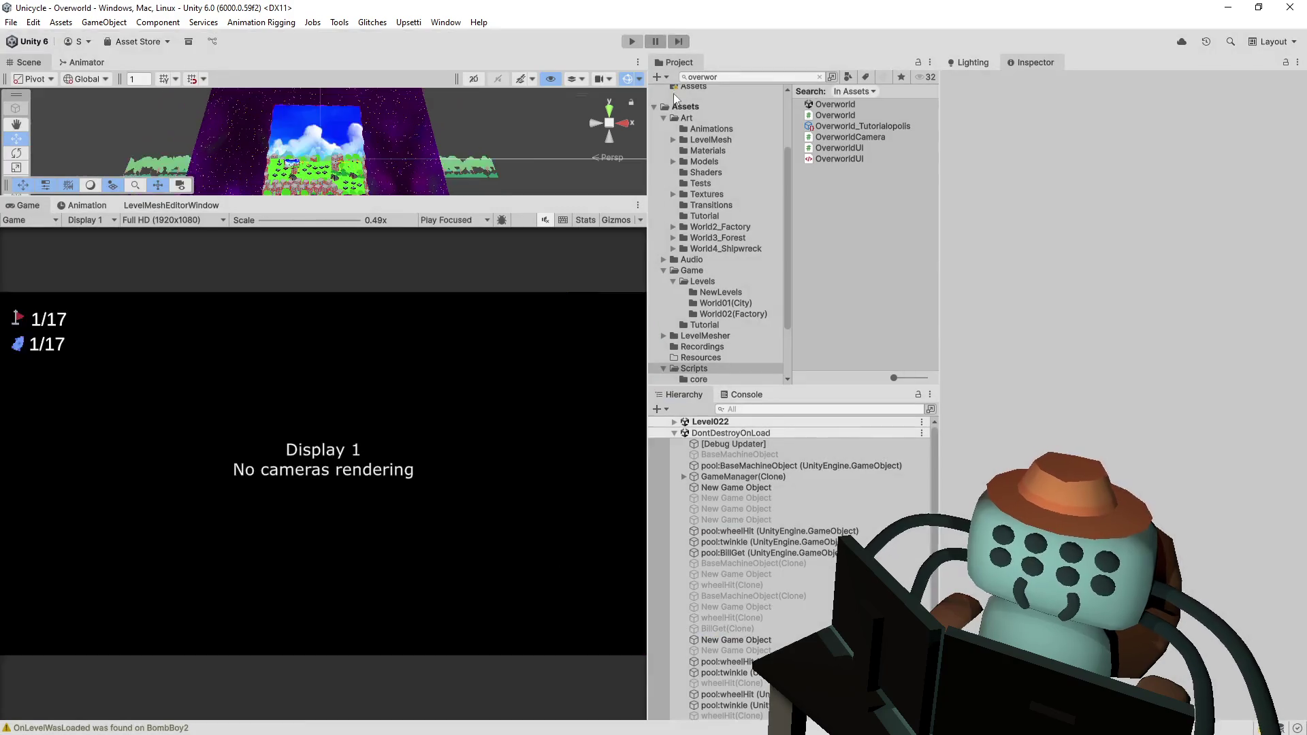
- Select the Overworld scene asset and enlarge the zoomed Scene view over the Game view
left_click(819, 103)
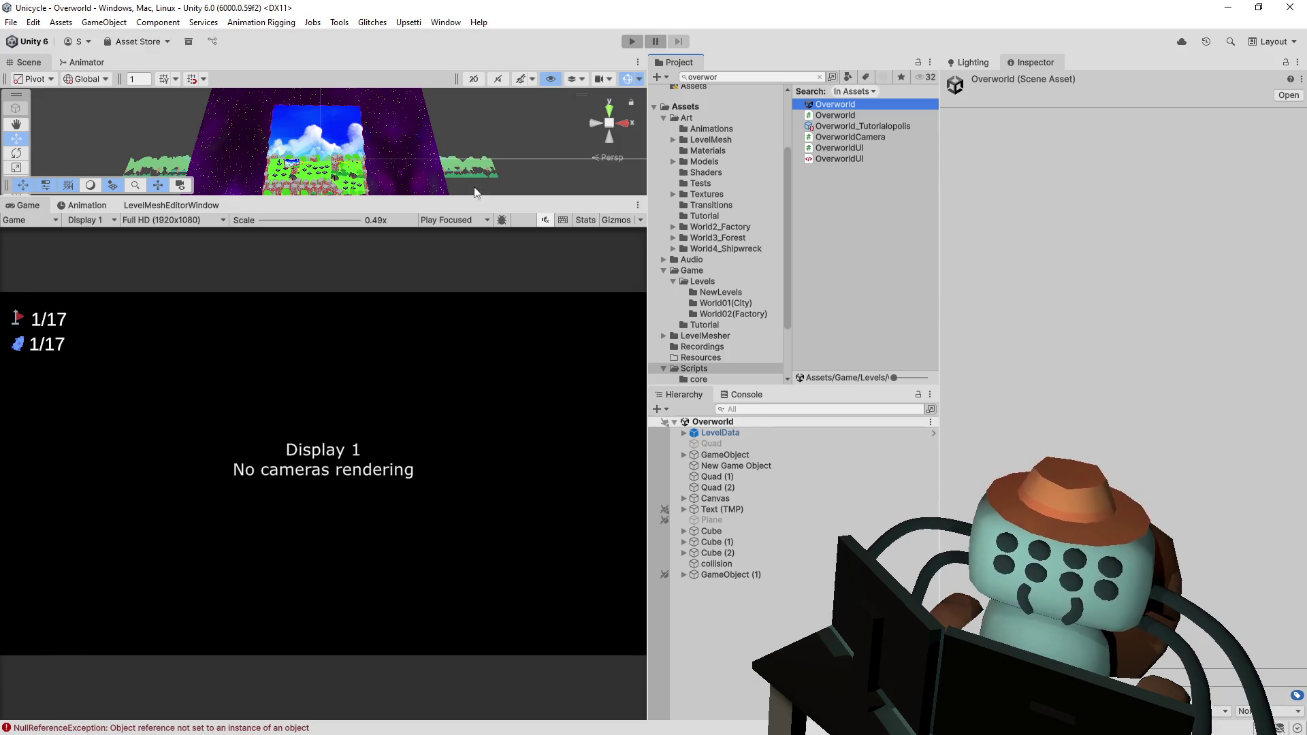
left_click_drag(473, 197, 474, 484)
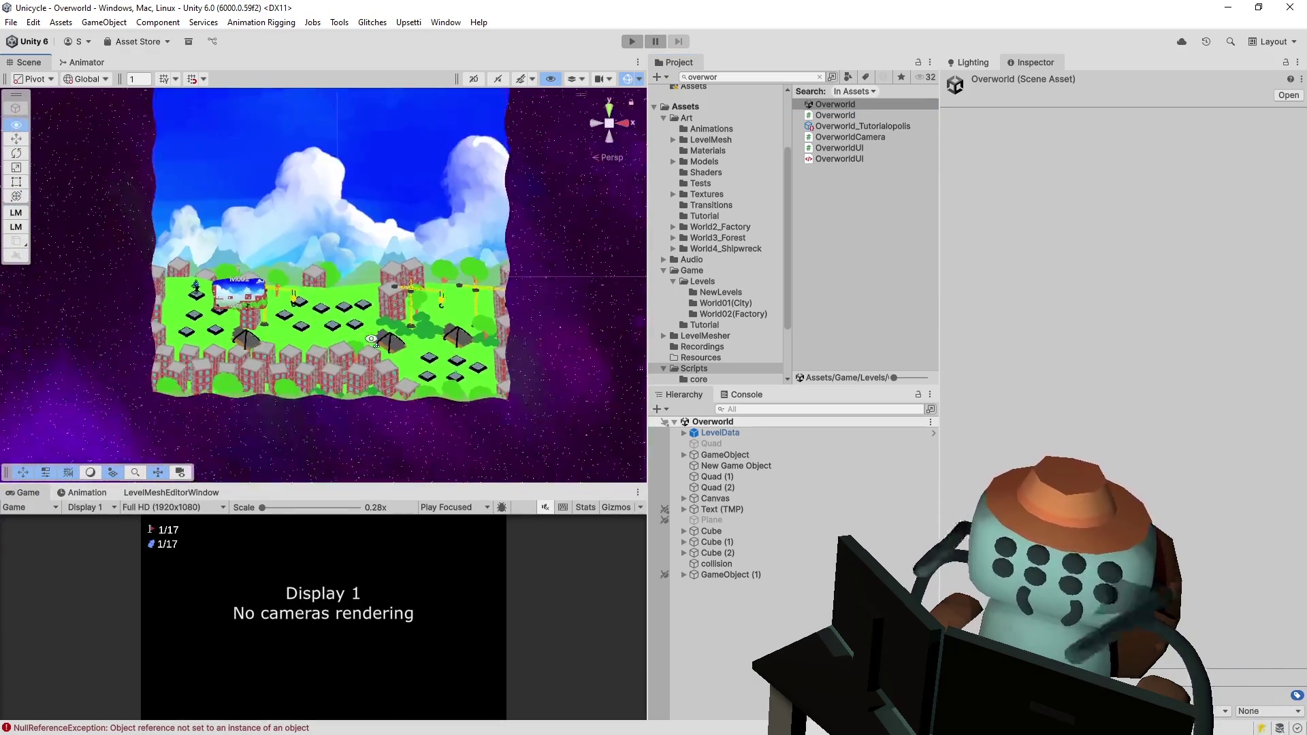
scroll(391, 350, "up", 5)
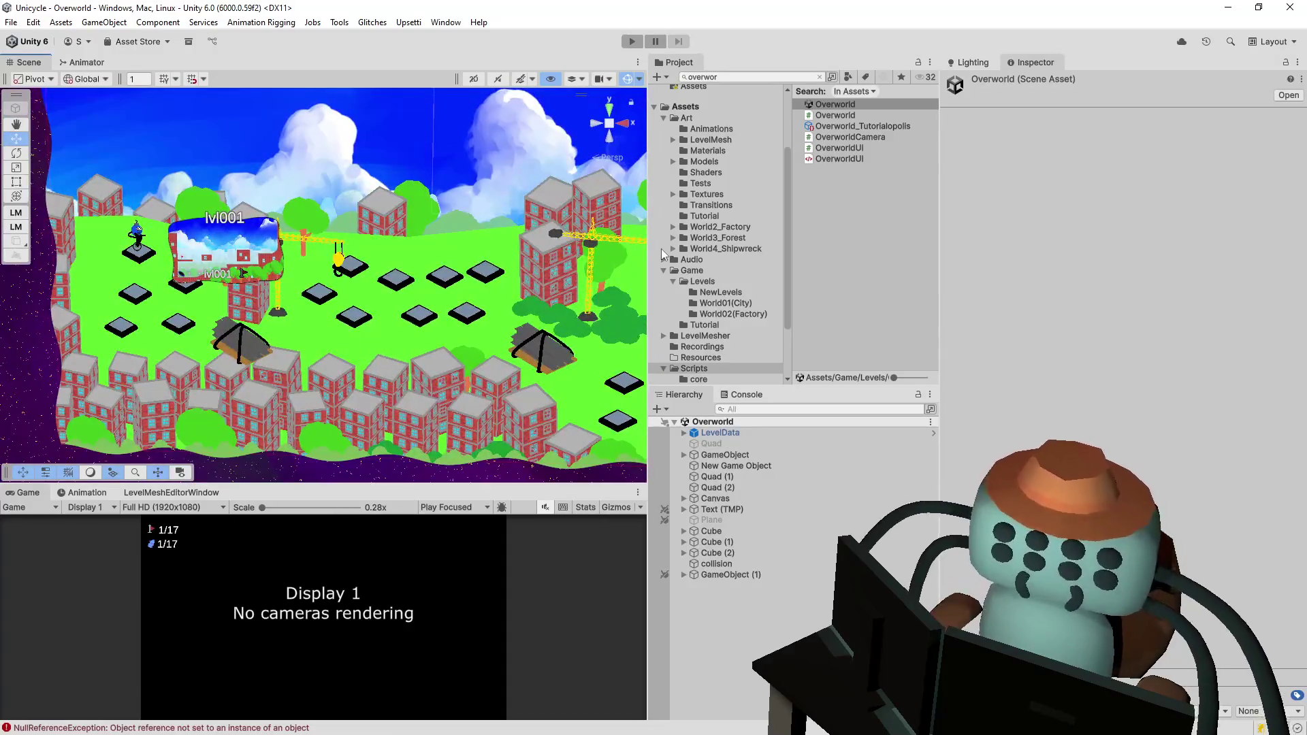
- Browse the World01(City) level folder and select the Level001 scene
left_click(710, 316)
left_click(724, 303)
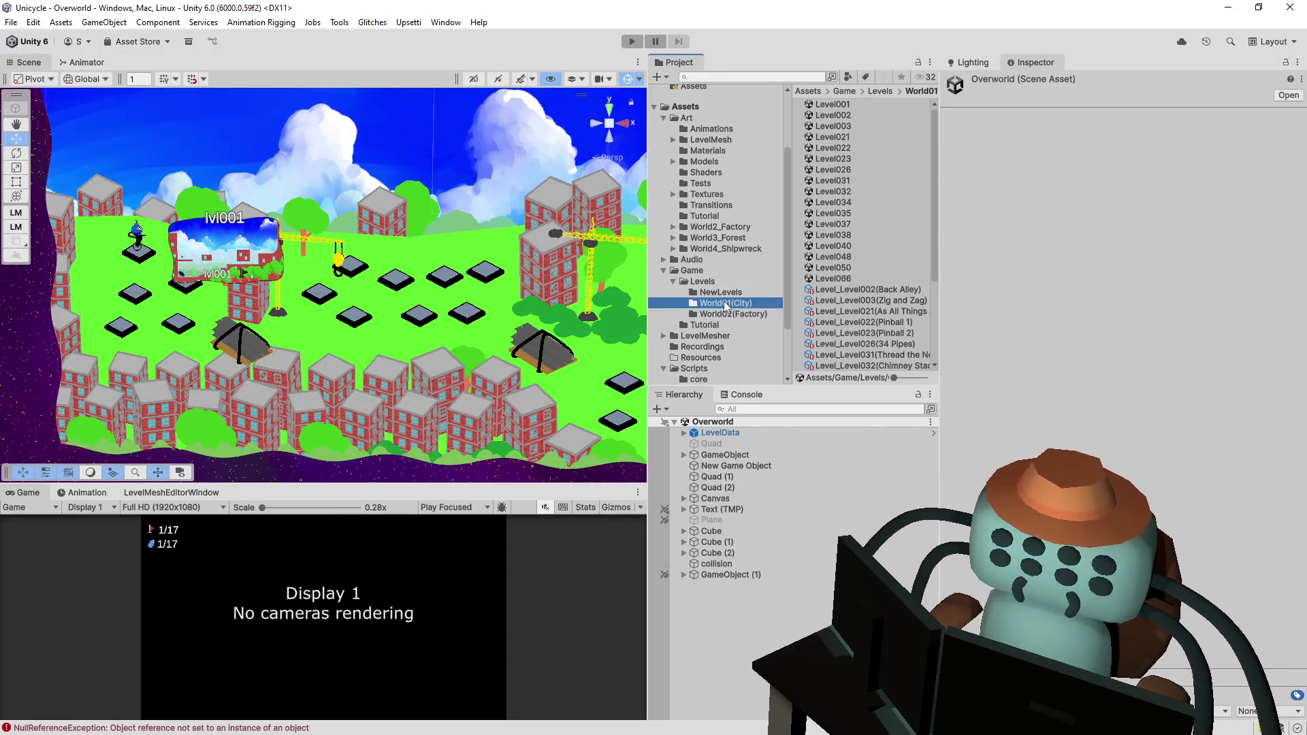
scroll(851, 112, "down", 2)
scroll(853, 121, "up", 2)
left_click(839, 103)
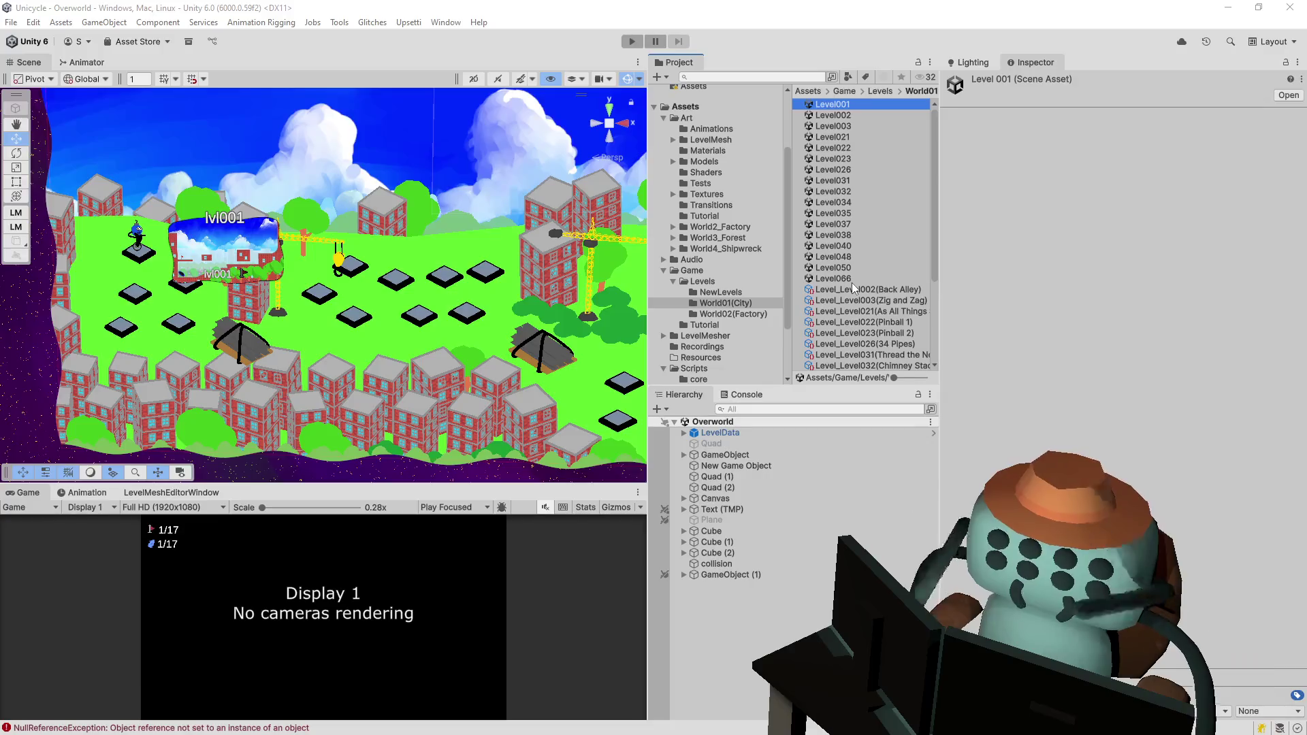
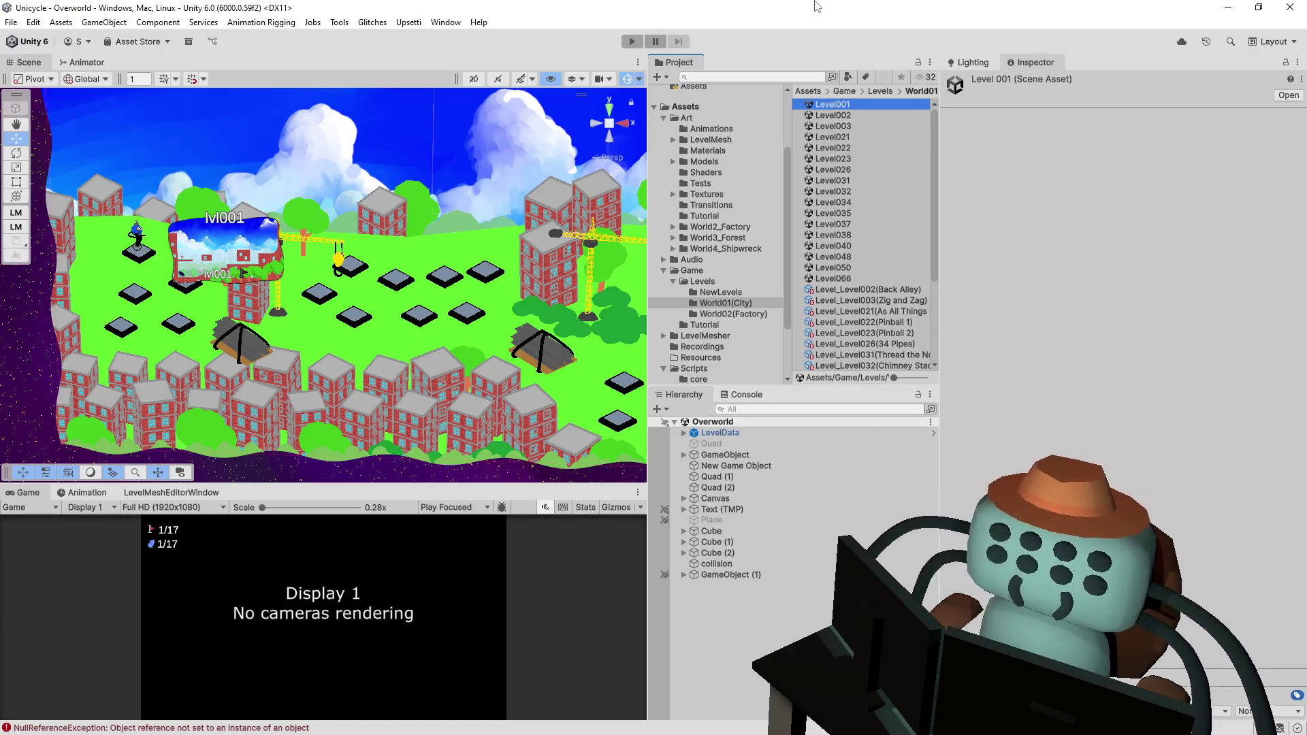
- Open Level001 and set its camera position to 0, 0, 0
double_click(837, 103)
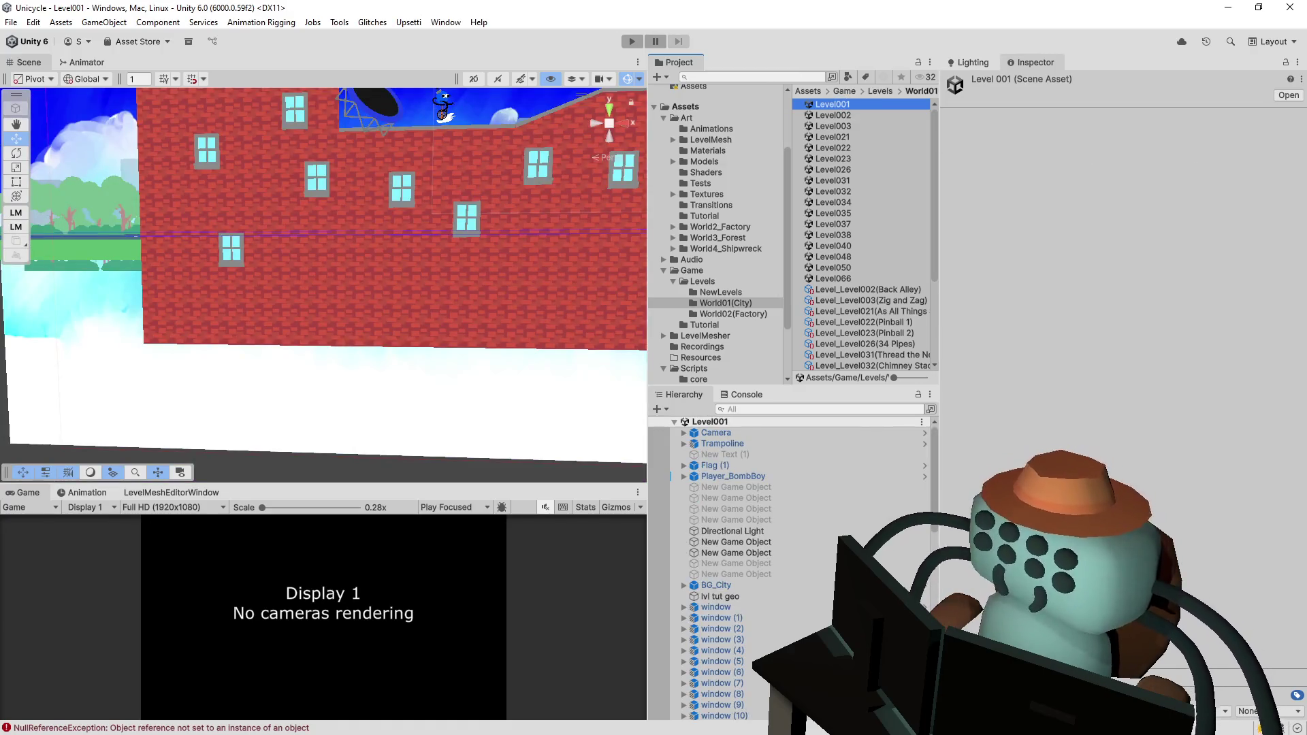
scroll(408, 229, "down", 1)
scroll(417, 232, "down", 6)
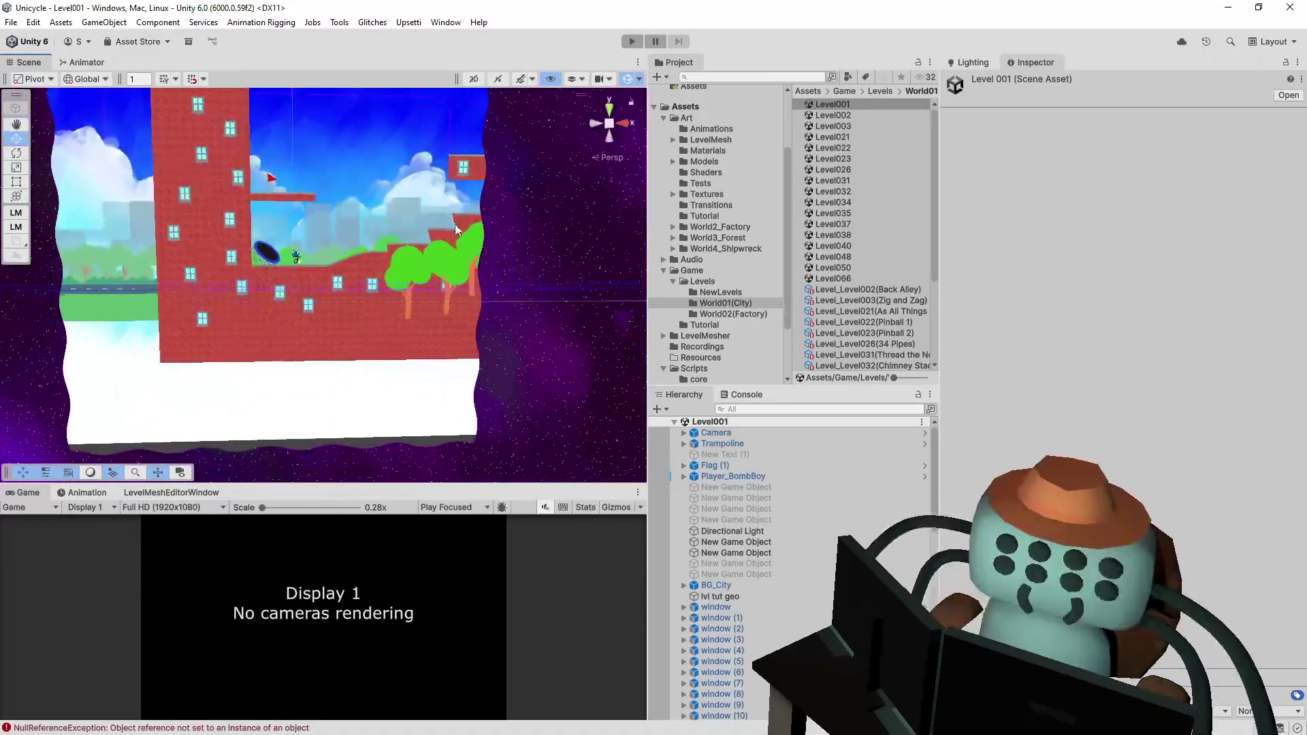
left_click(297, 258)
left_click(1145, 169)
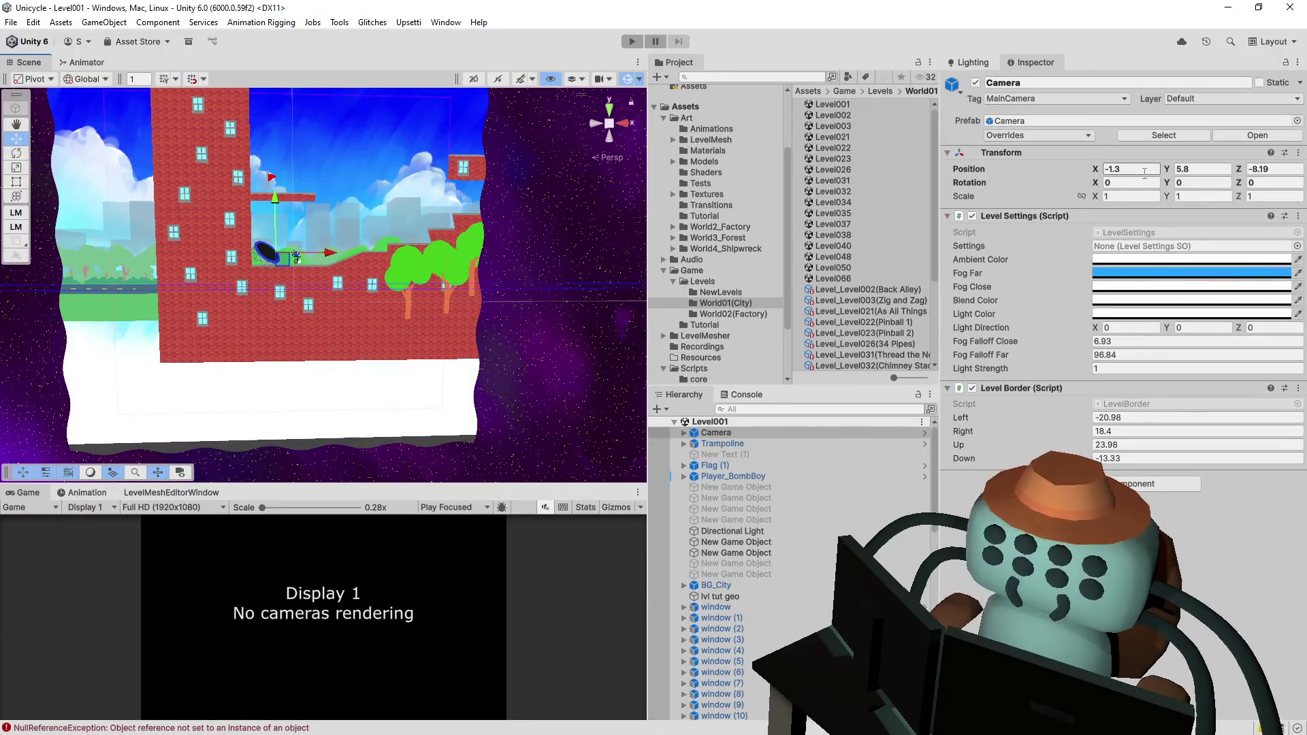
type("0")
key("Tab")
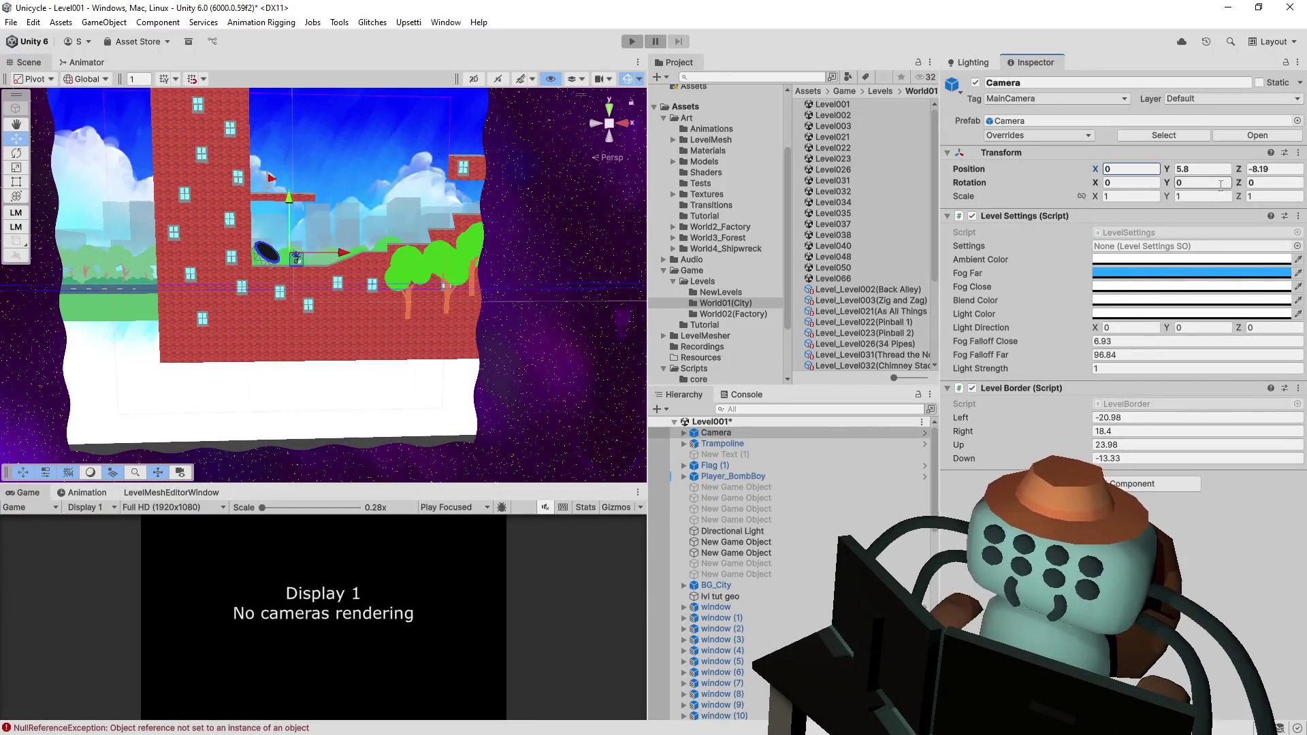
type("0")
key("Tab")
type("0")
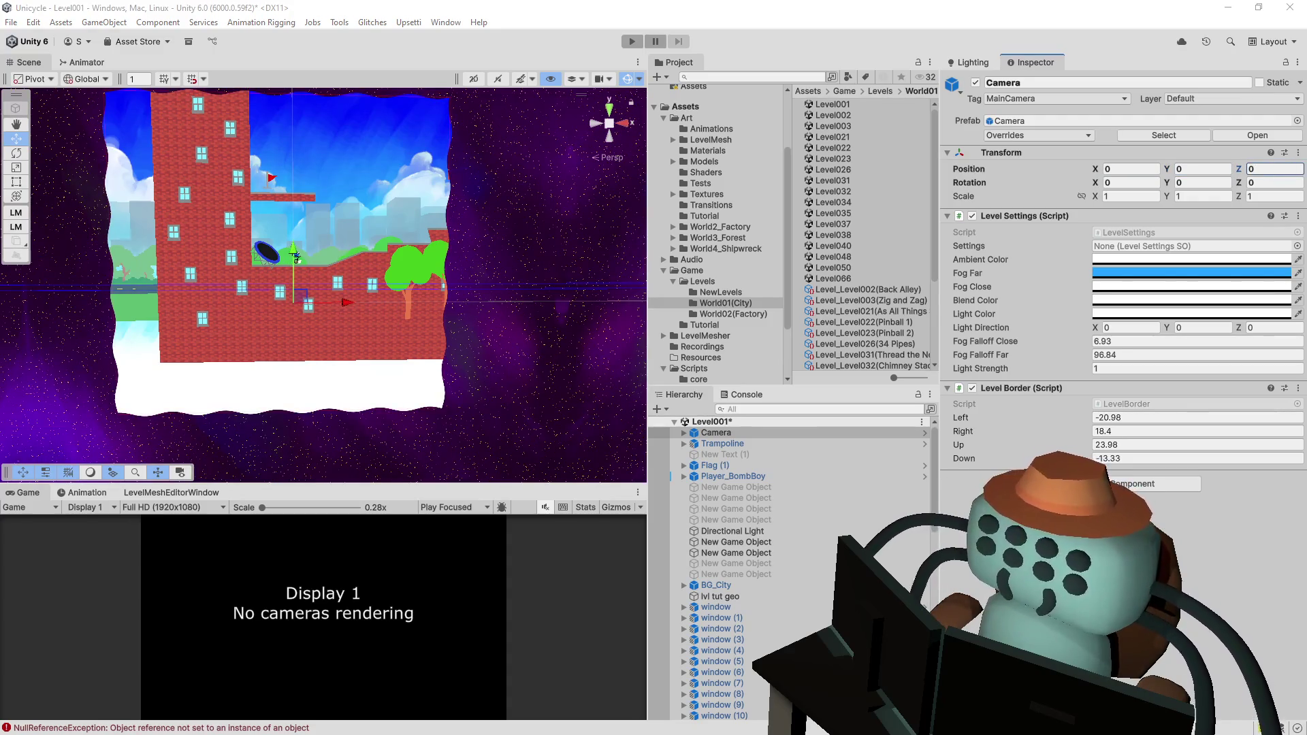
- Hide the camera's child Quad in the scene view
left_click_drag(401, 204, 431, 367)
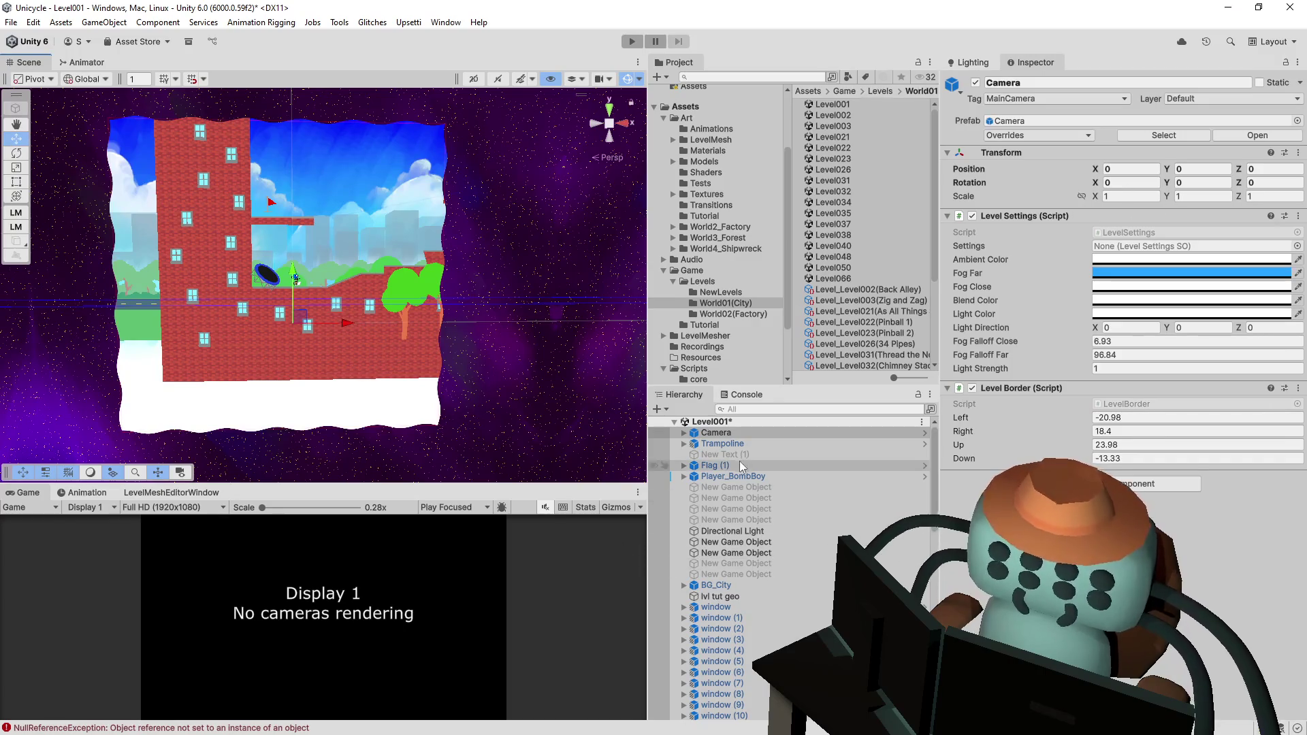
left_click(684, 433)
left_click(717, 444)
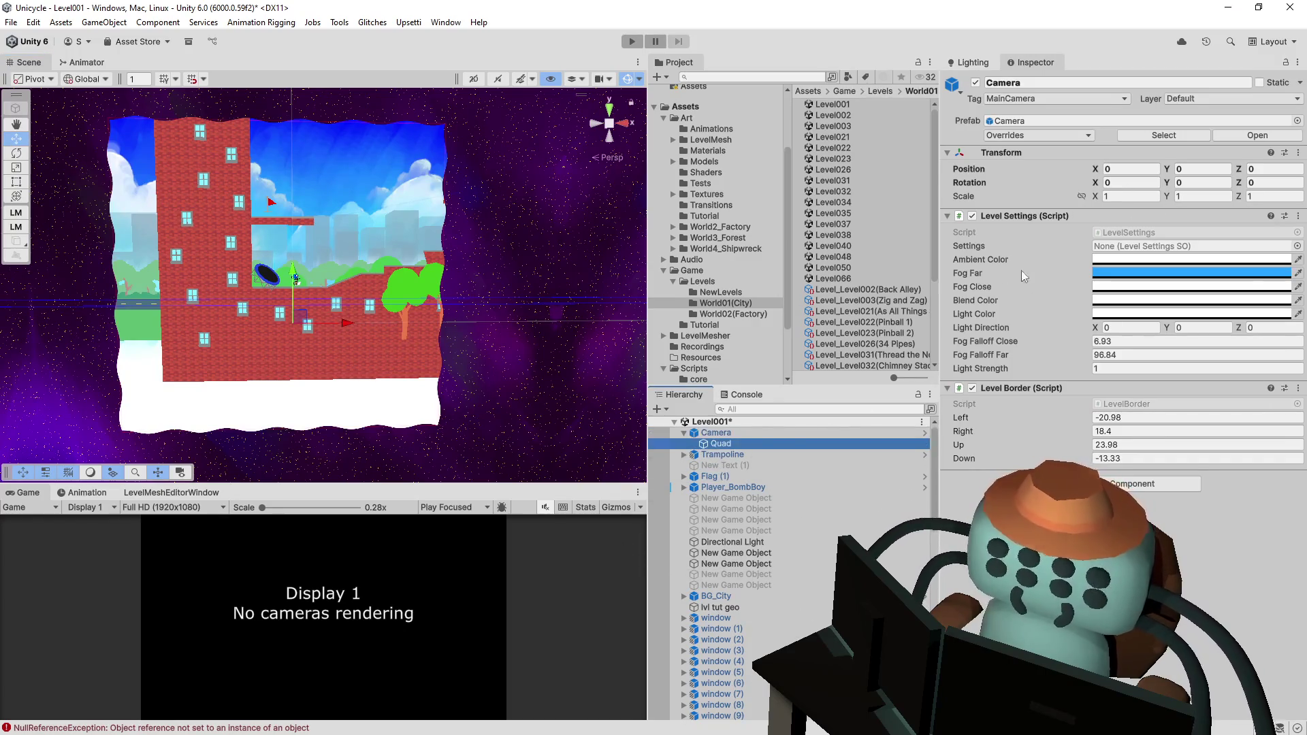
left_click(653, 444)
left_click(749, 433)
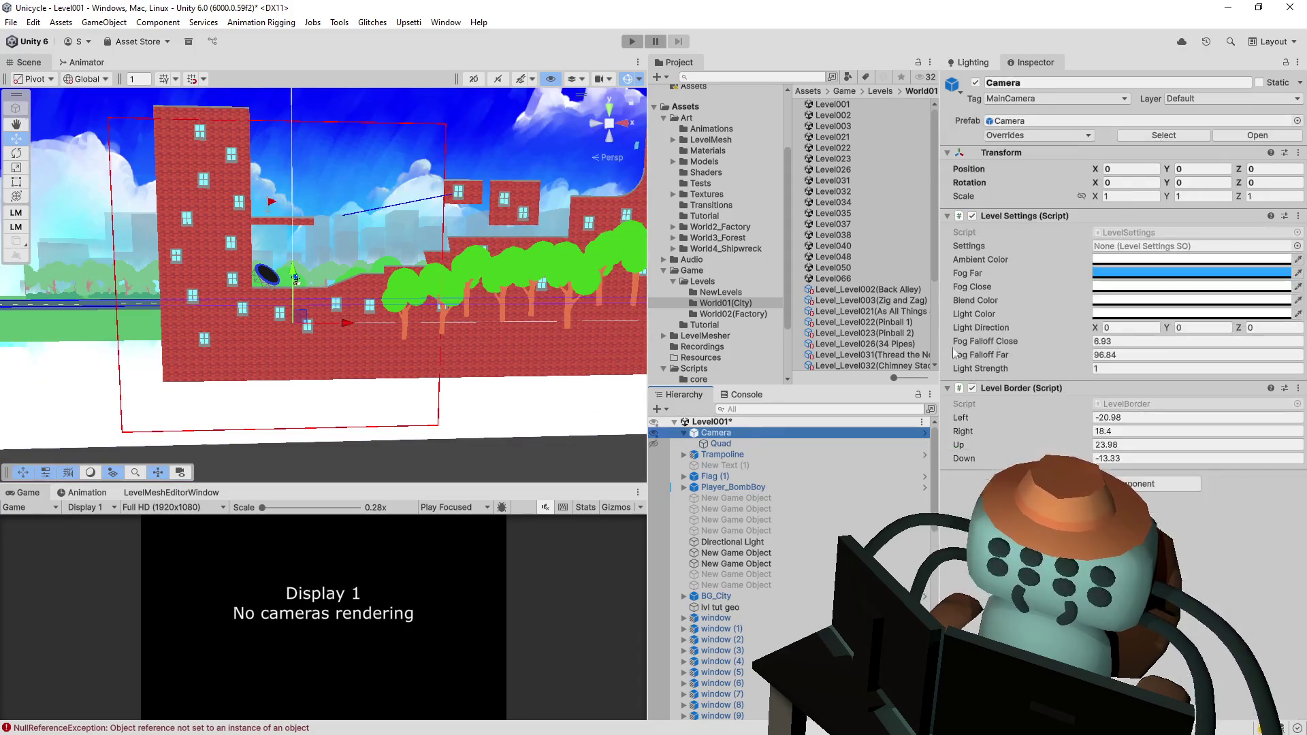
- Set Level Border Left to -7.4 and Down to 2.6, then save the scene
left_click_drag(422, 258, 466, 234)
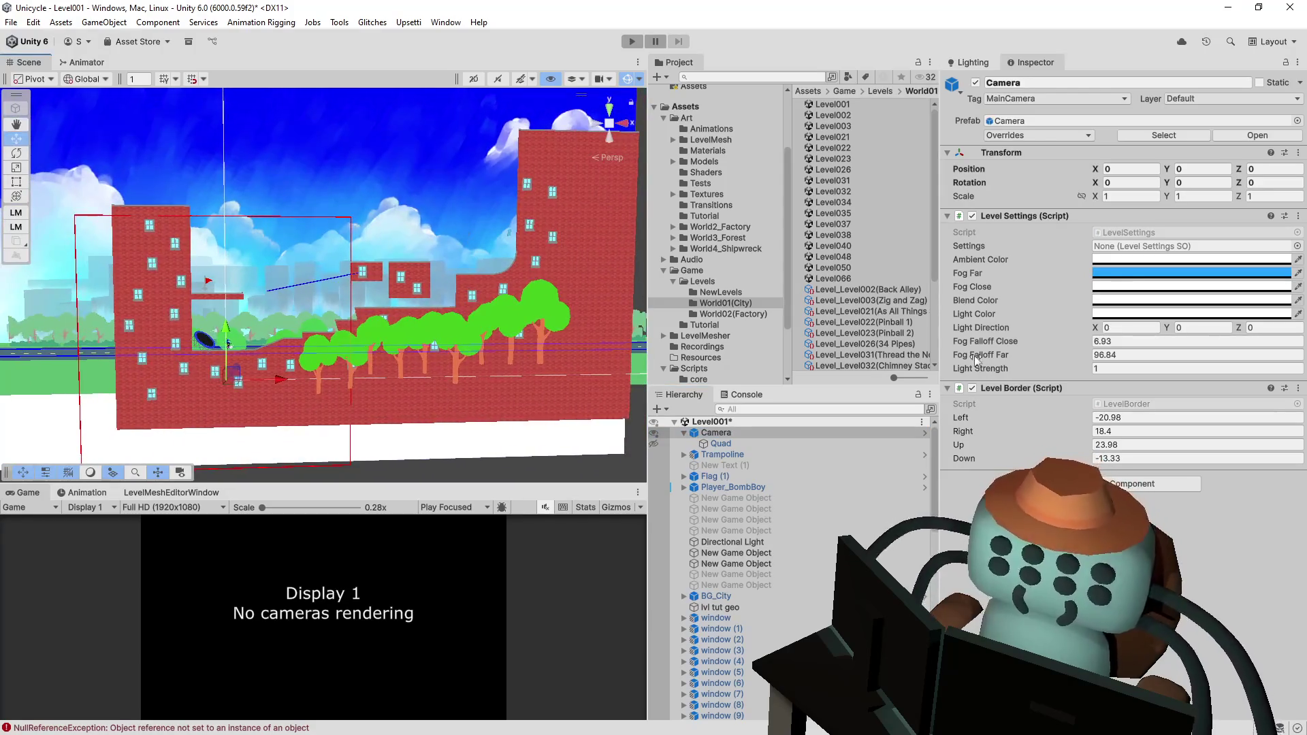
mouse_move(973, 415)
left_mouse_down()
mouse_move(1044, 416)
mouse_move(970, 434)
mouse_move(1116, 433)
left_mouse_up()
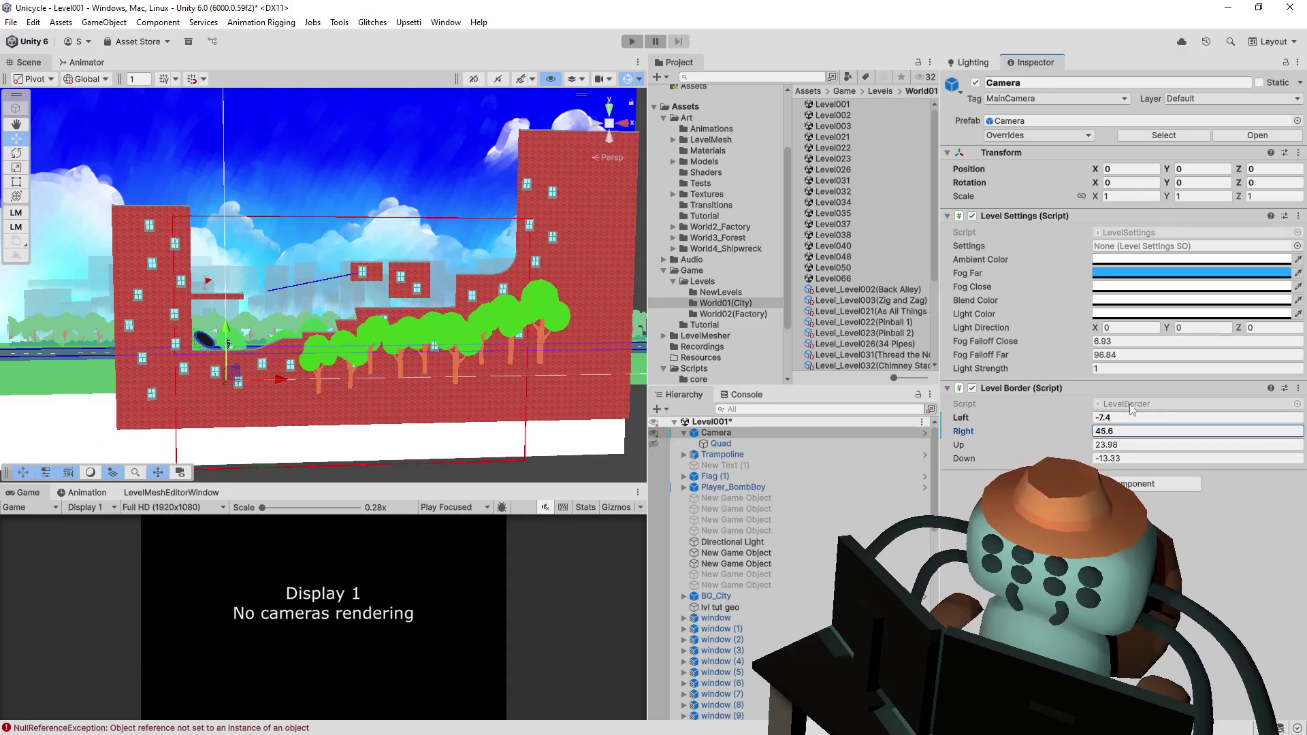
left_click_drag(974, 460, 1068, 439)
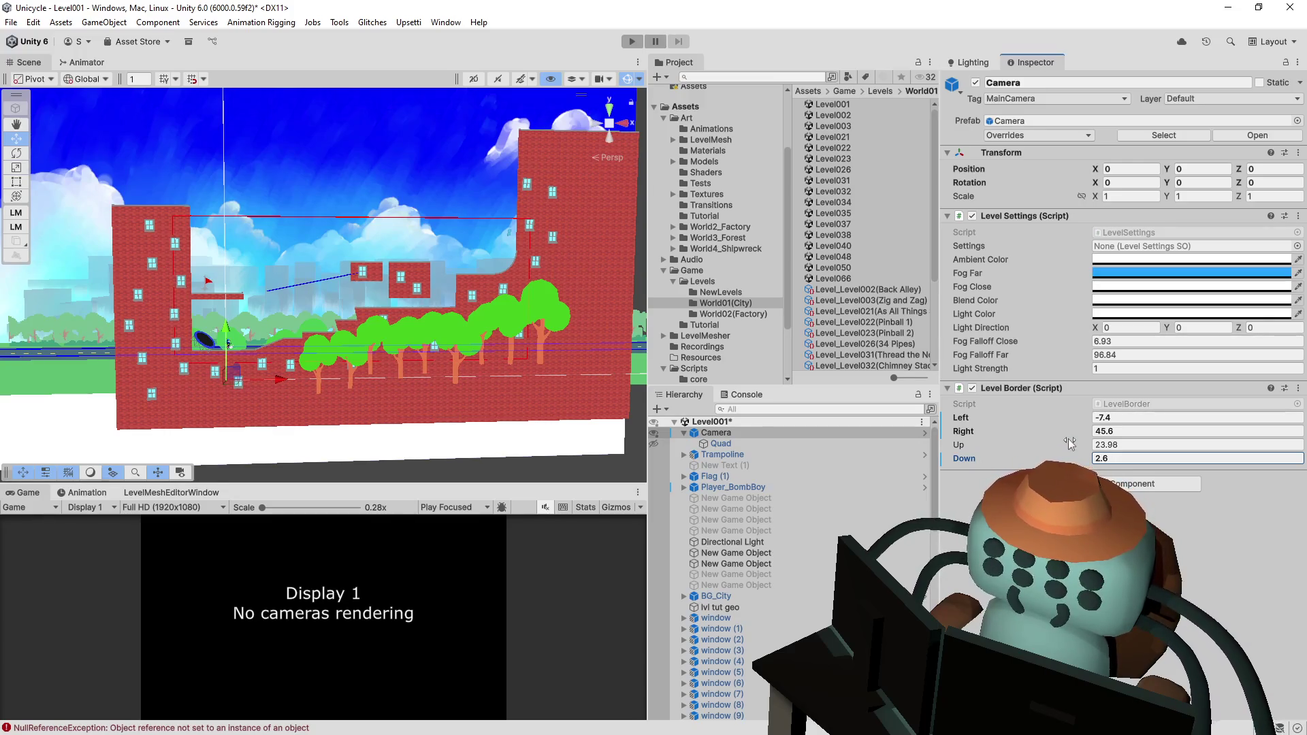
key("ctrl+p")
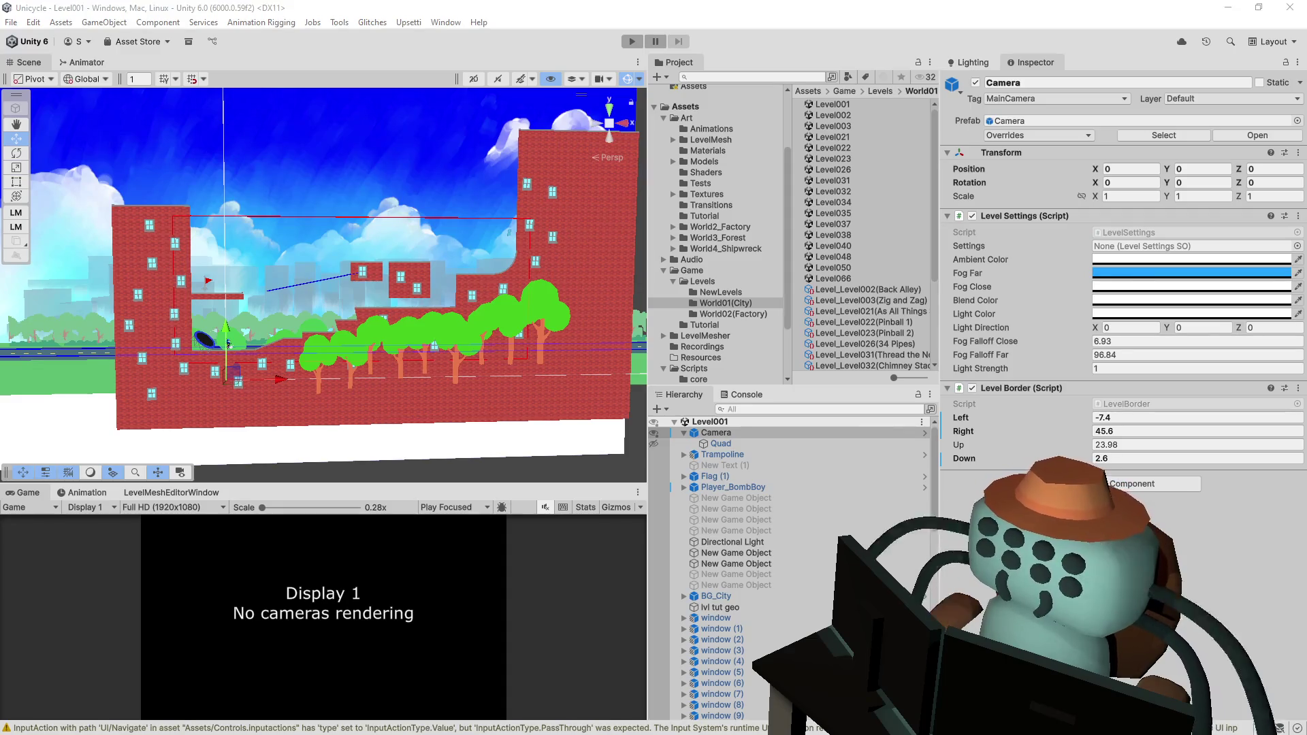
- Open Level003 and hide its camera's Quad child
double_click(854, 126)
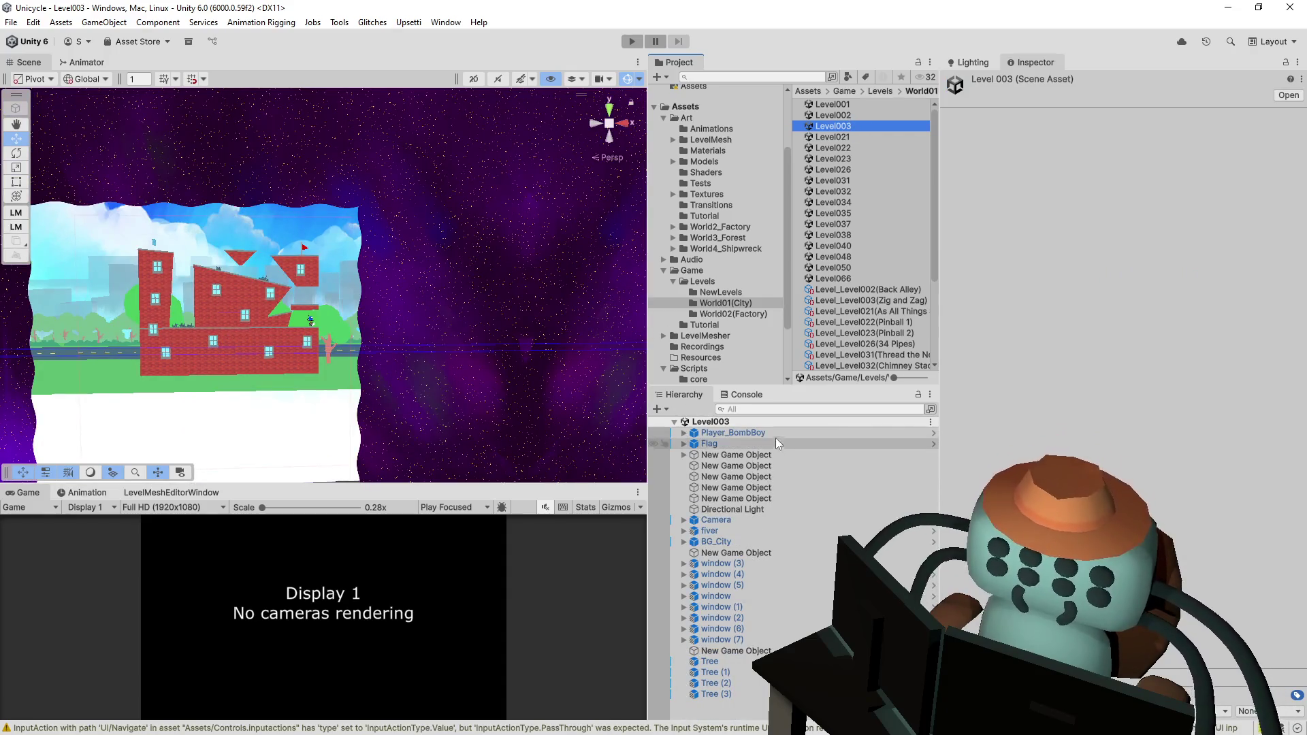
left_click(333, 363)
left_click(404, 428)
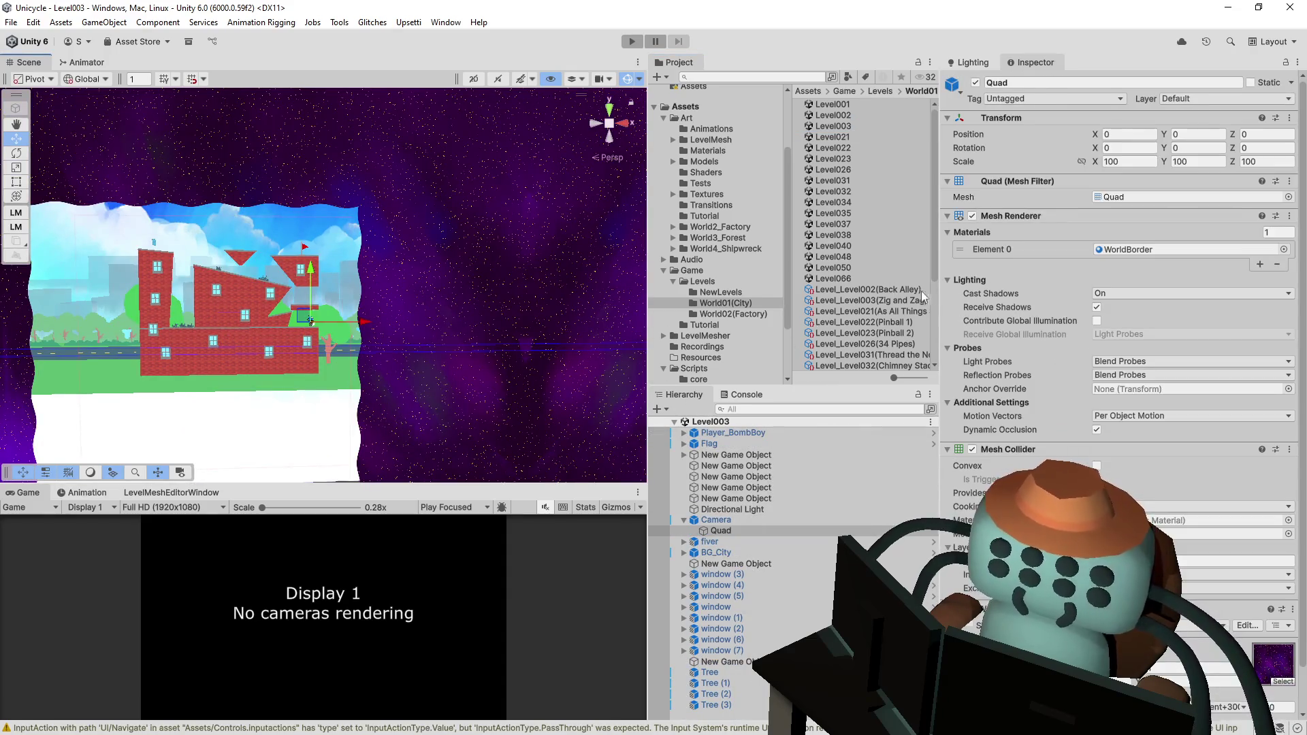
left_click(653, 530)
- Set the Level003 camera position to 0, 0, 0
left_click(711, 520)
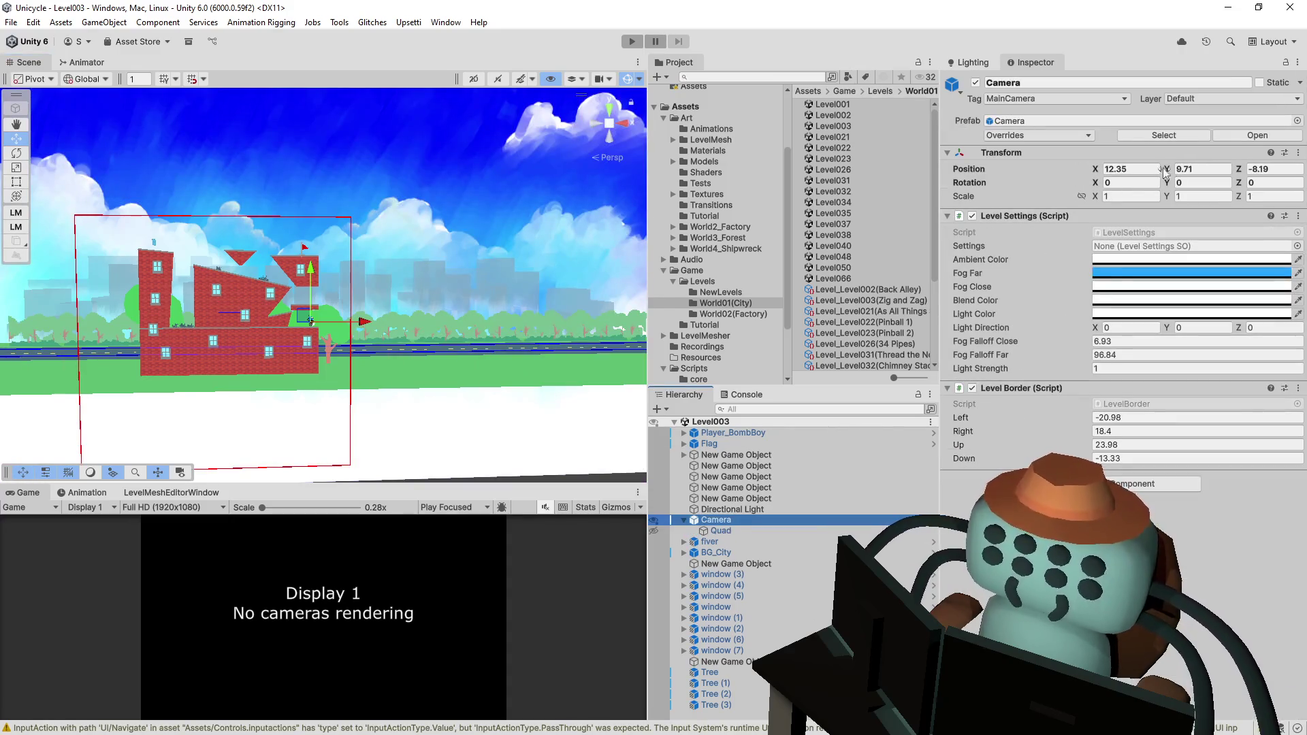
type("0")
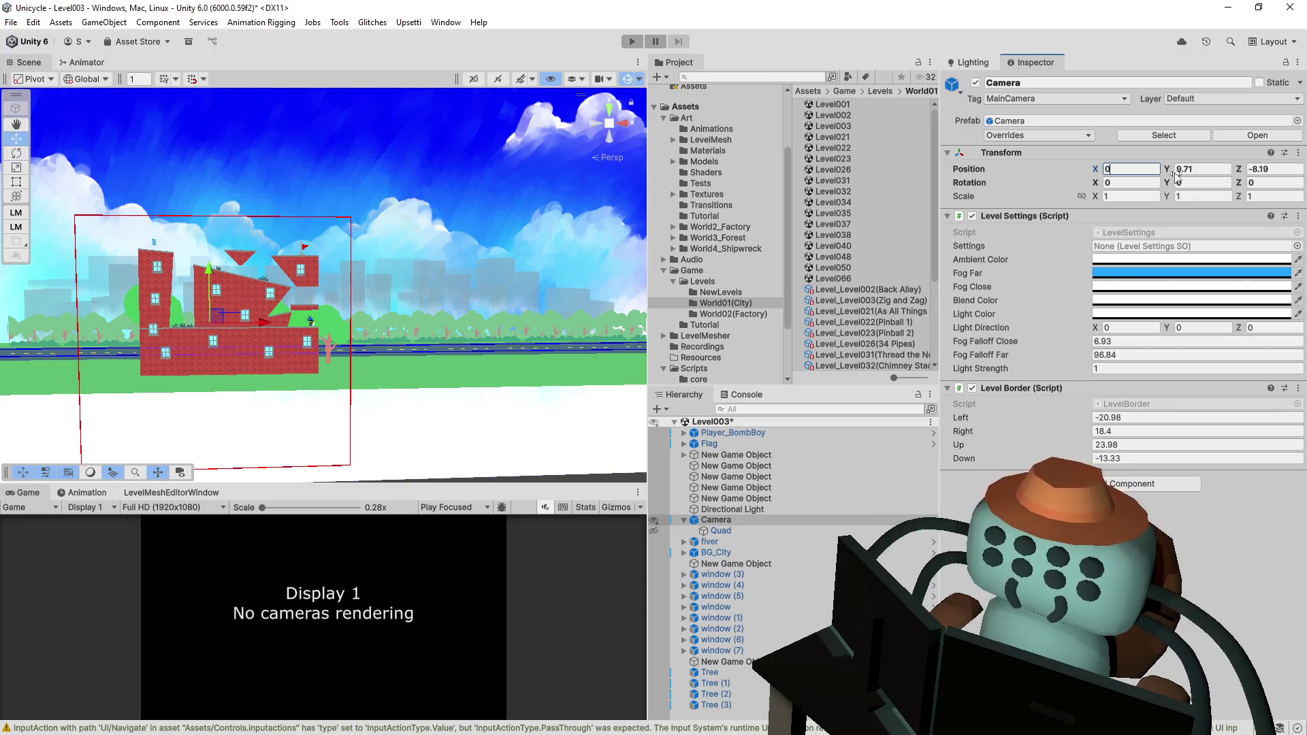
key("Tab")
type("0")
key("Tab")
type("0")
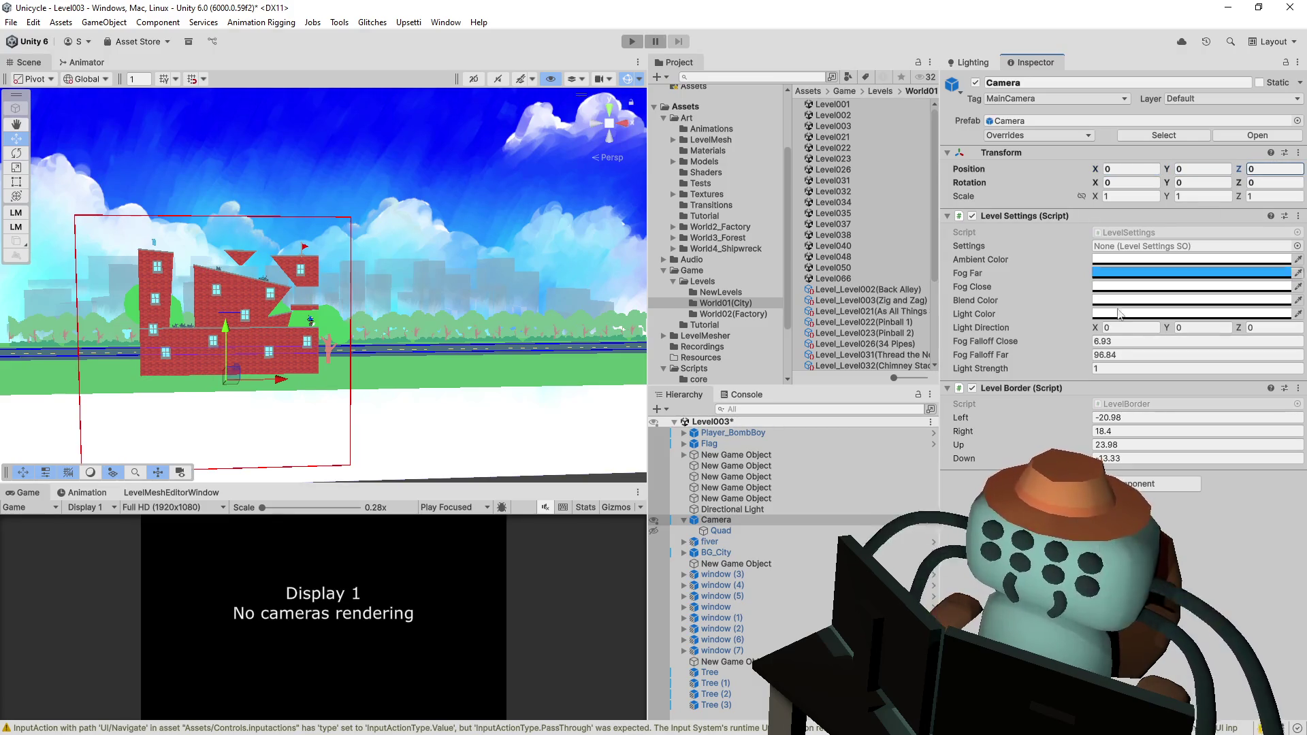
- Fit Level Border Up 29.2, Down 1.6, Left -16.8 and Right 17
scroll(369, 315, "up", 5)
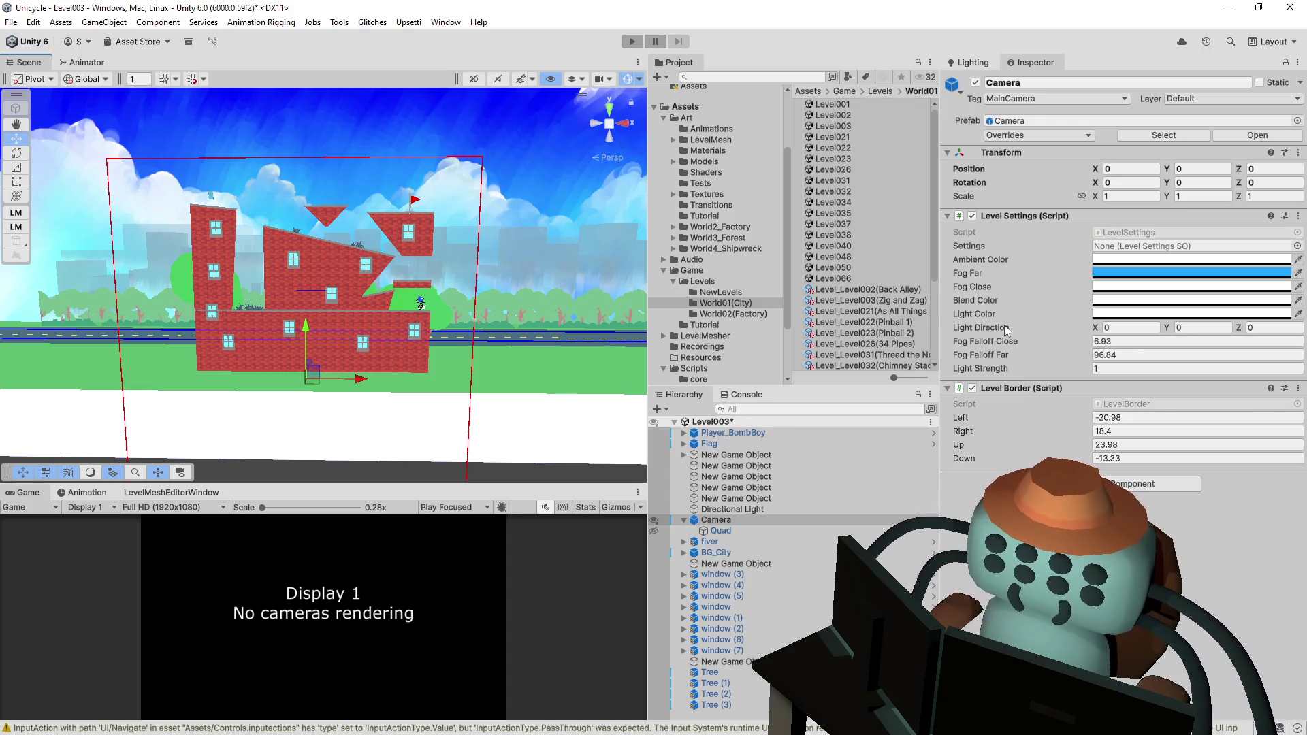
left_click_drag(989, 450, 1013, 447)
left_click(1010, 458)
type("1.6")
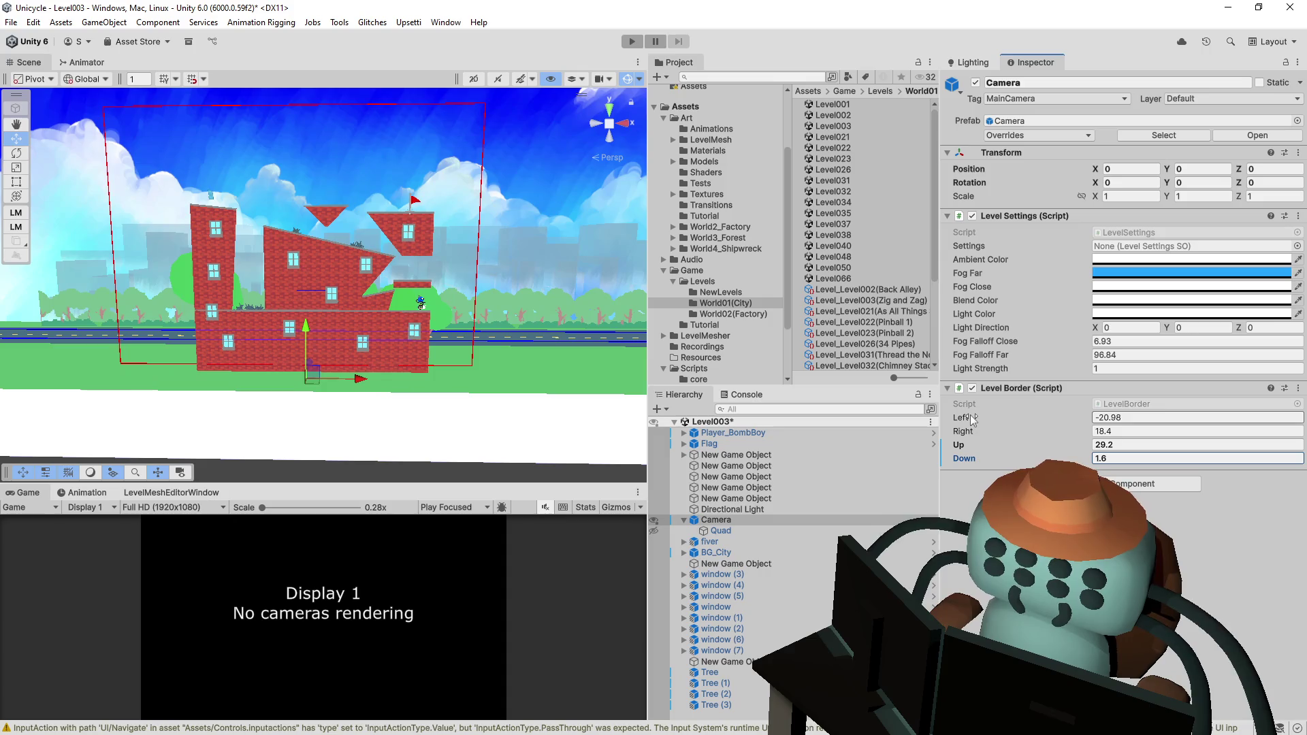
left_click_drag(973, 420, 991, 418)
left_click_drag(1081, 428, 1074, 428)
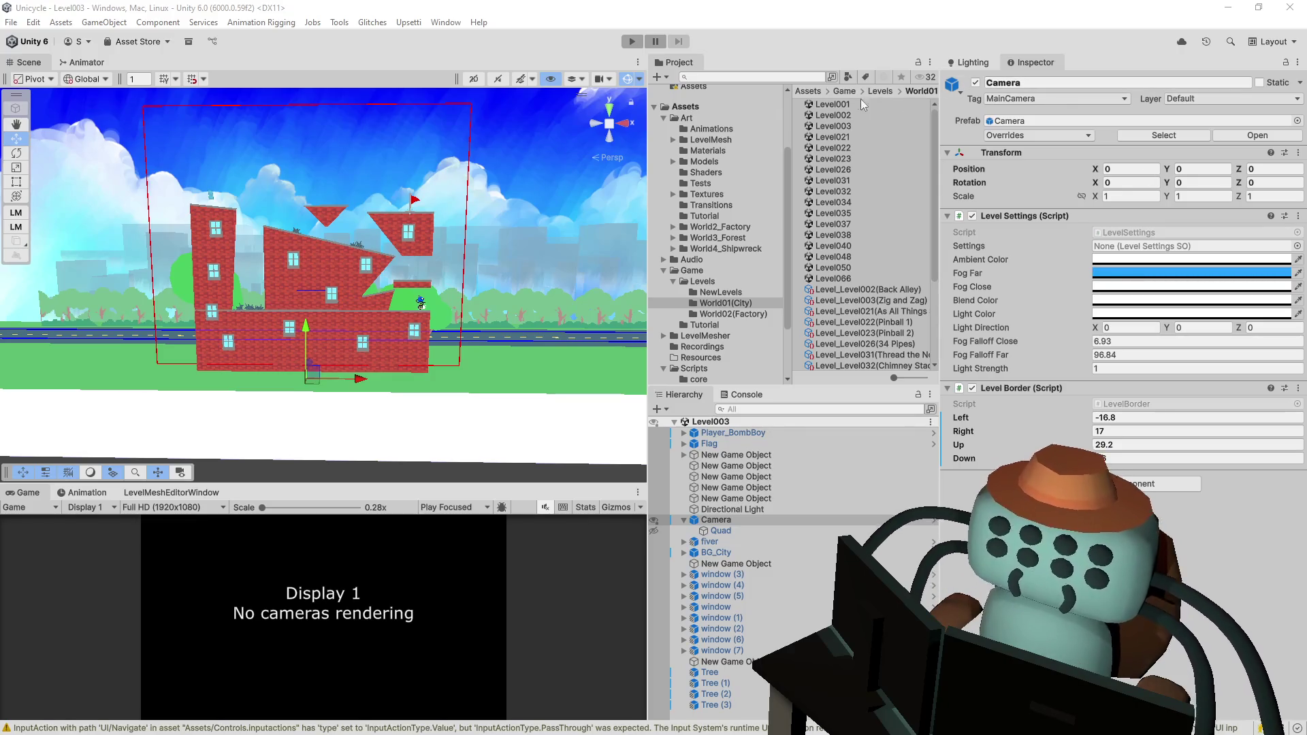
- Open Level021 and set its camera's Position Y to 0
double_click(843, 137)
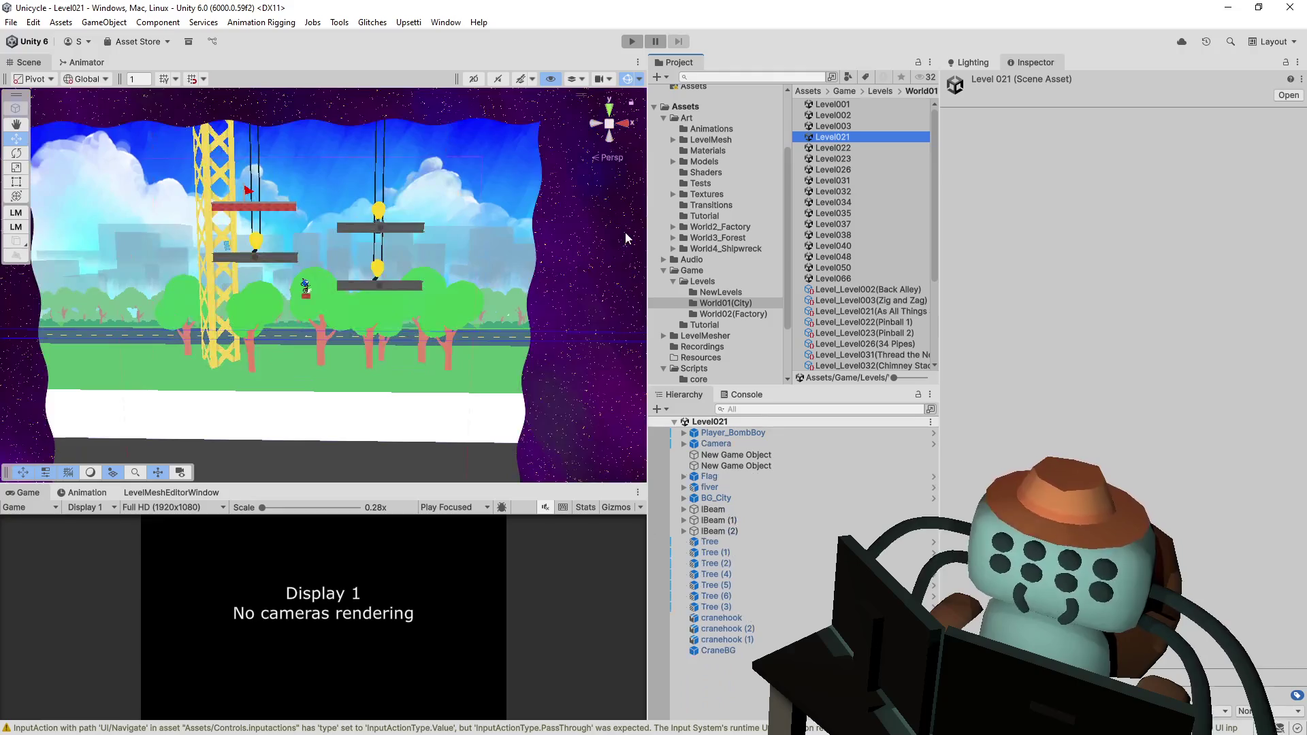
scroll(397, 264, "down", 3)
scroll(482, 335, "up", 2)
left_click(742, 443)
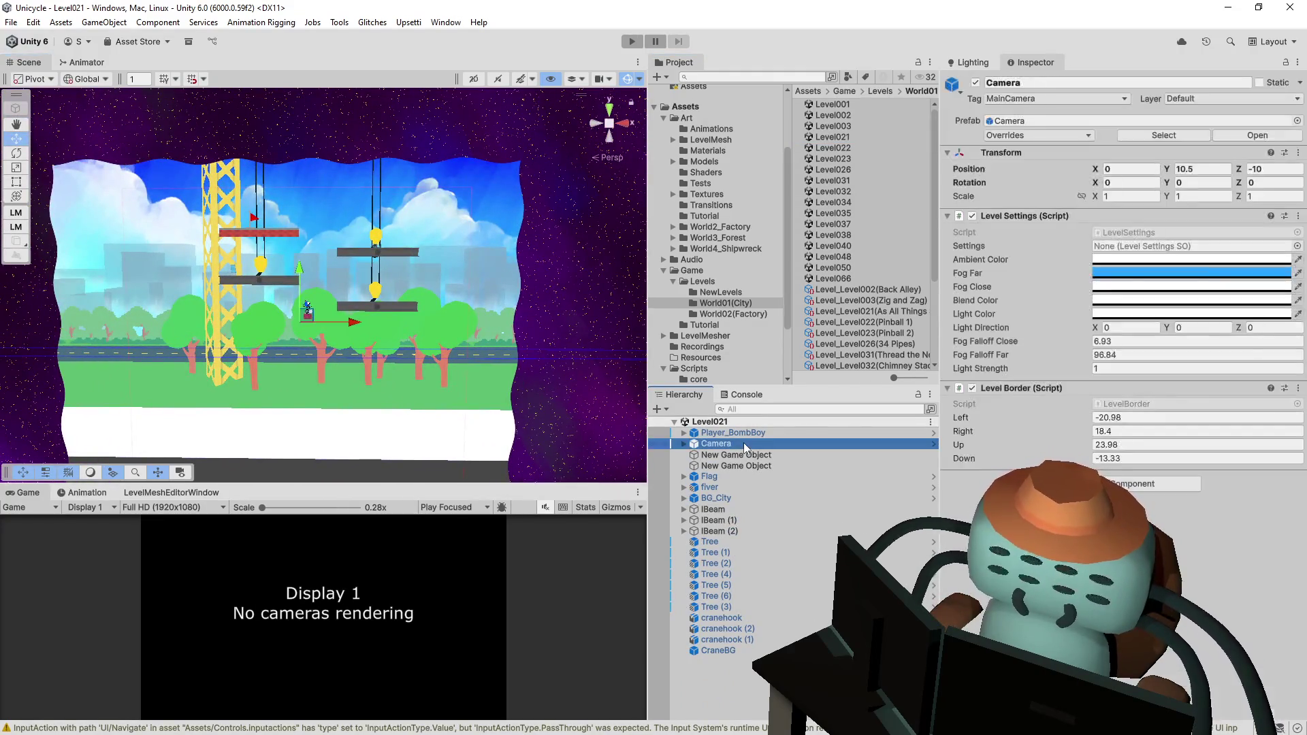
left_click(684, 444)
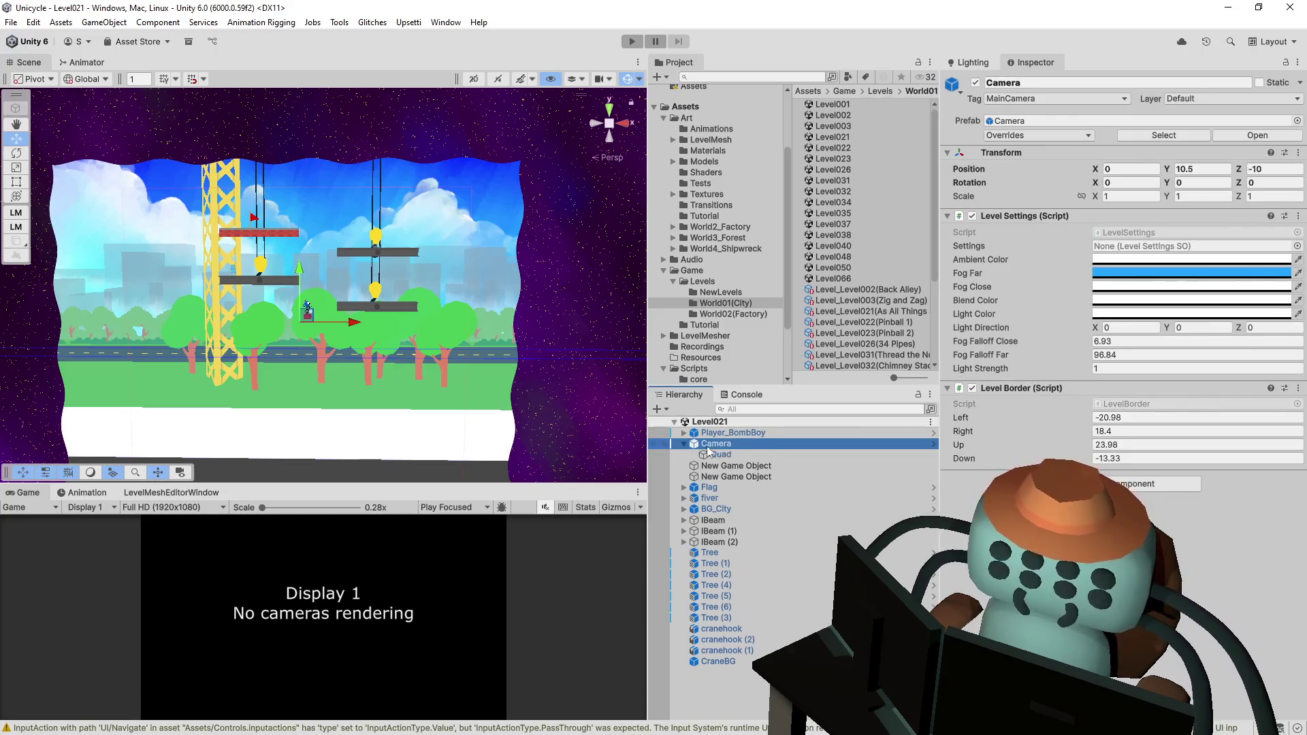
left_click(1213, 170)
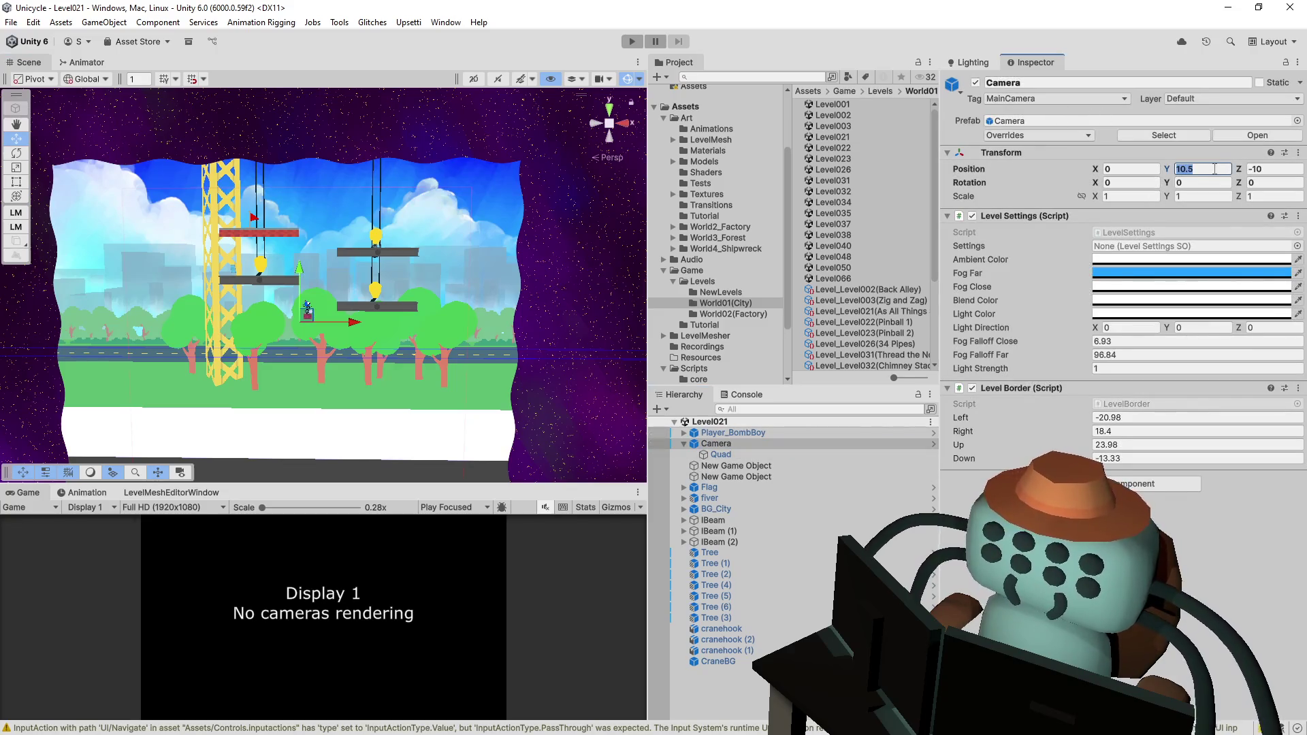
type("90")
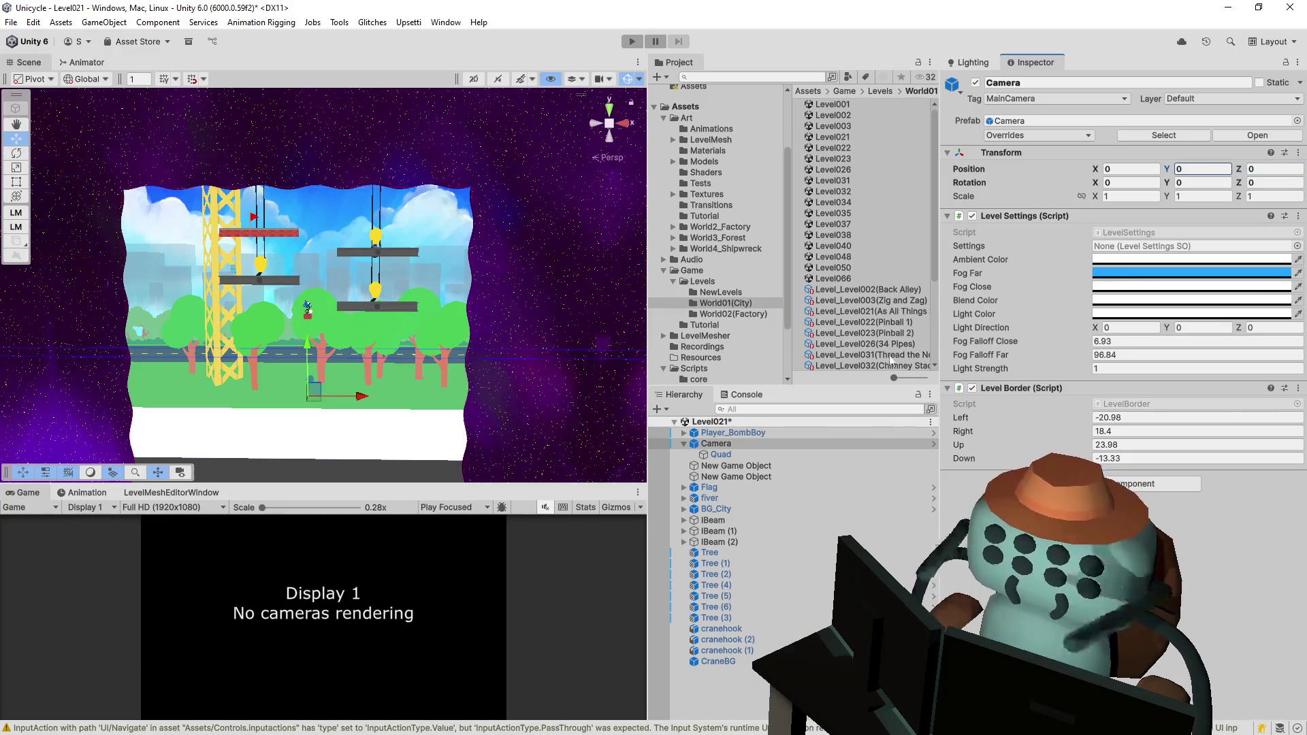
- Hide the camera's Quad child and return to the camera's settings
left_click(721, 455)
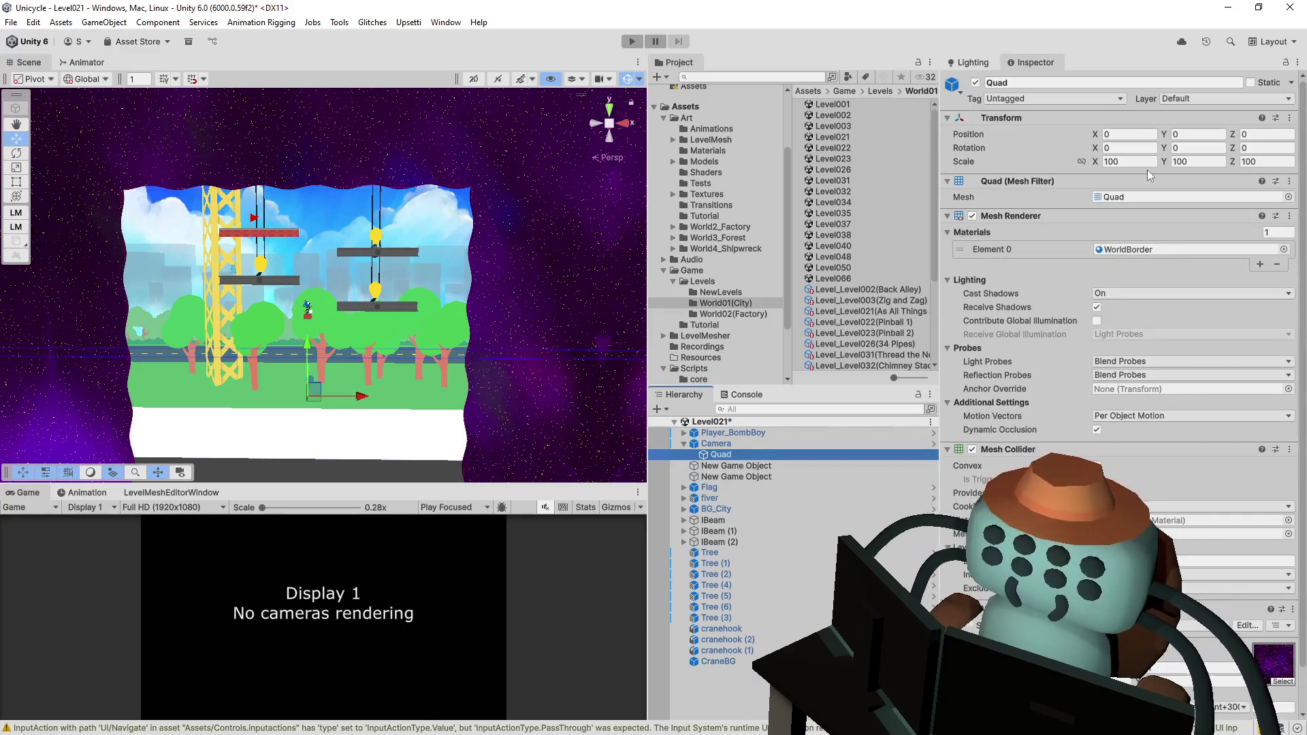
left_click(654, 454)
key("Up")
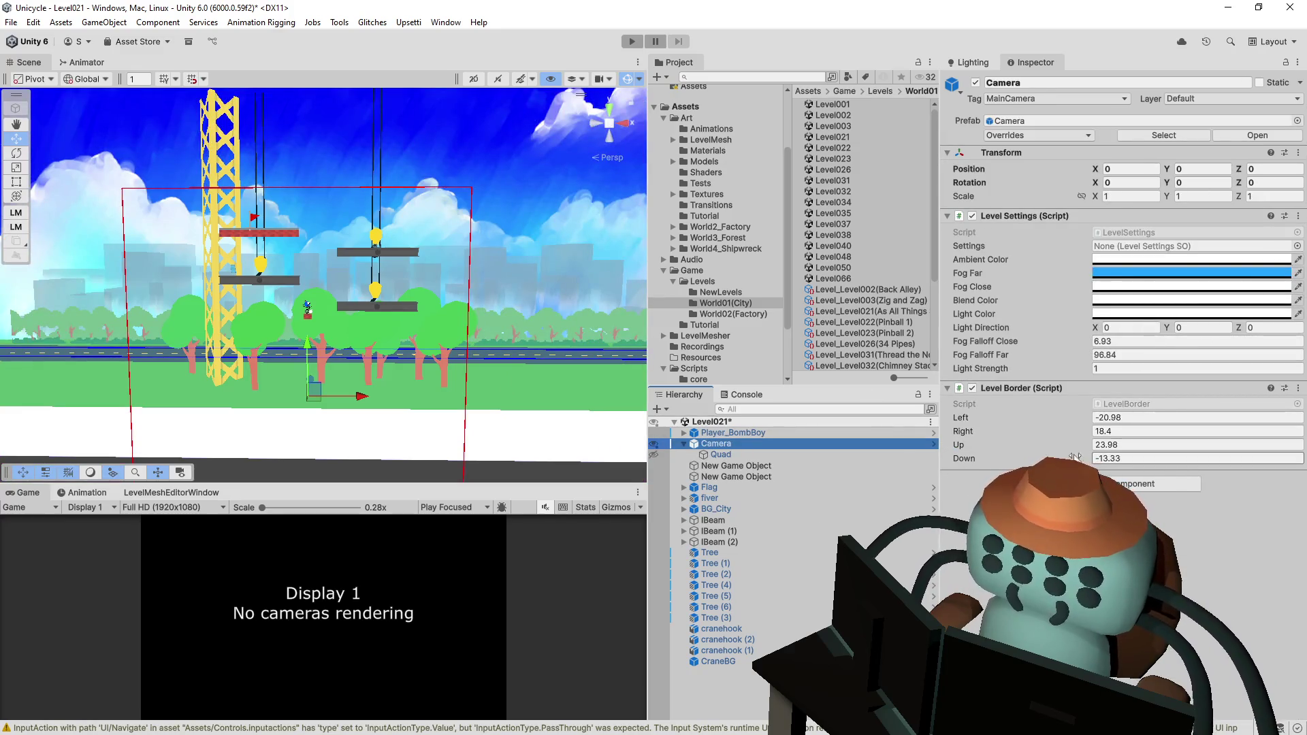
- Set Level Border Down to 4.6 and Up to 29.3, then save Level021
left_click(1130, 458)
type("0.58")
left_click_drag(1074, 456, 1083, 452)
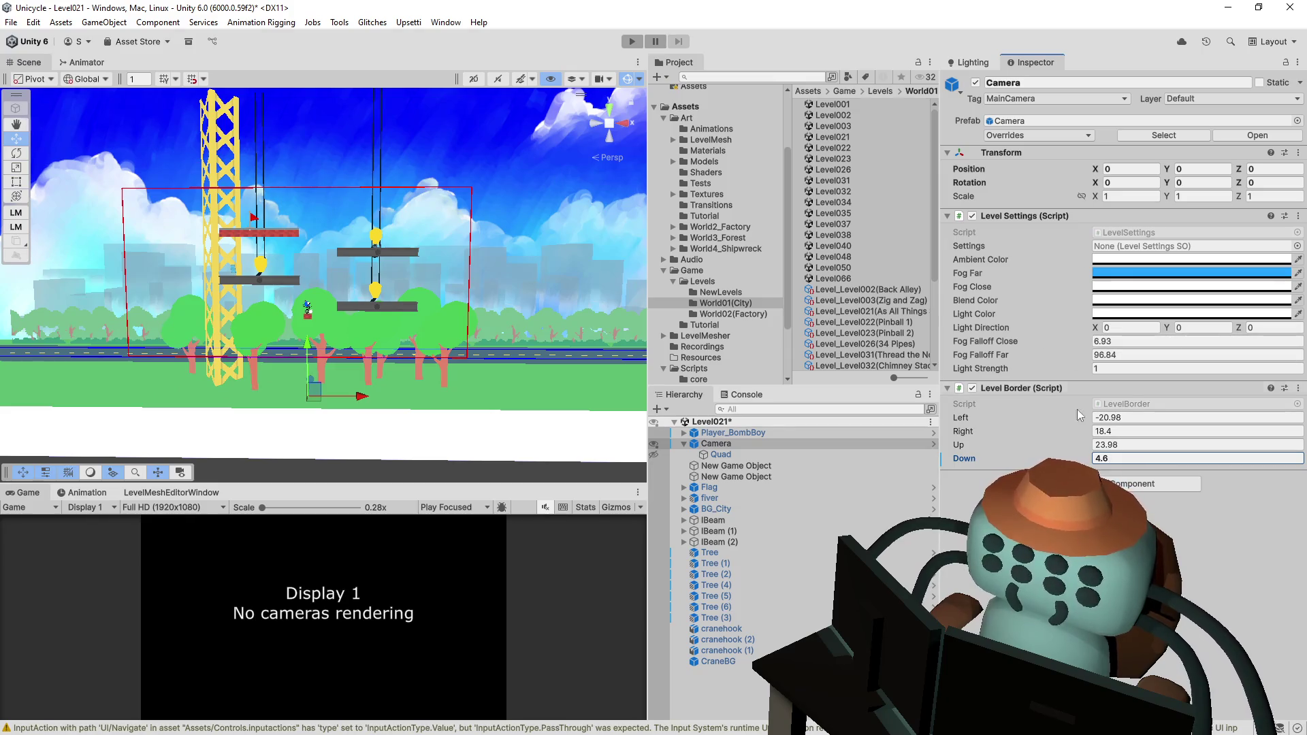
mouse_move(999, 439)
left_mouse_down()
mouse_move(1024, 442)
mouse_move(987, 447)
mouse_move(999, 426)
left_mouse_up()
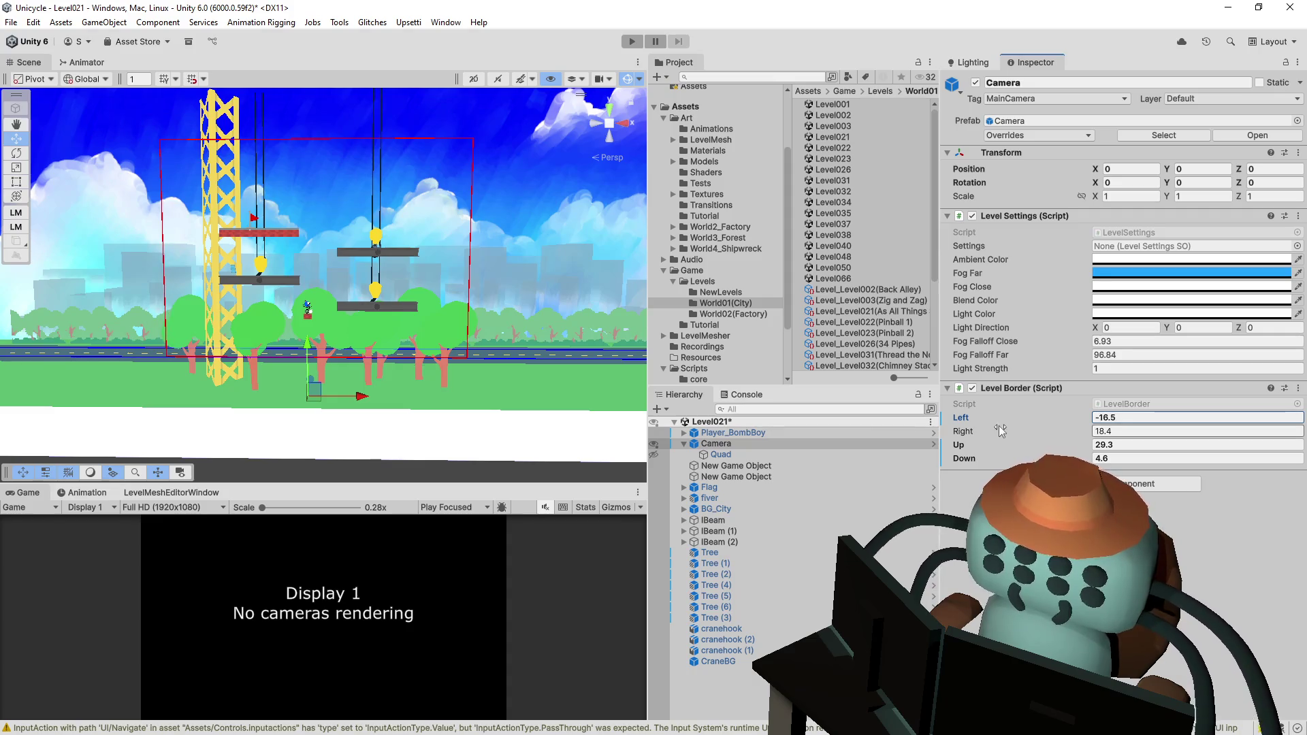
key("ctrl+s")
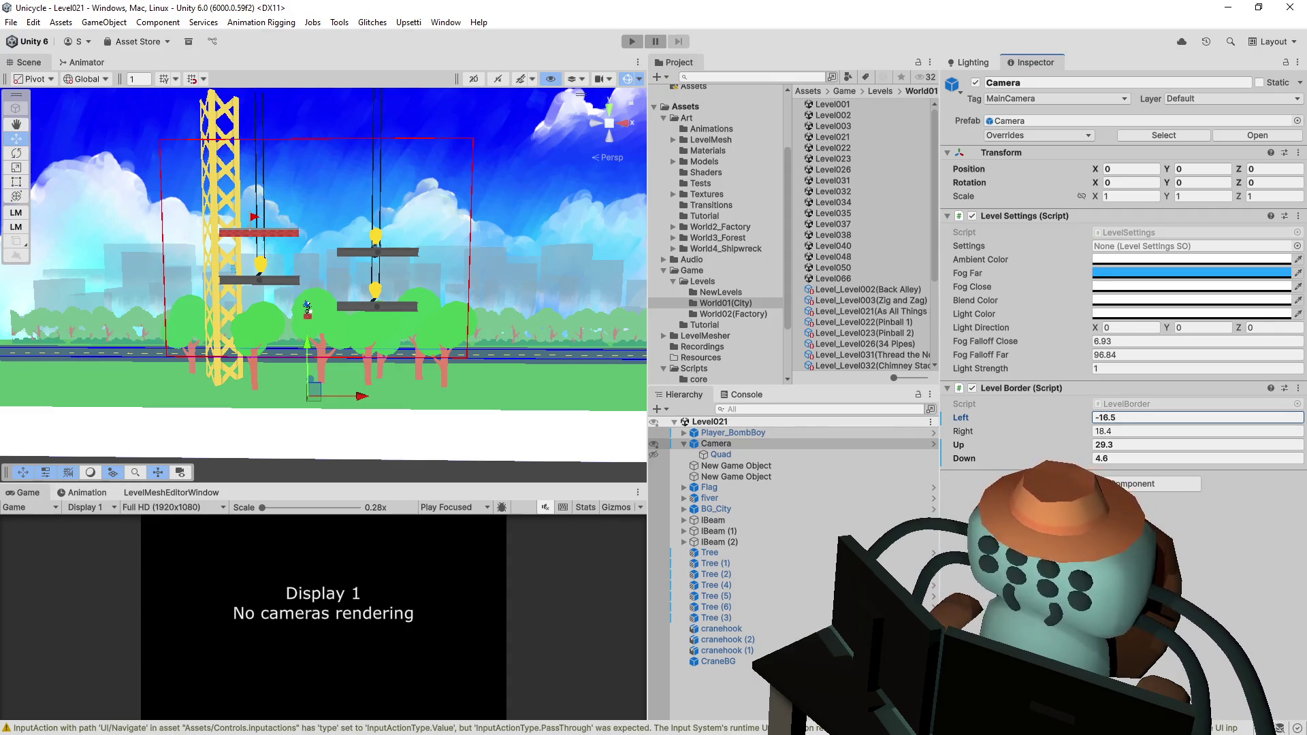
key("alt+Tab")
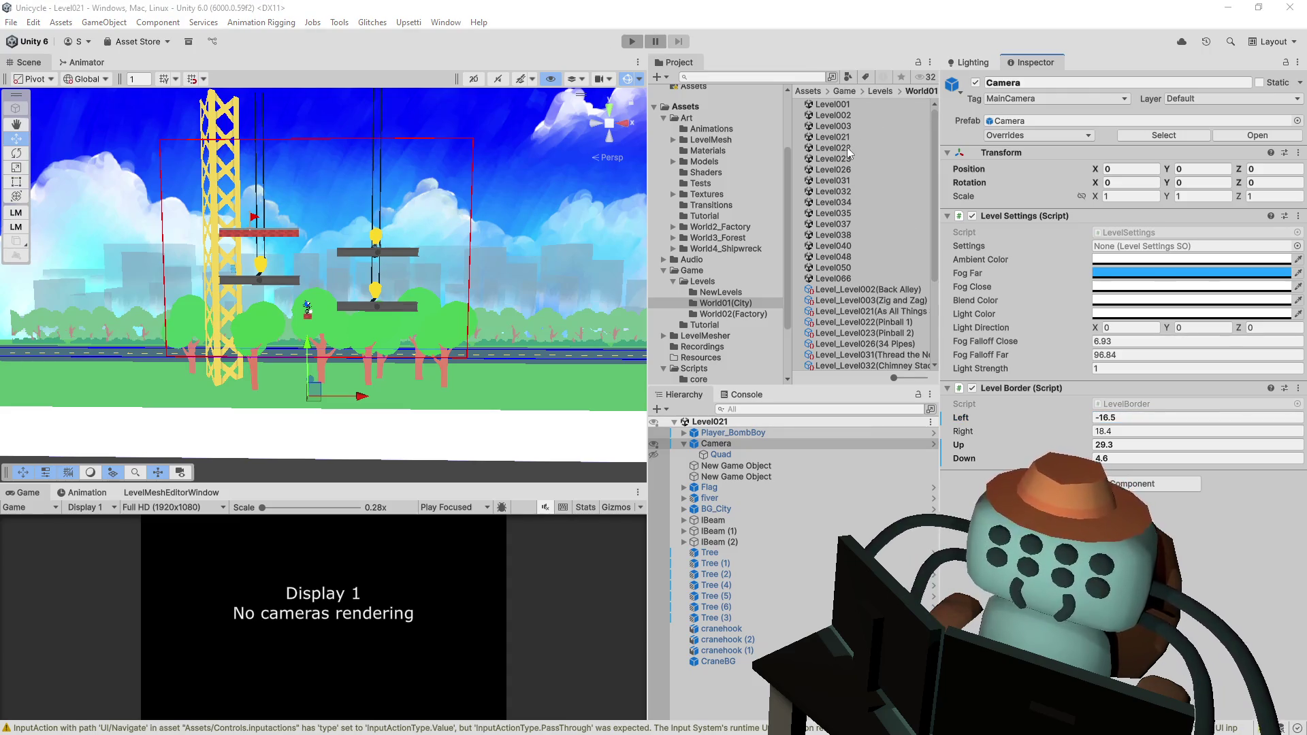
- Open Level022 and set its camera's Position Y and Z to 0
double_click(848, 147)
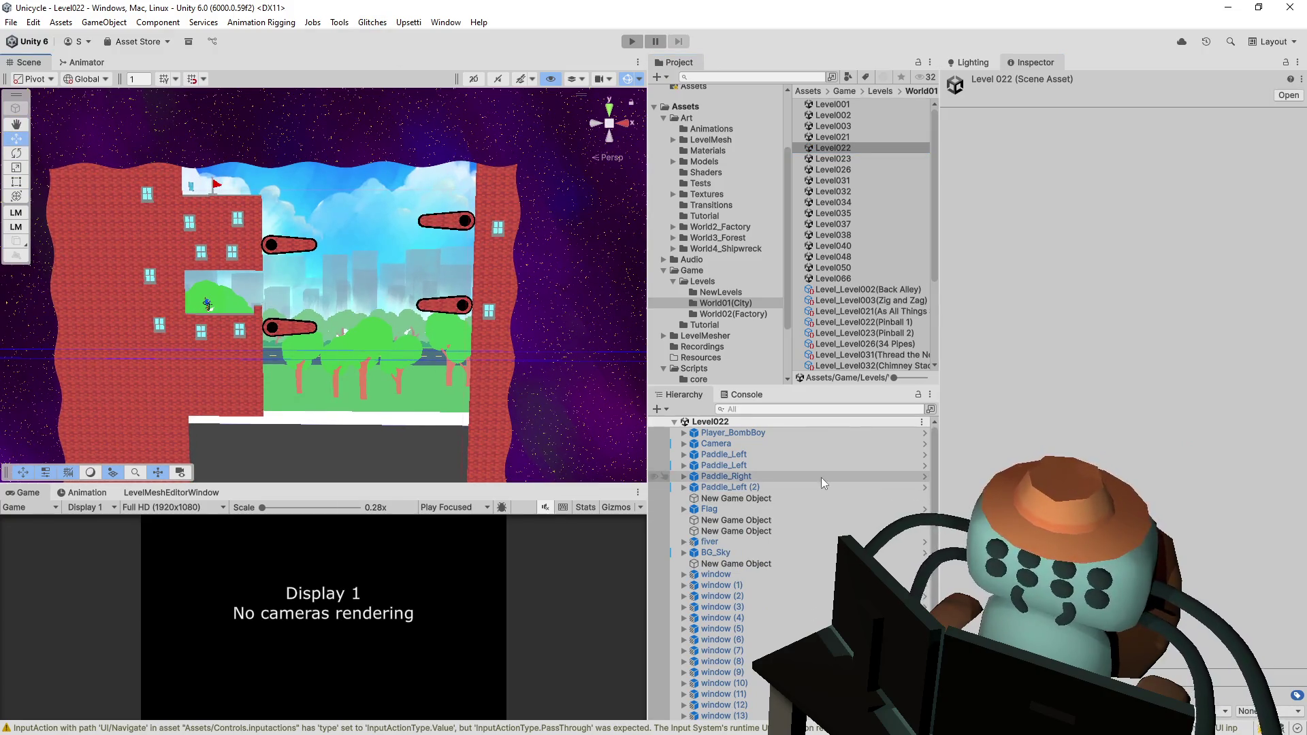
left_click(771, 444)
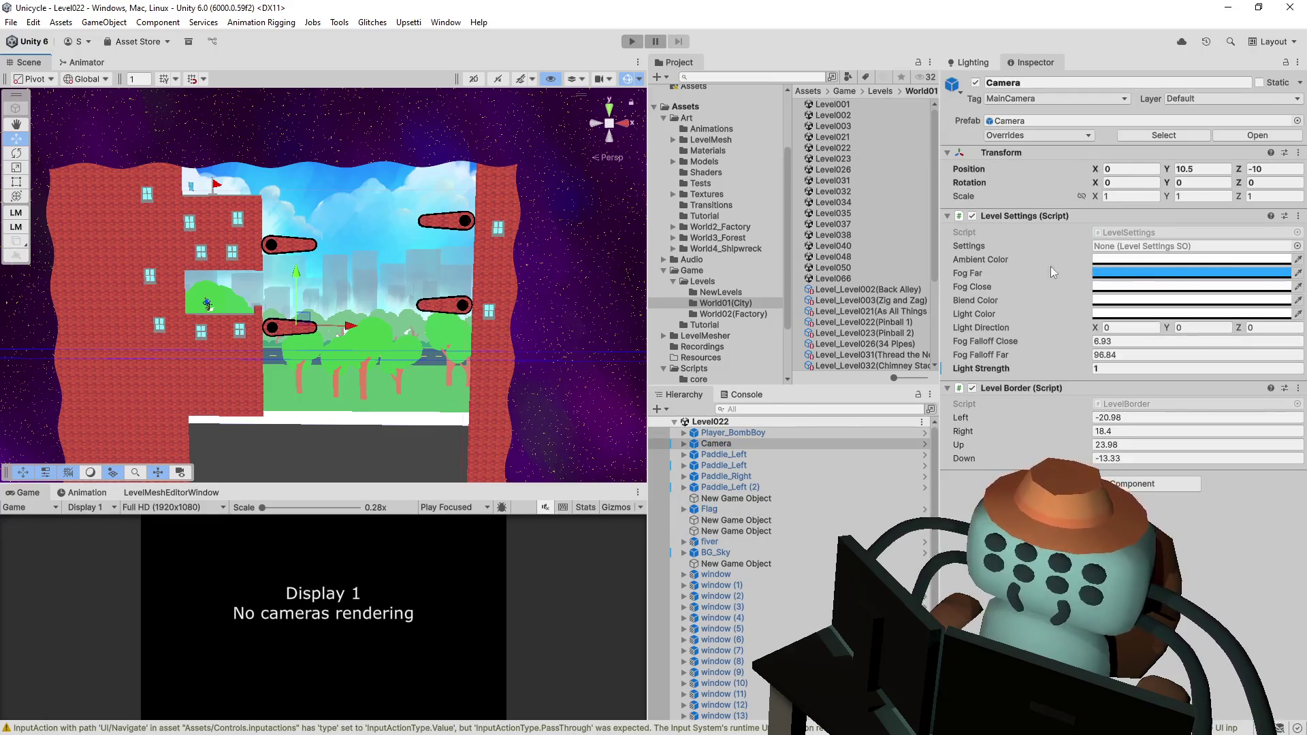
left_click(1207, 170)
type("0")
left_click(1275, 168)
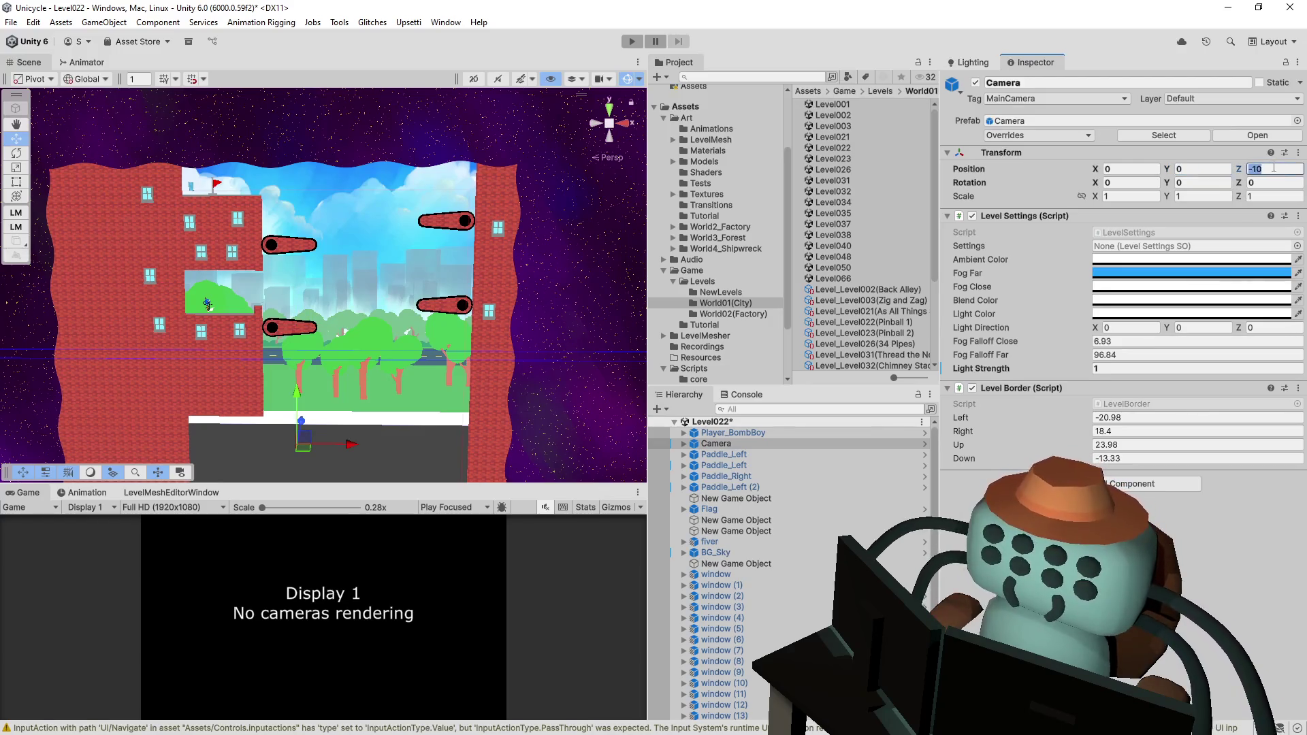
type("0")
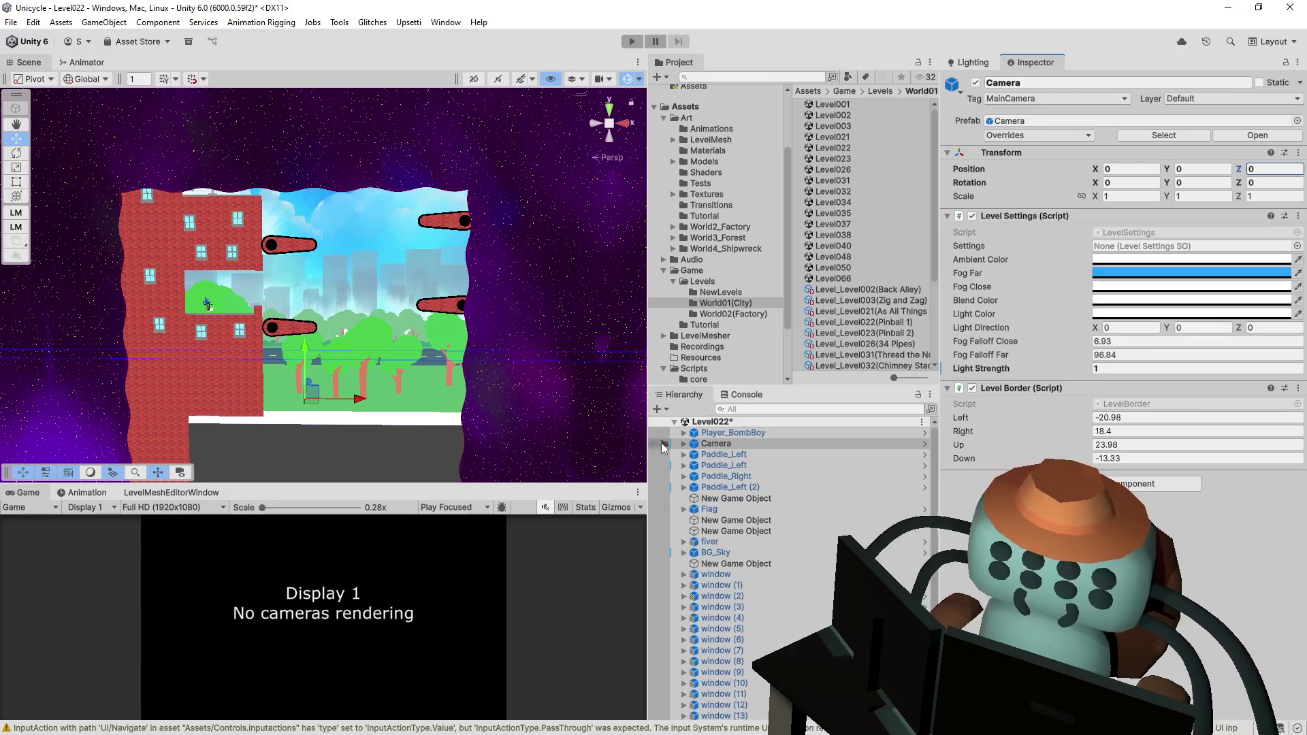
- Fit Level Border Left -16.2 and Up 46.1, save Level022, and open Level023
left_click(683, 443)
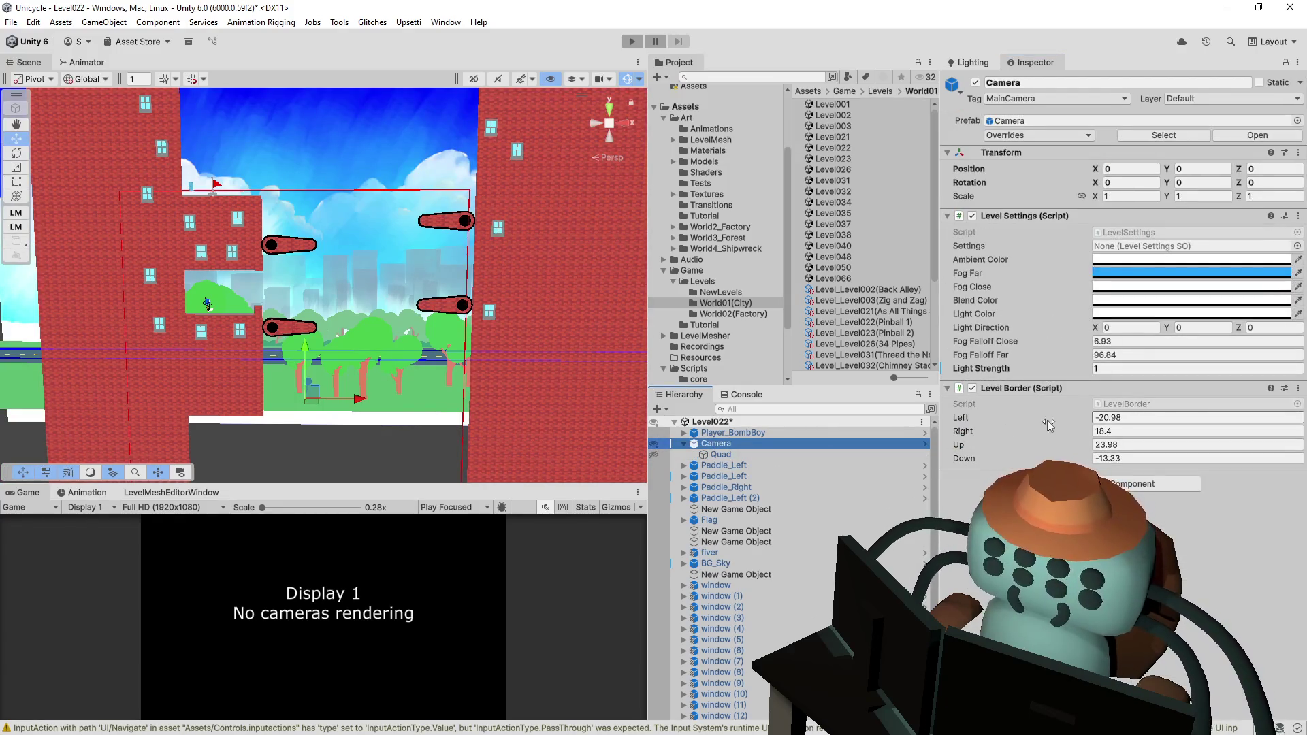
mouse_move(1032, 424)
left_mouse_down()
mouse_move(1059, 417)
mouse_move(1068, 436)
mouse_move(975, 431)
mouse_move(1015, 439)
mouse_move(1003, 436)
mouse_move(995, 459)
mouse_move(1072, 435)
left_mouse_up()
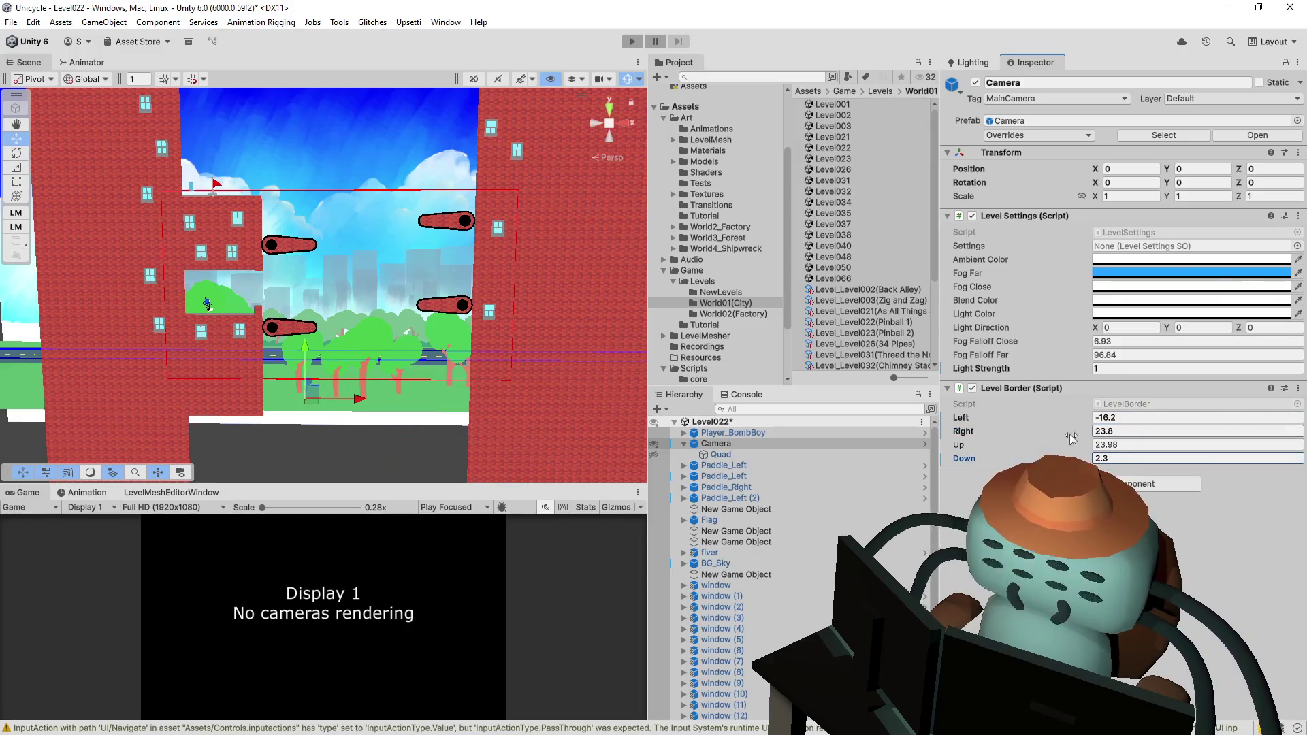
left_click_drag(975, 450, 1016, 444)
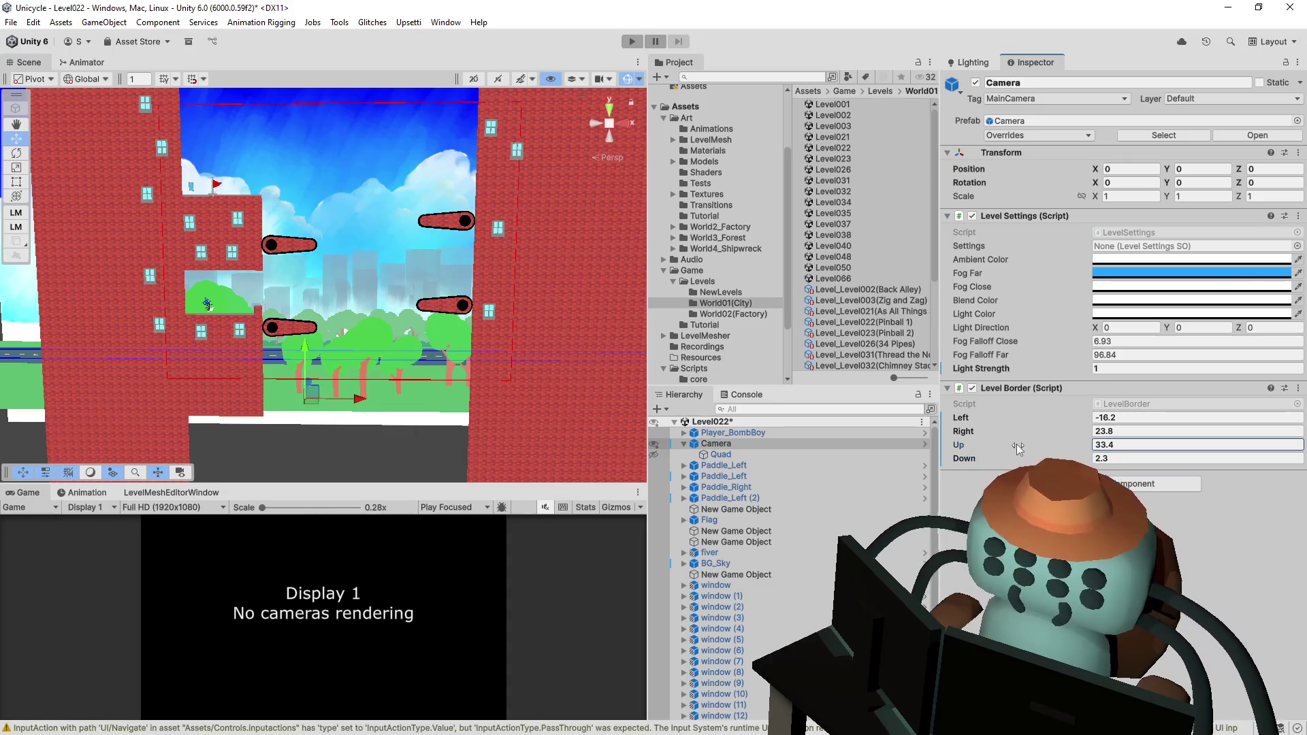
left_click_drag(505, 208, 508, 226)
scroll(508, 226, "down", 3)
scroll(508, 226, "up", 3)
left_click_drag(965, 444, 996, 446)
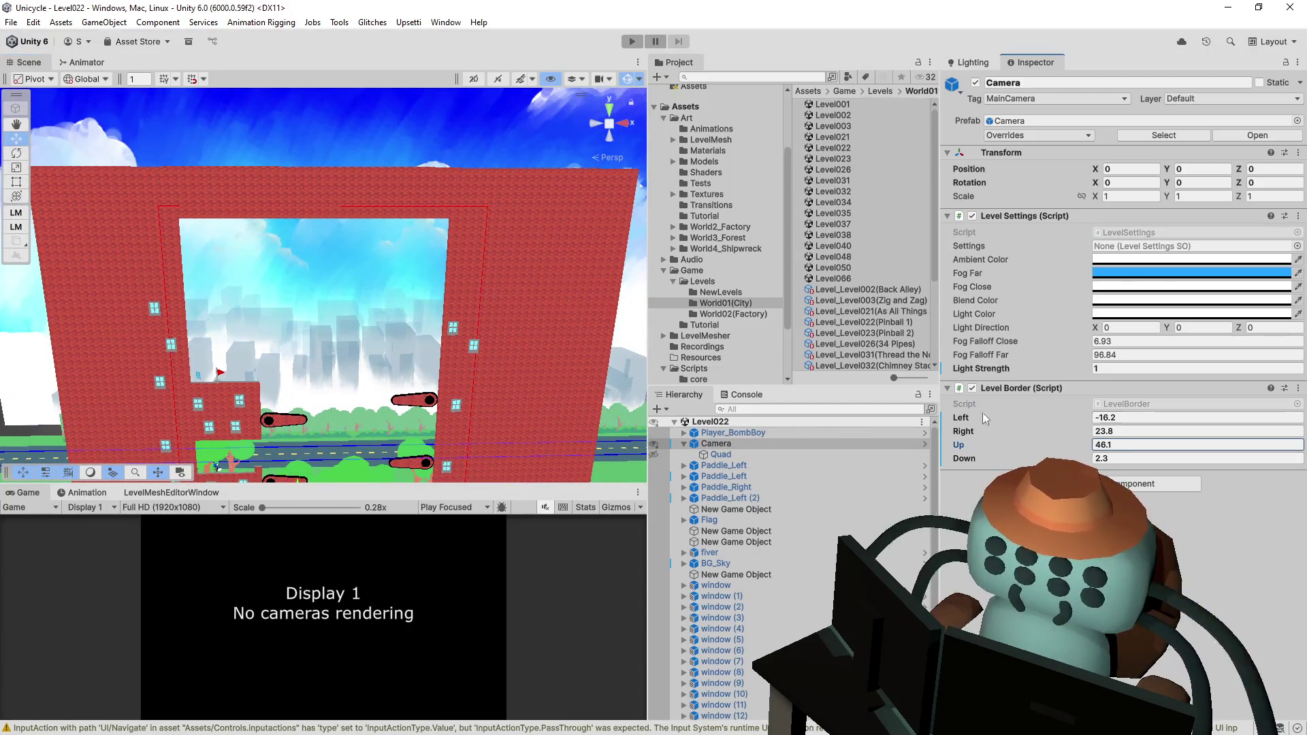
key("ctrl+s")
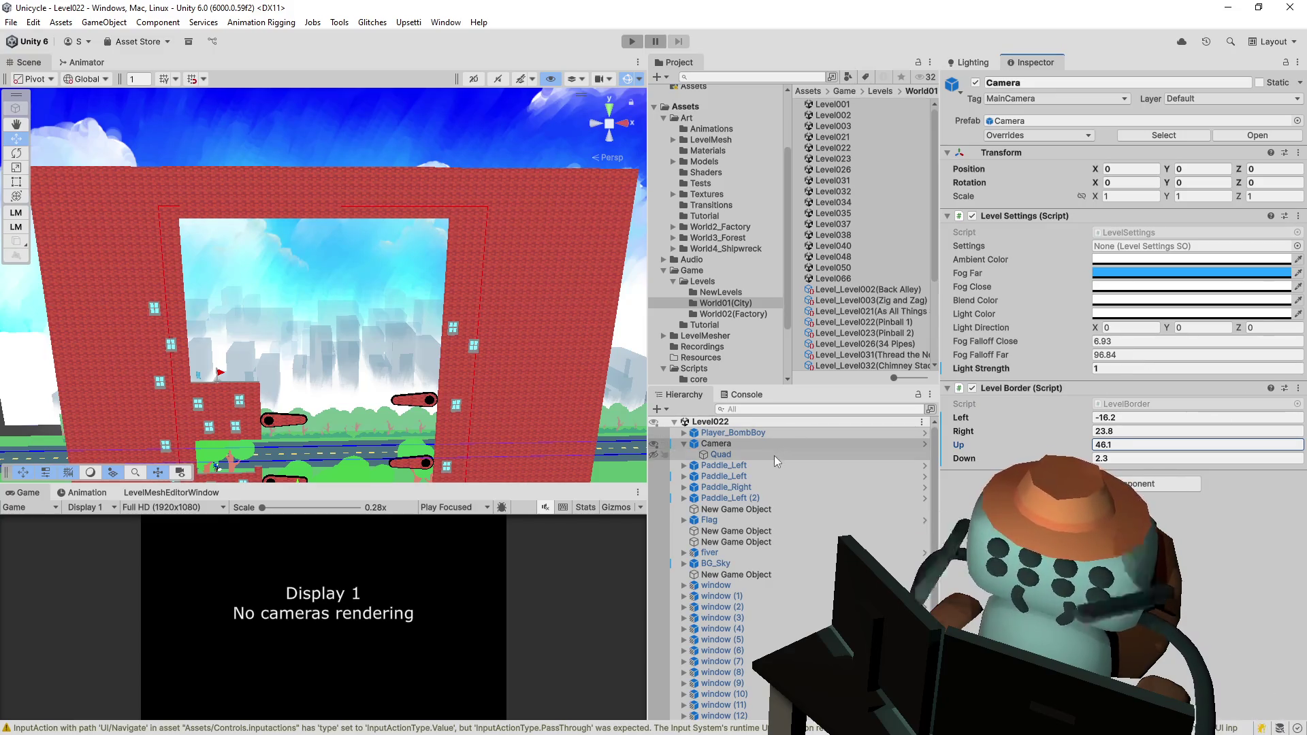
double_click(846, 158)
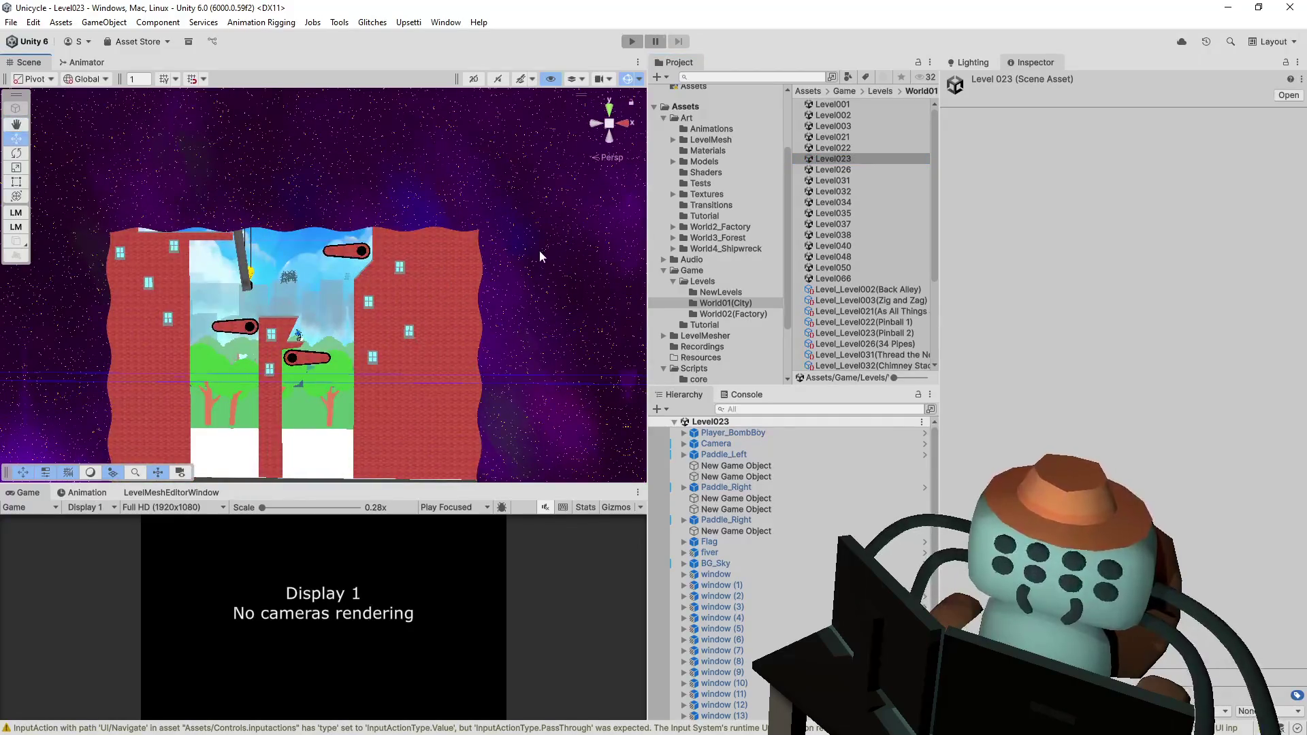
- Set the Level023 camera's Position Y and Z to 0
left_click(715, 443)
left_click(1207, 169)
type("0")
key("Tab")
type("0")
- Fit Level Border Down -1.2, Right 12.7 and Up 47.1
mouse_move(614, 352)
left_mouse_down()
mouse_move(505, 327)
mouse_move(580, 394)
left_mouse_up()
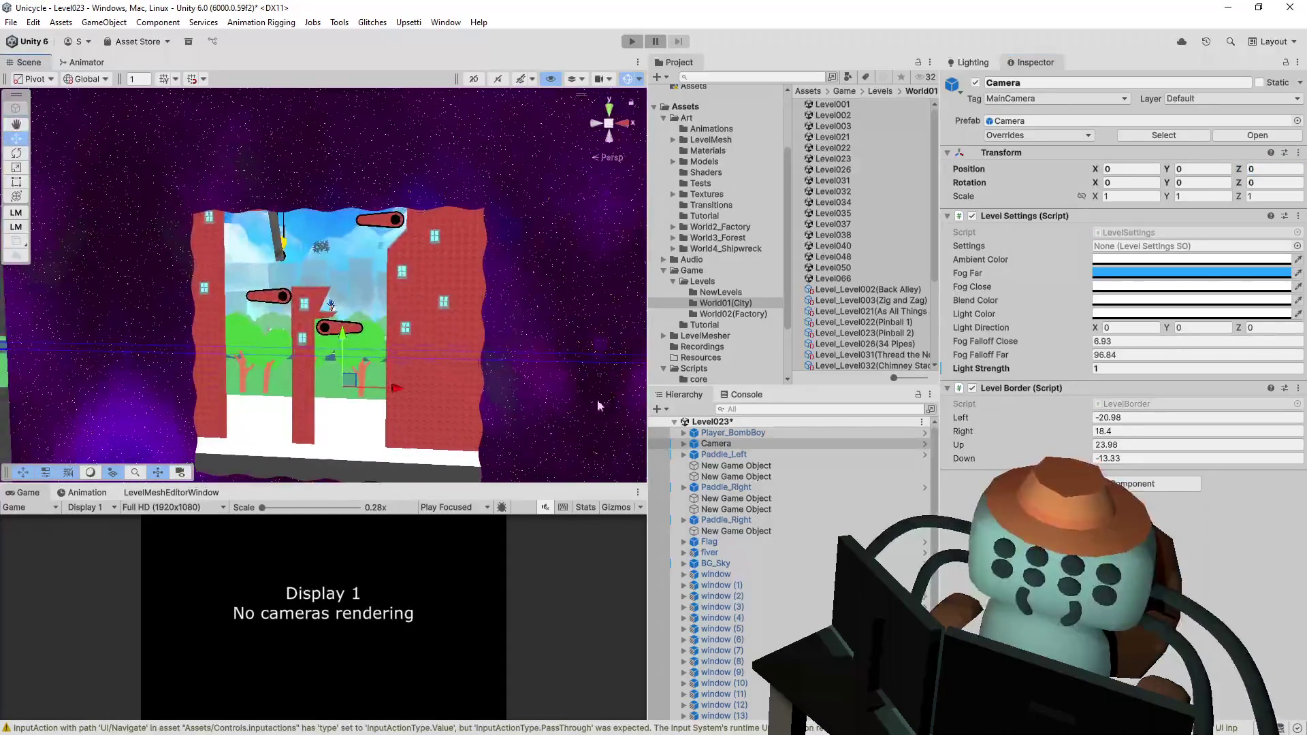
left_click(684, 443)
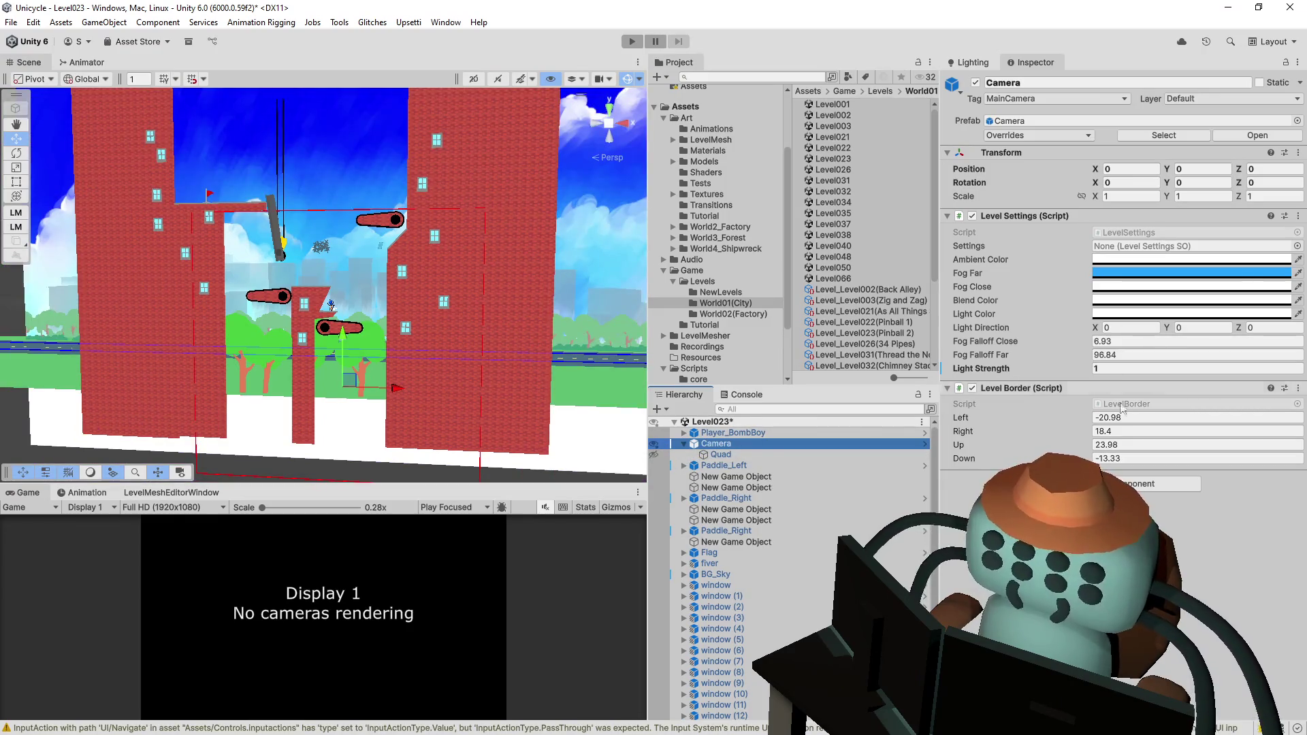
left_click_drag(991, 456, 1047, 460)
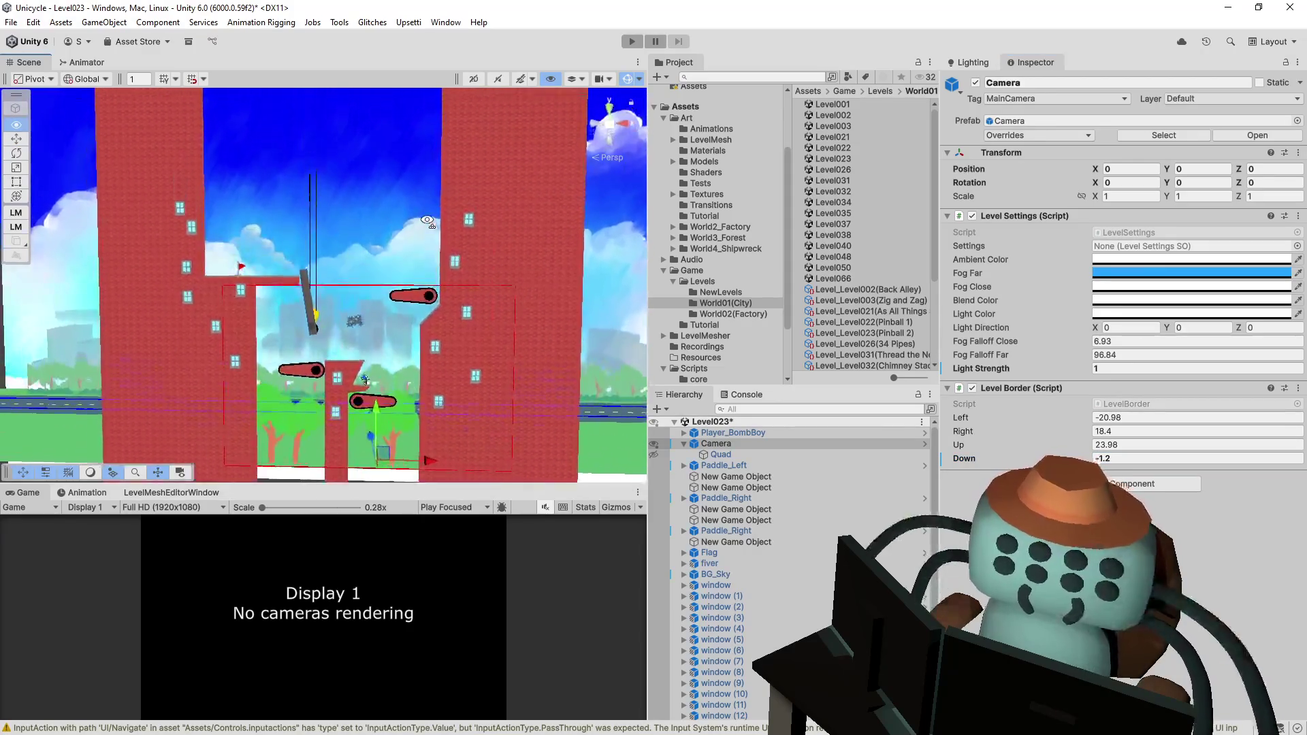
mouse_move(969, 430)
left_mouse_down()
mouse_move(978, 444)
mouse_move(1036, 416)
mouse_move(984, 429)
mouse_move(954, 420)
mouse_move(980, 444)
mouse_move(1015, 444)
left_mouse_up()
mouse_move(436, 204)
left_mouse_down()
mouse_move(410, 144)
mouse_move(457, 202)
left_mouse_up()
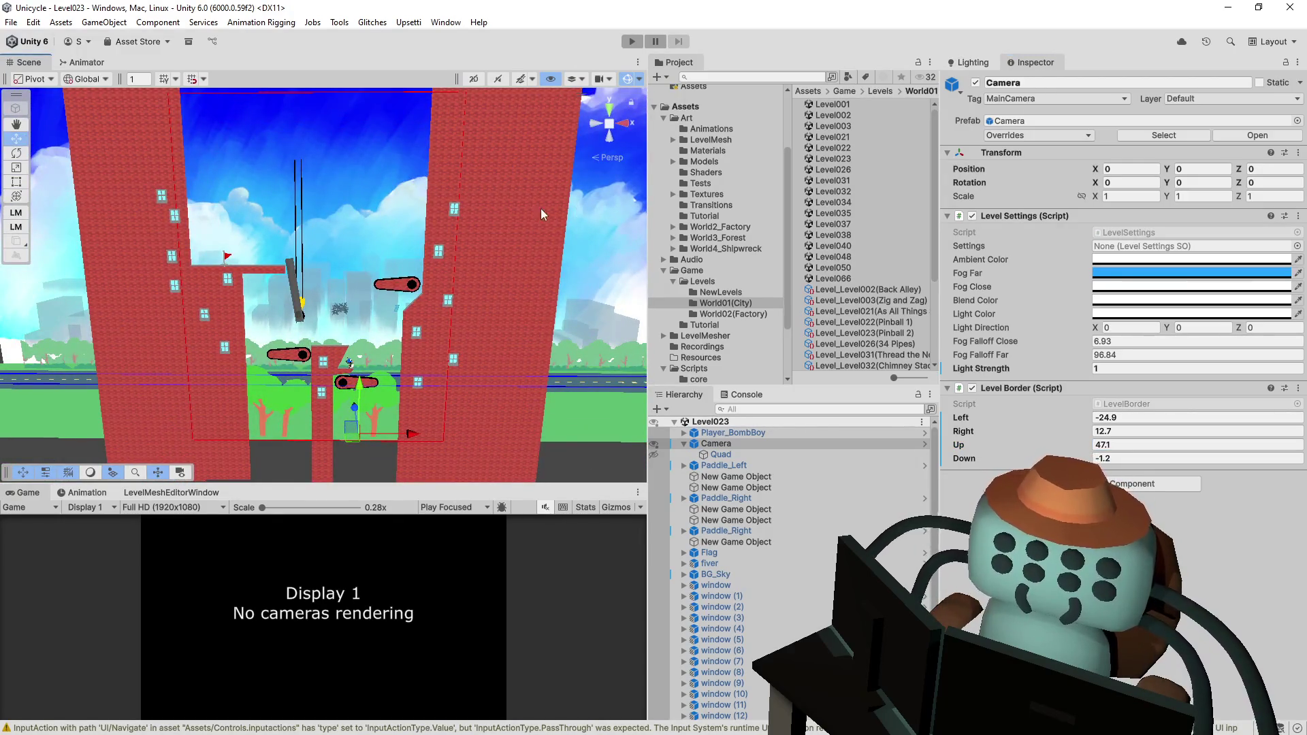
- Open Level026 and set its camera's Position Y and Z to 0
double_click(854, 171)
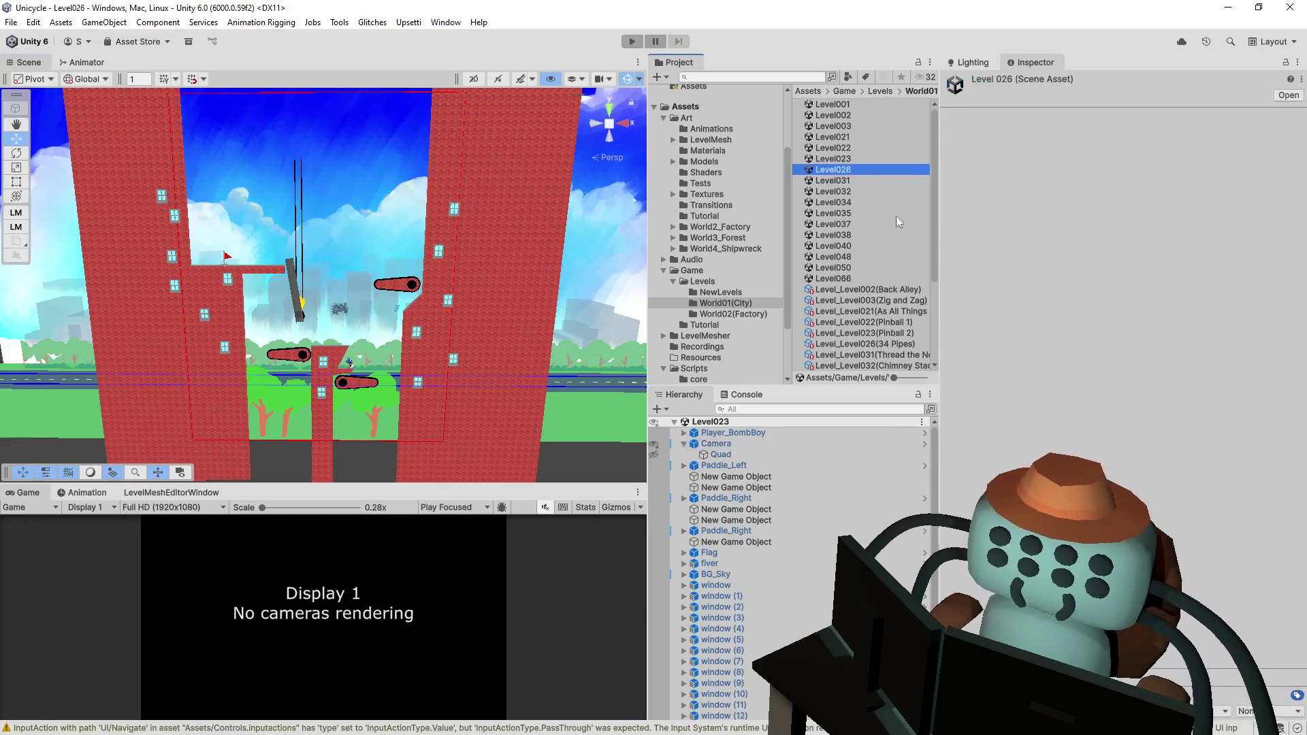
left_click(715, 443)
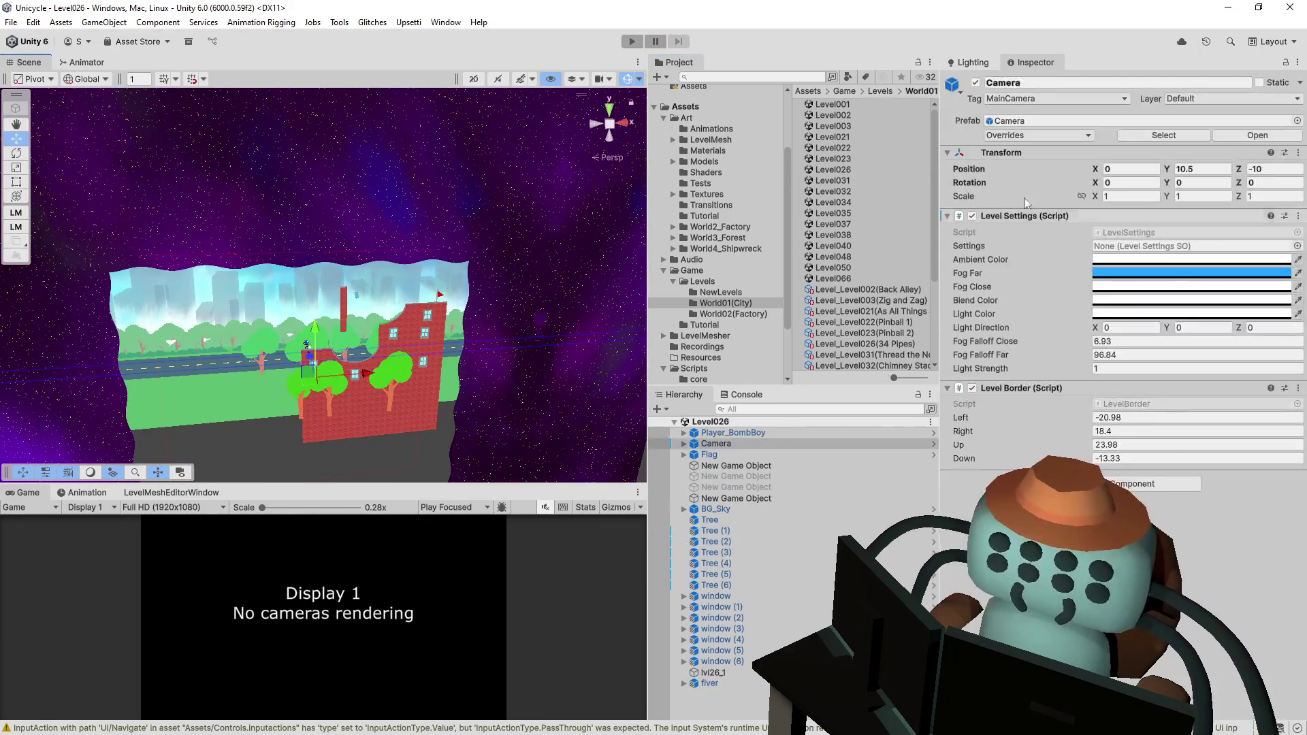
type("0")
key("Tab")
type("0")
key("Return")
- Hide the starfield Quad, set Level Border Left -6.5, Right 26.7, Up 27.1, and save
left_click_drag(579, 274, 439, 228)
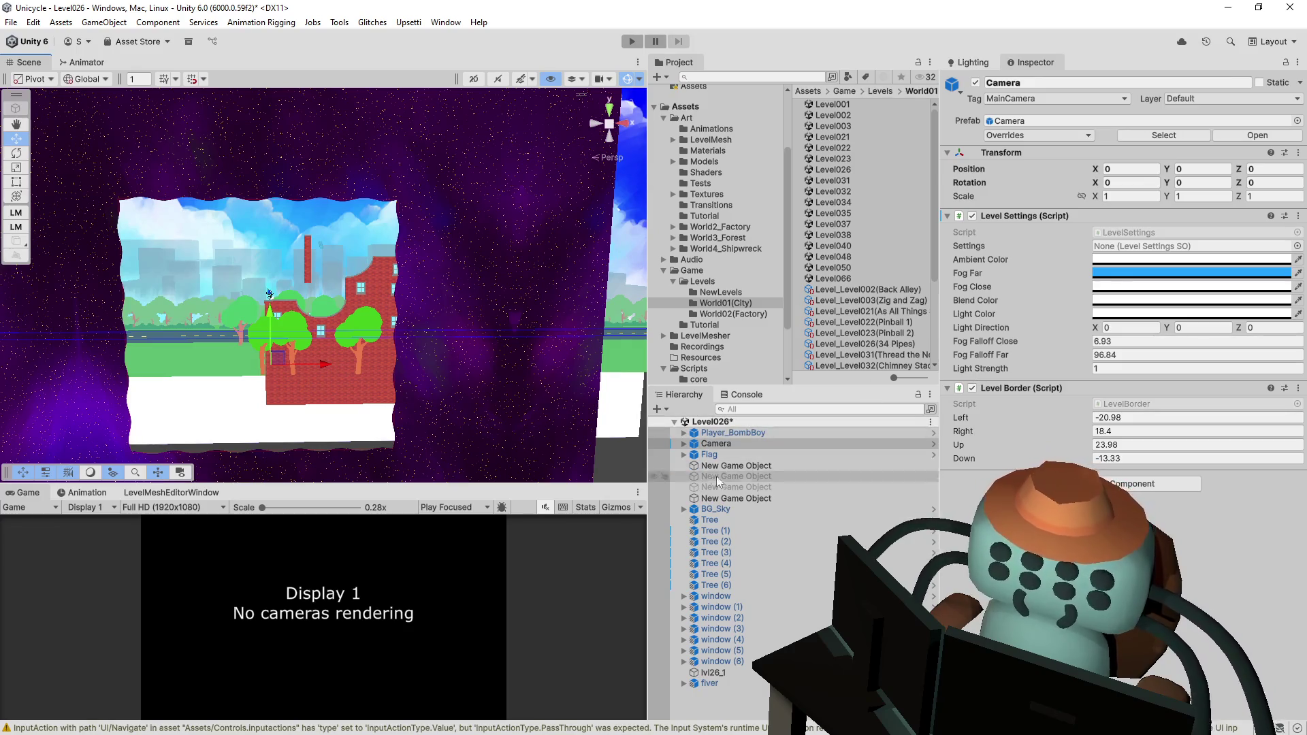
left_click(684, 445)
left_click(653, 455)
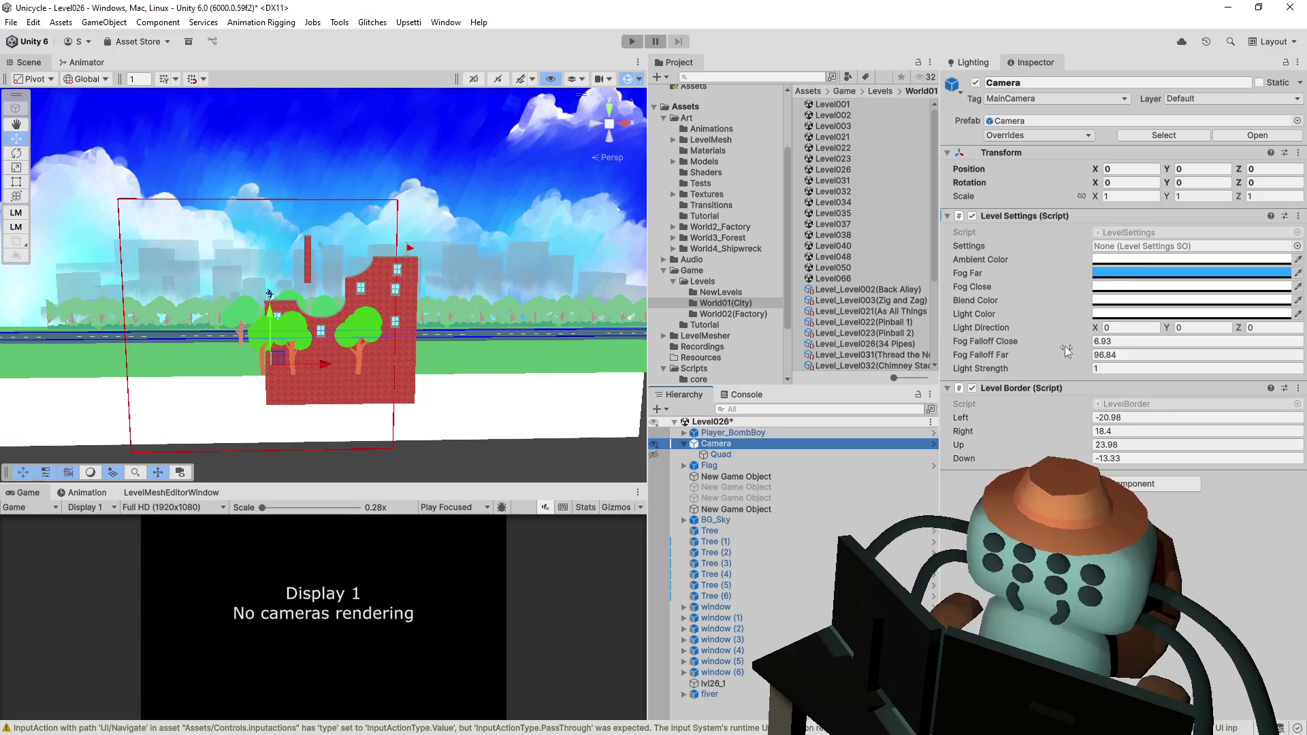
left_click_drag(1052, 421, 1123, 419)
mouse_move(990, 444)
left_mouse_down()
mouse_move(1003, 442)
mouse_move(983, 435)
mouse_move(1019, 430)
mouse_move(1031, 431)
mouse_move(1019, 454)
mouse_move(1066, 440)
left_mouse_up()
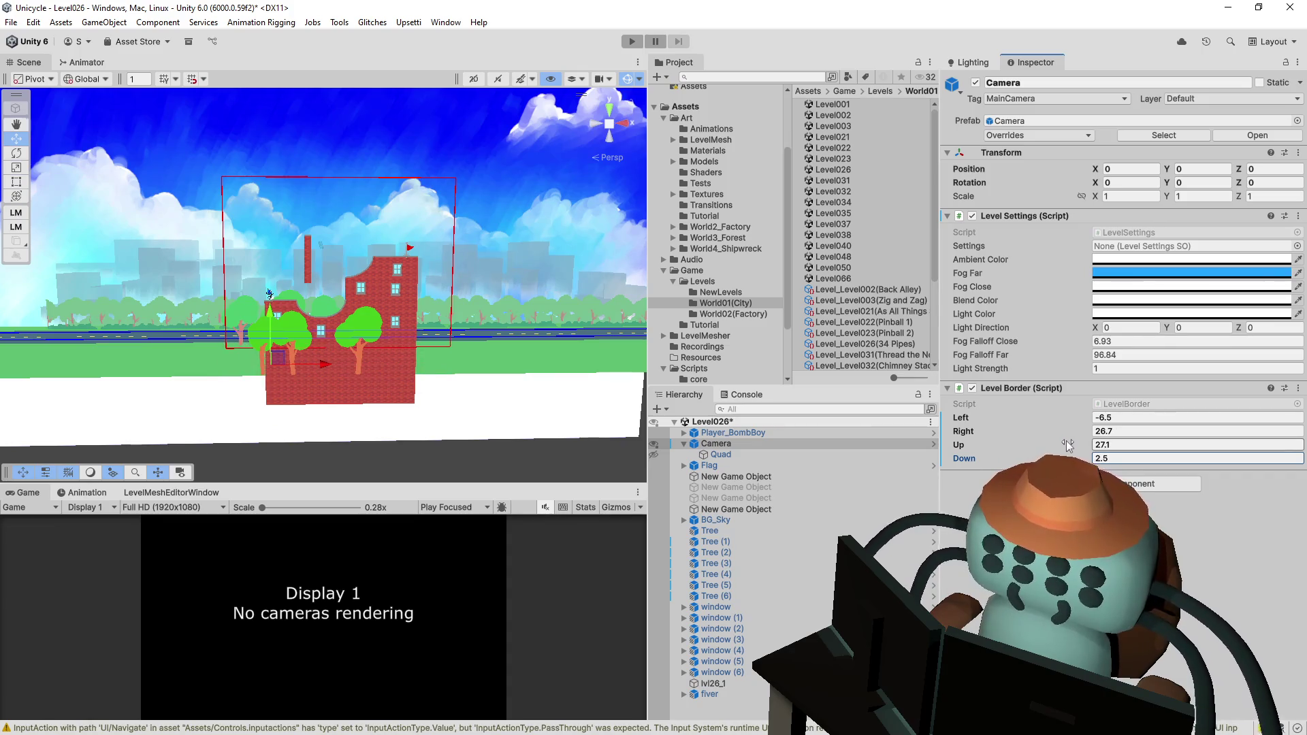
key("ctrl+s")
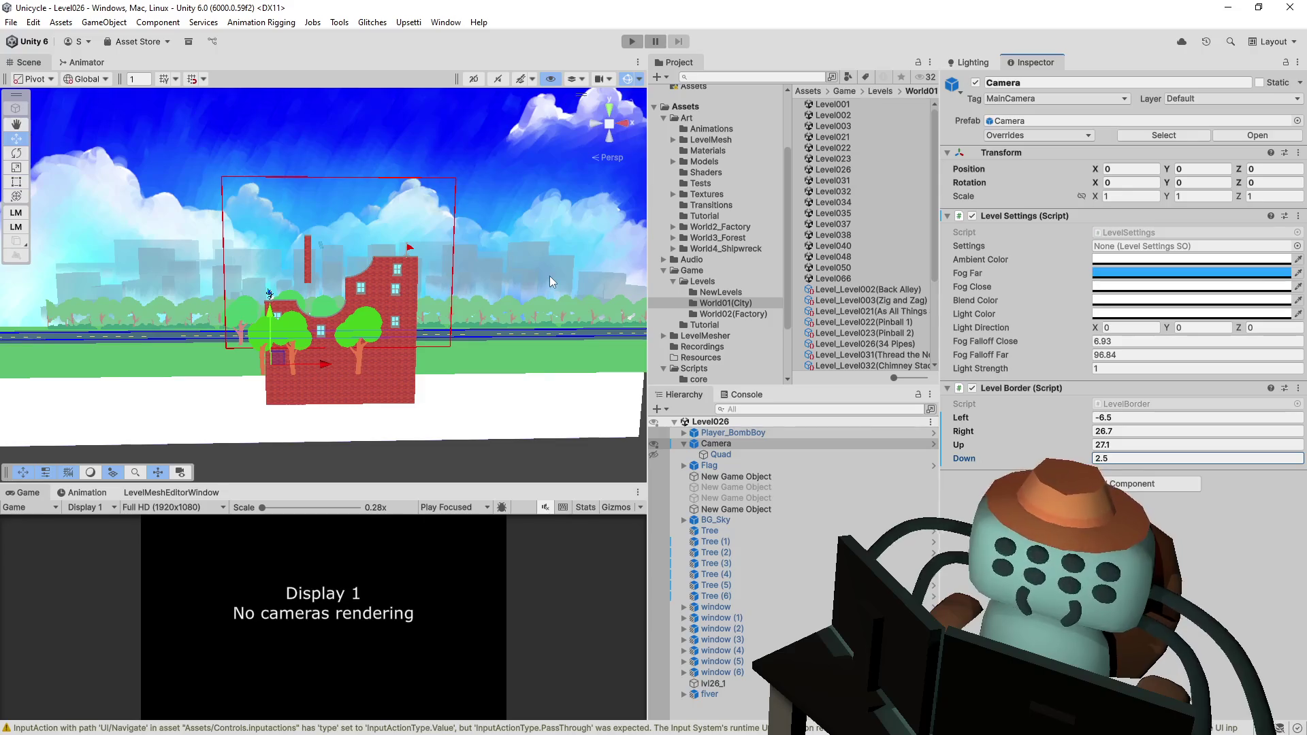
- Toggle the starfield Quad back to hidden, then open Level031
left_click(654, 454)
left_click(654, 455)
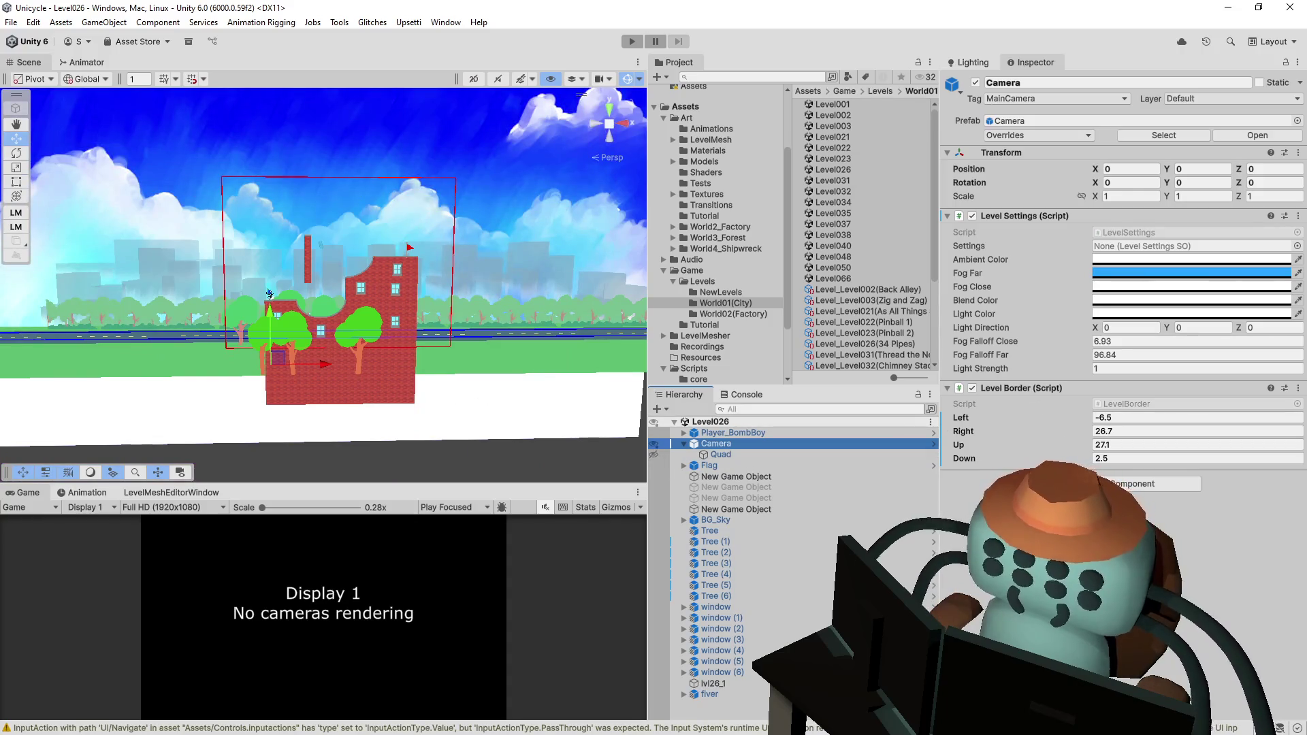
left_click(590, 51)
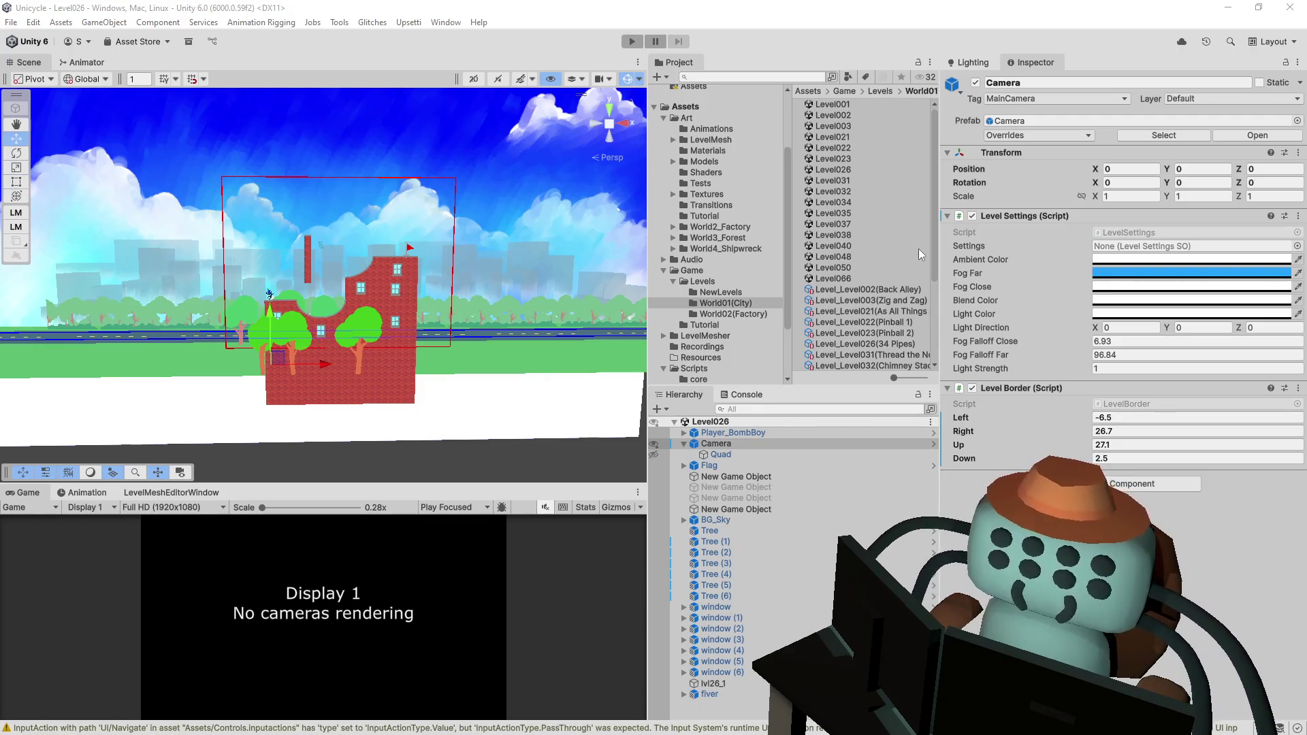
double_click(855, 178)
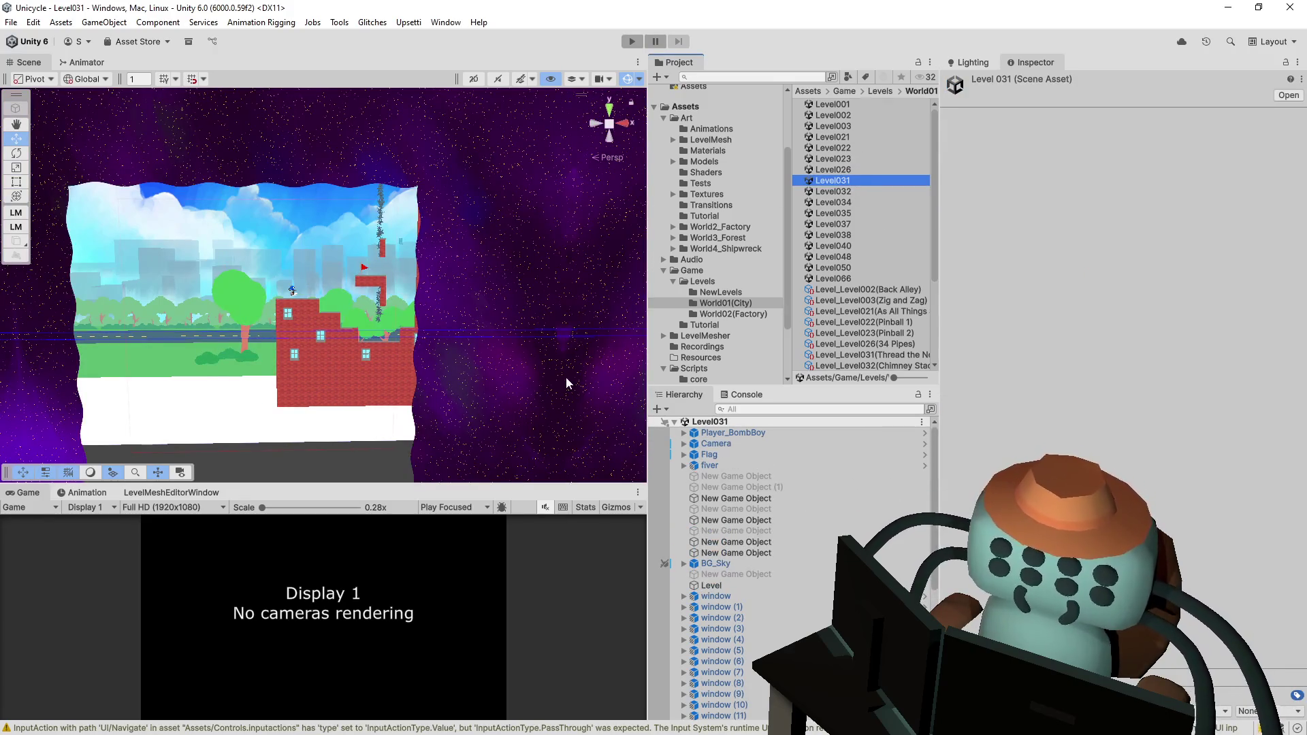
- Set the Level031 camera position to 0, 0, 0
left_click(716, 444)
left_click(1138, 168)
type("0")
key("Tab")
type("0")
key("Tab")
type("0")
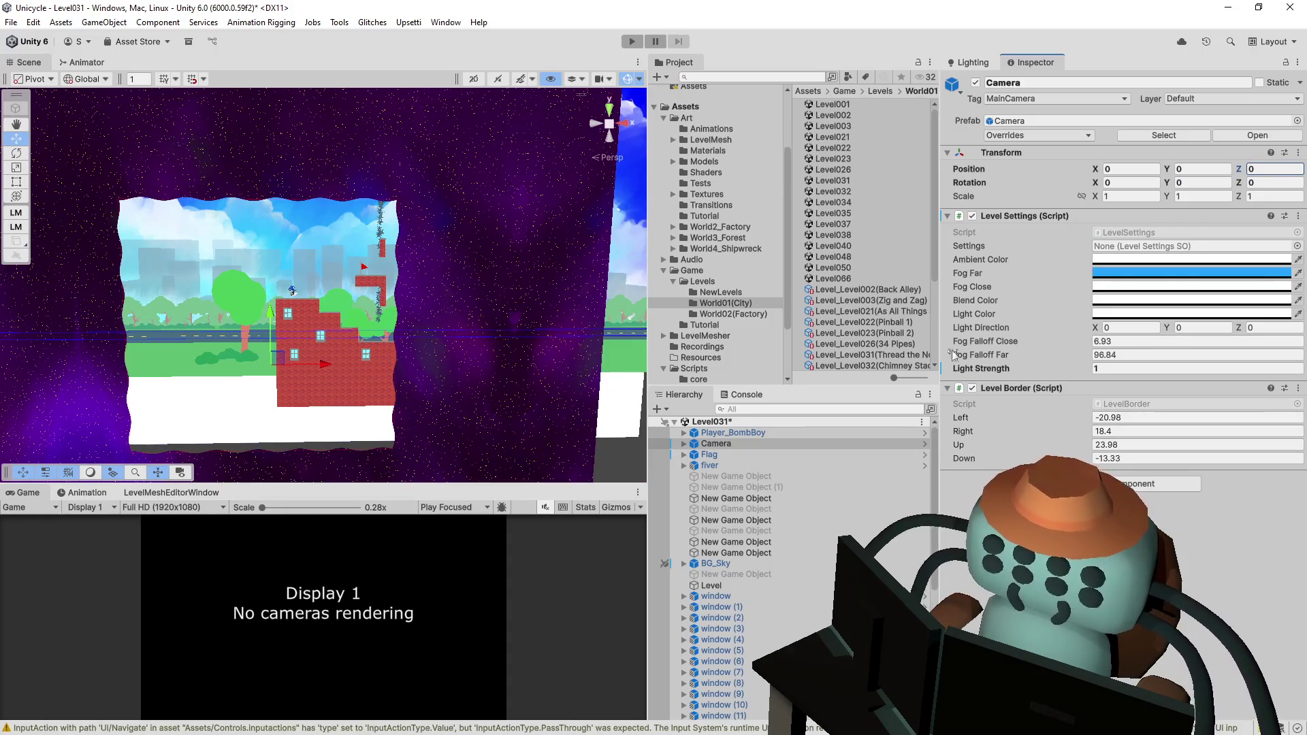
- Hide the starfield Quad, fit Level Border Left -2.1, Right 28.4, Up 27.9, and save
left_click(684, 443)
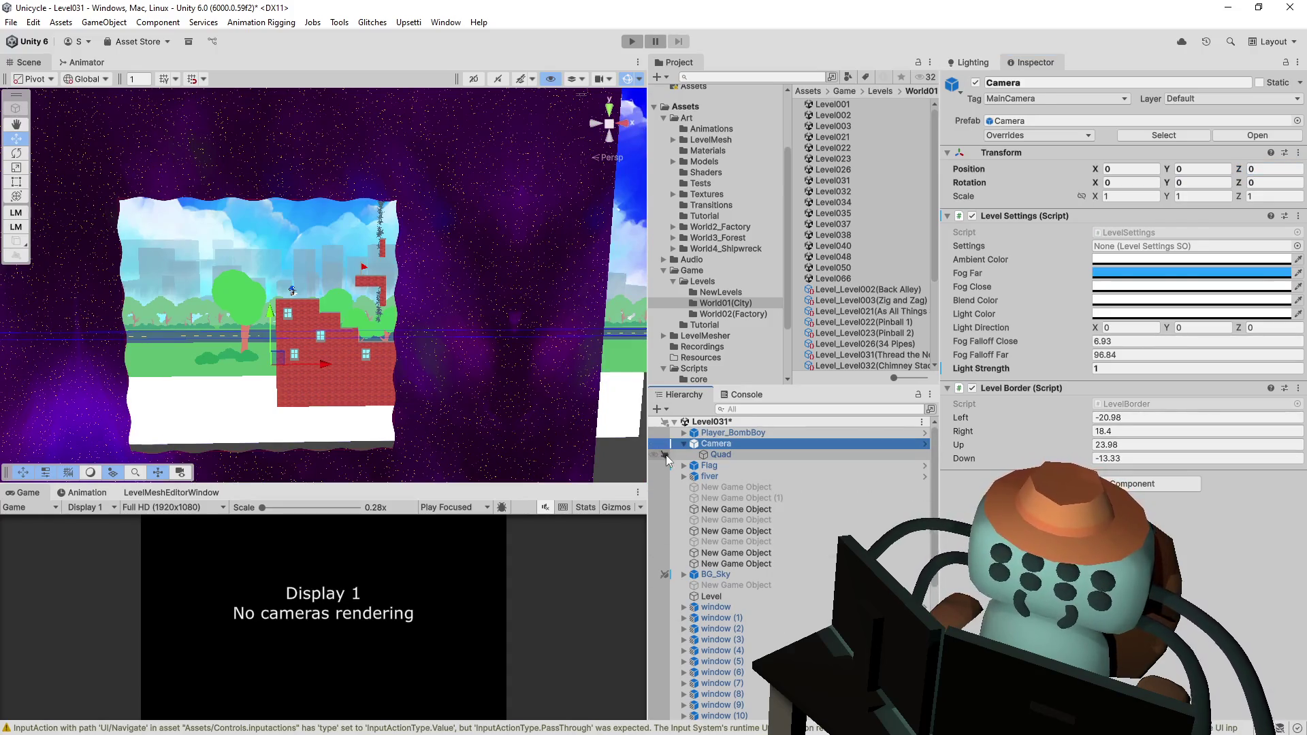
left_click(654, 454)
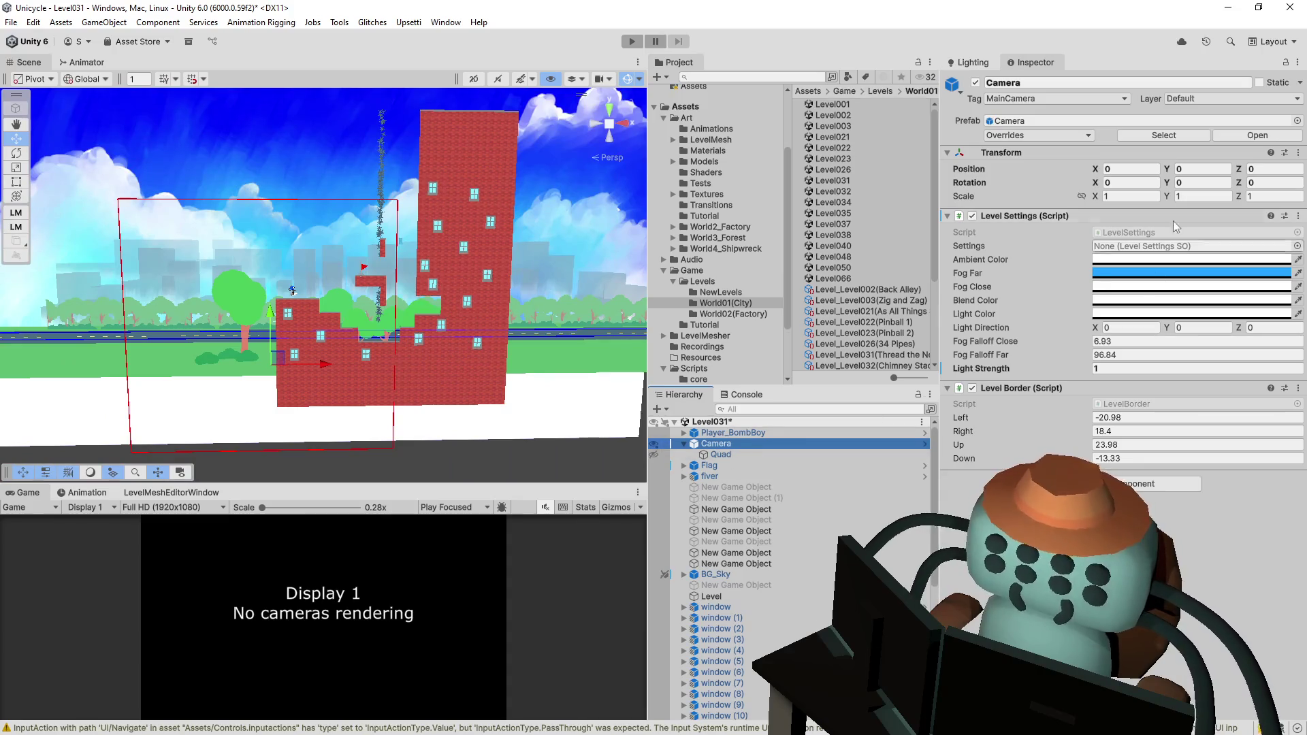
mouse_move(991, 435)
left_mouse_down()
mouse_move(1043, 439)
mouse_move(998, 422)
mouse_move(1069, 422)
mouse_move(1057, 422)
left_mouse_up()
mouse_move(971, 445)
left_mouse_down()
mouse_move(991, 444)
mouse_move(995, 459)
mouse_move(1075, 450)
left_mouse_up()
type("0.6")
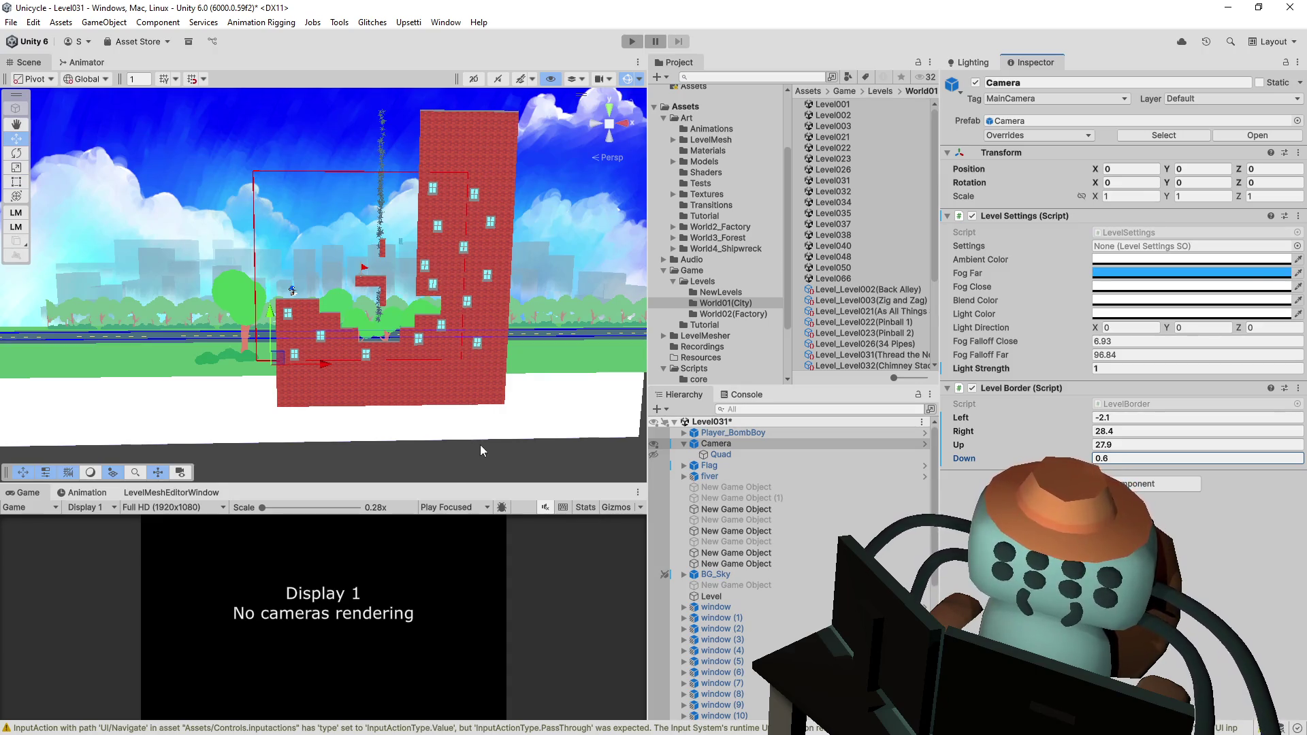
key("ctrl+s")
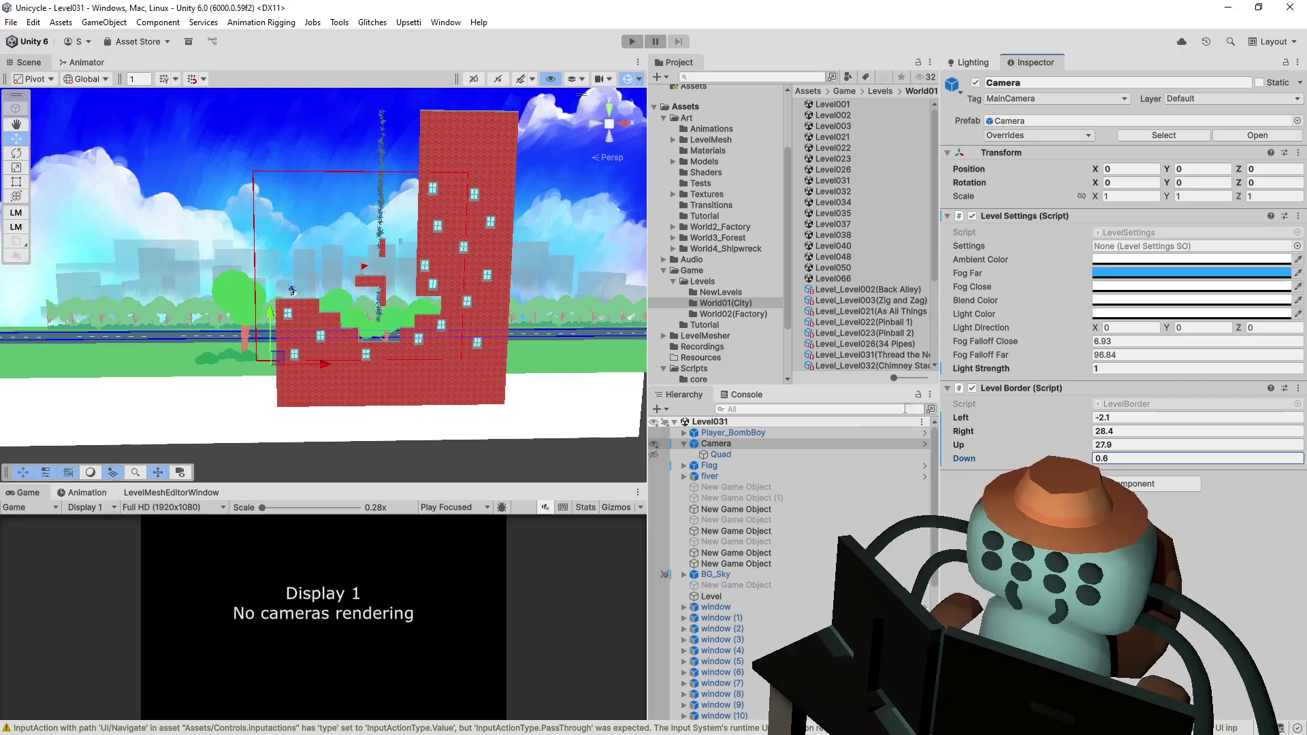
- Open Level032 and set its camera's Position Y and Z to 0
double_click(851, 192)
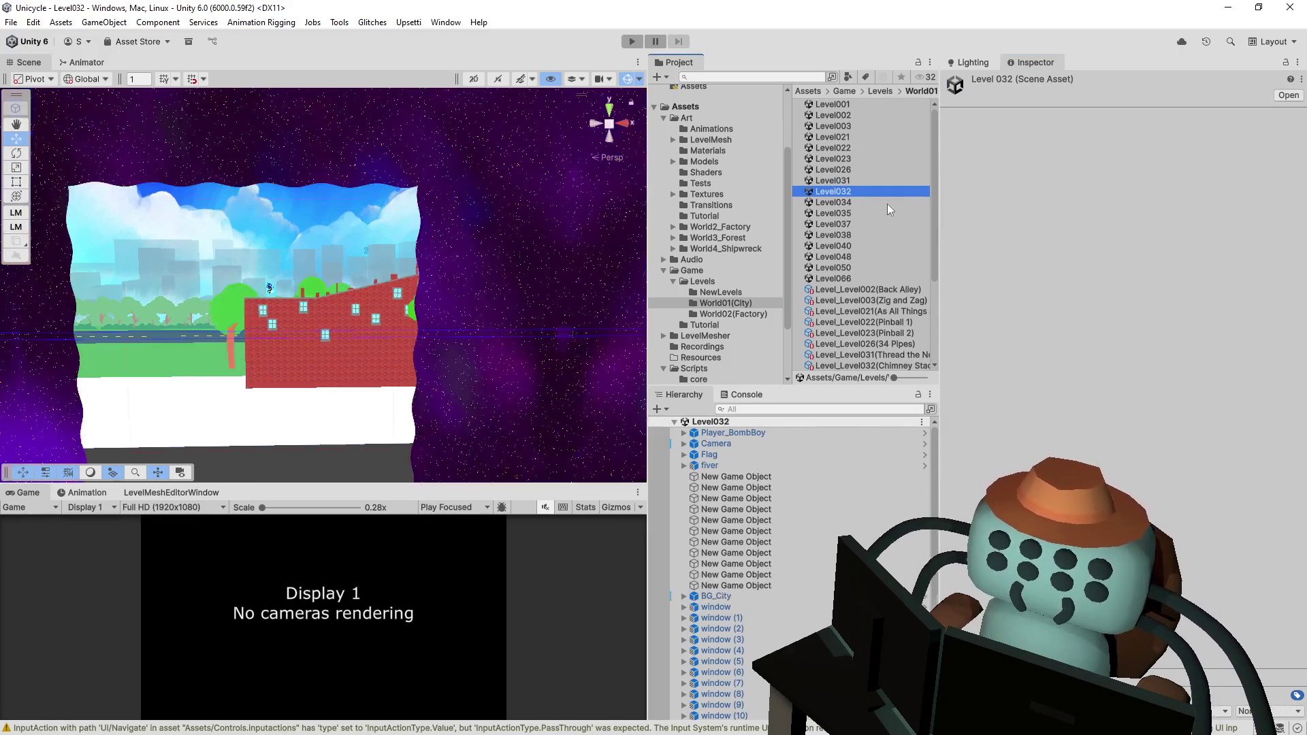
left_click(716, 443)
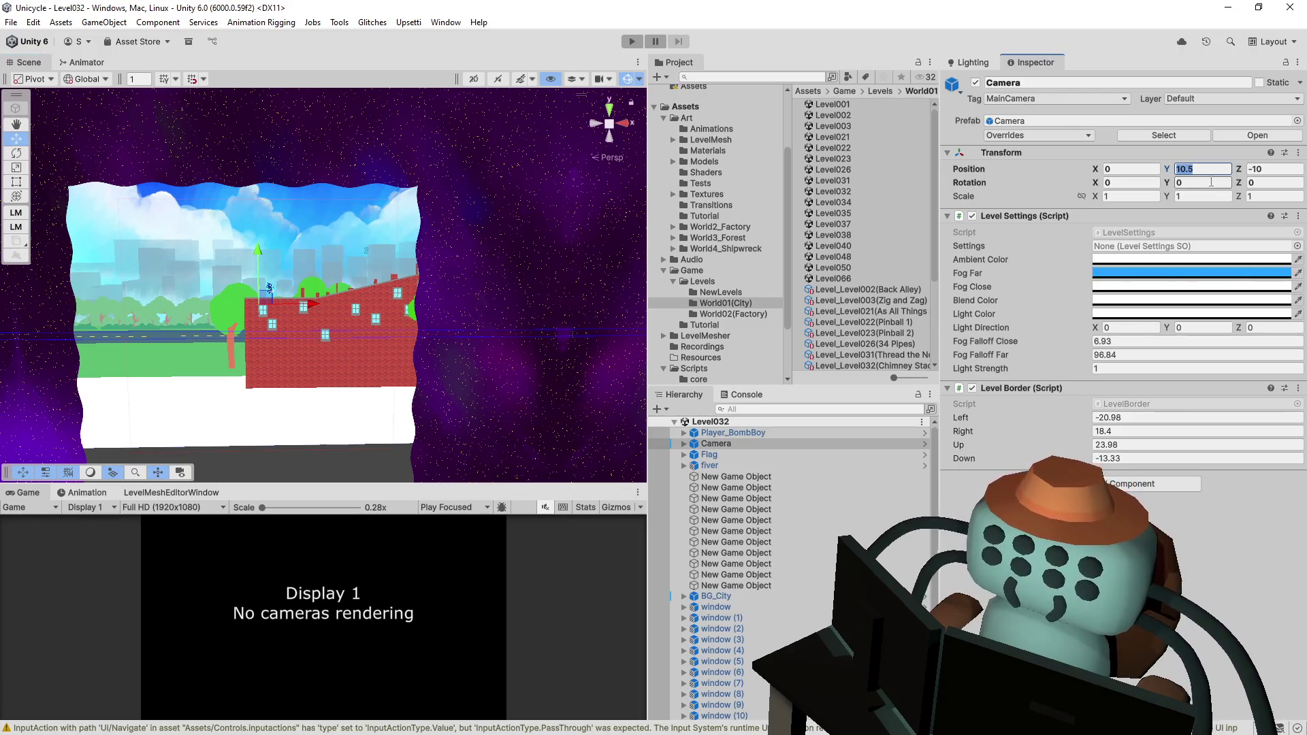
type("0")
left_click(1275, 169)
type("0")
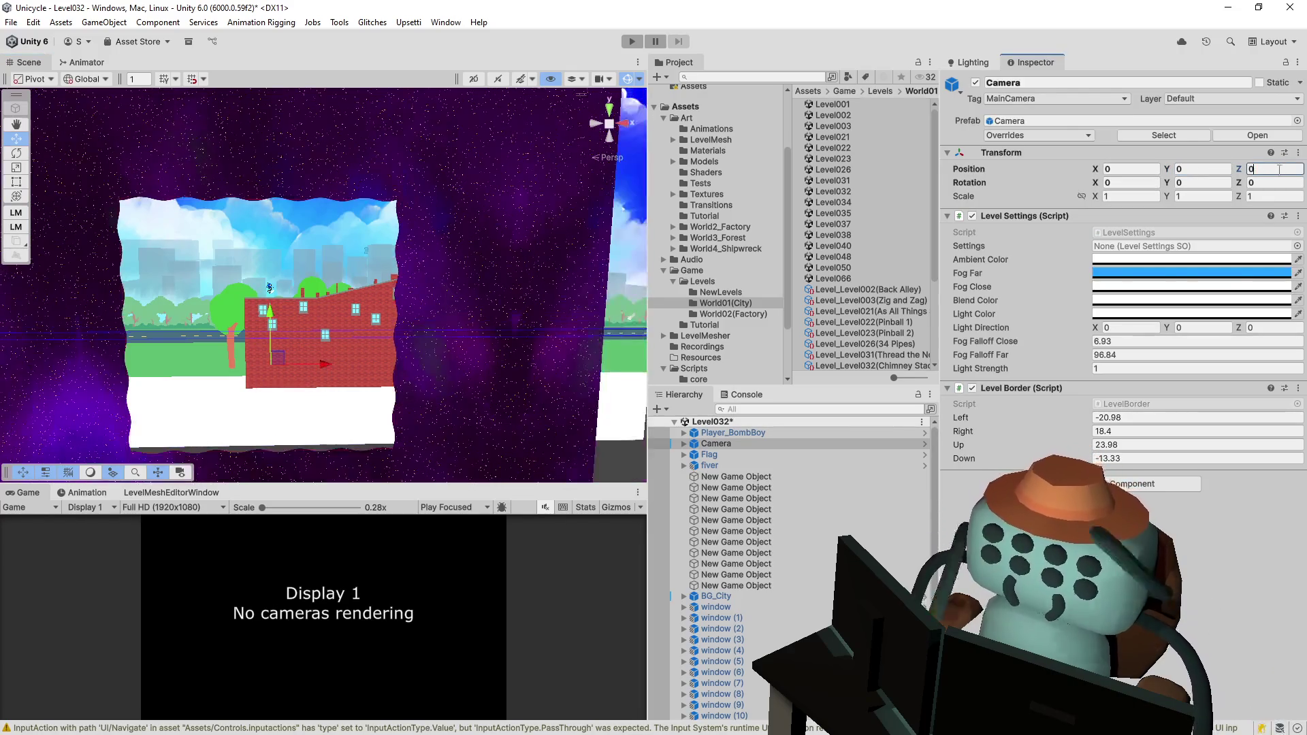
key("Return")
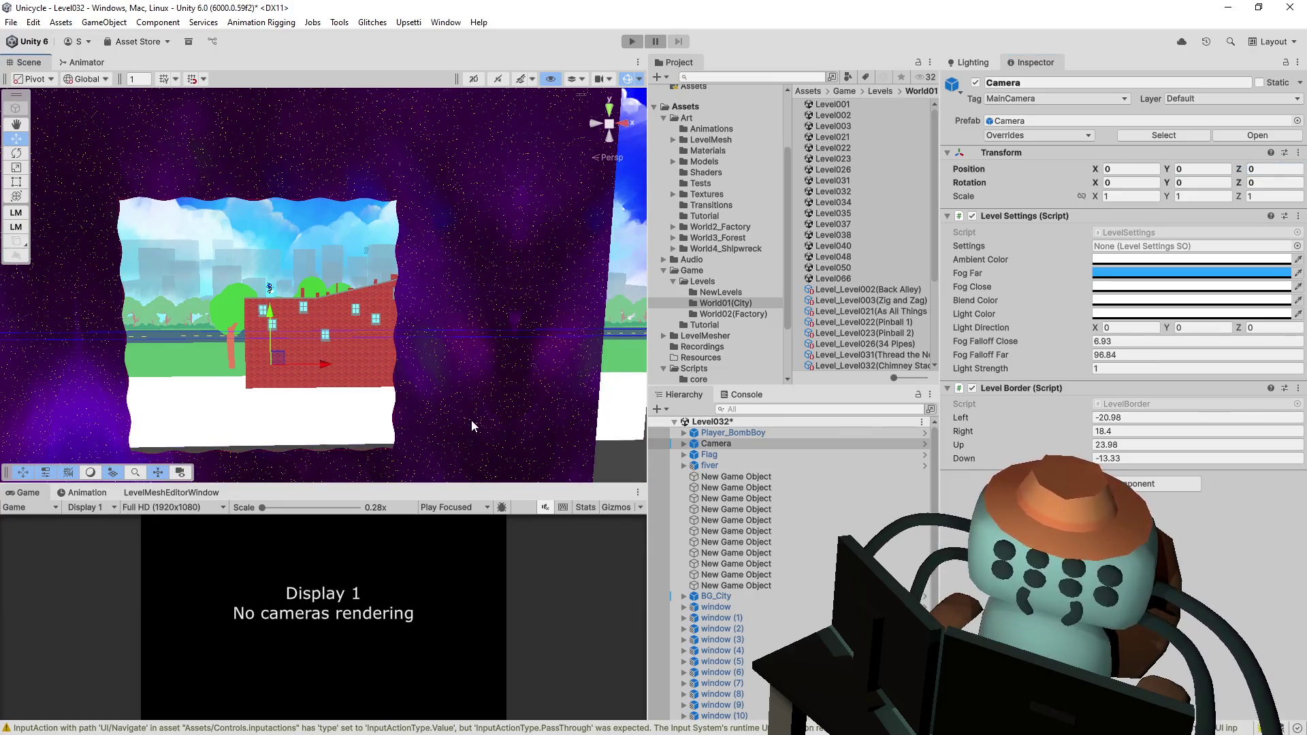
- Hide the starfield Quad and reselect the camera
left_click(471, 422)
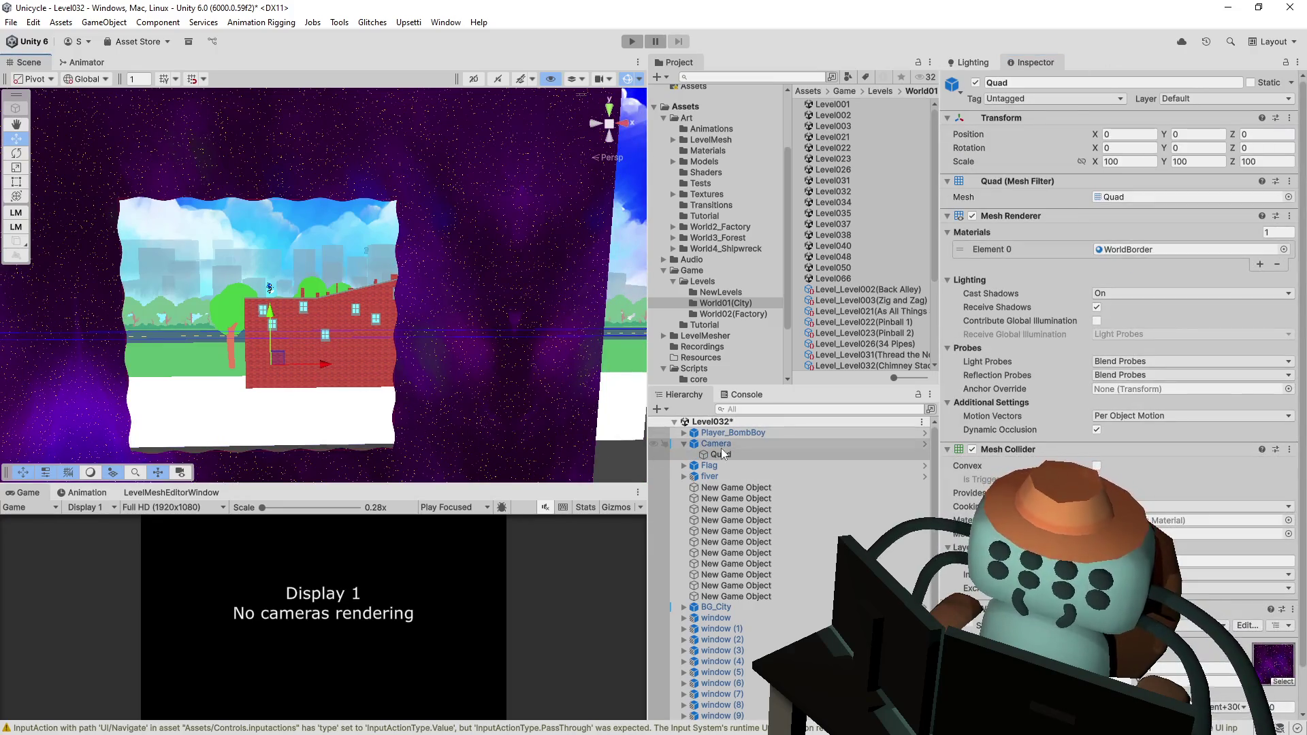
left_click(716, 444)
left_click(721, 455)
key("h")
left_click(732, 447)
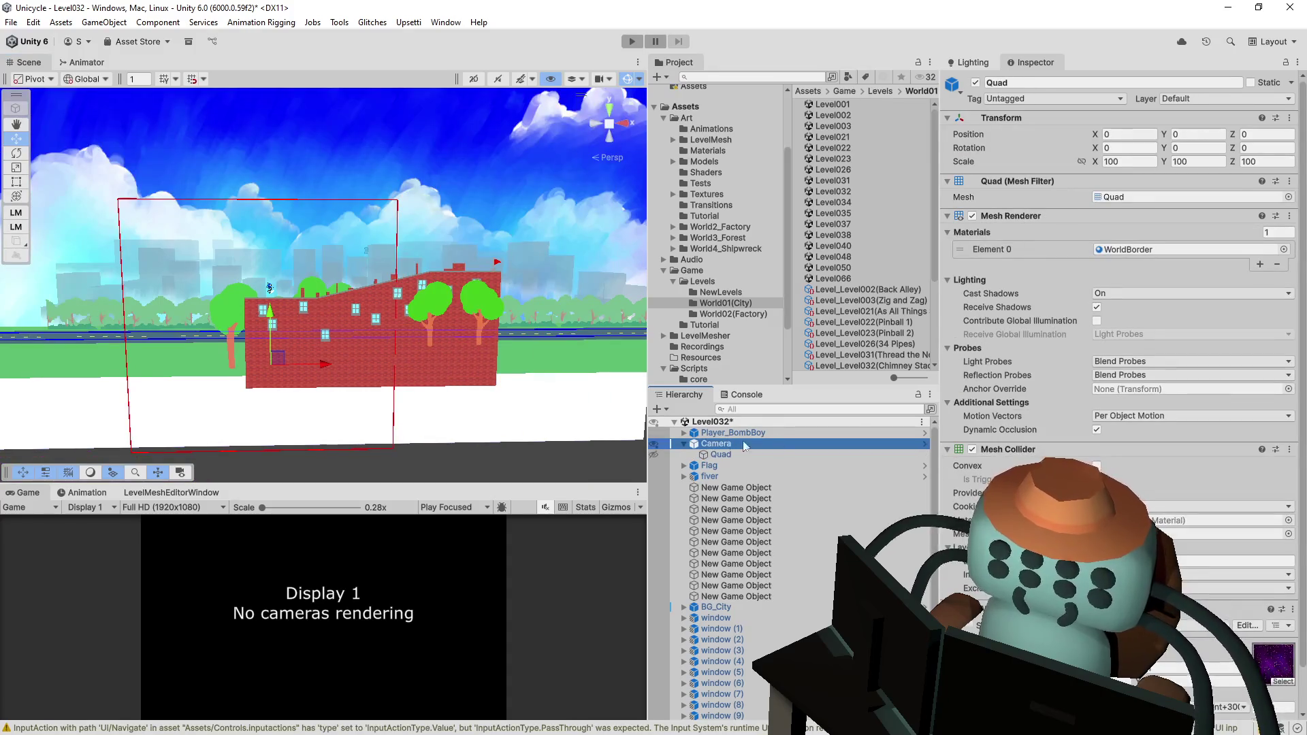
- Fit Level Border Right 38.1, Left -5.7 and Up 30.2, save, and open Level034
left_click_drag(986, 435, 1085, 405)
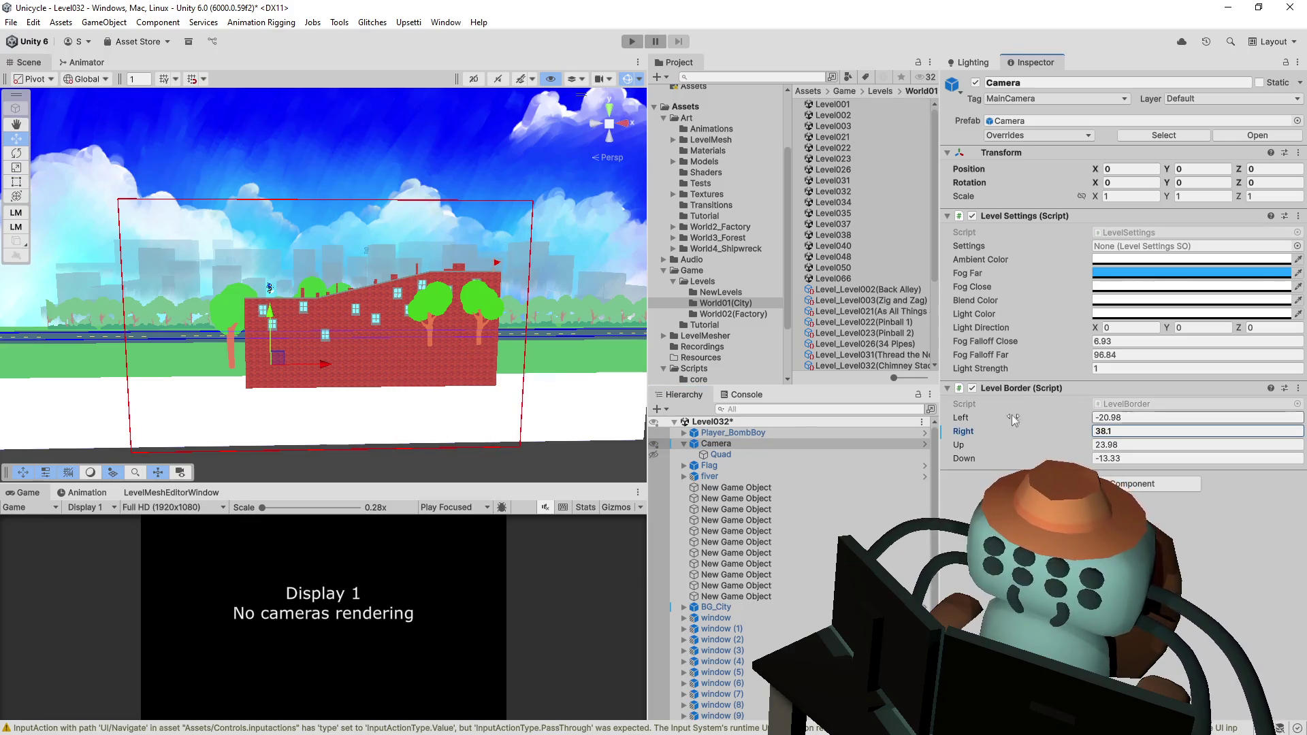
left_click_drag(964, 420, 1035, 414)
mouse_move(961, 446)
left_mouse_down()
mouse_move(1001, 443)
mouse_move(977, 462)
mouse_move(1102, 448)
left_mouse_up()
key("ctrl+s")
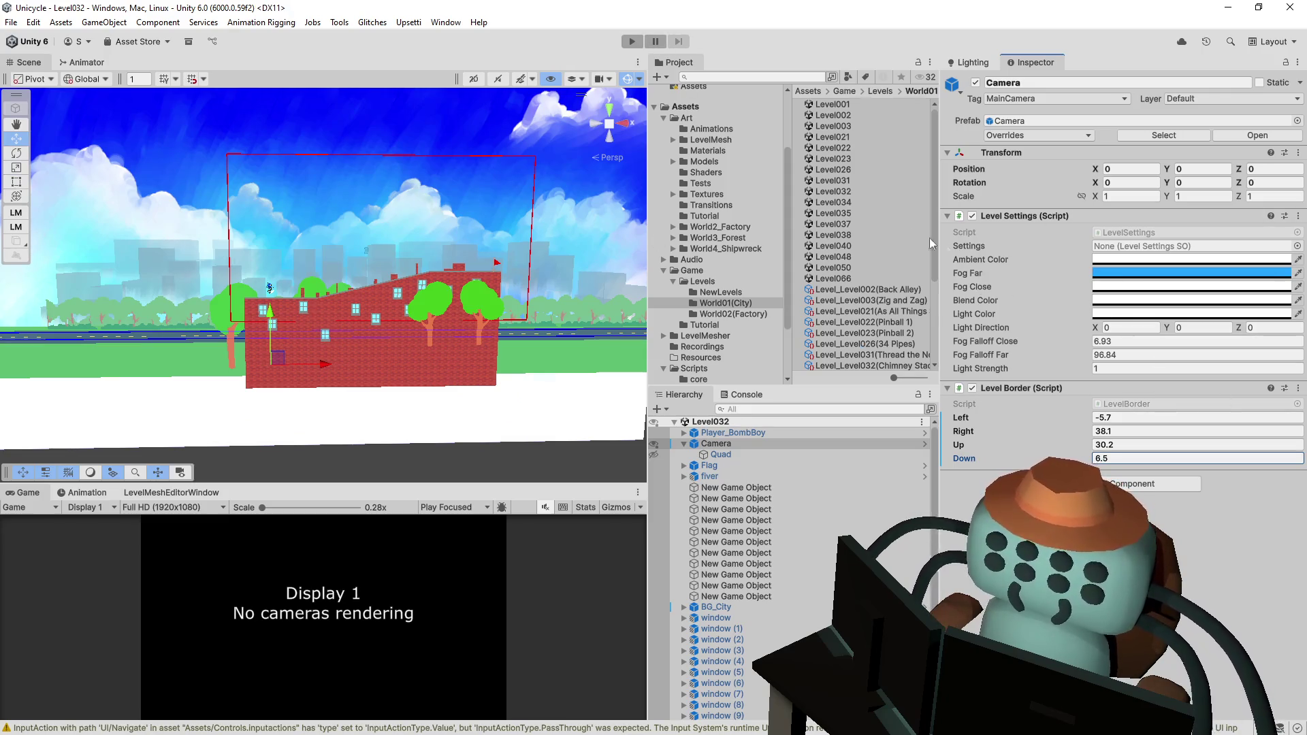
double_click(836, 203)
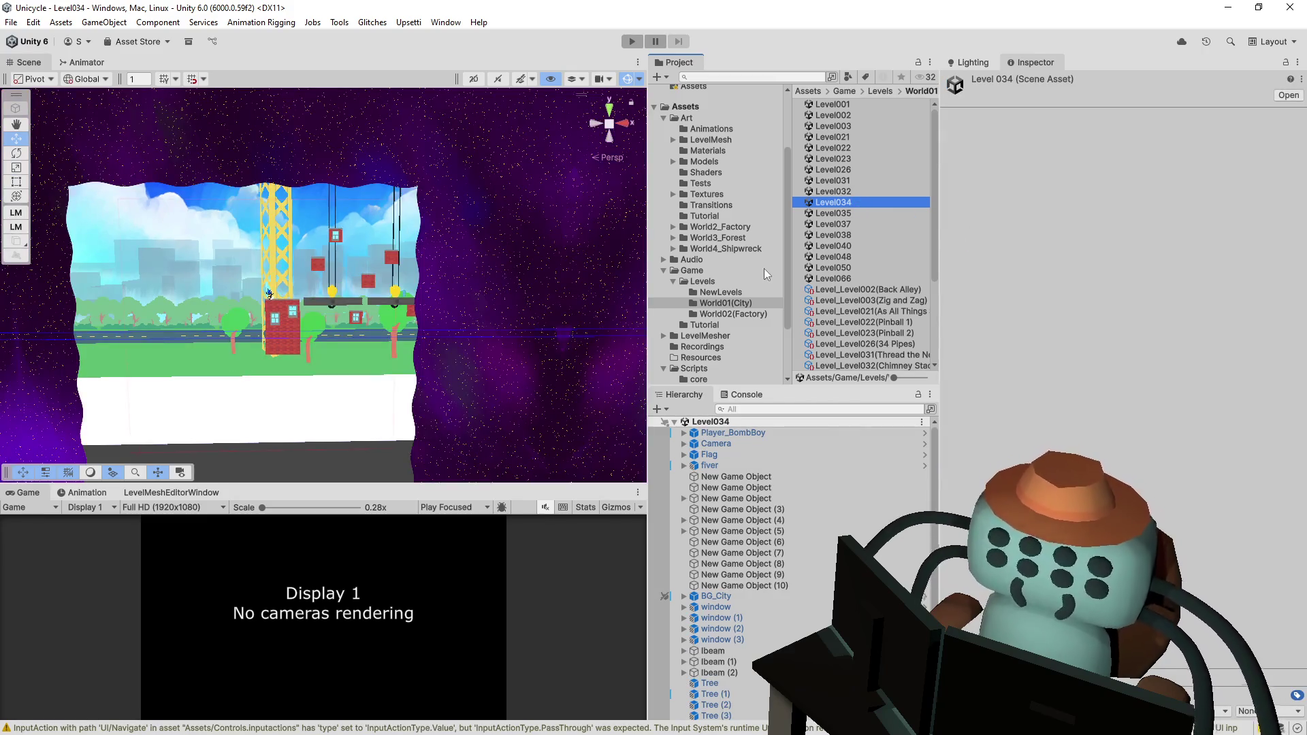
- Set the Level034 camera's Position Y and Z to 0
left_click(716, 443)
left_click(1133, 169)
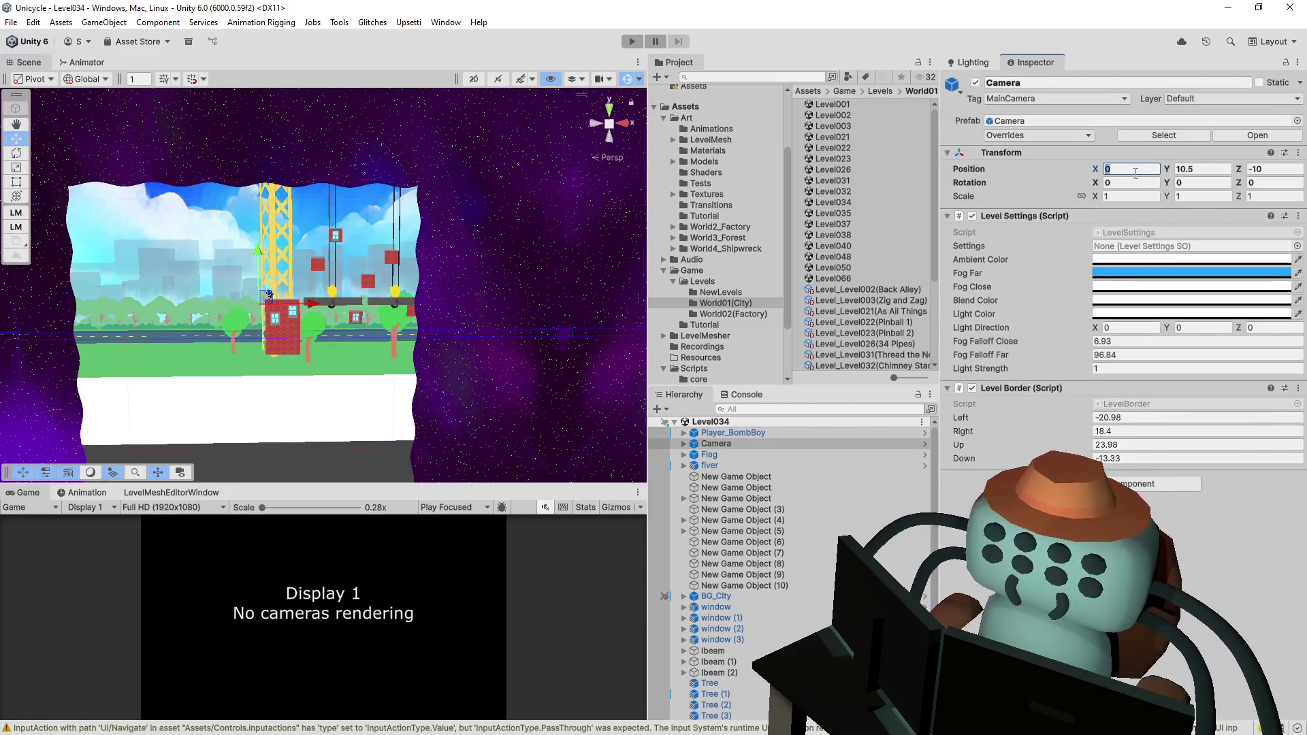
key("Tab")
type("0")
key("Tab")
type("0")
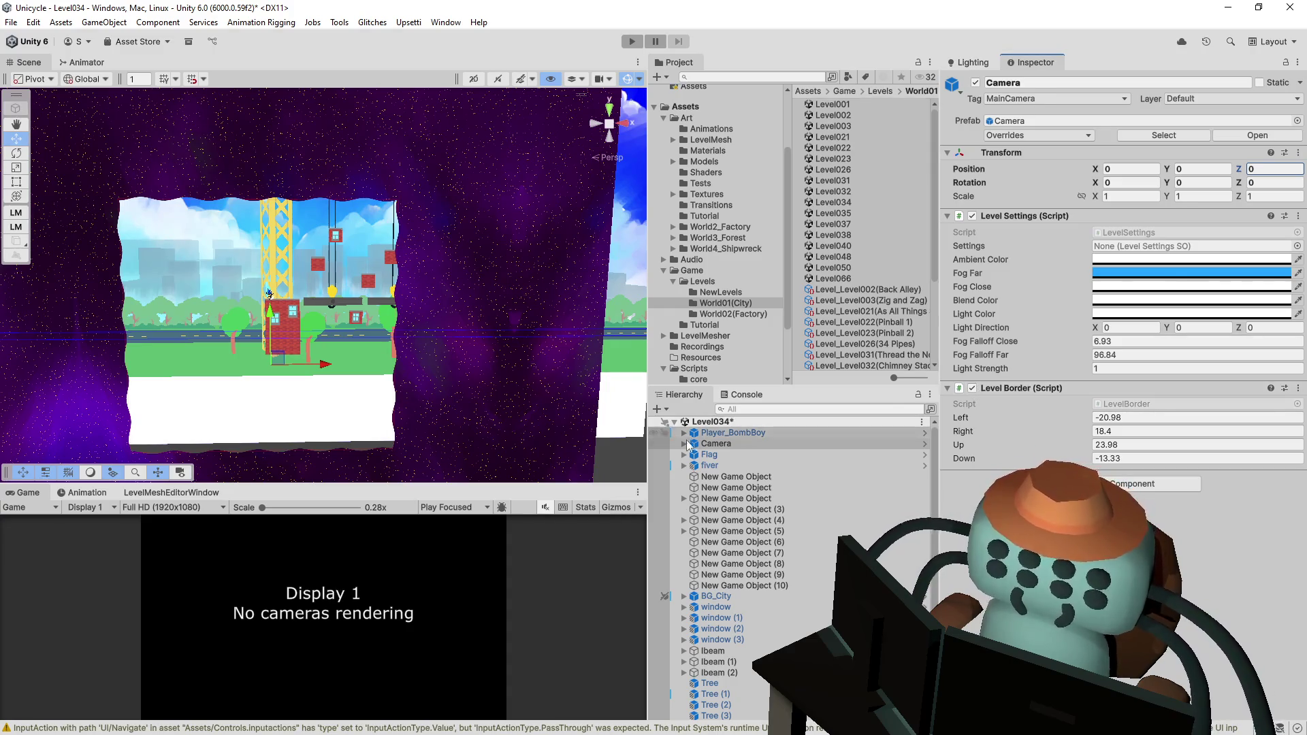
- Hide the starfield backdrop, fit Level Border Left -4.6 and Right 40.4, and save
left_click(684, 443)
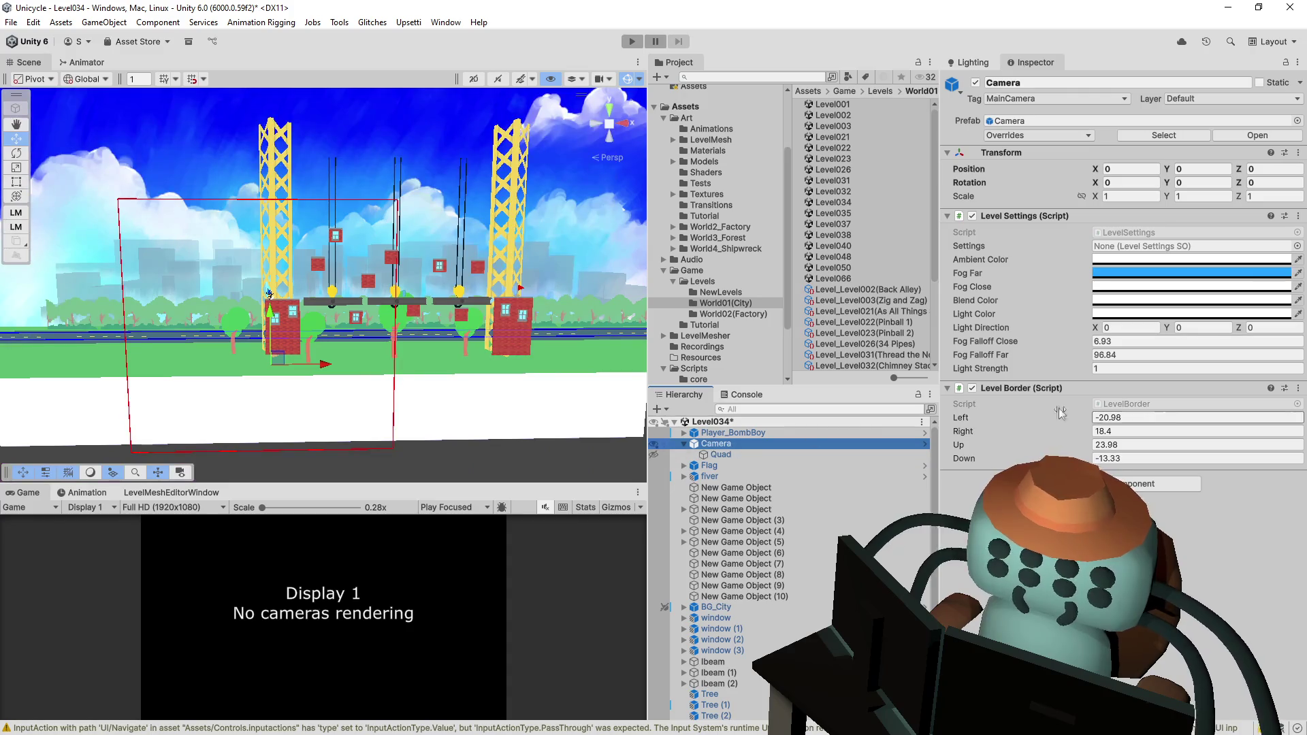
left_click_drag(1069, 418, 1149, 422)
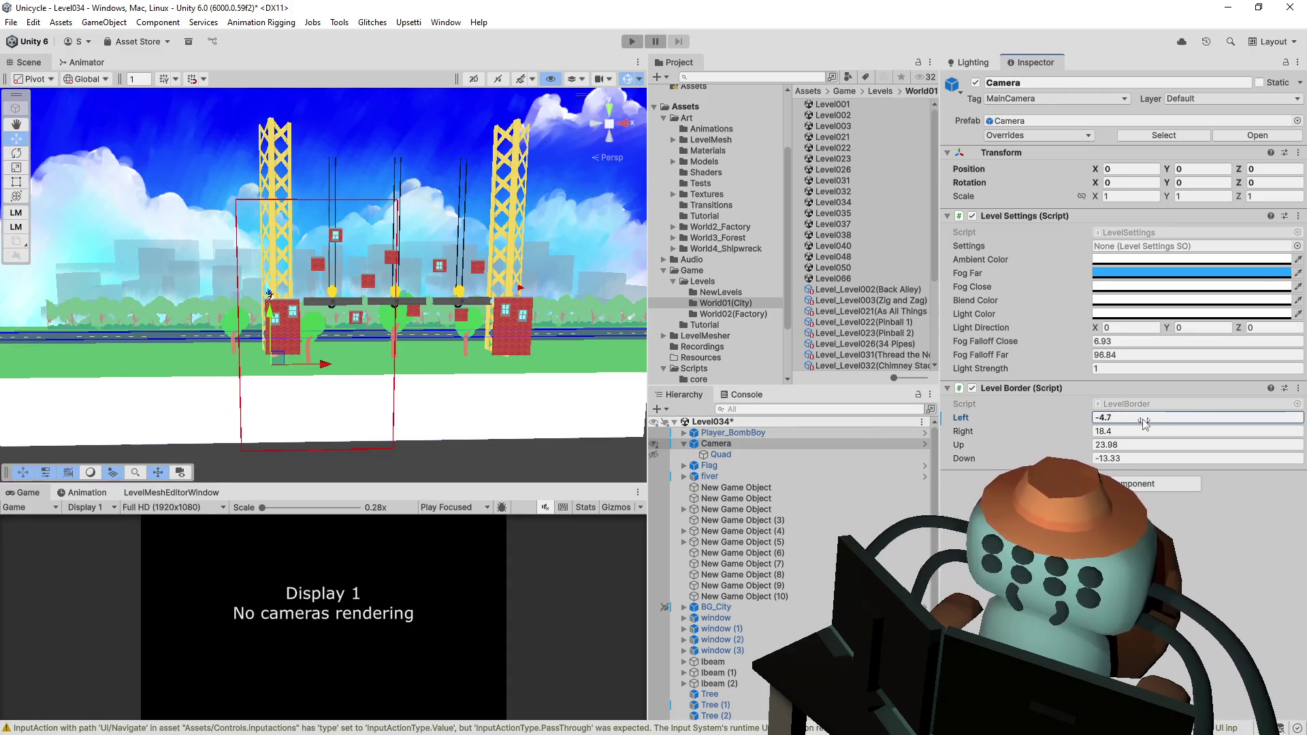
mouse_move(1001, 433)
left_mouse_down()
mouse_move(1130, 433)
mouse_move(991, 449)
mouse_move(1031, 440)
mouse_move(996, 459)
mouse_move(1008, 461)
mouse_move(1089, 443)
left_mouse_up()
type("4.5")
key("ctrl+s")
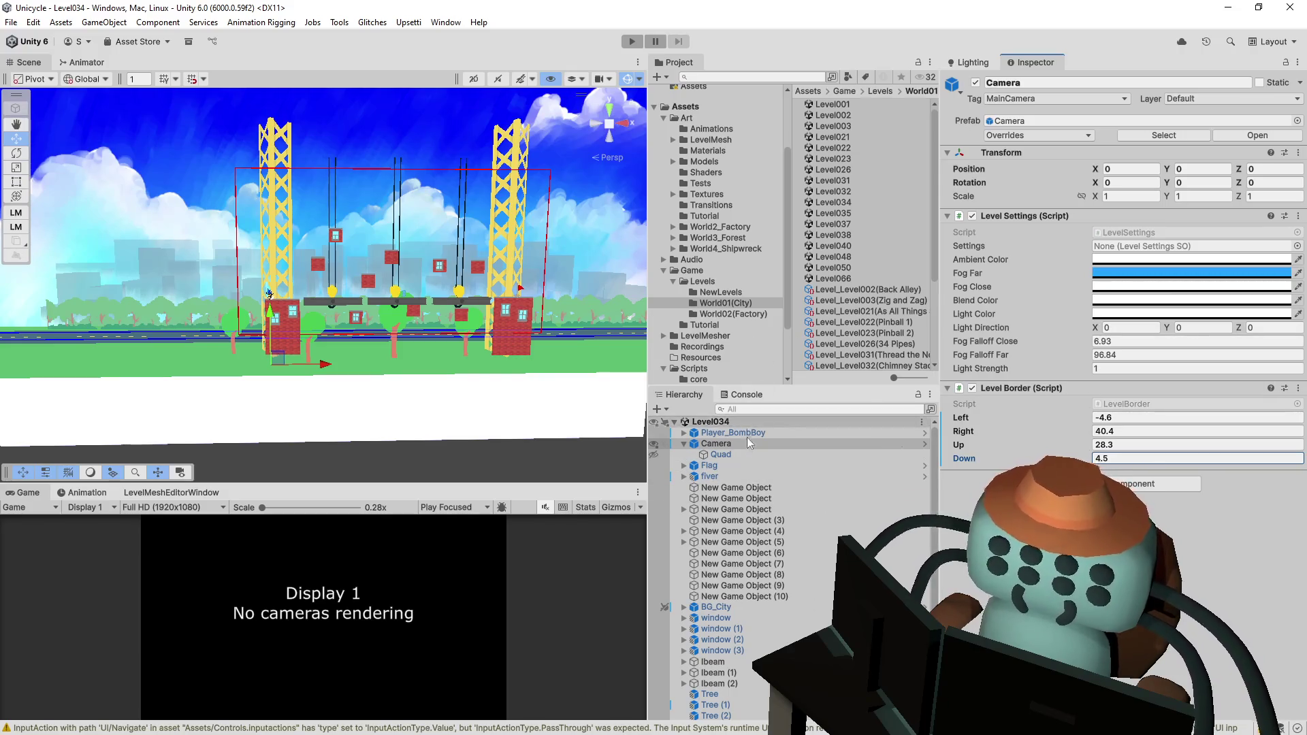
- Open Level035 and set its camera's Position Y and Z to 0
double_click(846, 214)
left_click(716, 443)
left_click(1198, 168)
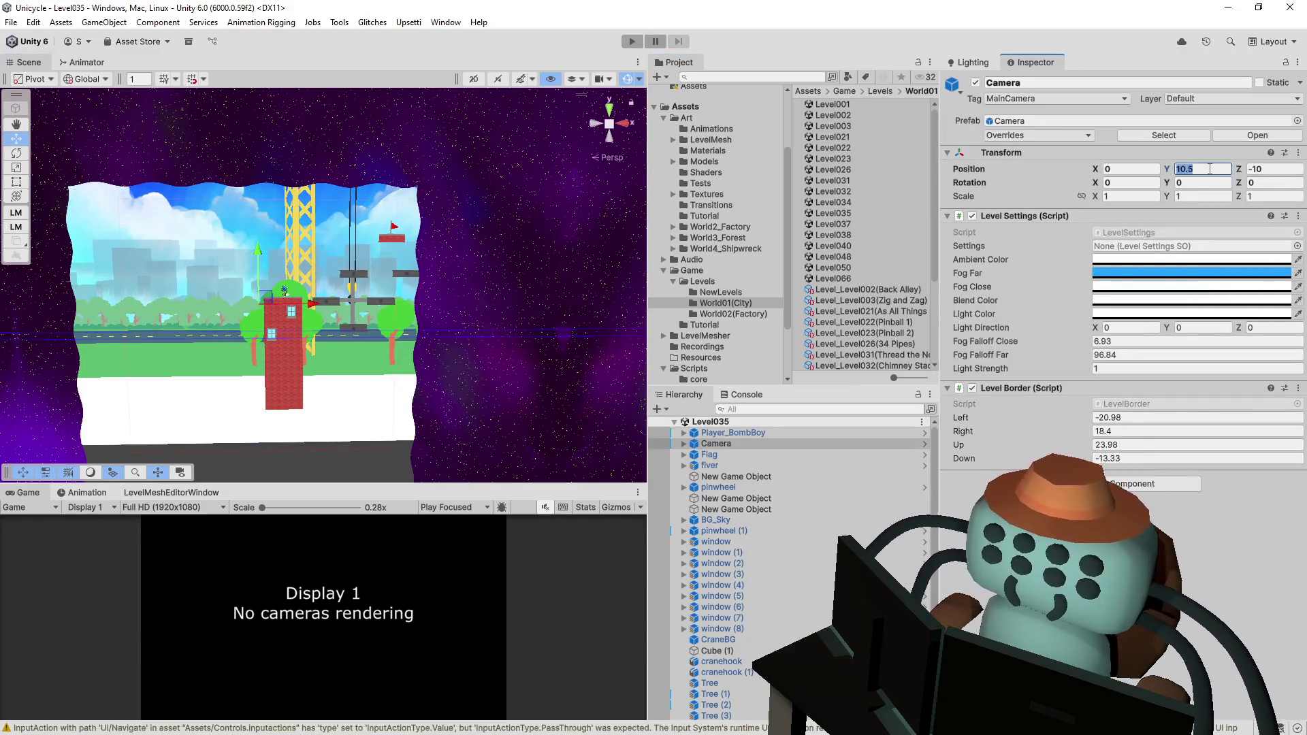
type("0")
left_click(1273, 168)
type("0")
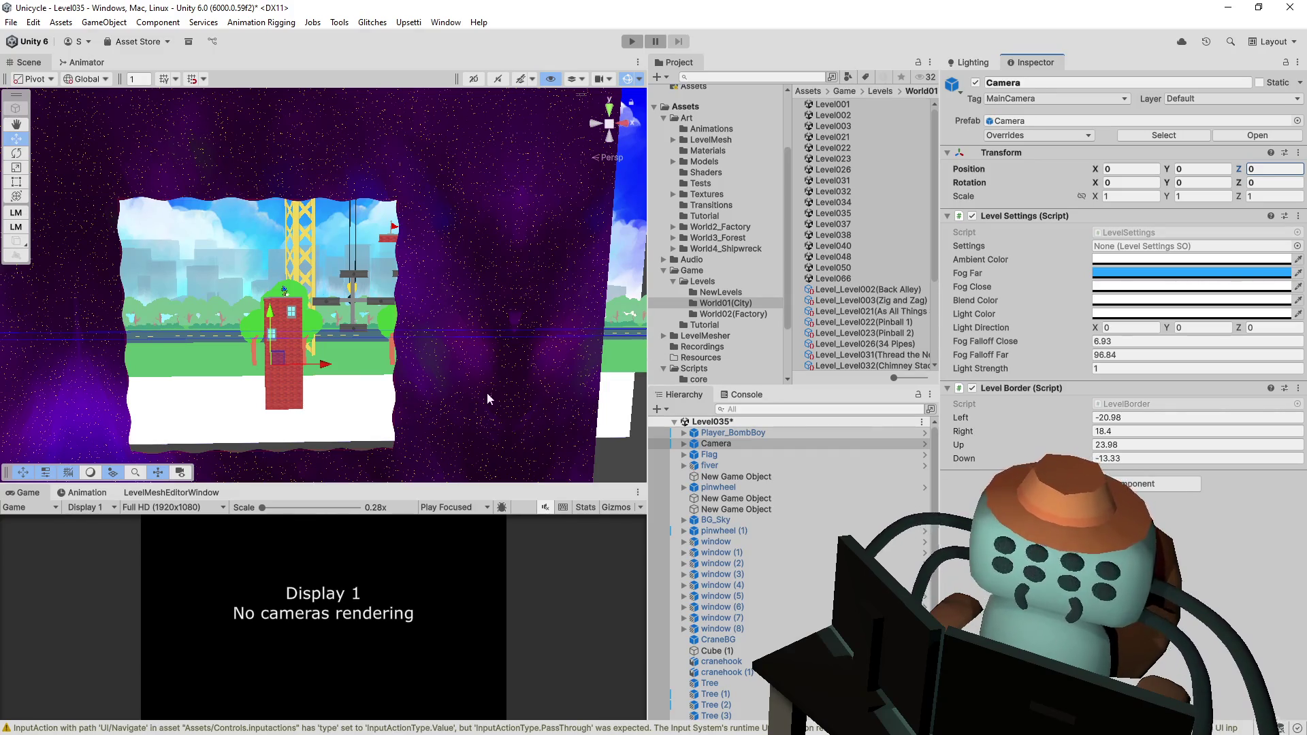
- Hide the starfield Quad and fit the Level Border to Left -3, Right 34.1, Up 26.8, Down 1.6
left_click(682, 444)
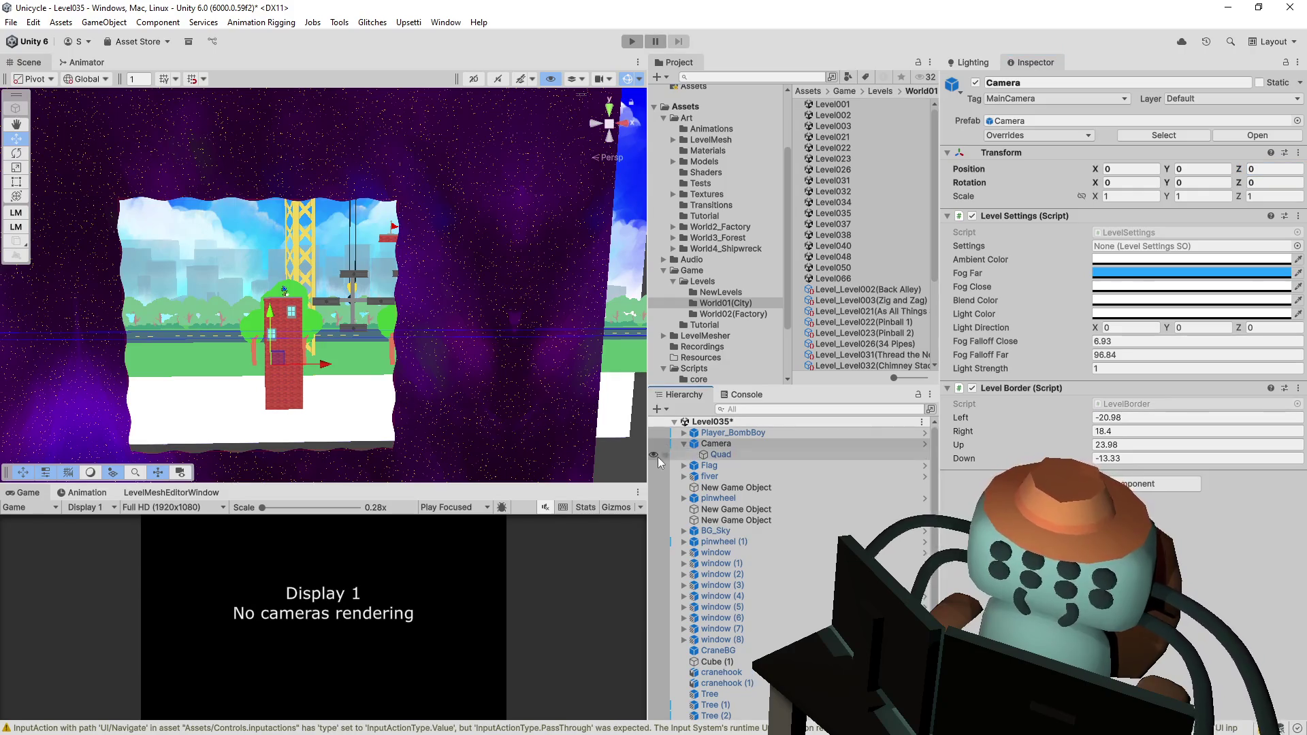
left_click(655, 456)
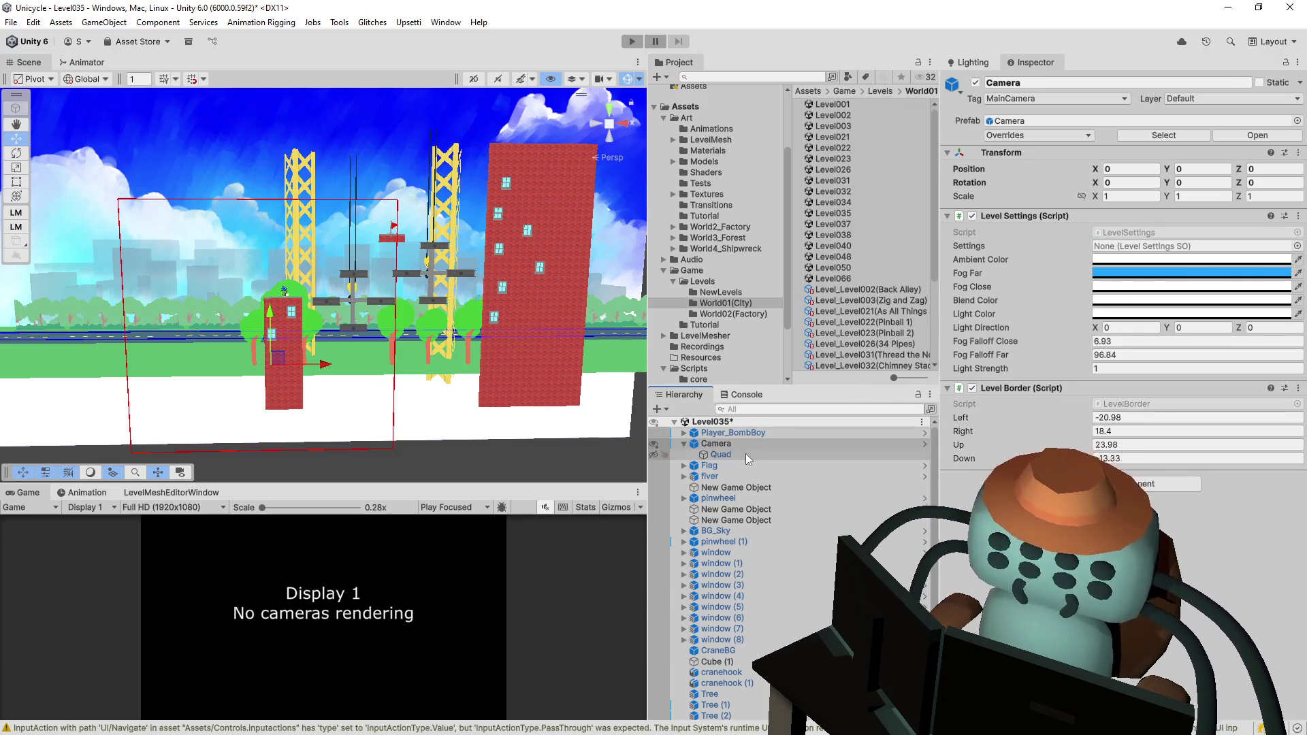
left_click_drag(1056, 426, 1134, 410)
type("-3")
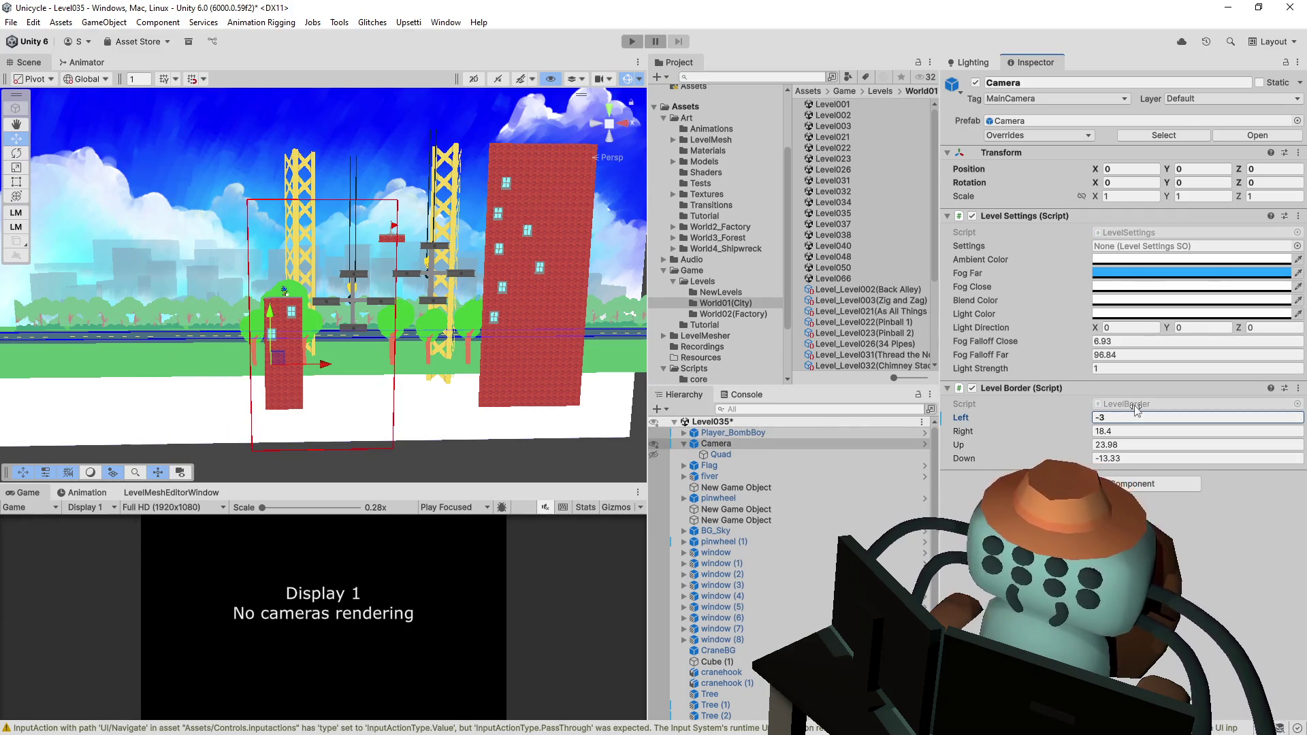
key("Tab")
type("25")
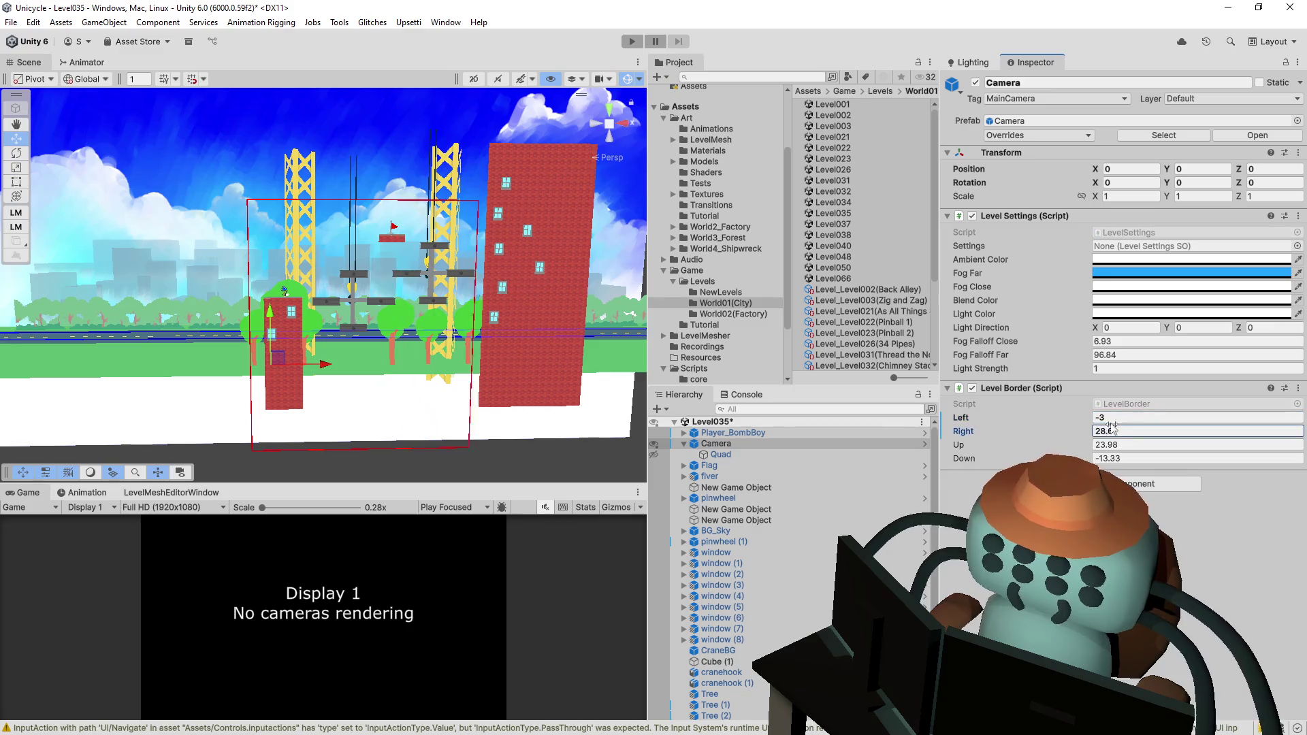
left_click_drag(1002, 459, 1078, 445)
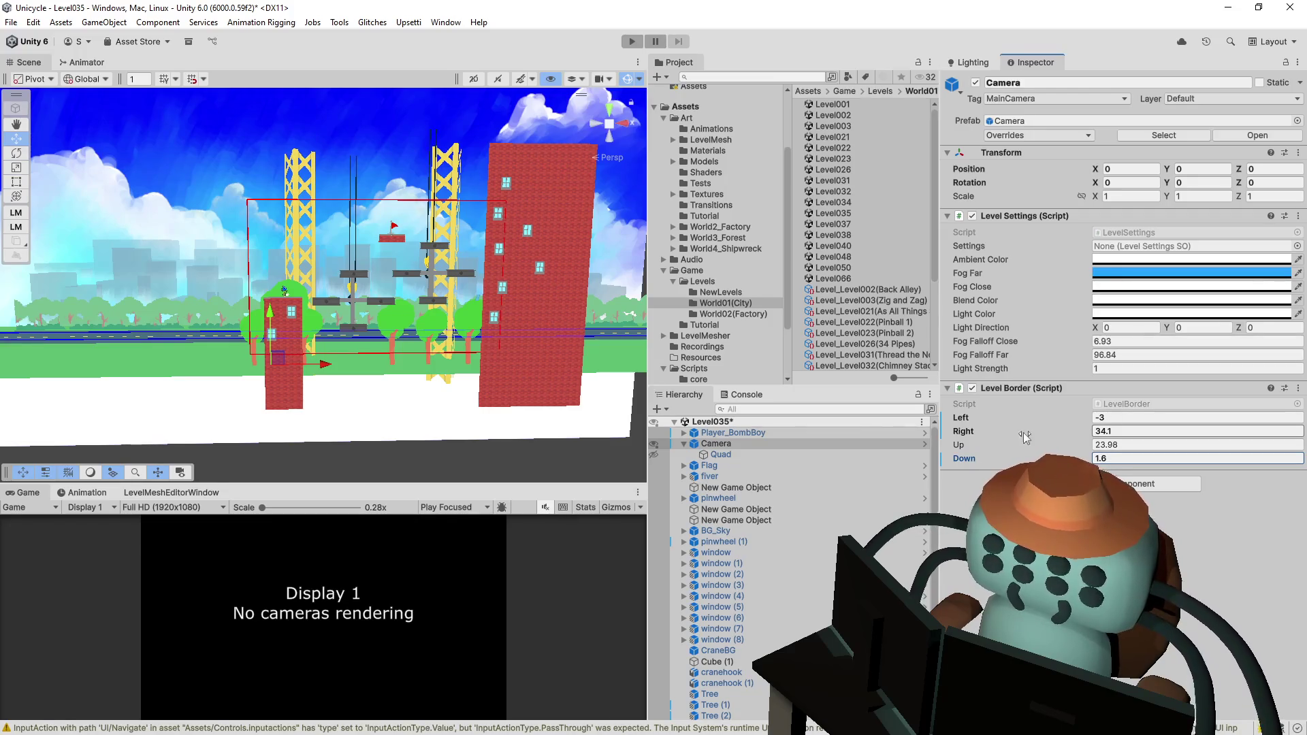
left_click_drag(1003, 444, 1010, 448)
- Save Level035 and open the Level037 scene
key("ctrl+s")
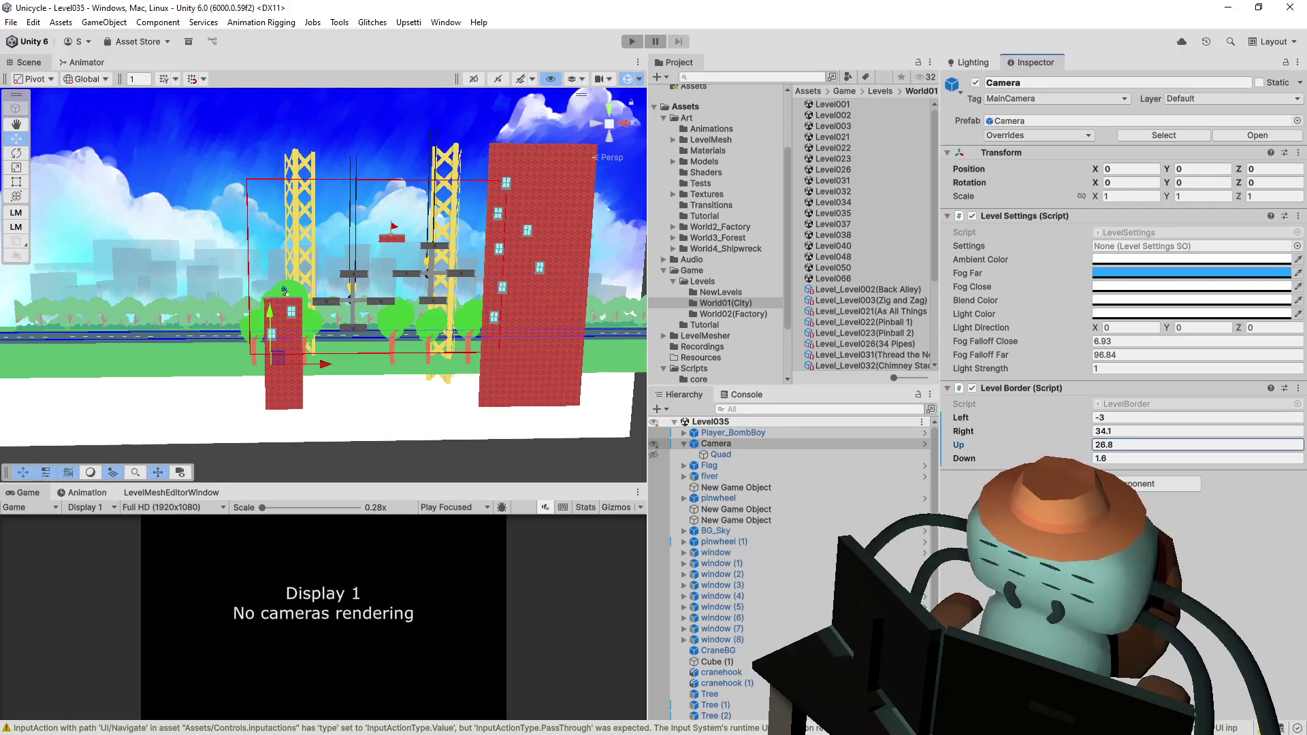
left_click(859, 224)
double_click(859, 224)
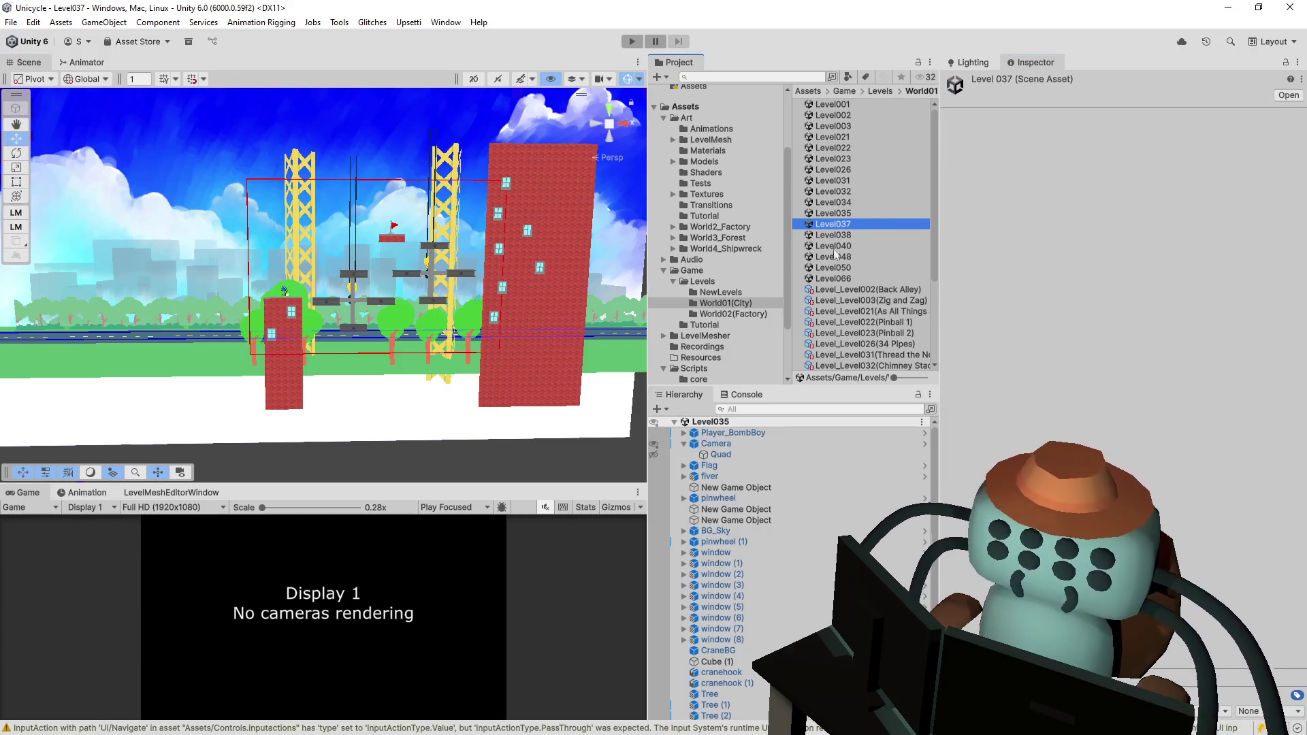
- Zero the Level037 camera's Position Y and Z and hide its starfield Quad
left_click(716, 443)
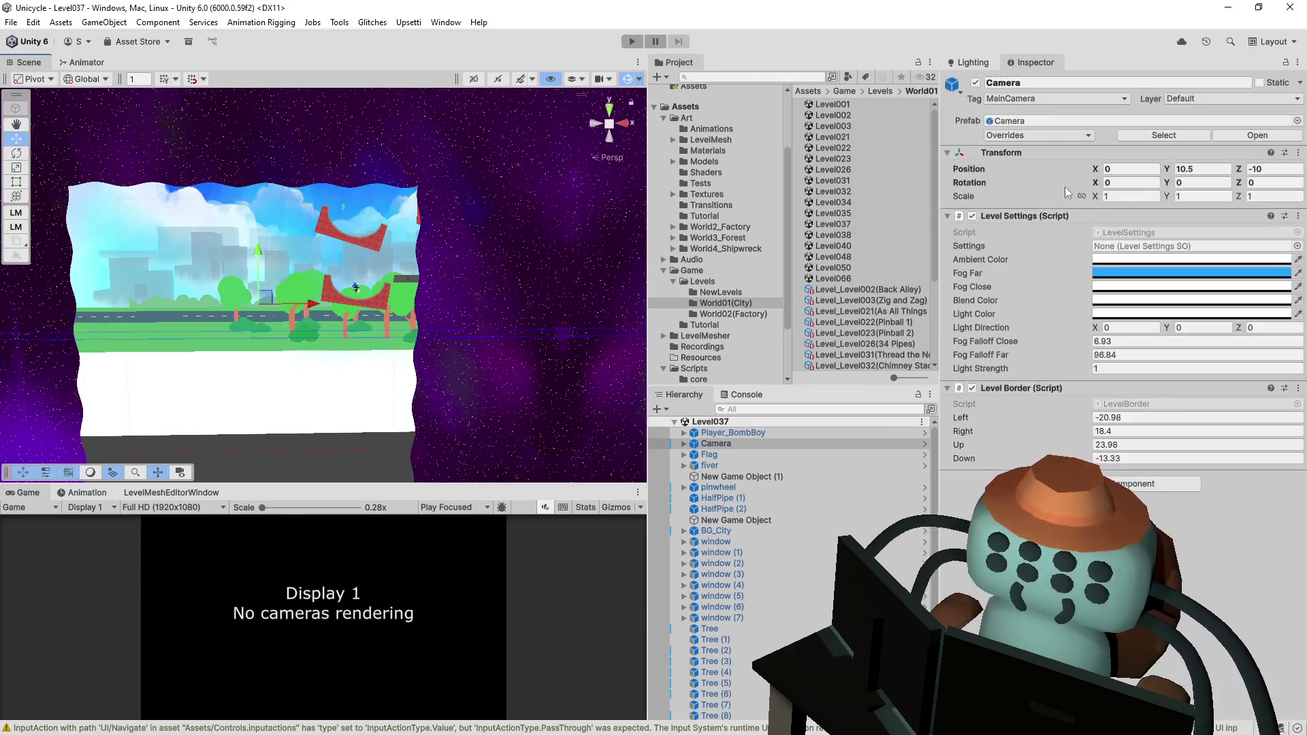
type("0")
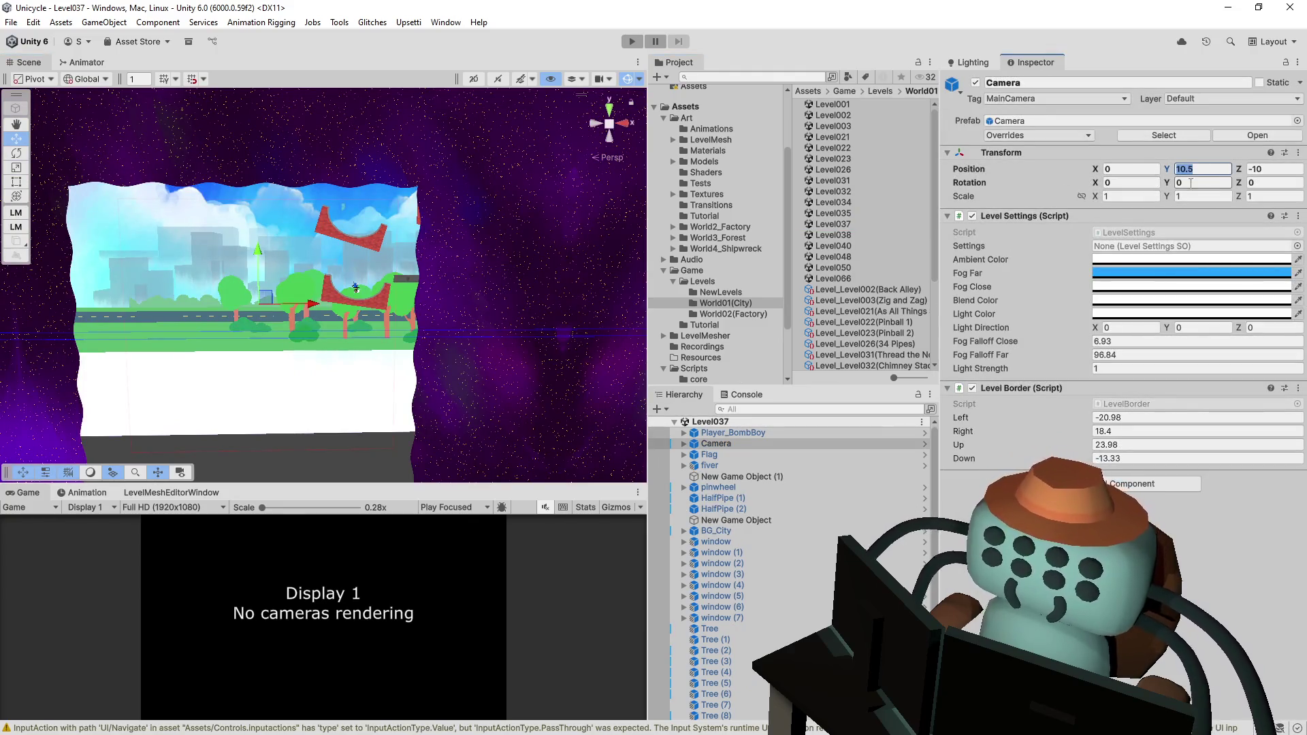
left_click(1263, 174)
type("0")
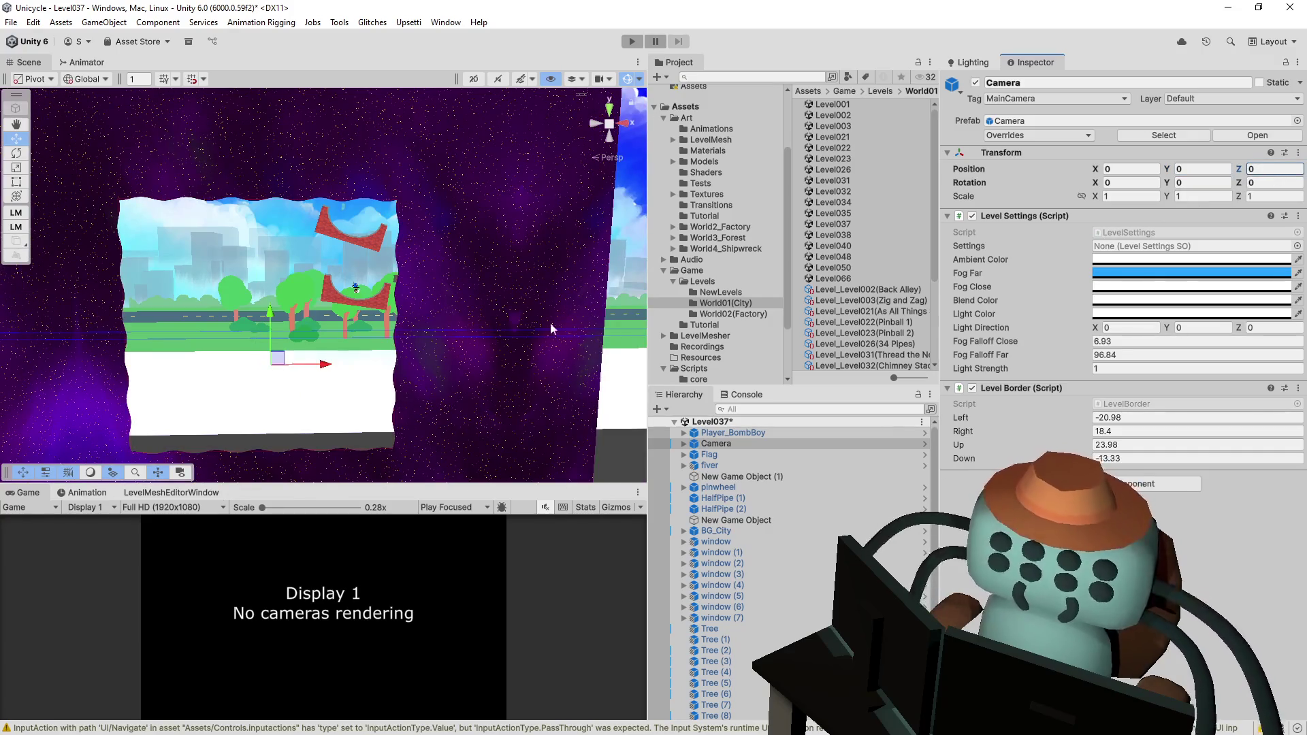
left_click(446, 400)
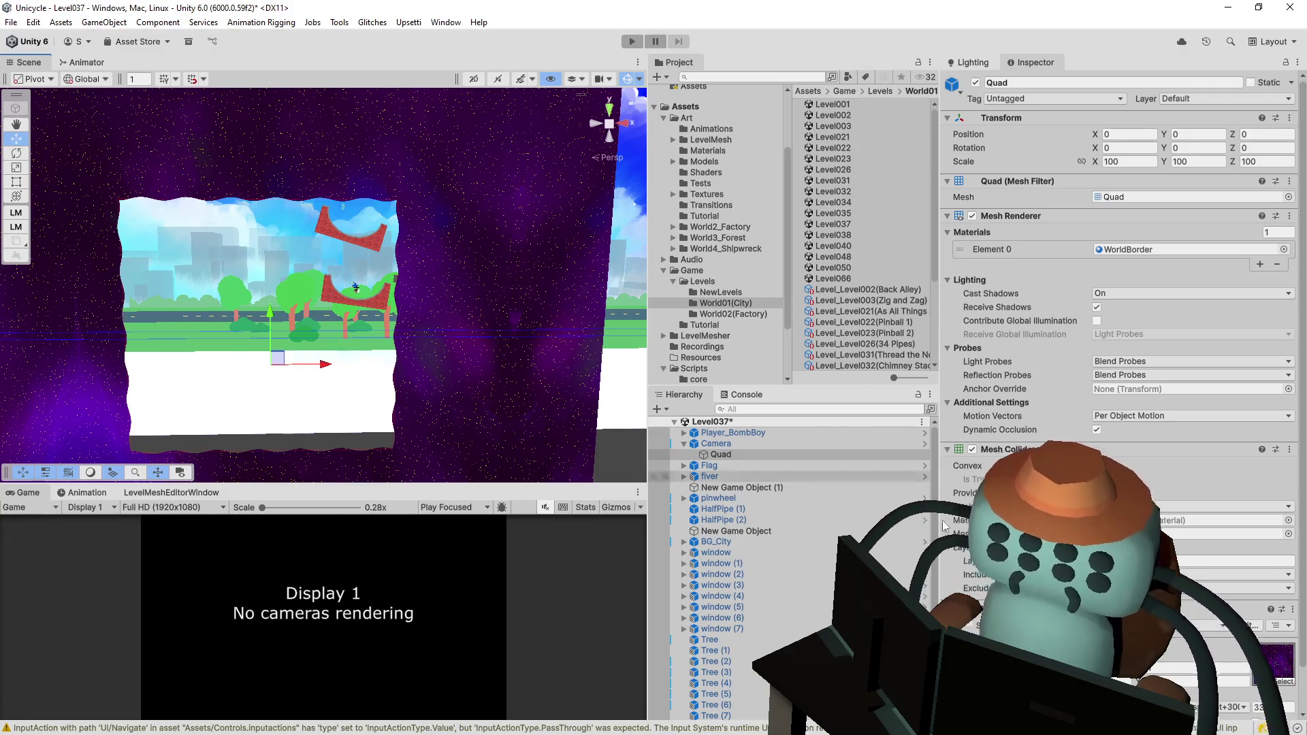
left_click(783, 442)
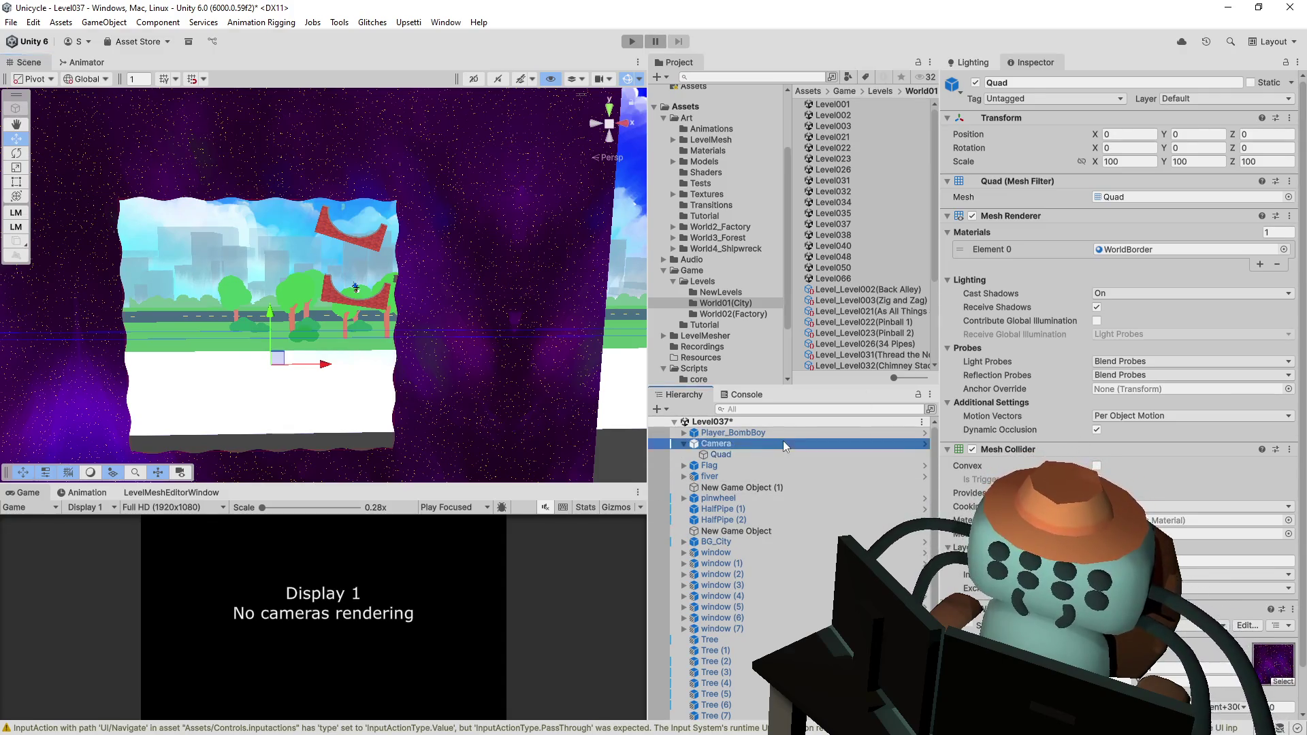
left_click(655, 454)
- Fit the Level Border to Left 4.5, Right 47, Up 31.7, Down 6, save, and pick Level038
left_click(737, 450)
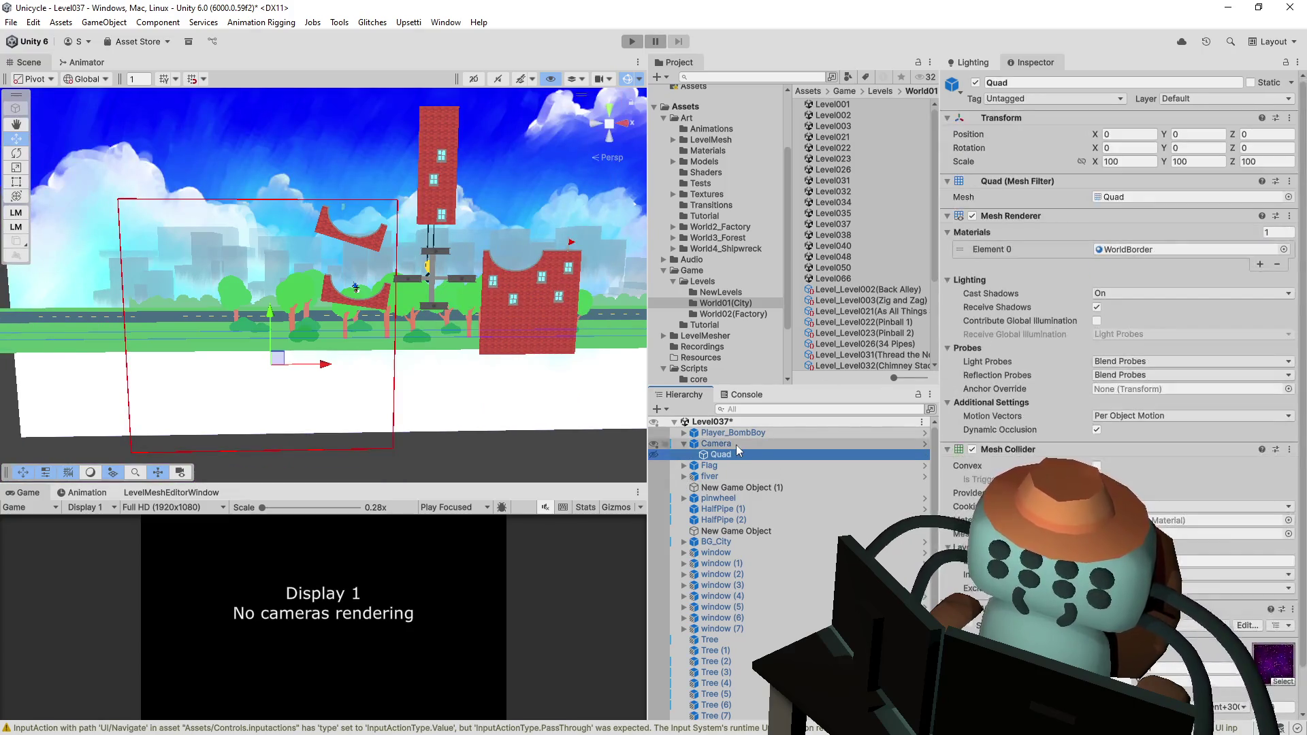
left_click(737, 443)
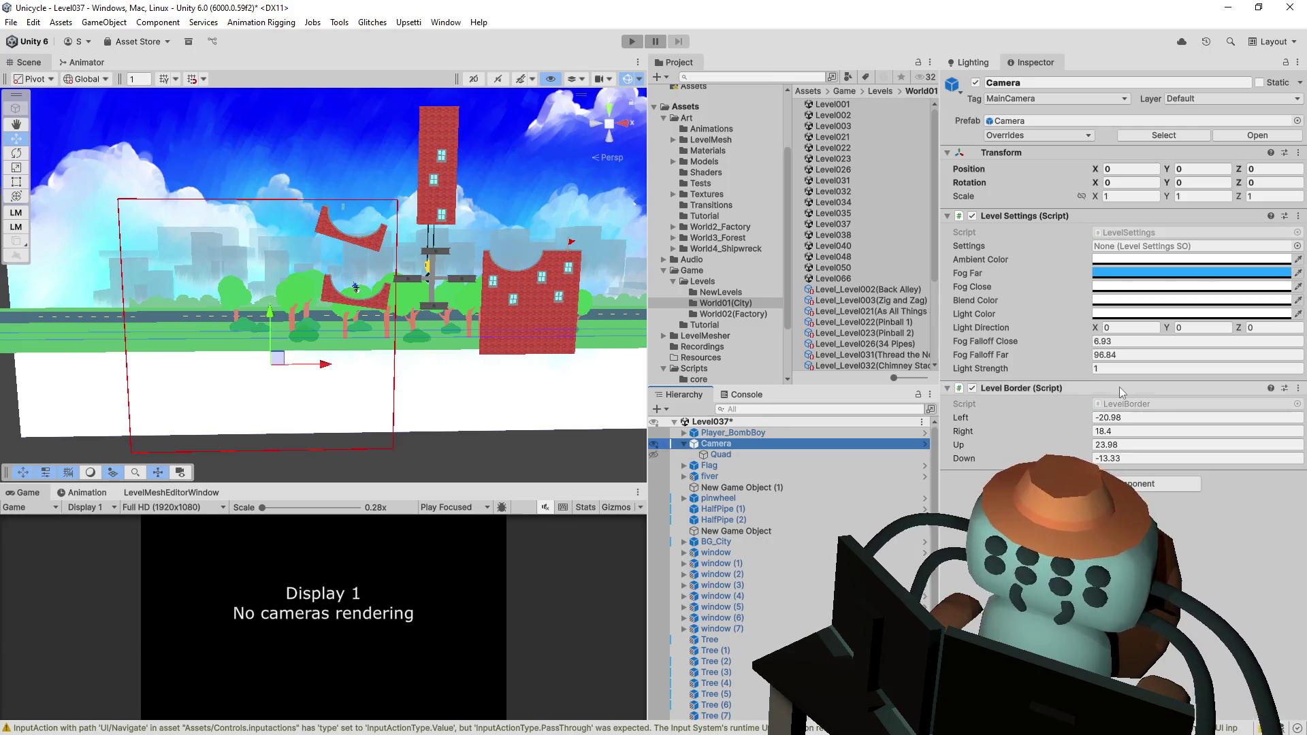
mouse_move(1061, 418)
left_mouse_down()
mouse_move(1188, 410)
mouse_move(1064, 433)
mouse_move(1164, 440)
left_mouse_up()
left_click_drag(1044, 447, 1130, 453)
type("6")
key("ctrl+s")
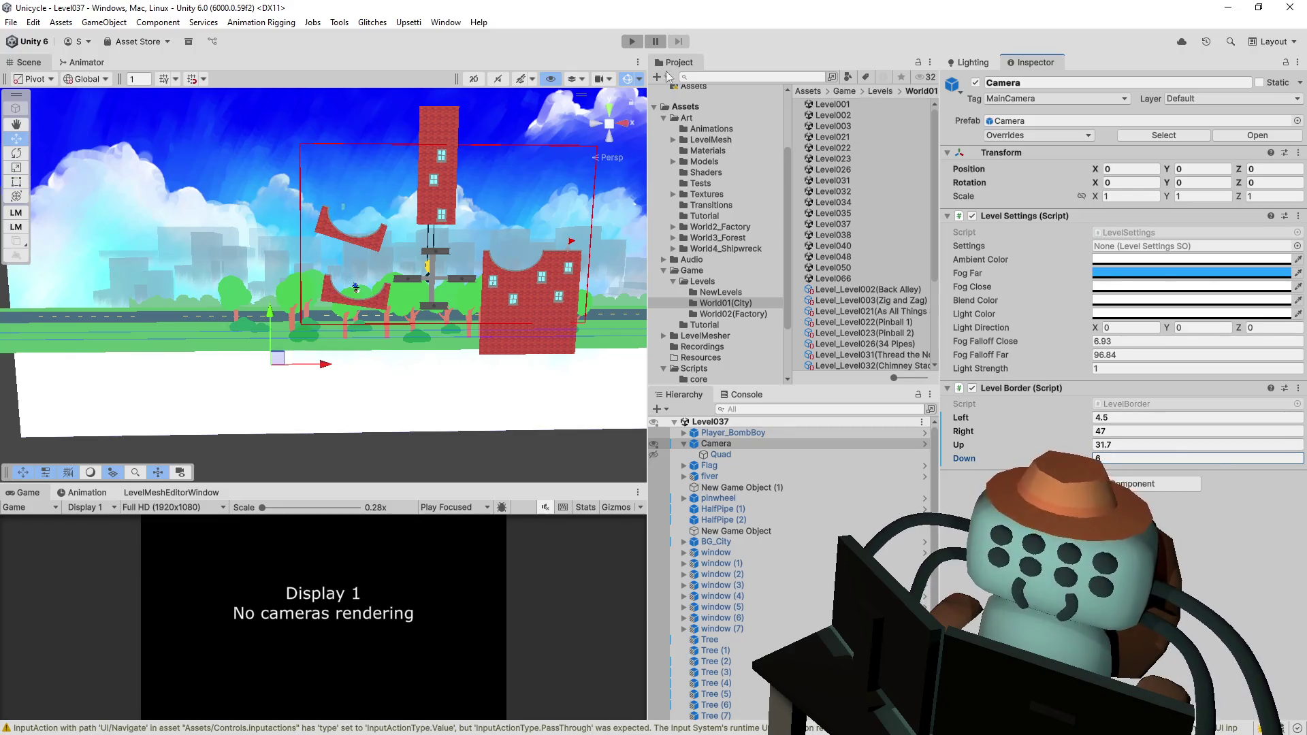
left_click(844, 234)
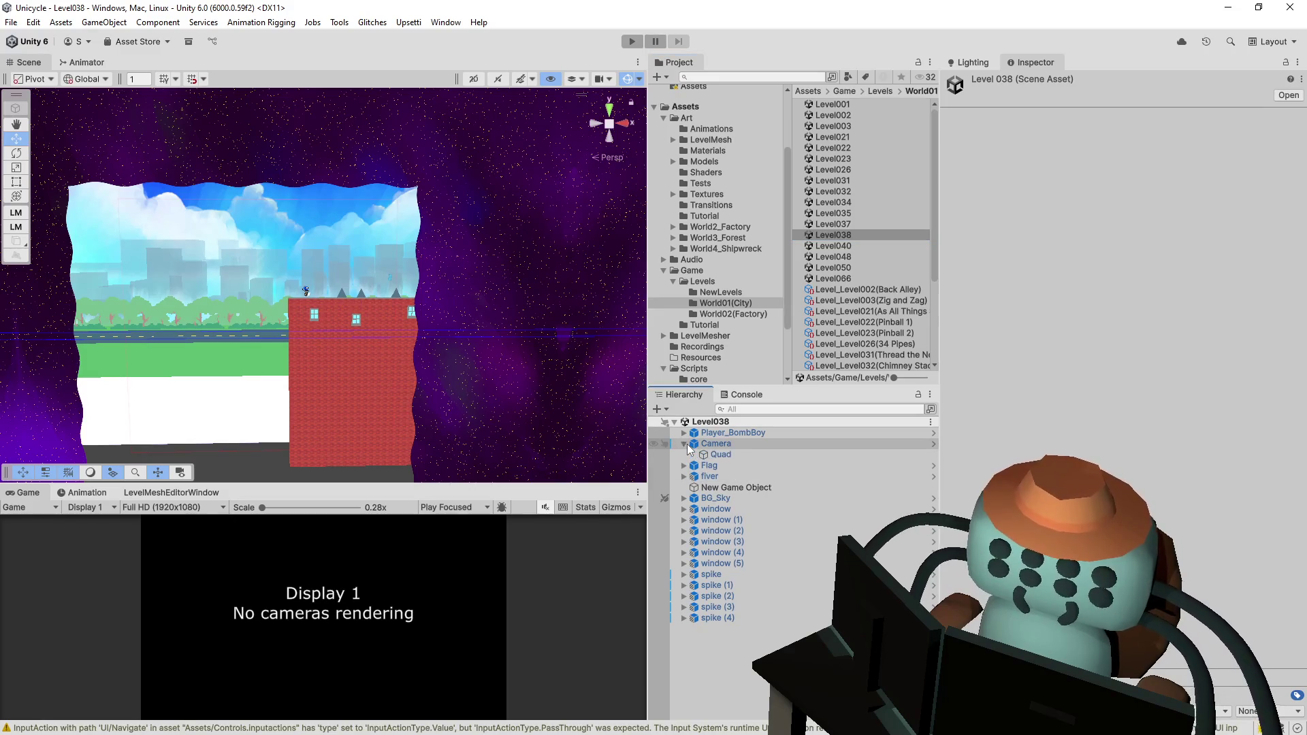
- Set the Level038 camera's Position Y and Z to 0
left_click(685, 443)
left_click(704, 446)
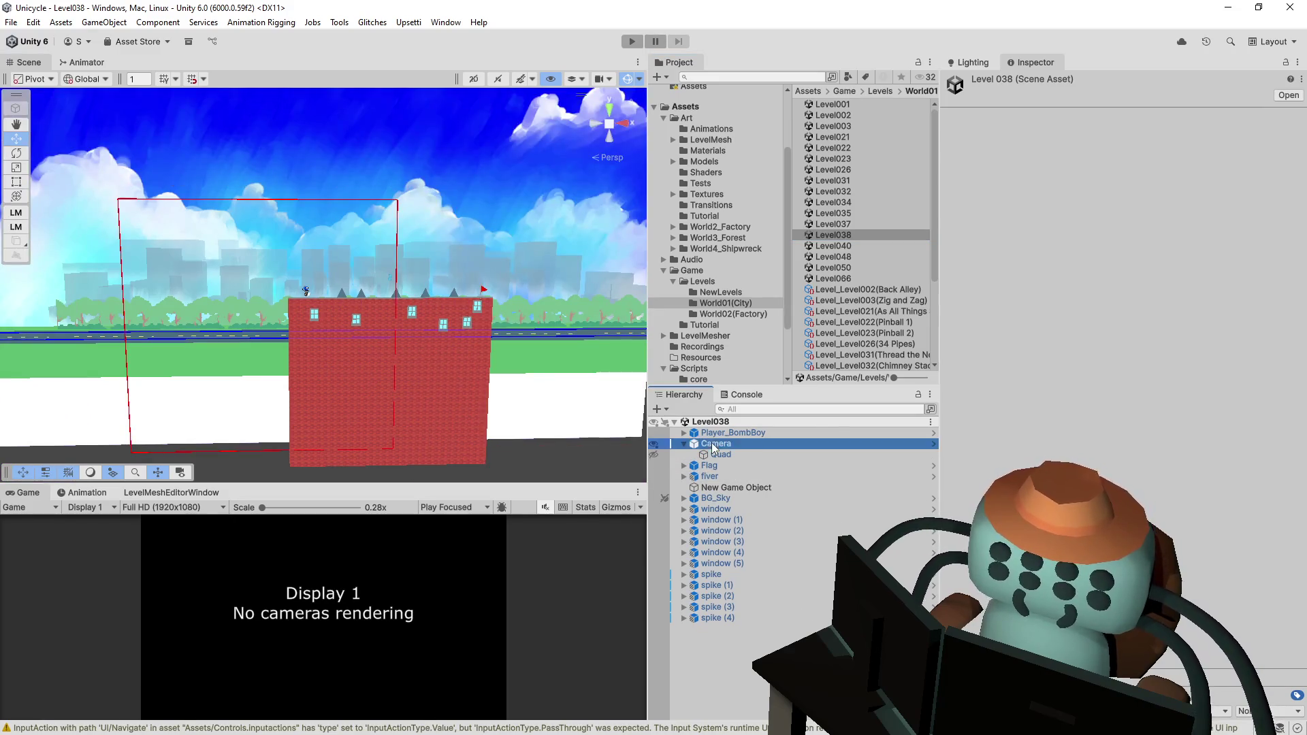
left_click(1223, 168)
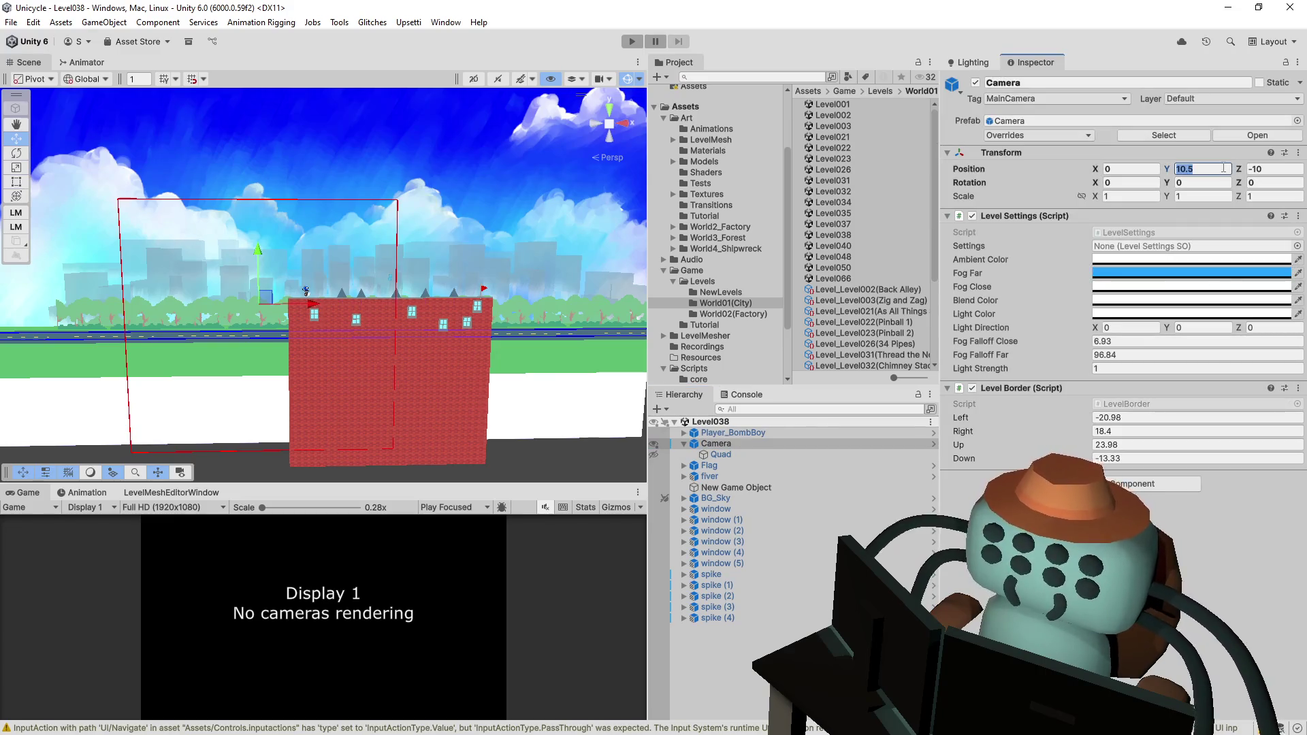
type("0")
key("Tab")
type("0")
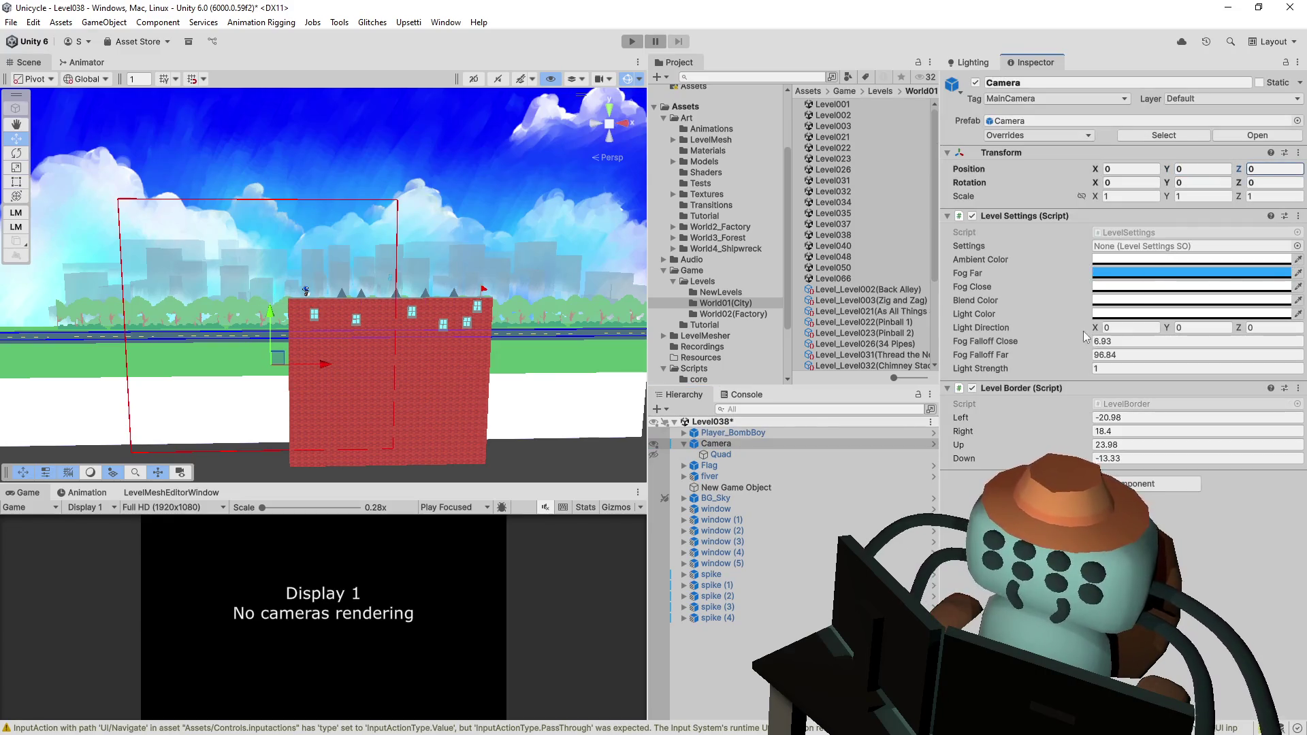
- Fit the Level Border to Left 1.01, Right 34.7, Down 6.8 and save the scene
mouse_move(1044, 416)
left_mouse_down()
mouse_move(1147, 419)
mouse_move(1041, 421)
mouse_move(1064, 422)
left_mouse_up()
left_click(1039, 425)
type("25")
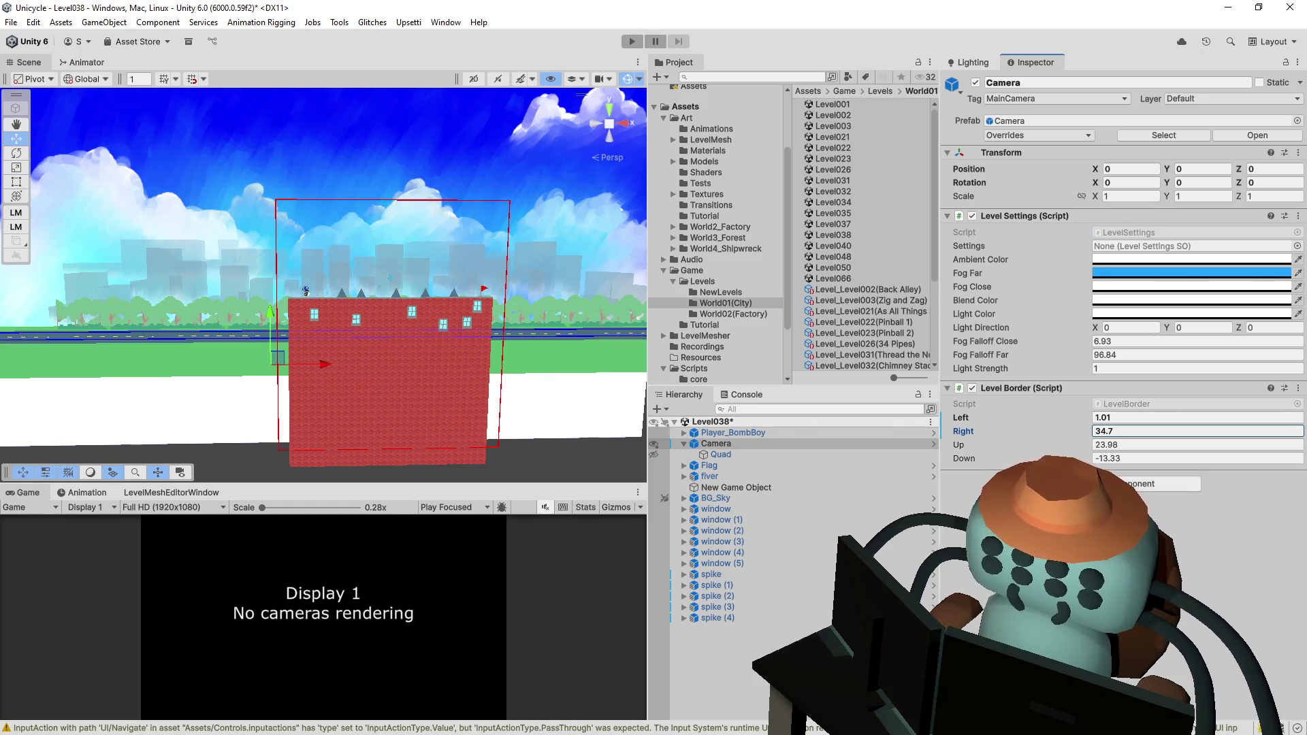
left_click_drag(965, 458, 1150, 461)
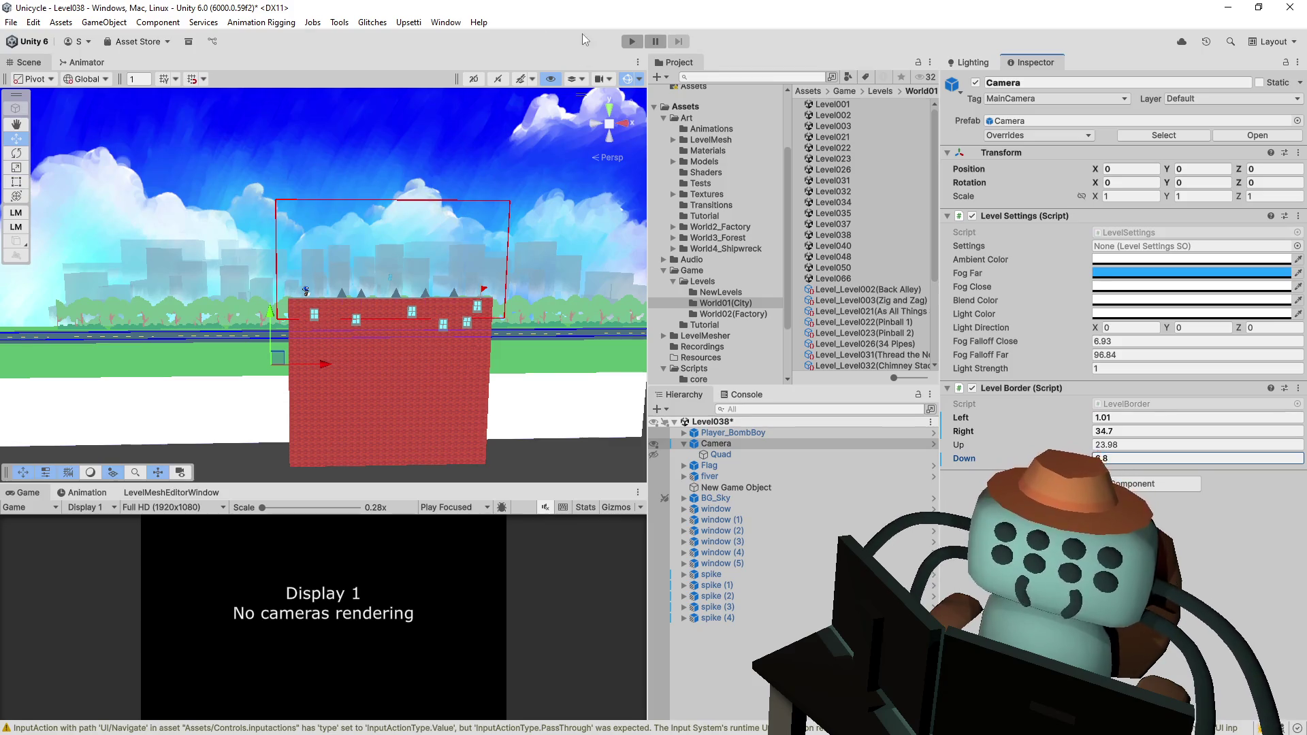
key("ctrl+s")
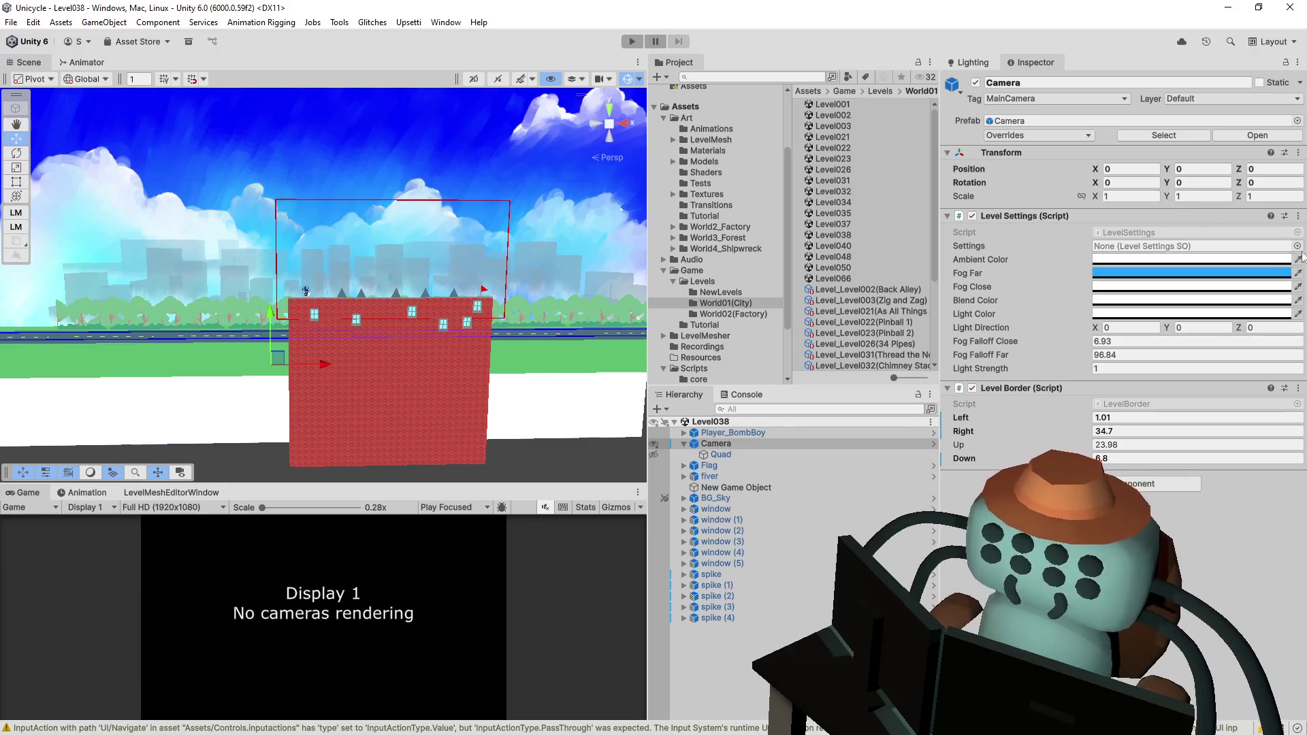
- Open Level040, inspect its sky backdrop quad, and select the Camera
double_click(847, 245)
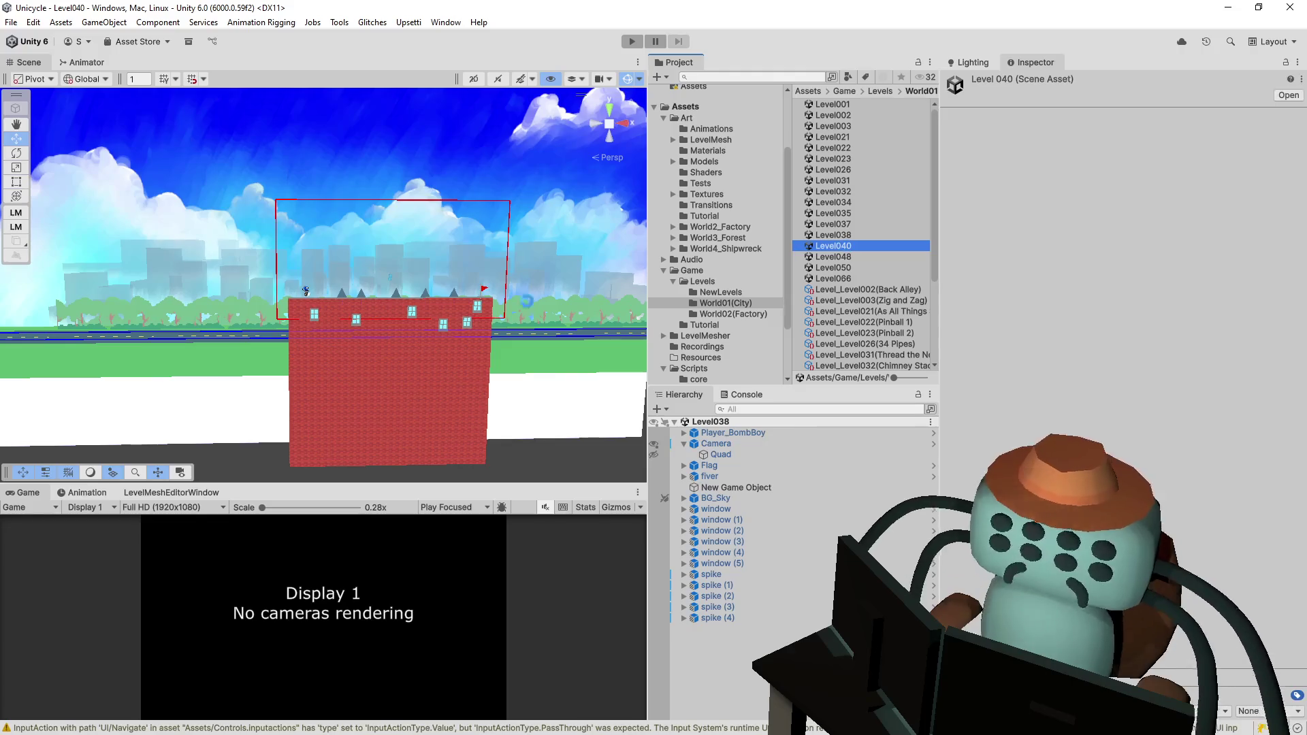
left_click(468, 407)
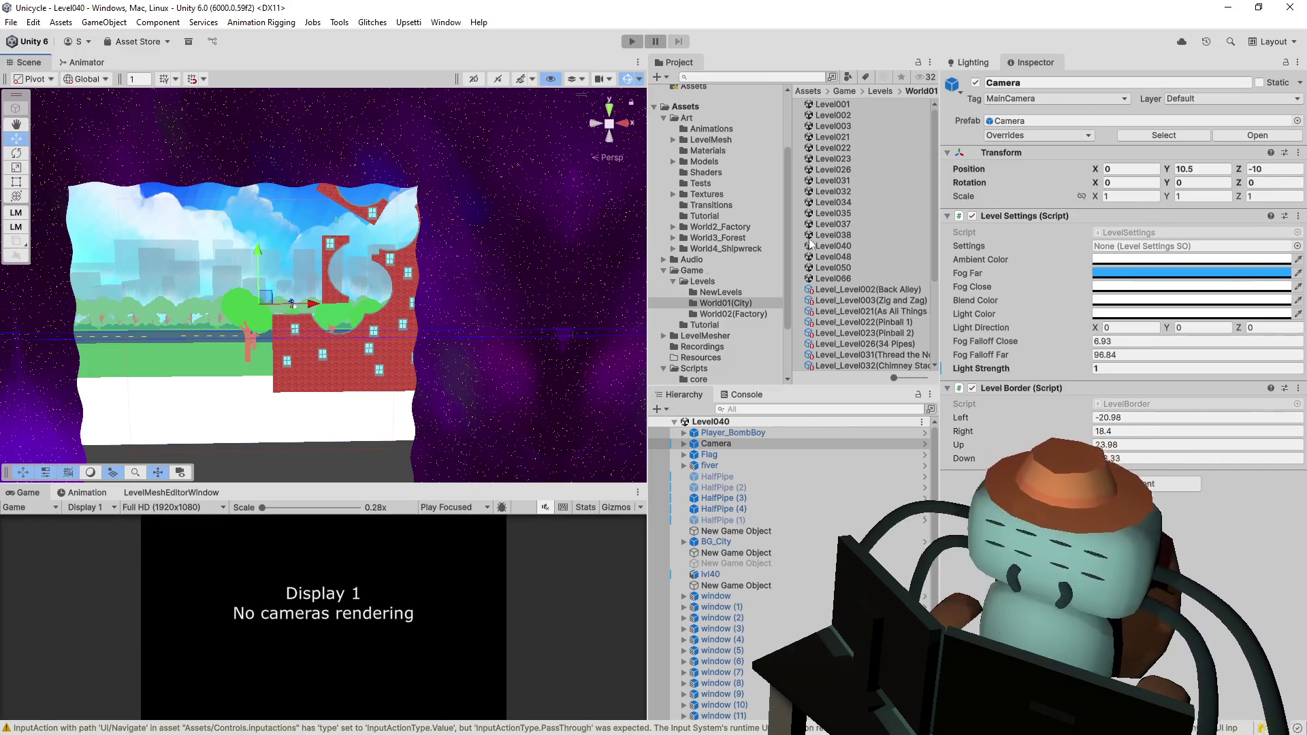
left_click_drag(516, 292, 463, 302)
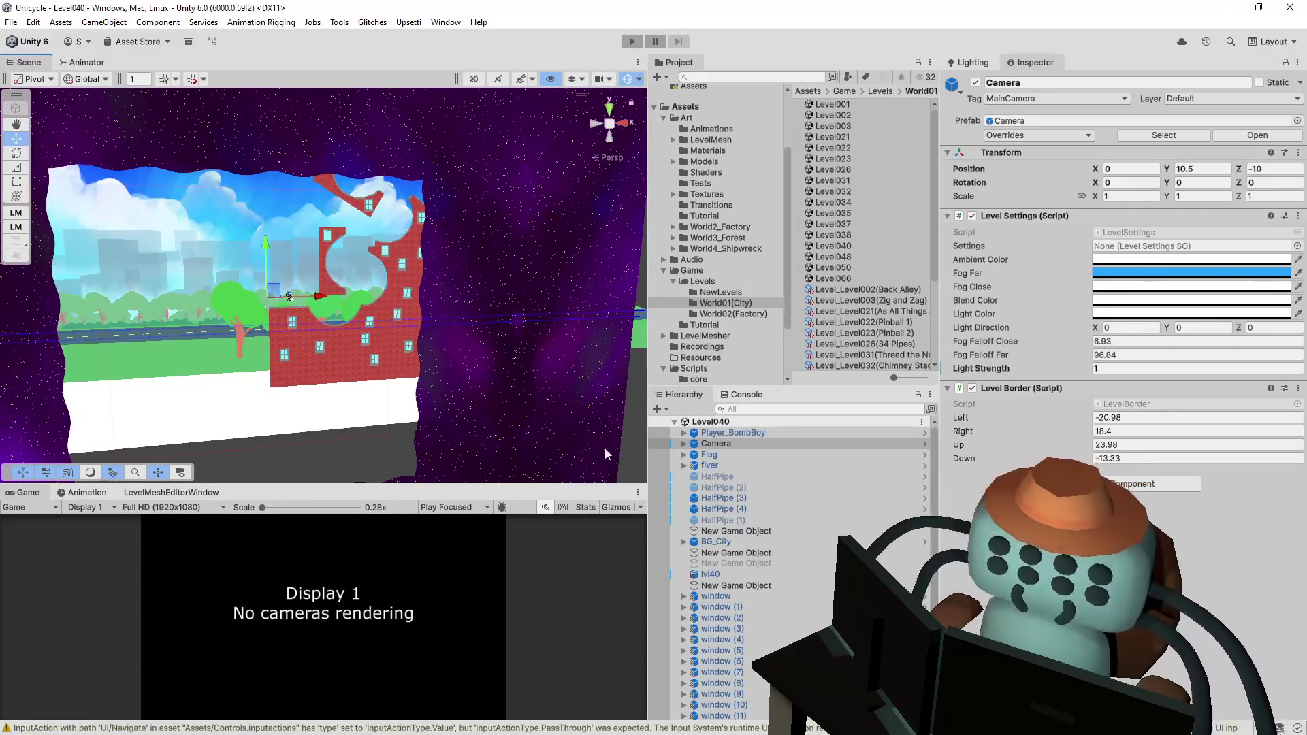
left_click(639, 423)
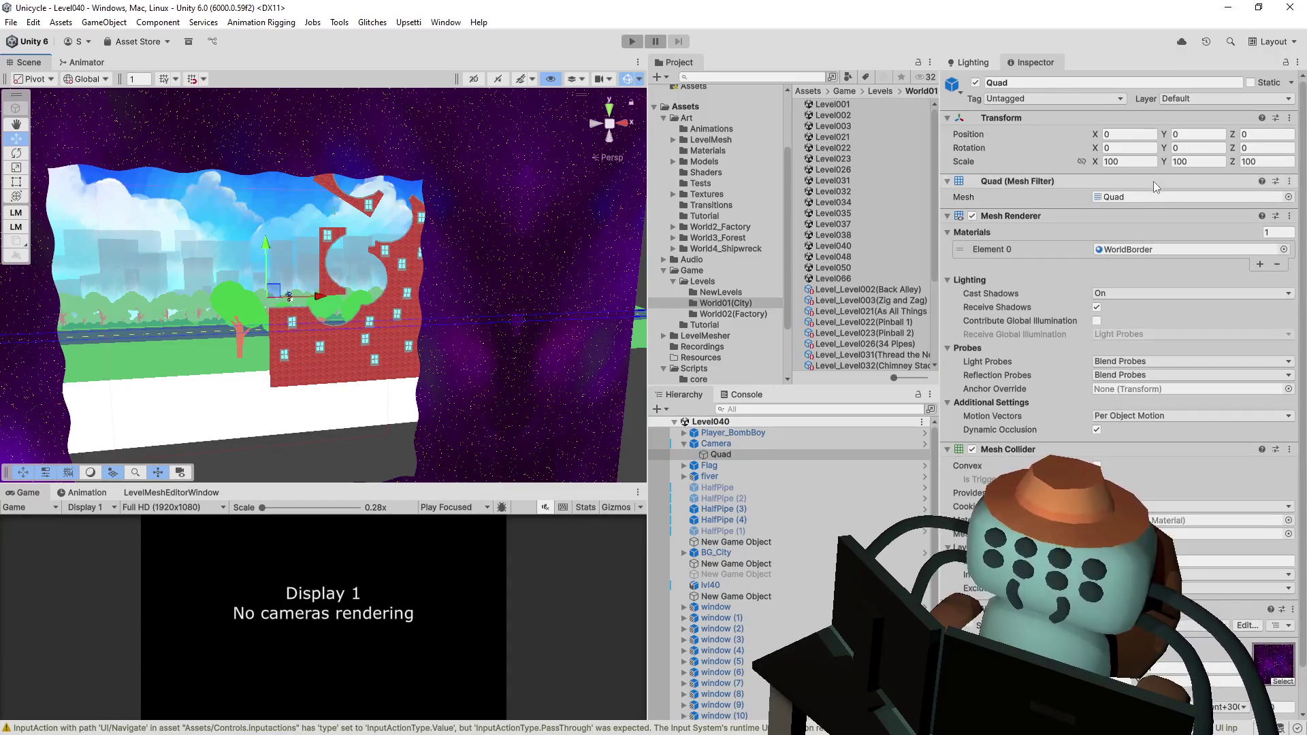
left_click(492, 410)
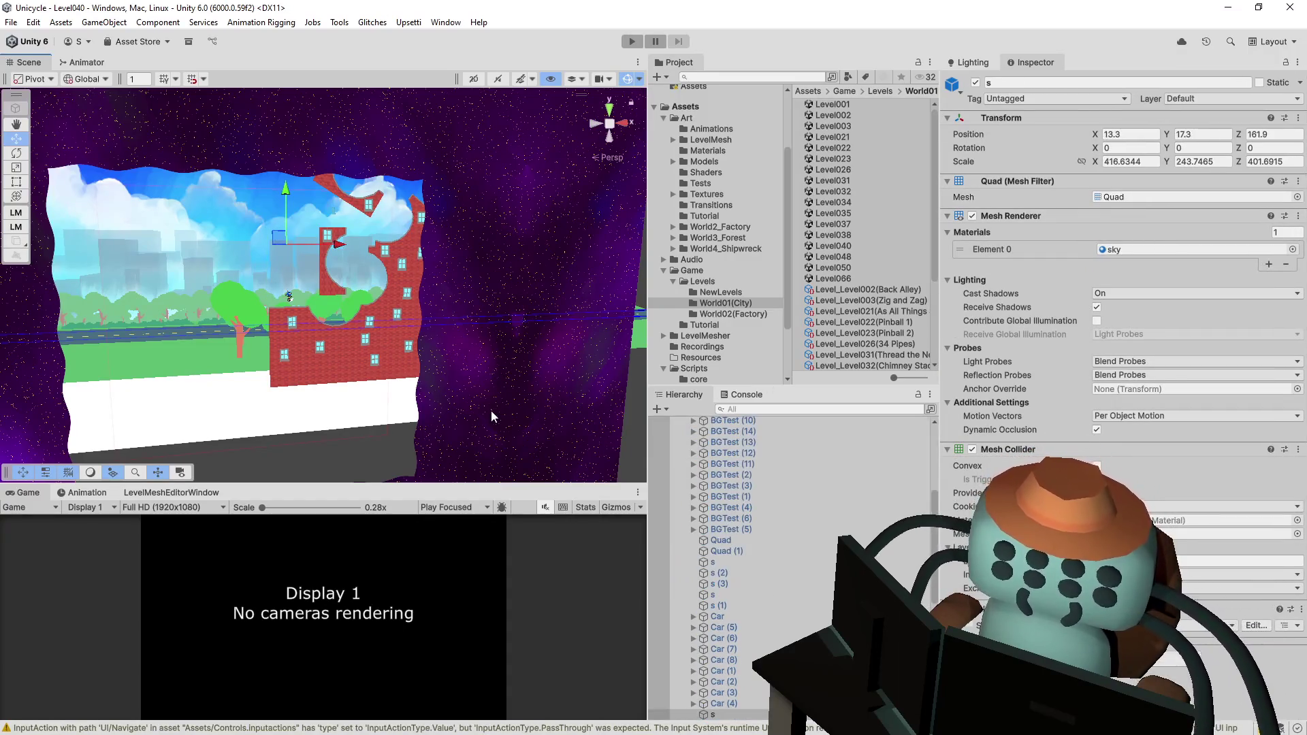
left_click(1130, 134)
left_click(591, 444)
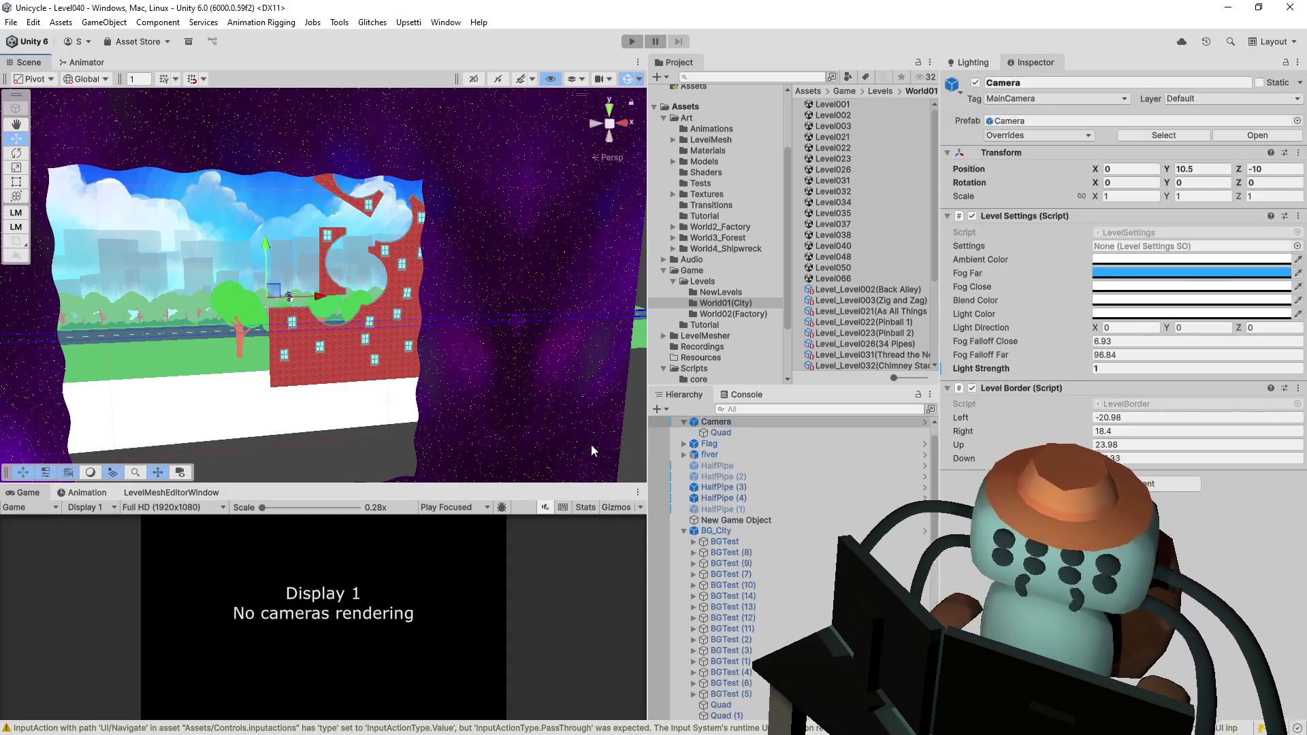
- Set the Level040 camera's Position Y and Z to 0
left_click(1222, 170)
type("0")
key("Tab")
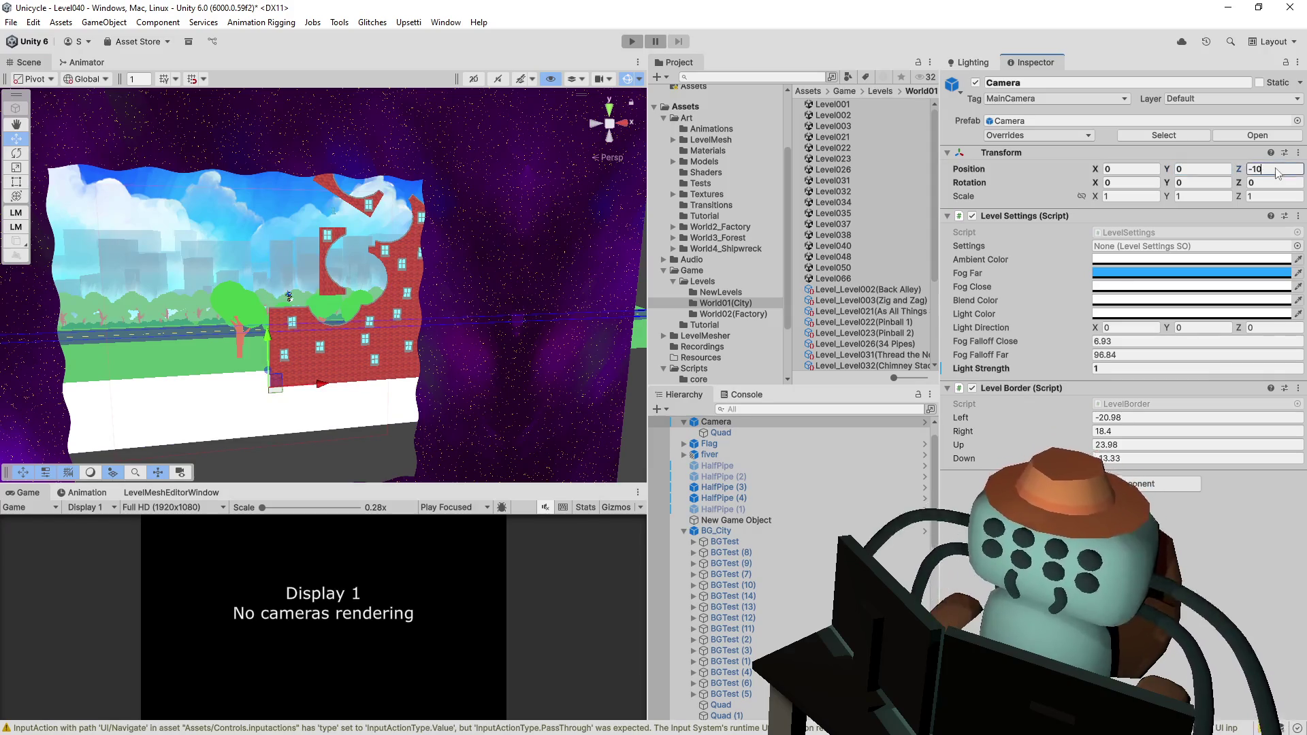
type("0")
mouse_move(505, 215)
left_mouse_down()
mouse_move(452, 198)
mouse_move(434, 213)
left_mouse_up()
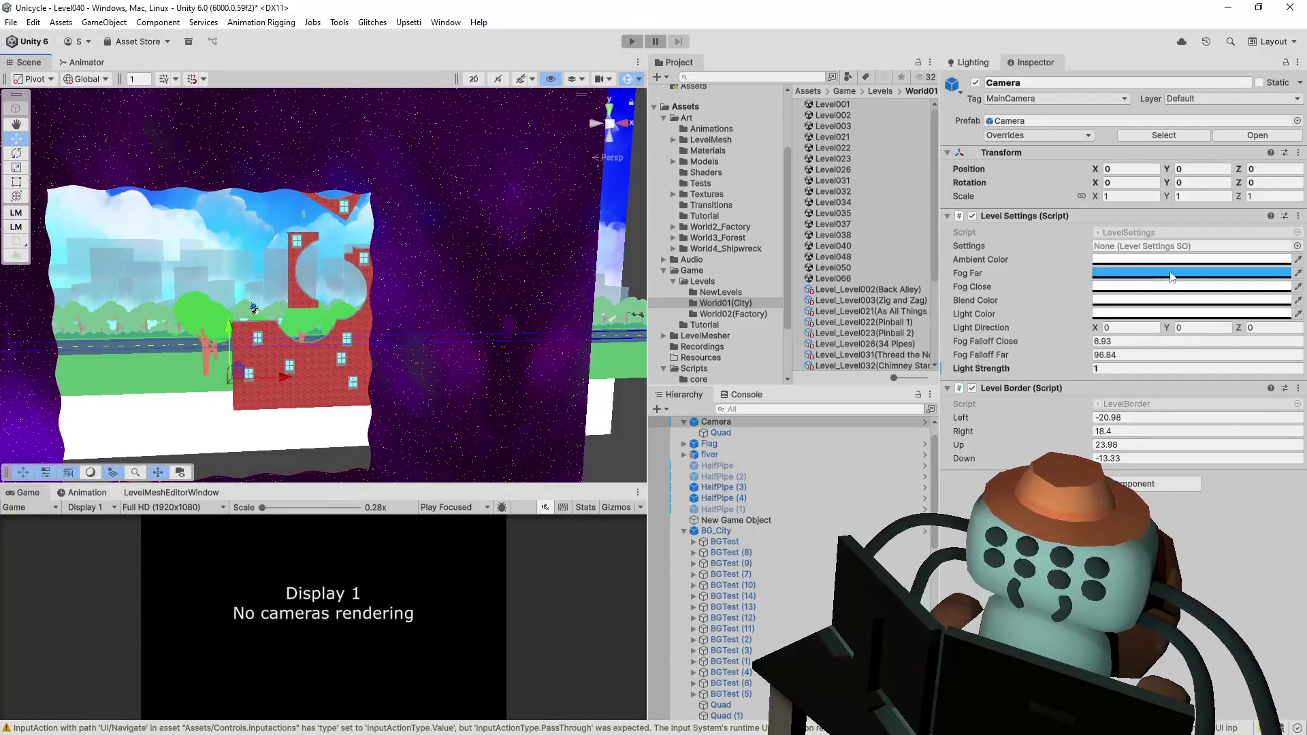
- Hide the backdrop Quad, fit the border to Left -3.3, Right 28.5, Up 37.1, Down 1.3, and save
left_click(1033, 417)
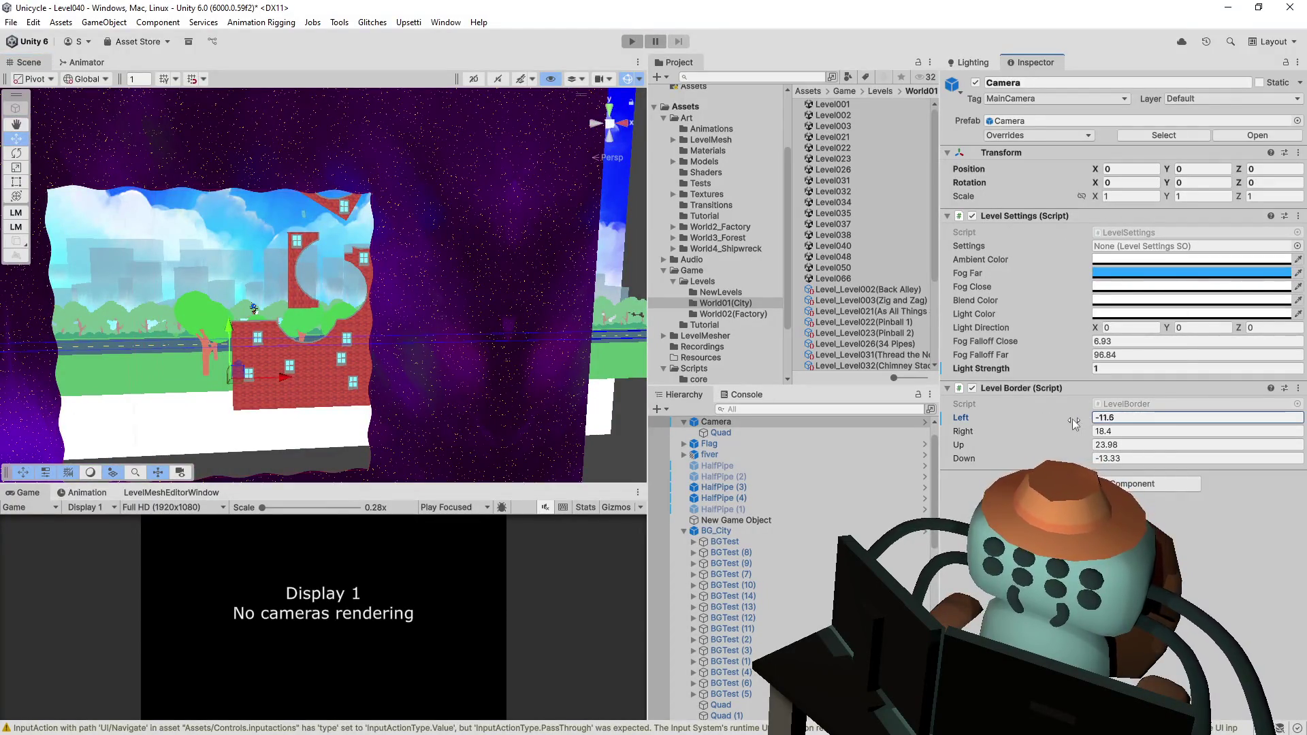
left_click(653, 435)
left_click_drag(1061, 417, 1133, 406)
mouse_move(1020, 434)
left_mouse_down()
mouse_move(1059, 424)
mouse_move(978, 444)
mouse_move(1025, 428)
mouse_move(1082, 437)
left_mouse_up()
mouse_move(984, 424)
left_mouse_down()
mouse_move(964, 424)
mouse_move(985, 435)
left_mouse_up()
key("ctrl+s")
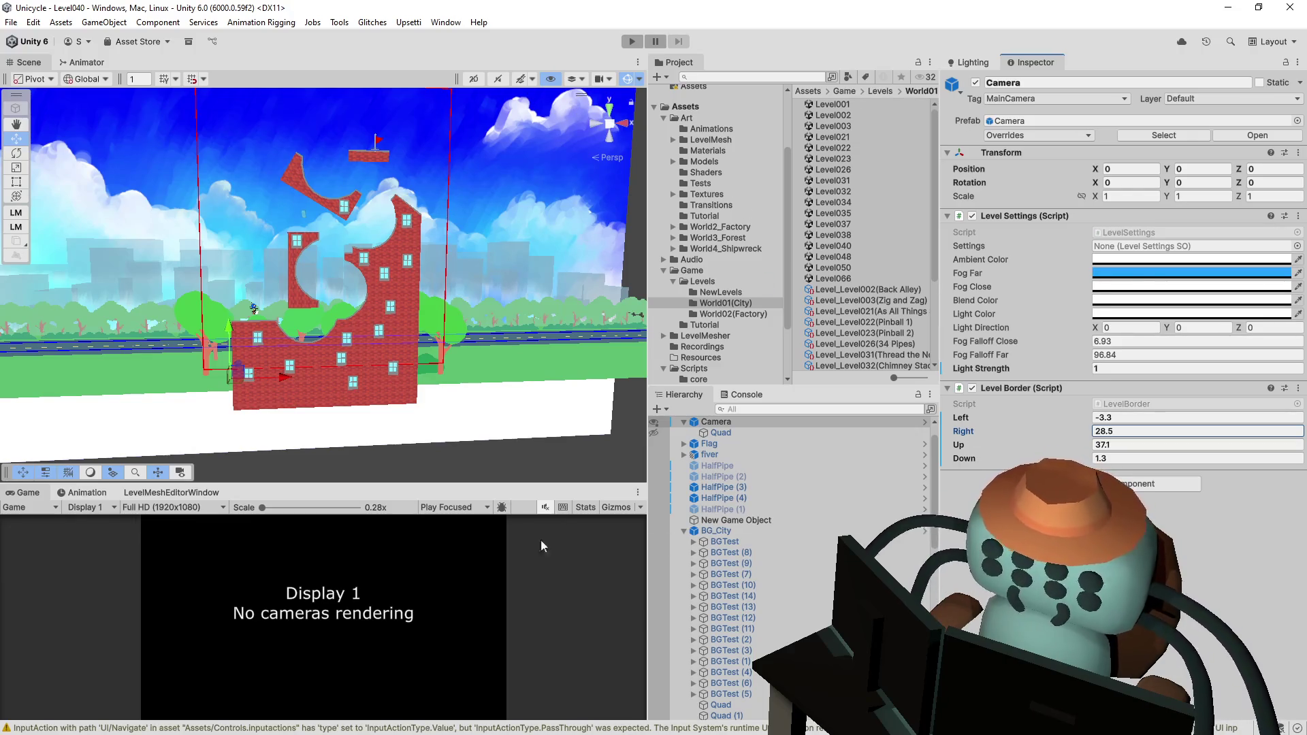
left_click(843, 254)
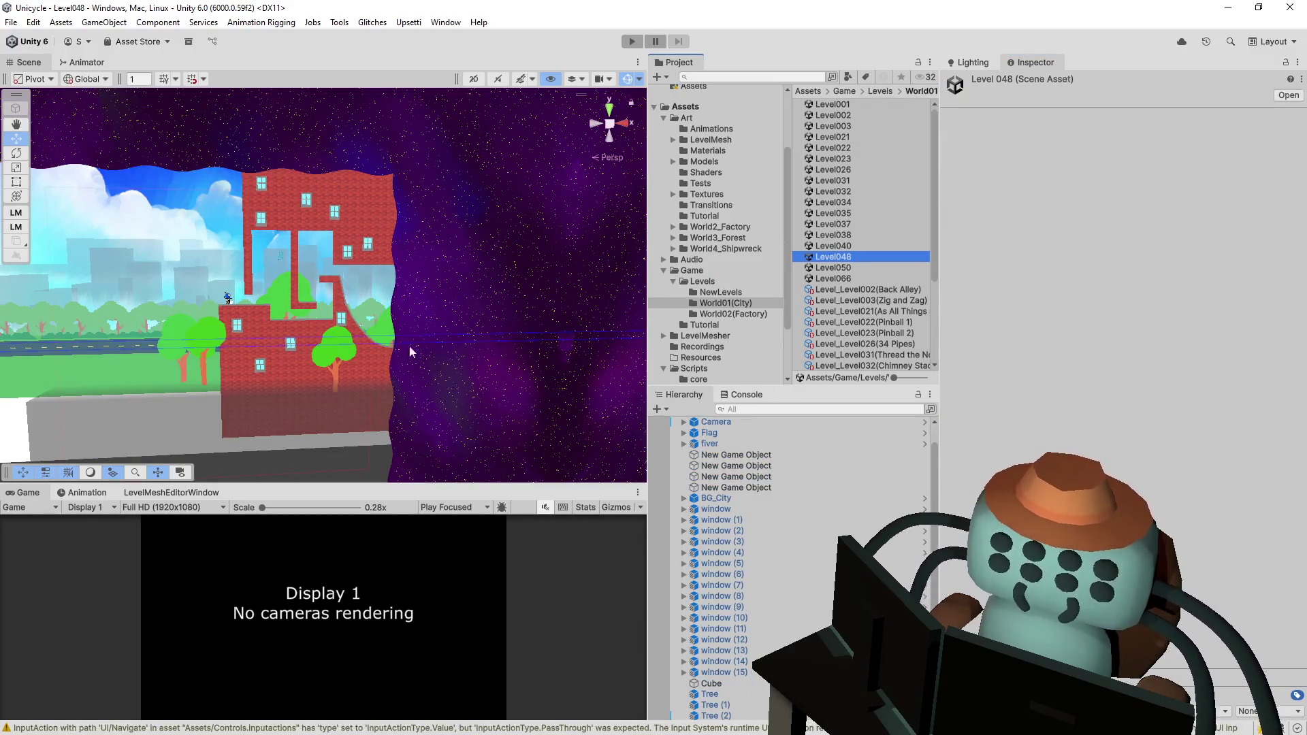
- Set the Level048 camera's Position Y and Z to 0
left_click(714, 422)
left_click(1212, 169)
type("0")
key("Tab")
type("0")
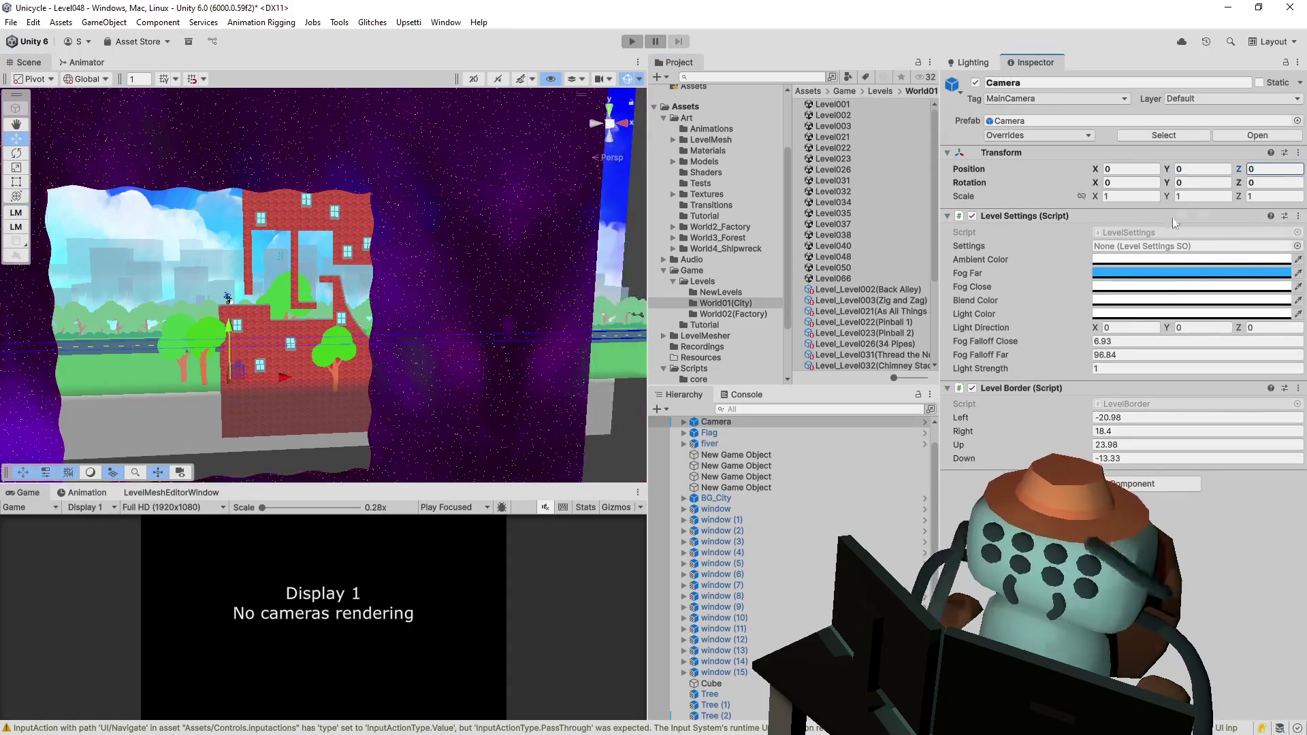
left_click_drag(368, 306, 388, 310)
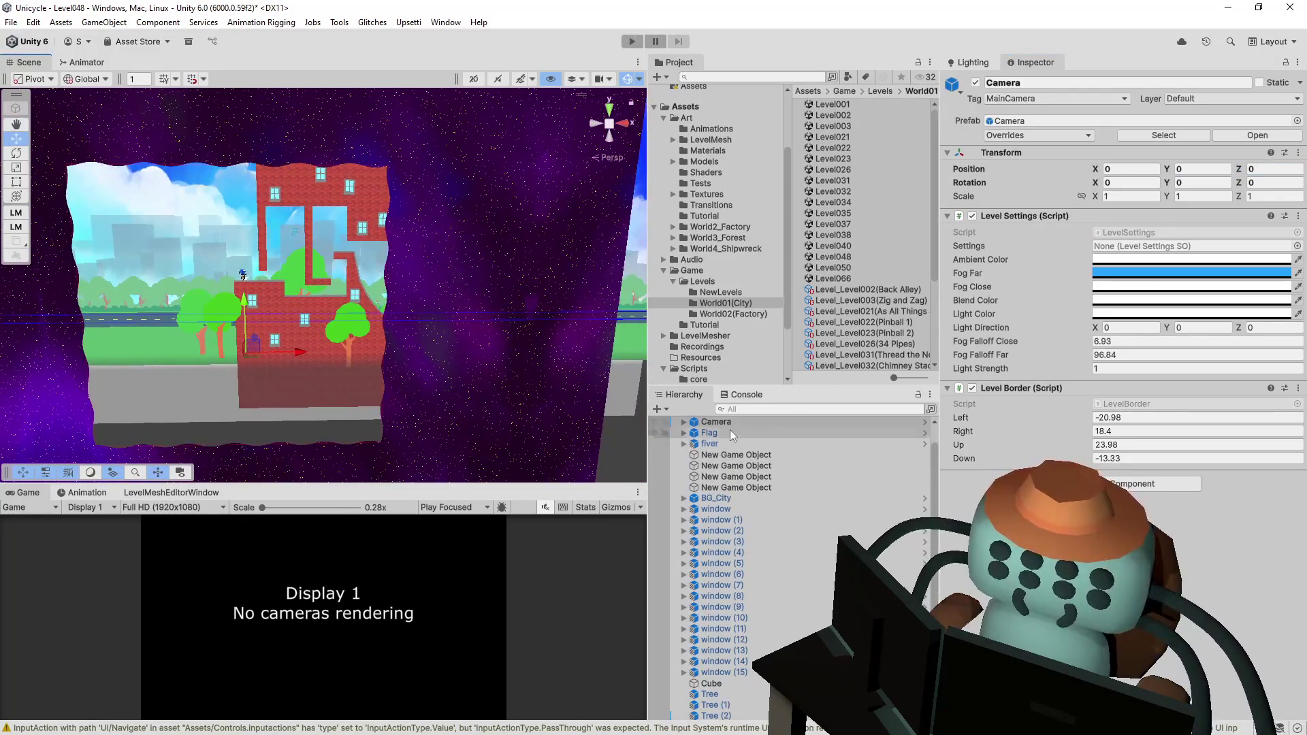
key("ctrl+z")
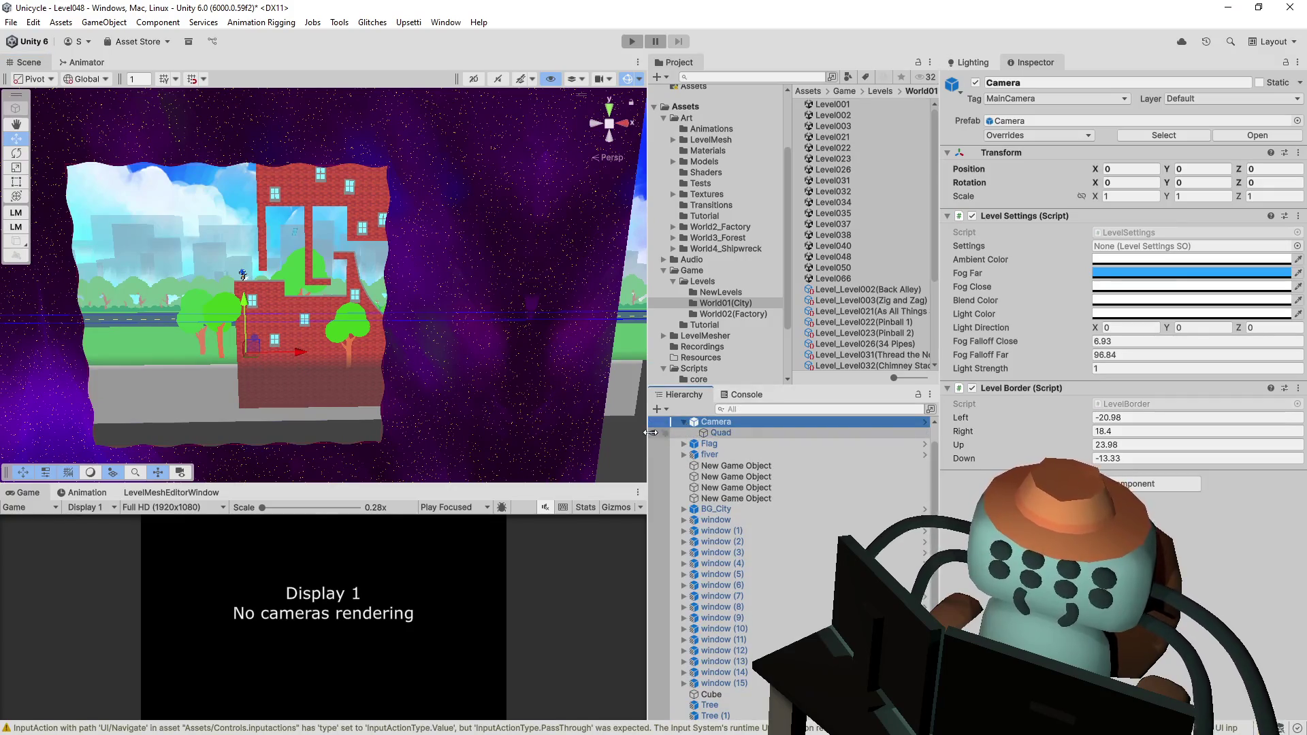
key("ctrl+z")
- Fit the border to Left -4.88, Right 38.5, Down 1.2, save, and open Level050
mouse_move(982, 452)
left_mouse_down()
mouse_move(1064, 433)
mouse_move(1029, 431)
mouse_move(1120, 433)
left_mouse_up()
left_click_drag(970, 416, 1053, 415)
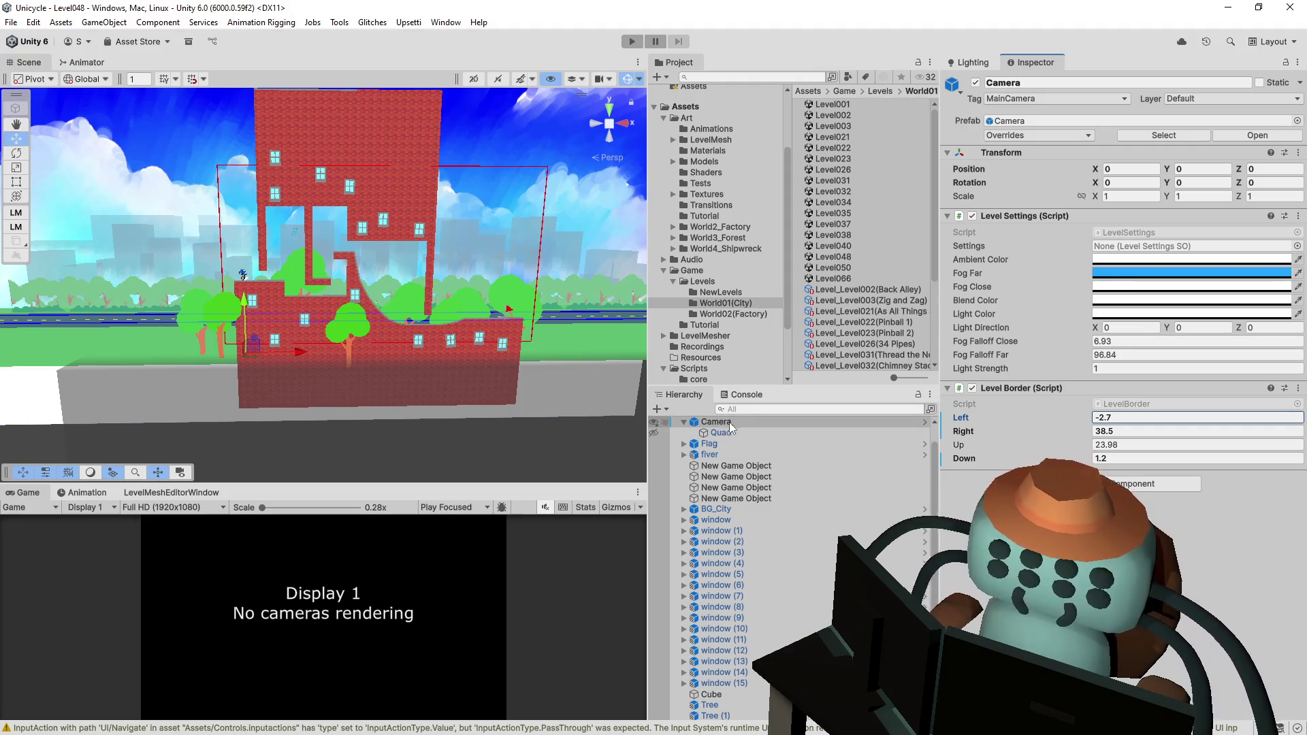
left_click_drag(1052, 418, 1040, 422)
key("ctrl+s")
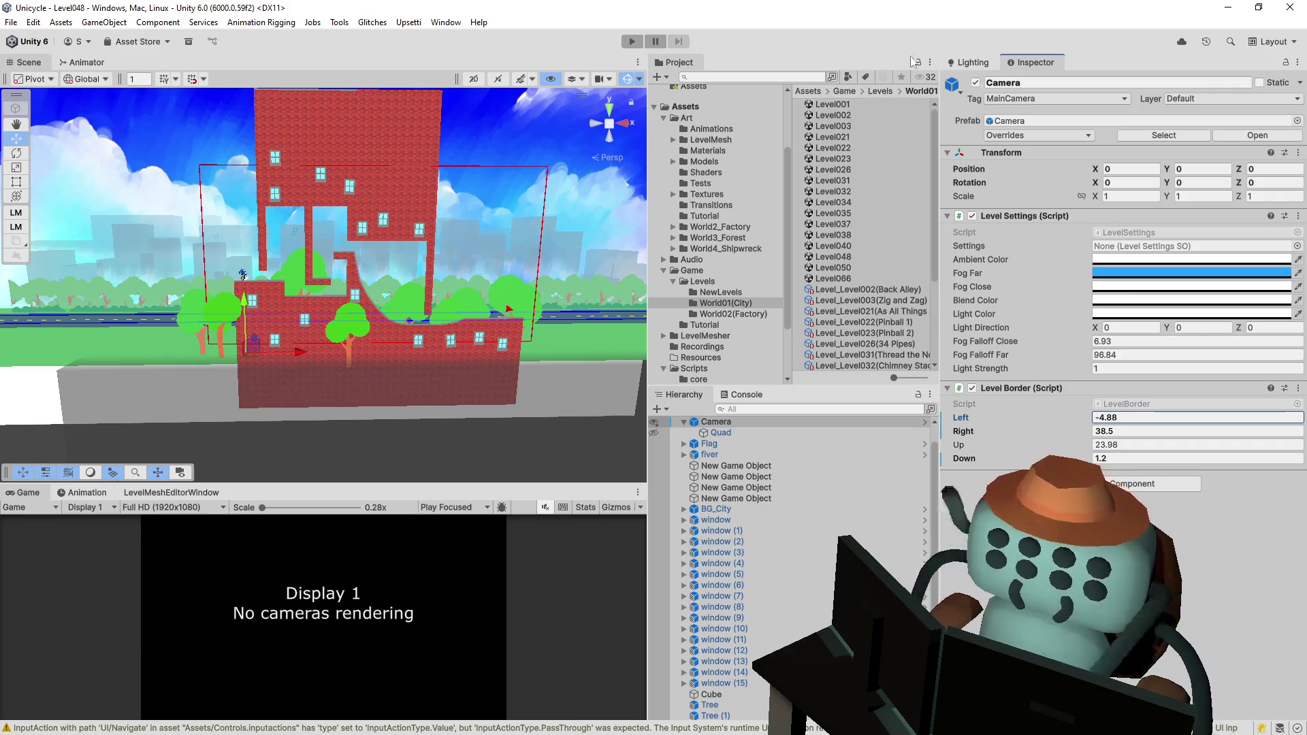
double_click(853, 268)
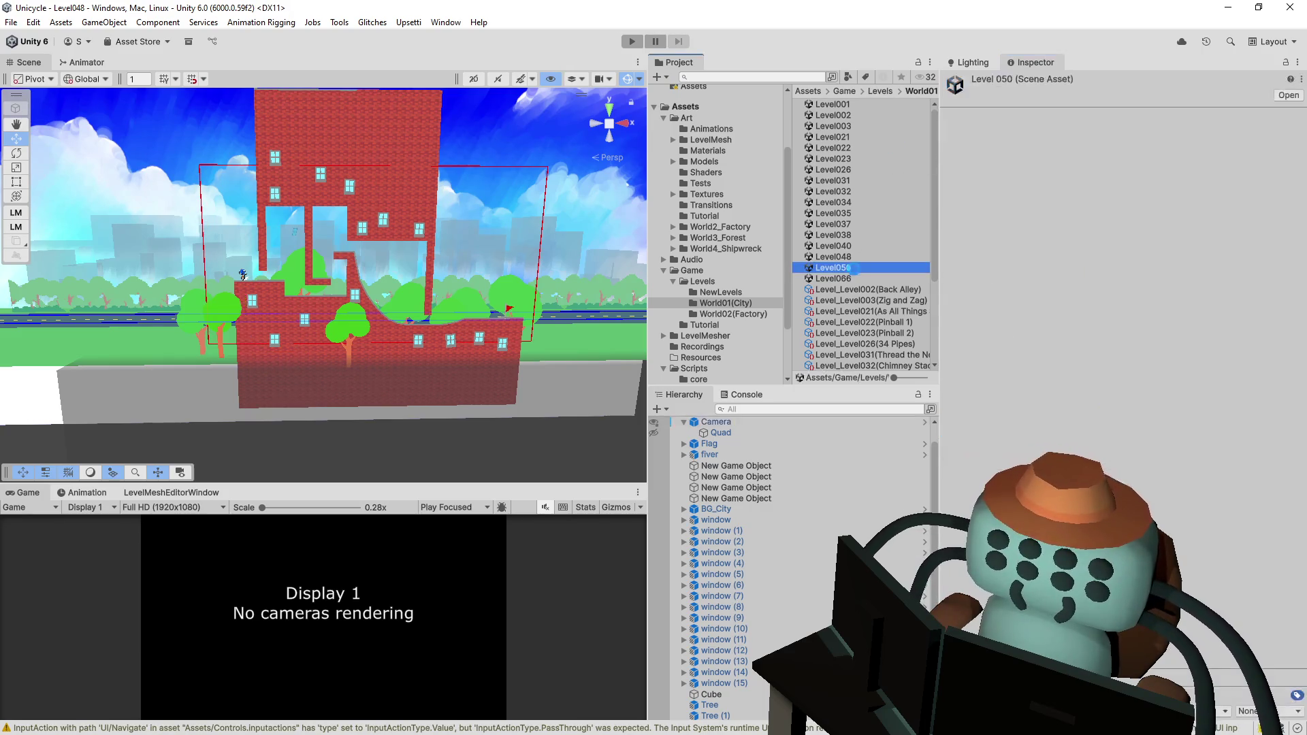
- Zero the Level050 camera's Y and Z position, leaving the Flag's position unchanged
mouse_move(367, 273)
left_mouse_down()
mouse_move(422, 268)
mouse_move(562, 337)
left_mouse_up()
left_click(715, 422)
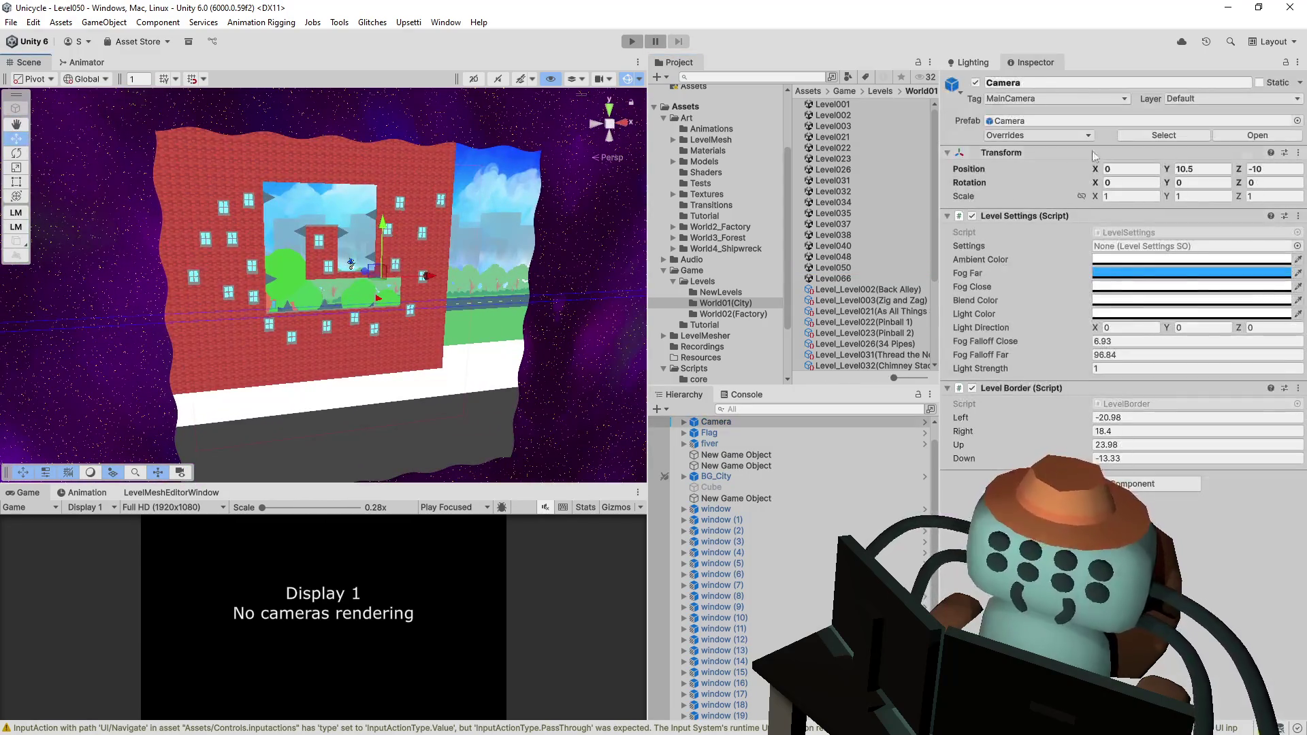
type("0")
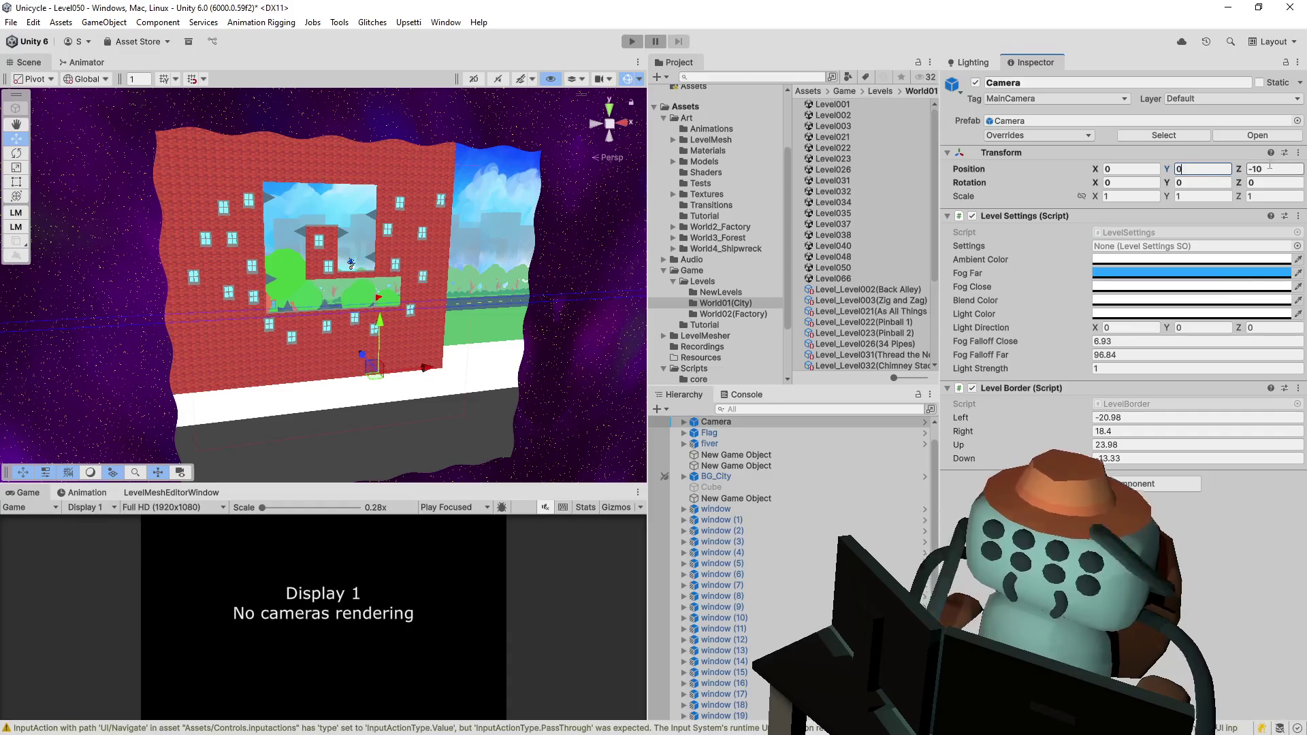
type("0")
left_click_drag(476, 306, 572, 307)
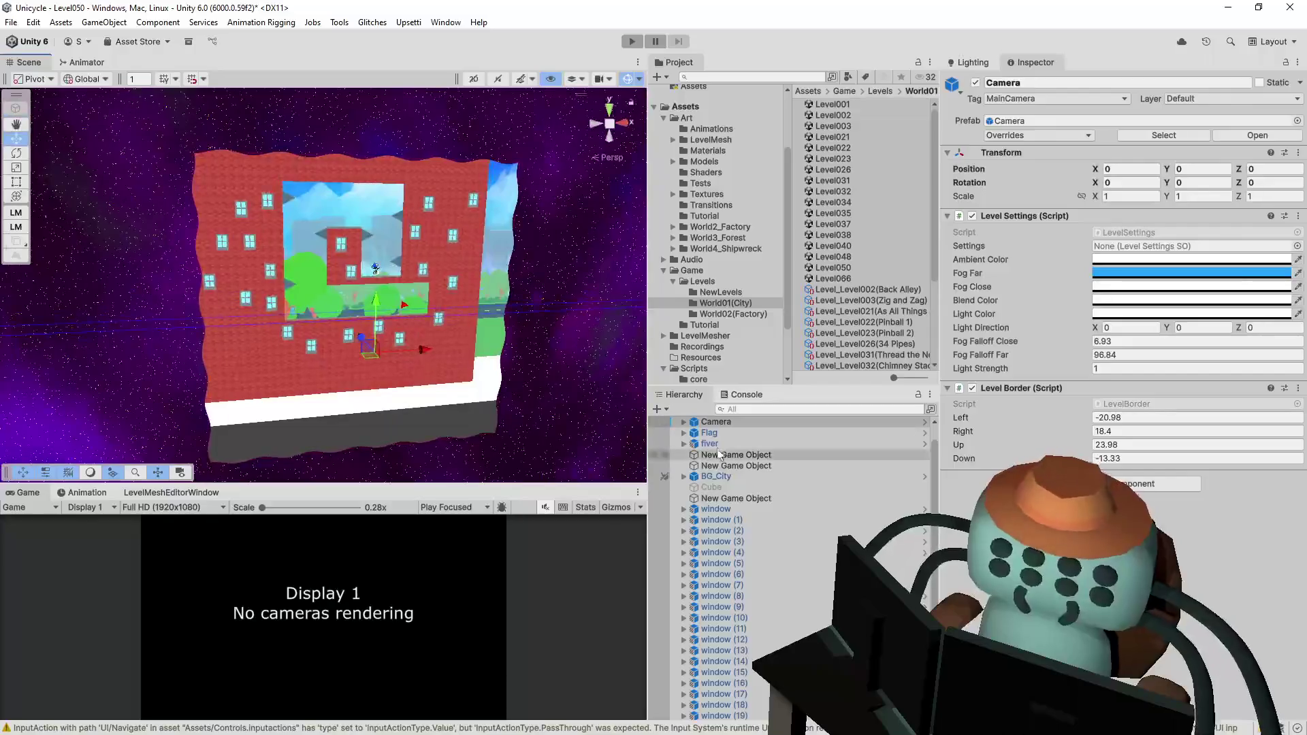
left_click(740, 433)
left_click(1135, 168)
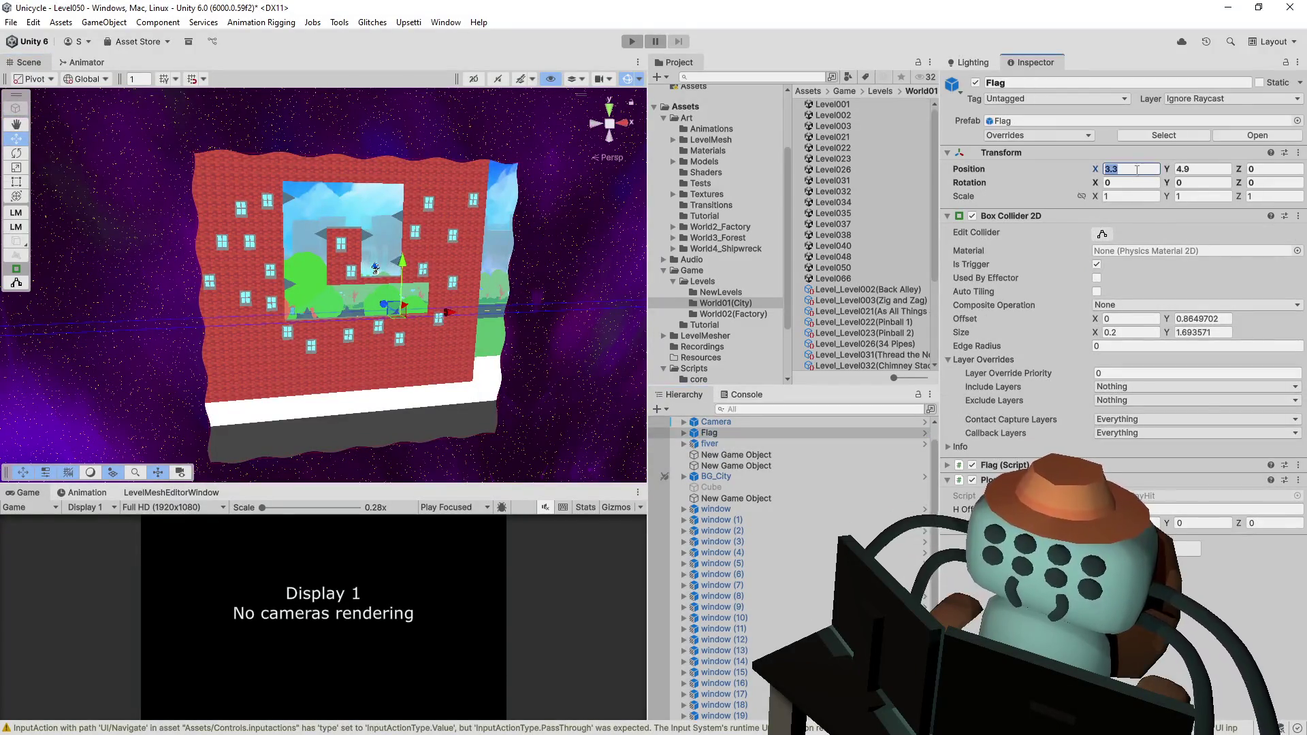
type("0")
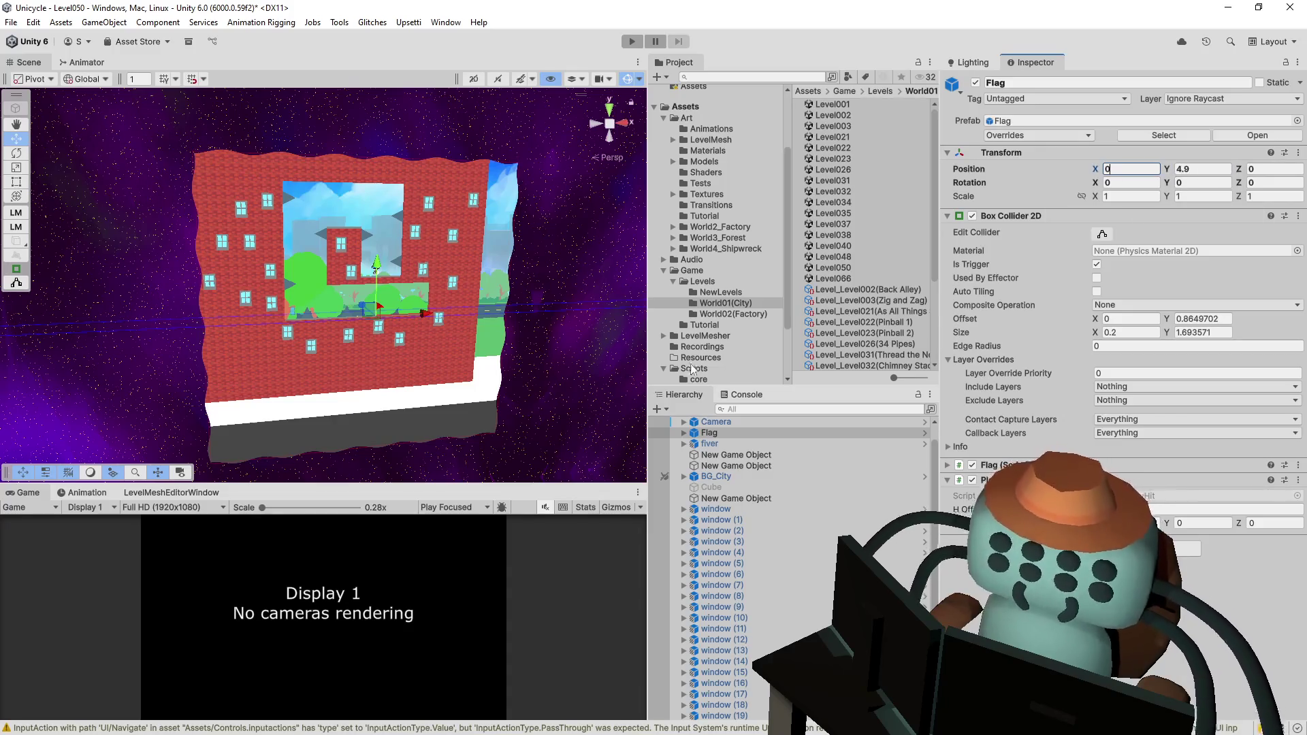
key("Escape")
- Hide the galaxy backdrop Quad and fit the border to Left -14.6 and Down 1.3
left_click(684, 422)
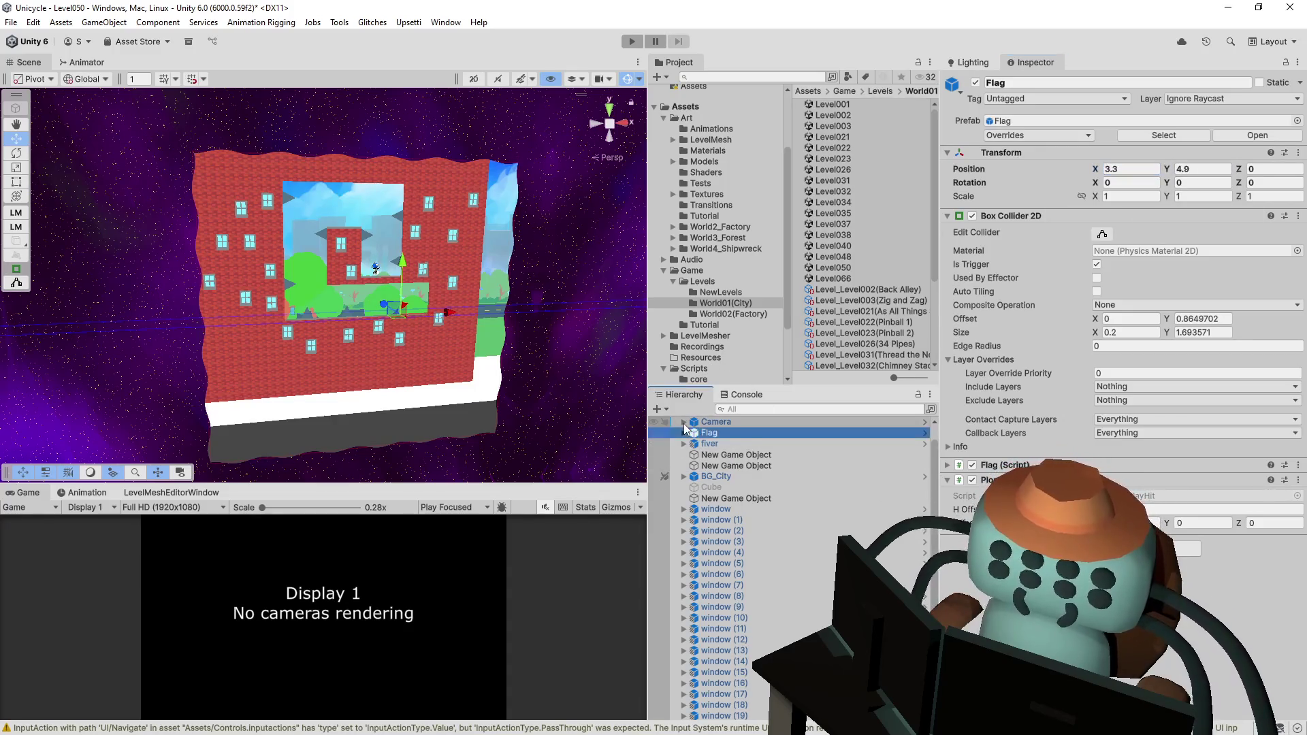
left_click(653, 433)
left_click(715, 433)
left_click(715, 422)
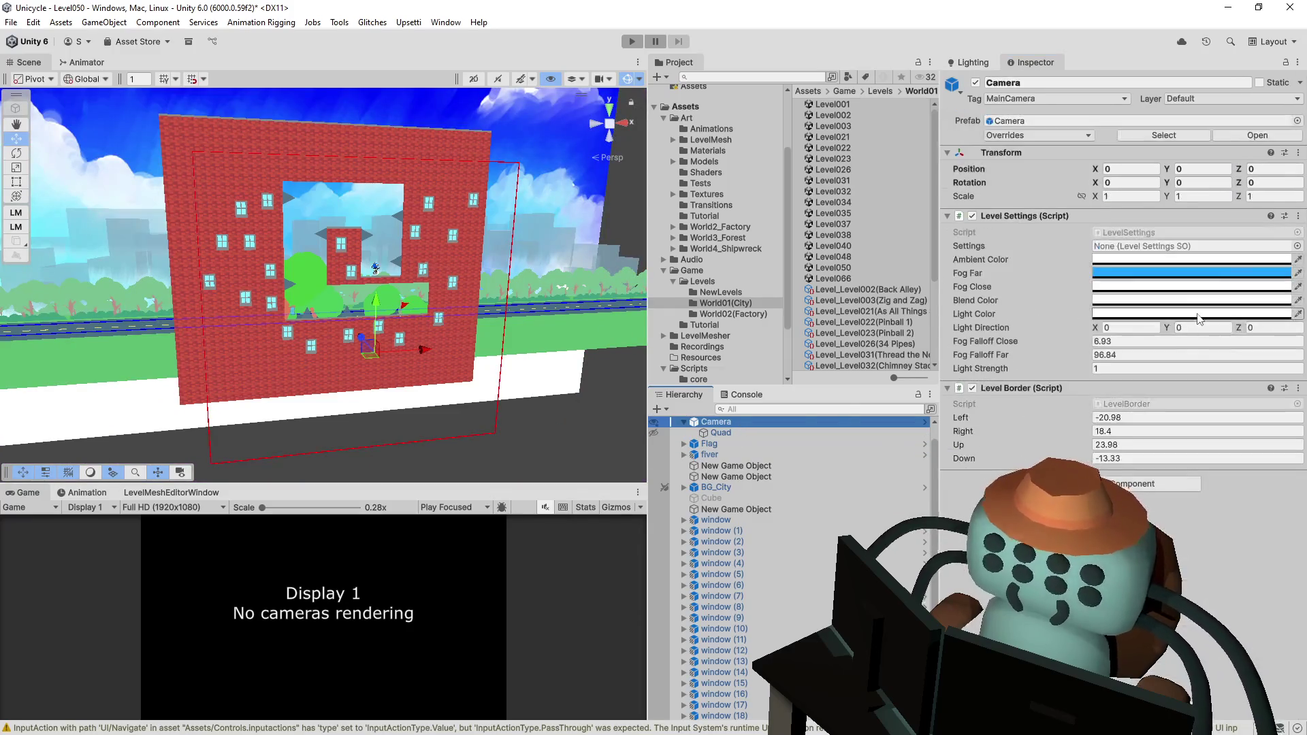
mouse_move(999, 417)
left_mouse_down()
mouse_move(1019, 414)
mouse_move(936, 430)
mouse_move(981, 456)
mouse_move(1070, 430)
left_mouse_up()
mouse_move(422, 225)
left_mouse_down()
mouse_move(453, 218)
mouse_move(429, 222)
left_mouse_up()
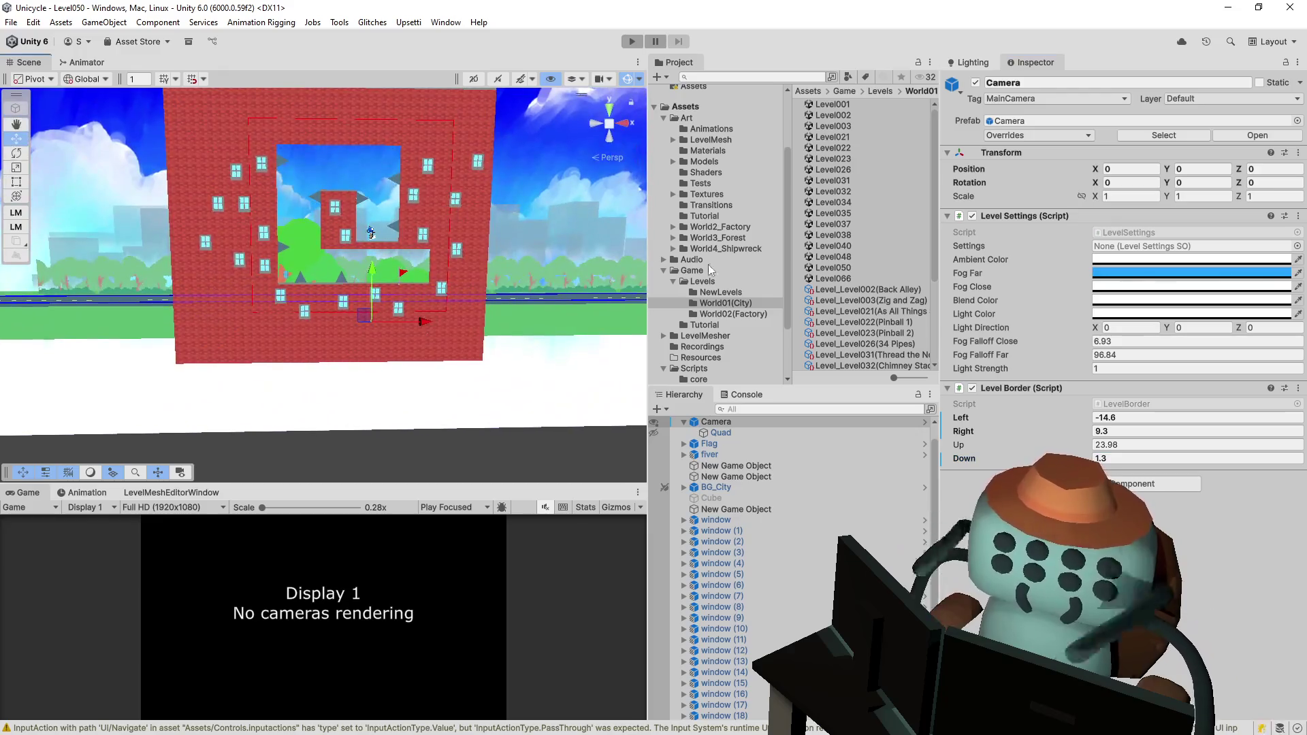
left_click(833, 279)
- Open Level066 and set its camera's Position Y and Z to 0
double_click(833, 278)
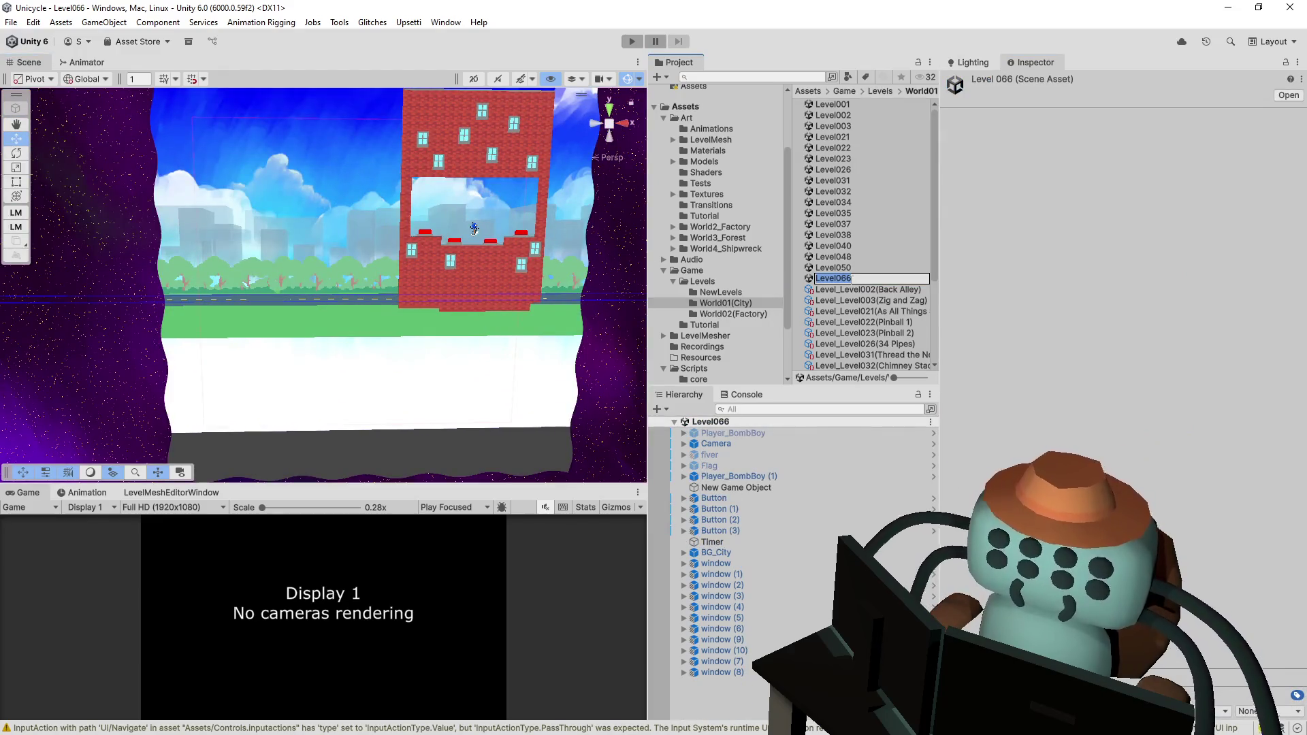
left_click(614, 375)
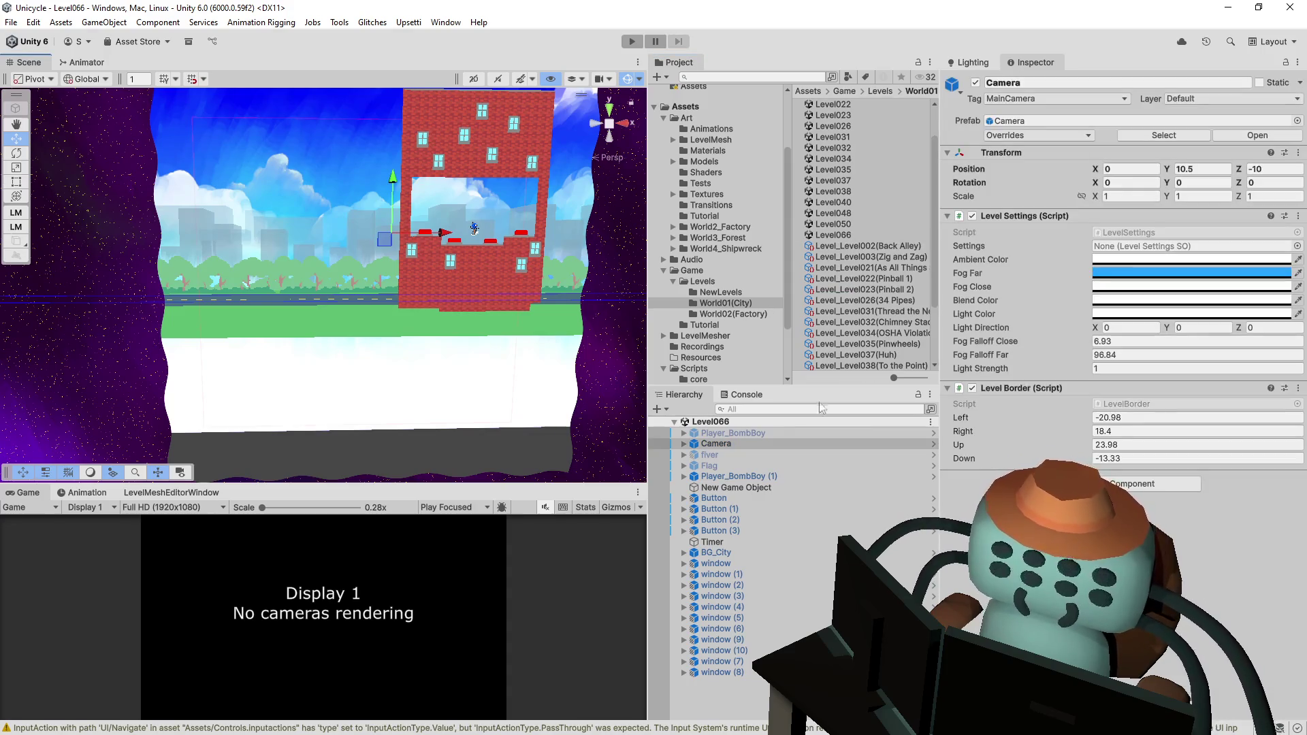
double_click(1205, 169)
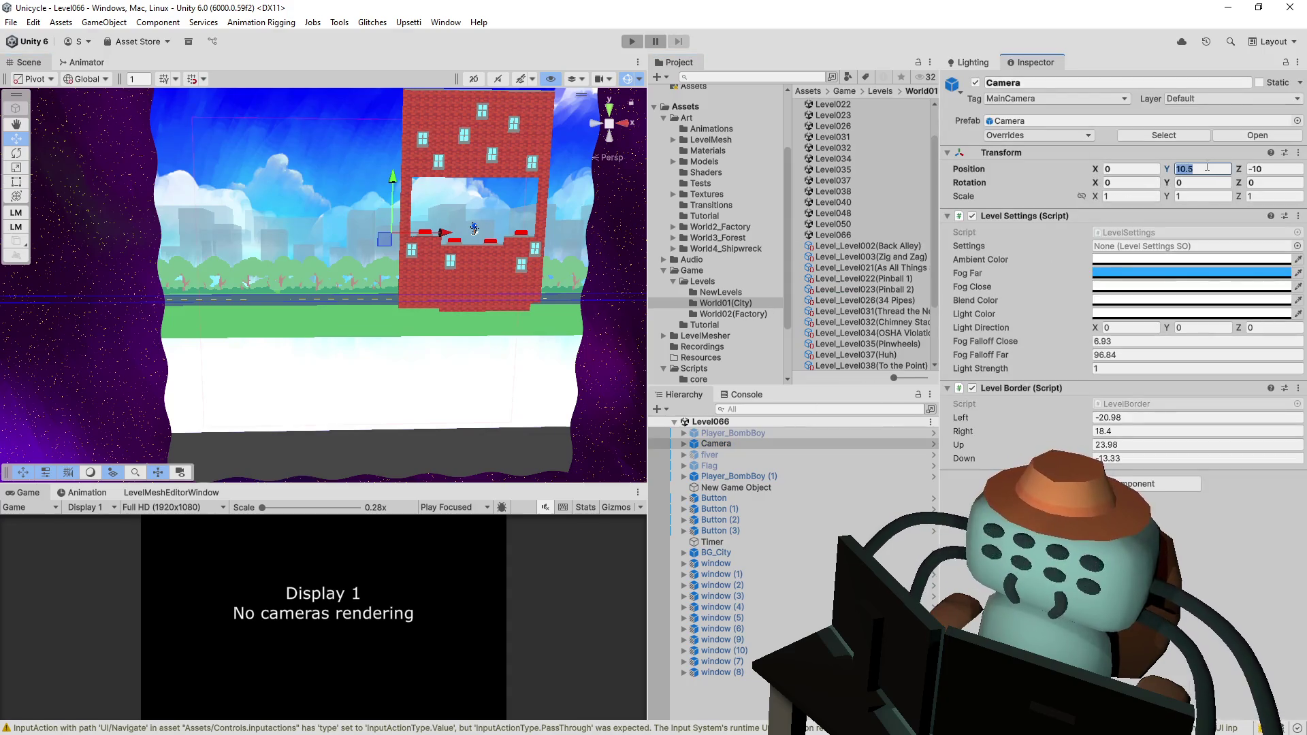
type("0")
key("Tab")
type("0")
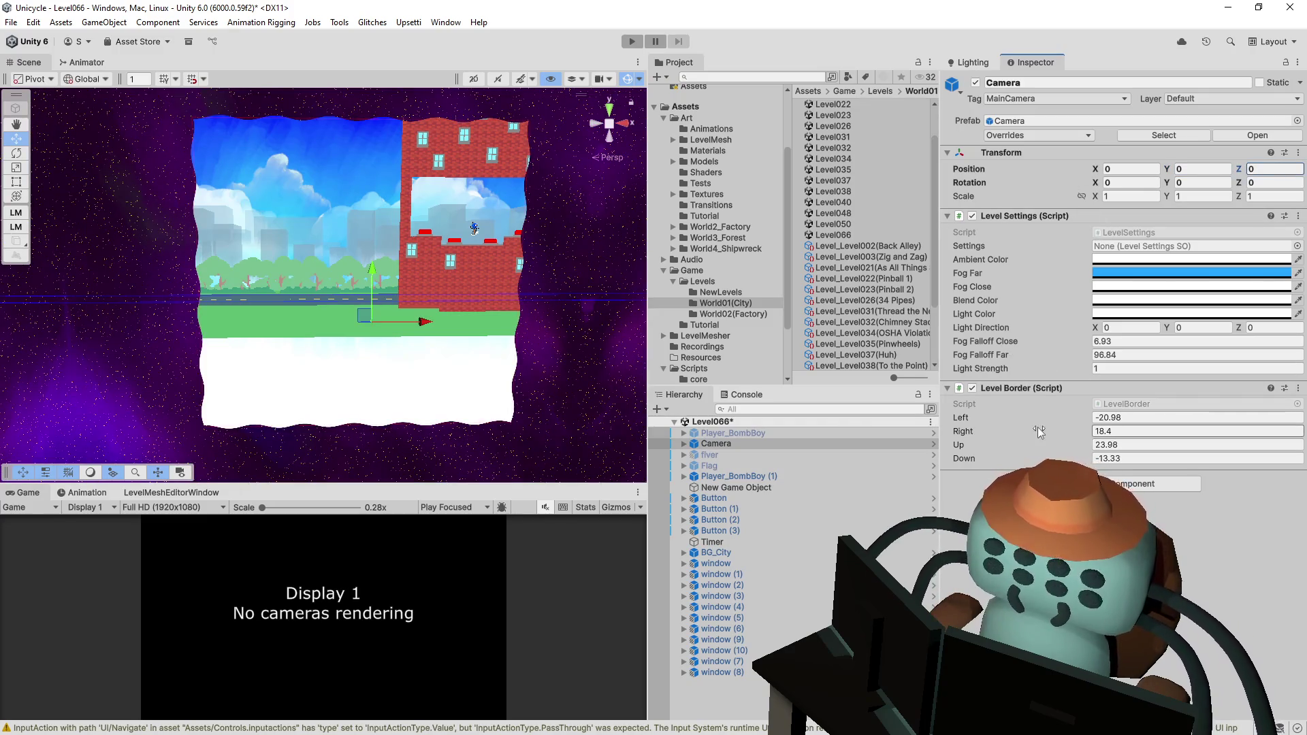
- Hide the Quad, fit the border to Left 3.6, Right 21.1, Up 20.2, Down 7, and save
left_click_drag(1096, 424, 1076, 424)
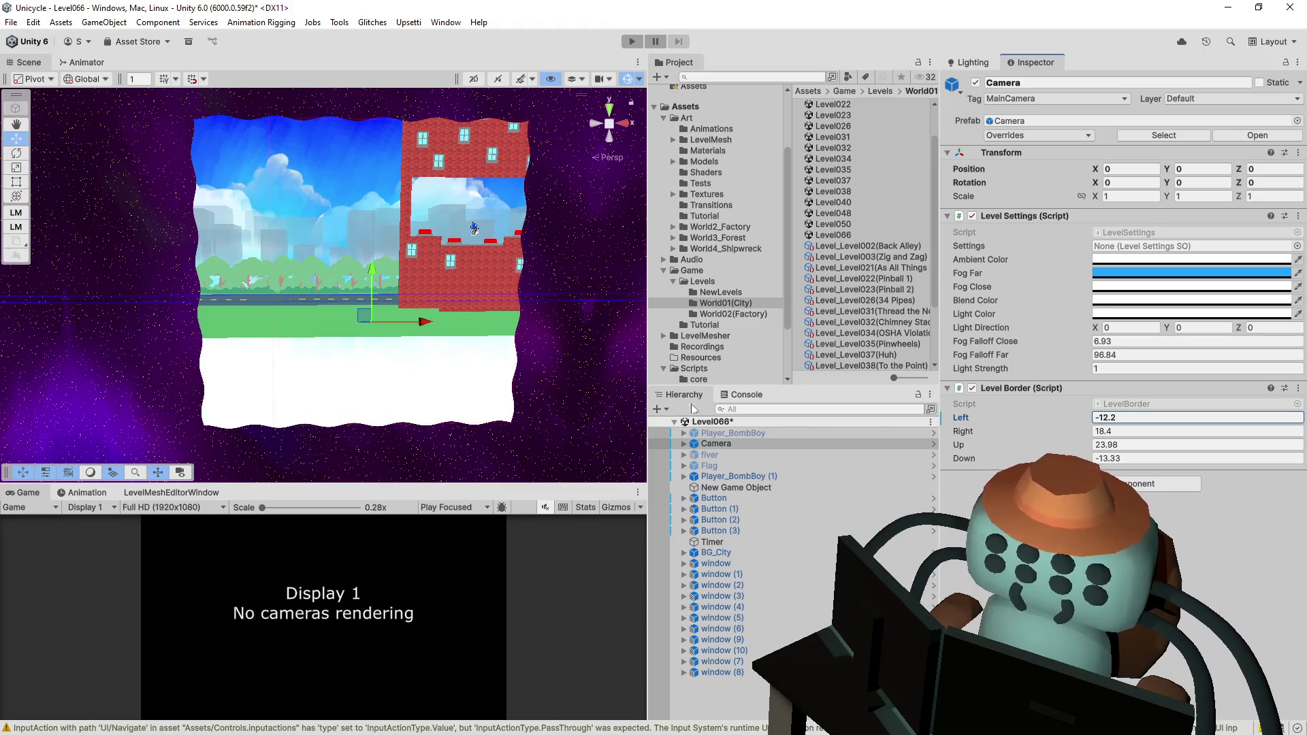
left_click(684, 443)
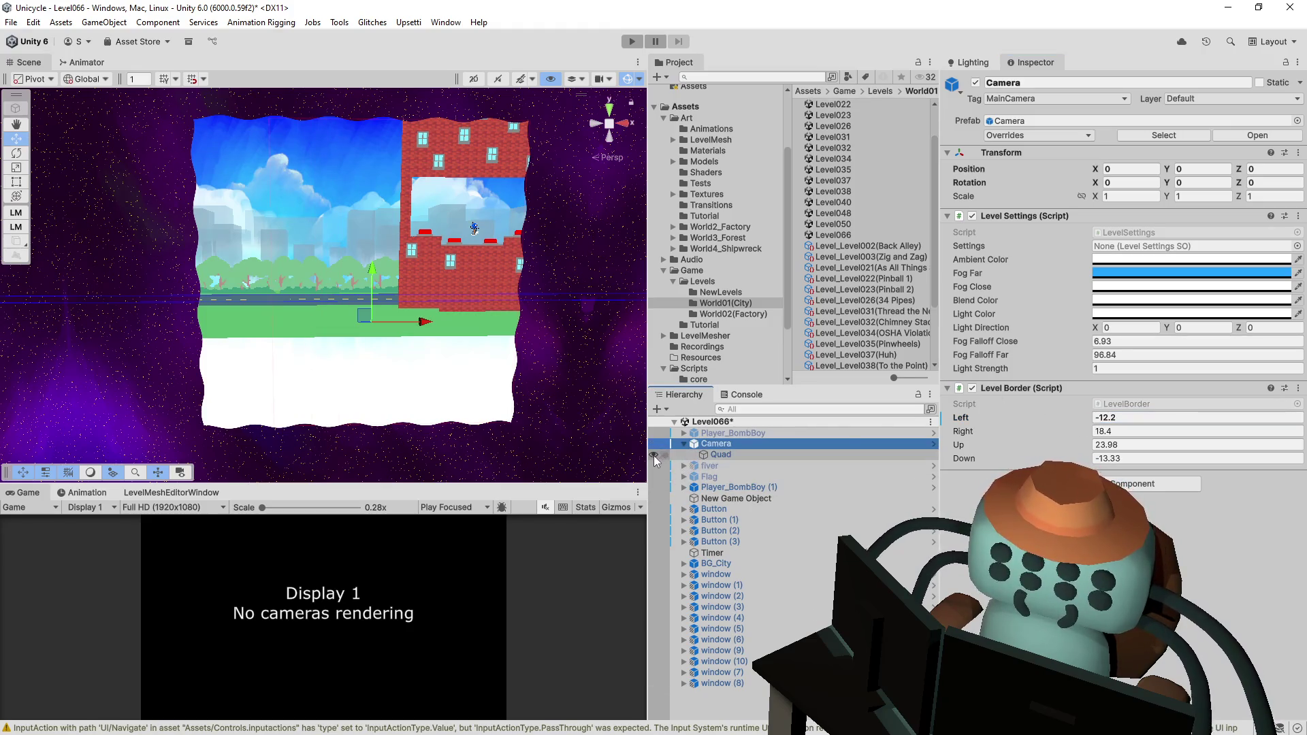
left_click(654, 454)
left_click_drag(1011, 422, 1116, 413)
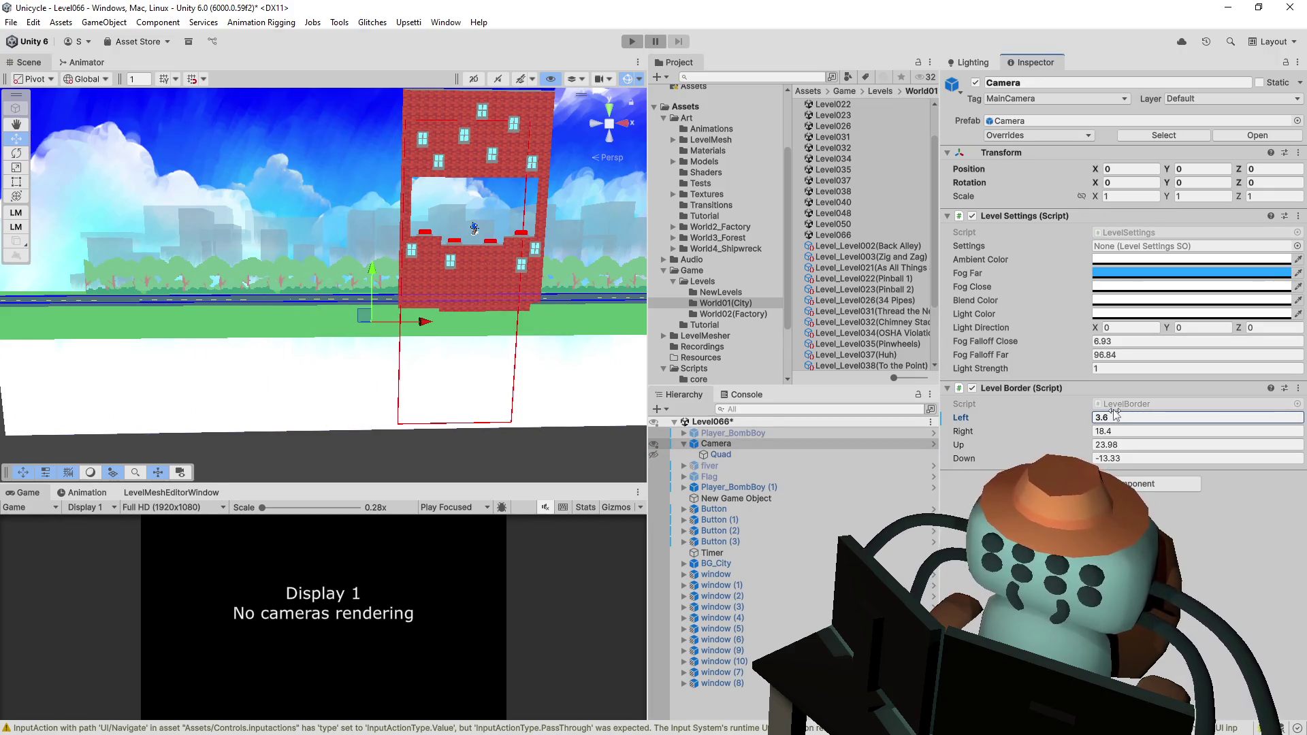
mouse_move(983, 432)
left_mouse_down()
mouse_move(1018, 446)
mouse_move(994, 449)
mouse_move(1018, 462)
mouse_move(1094, 442)
mouse_move(1099, 476)
left_mouse_up()
type("20.2")
key("ctrl+s")
key("ctrl+f")
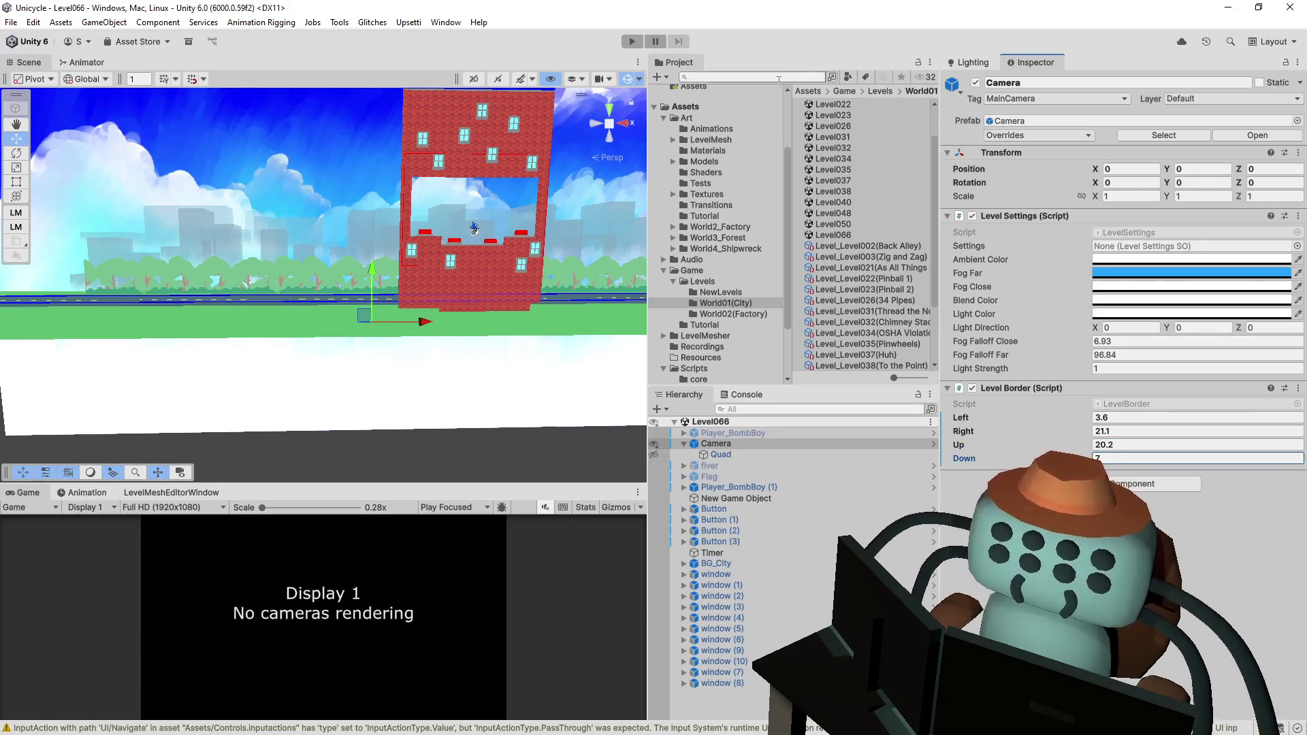
- Find the Overworld scene by searching 'over', open it, and play it maximized
type("over")
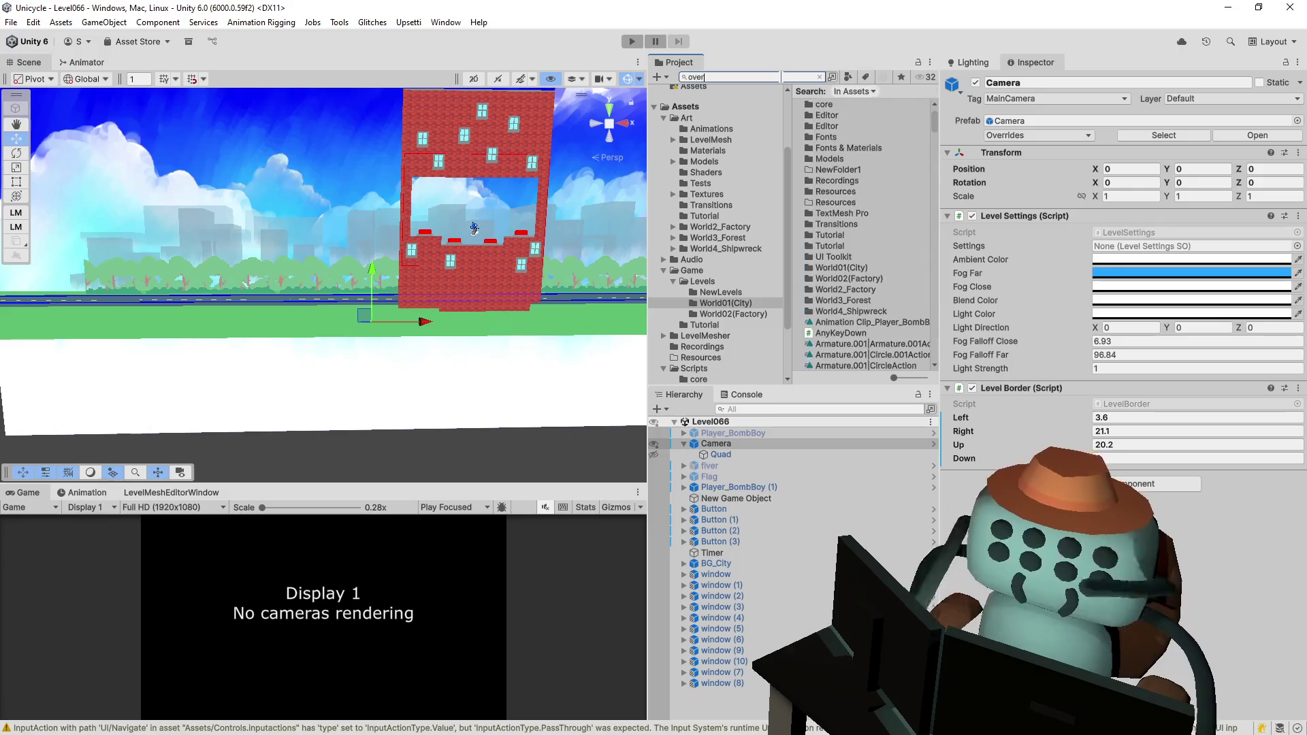
key("Down")
key("Return")
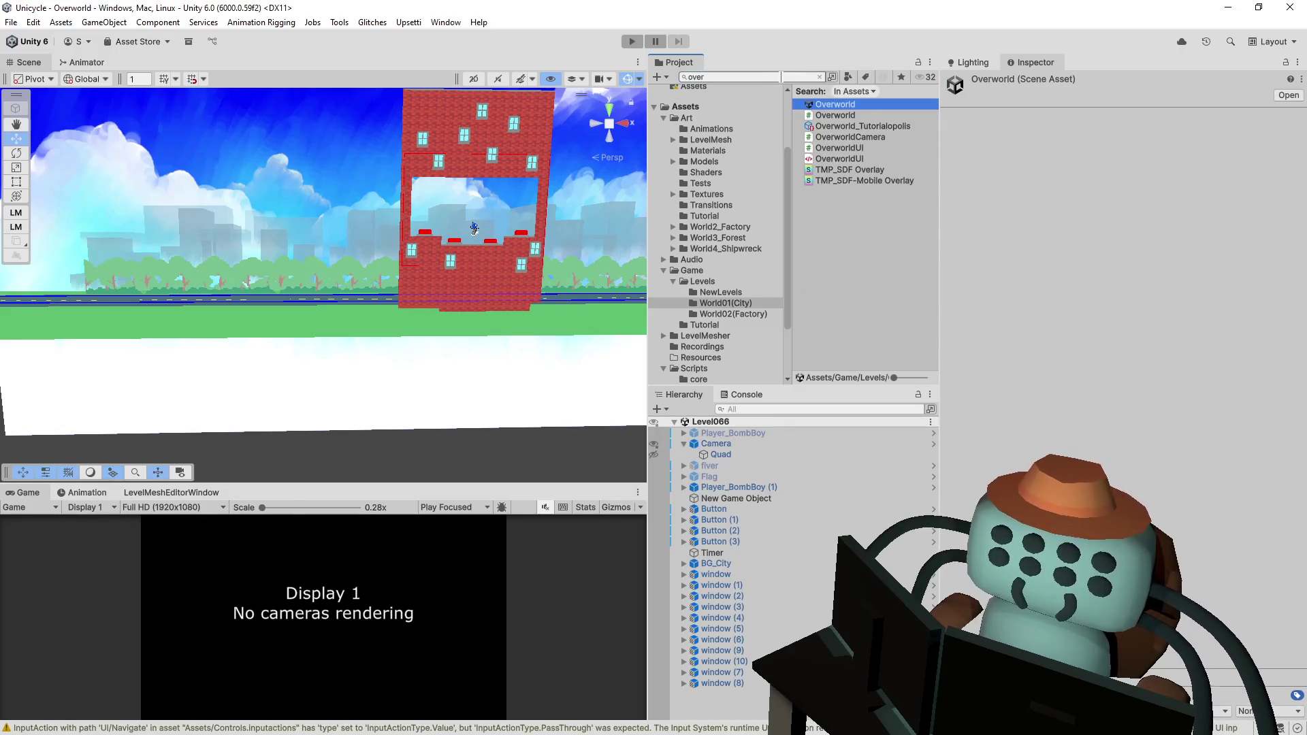
left_click(632, 42)
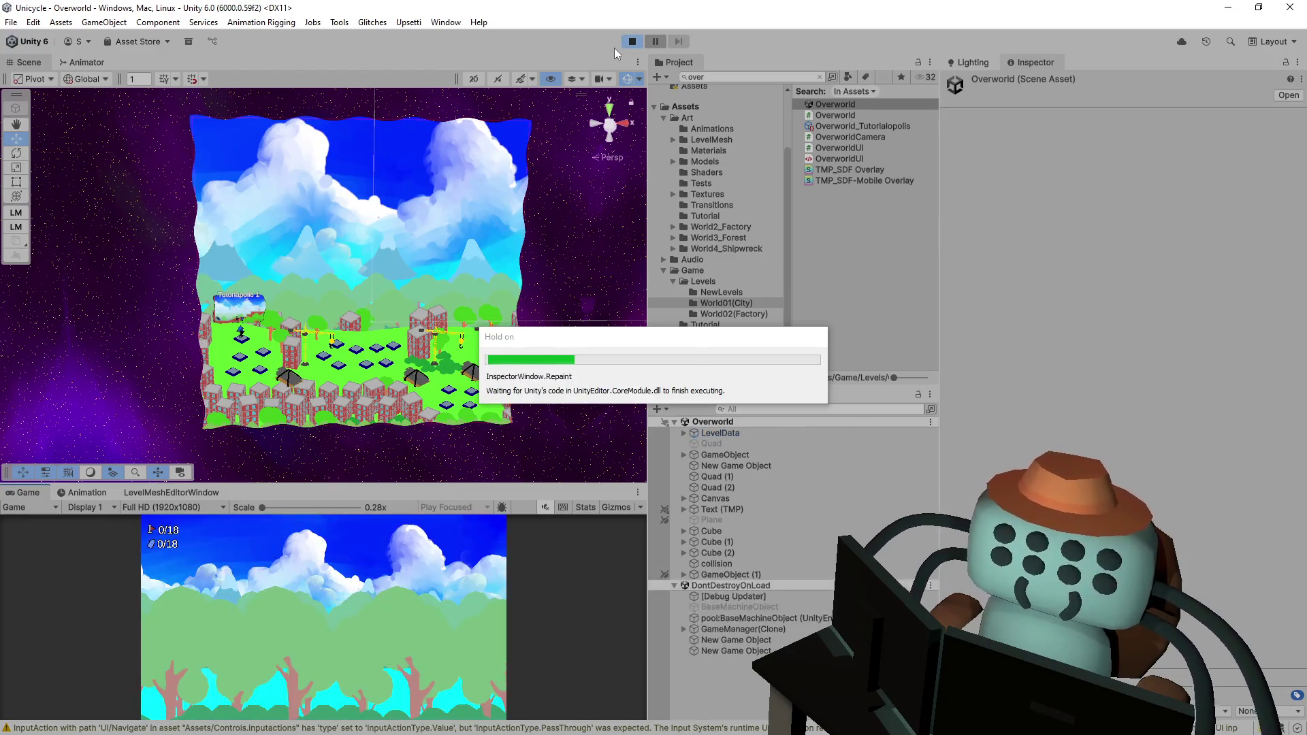
left_click(442, 512)
left_click(463, 534)
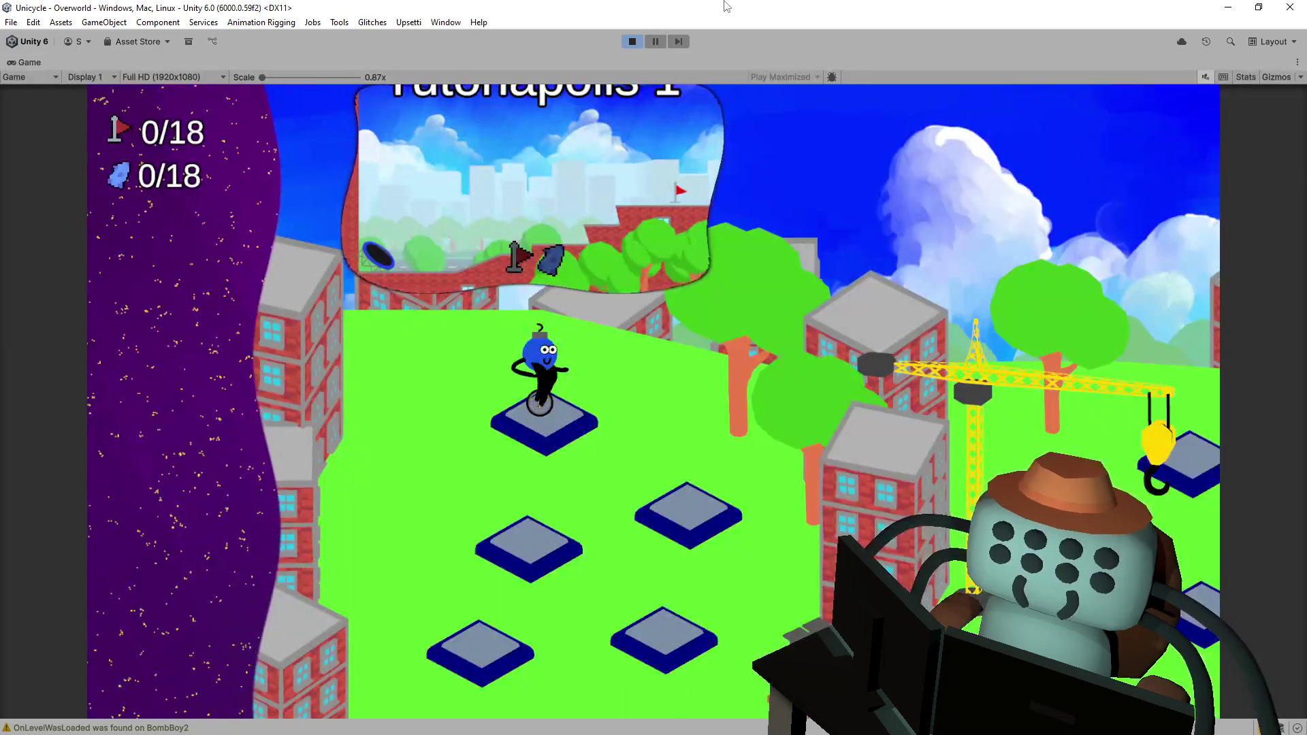
- Ride to Level026, play it through to the flag, and exit to the overworld
key("Right")
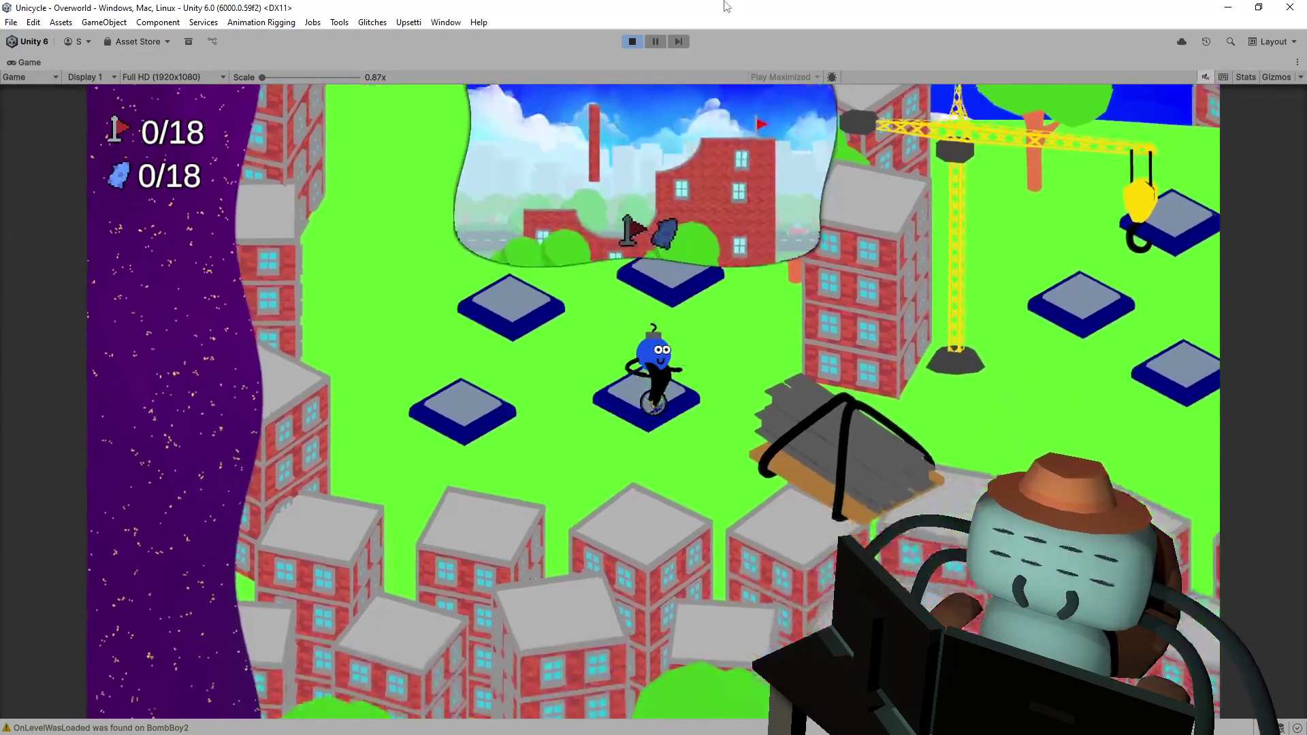
key("Return")
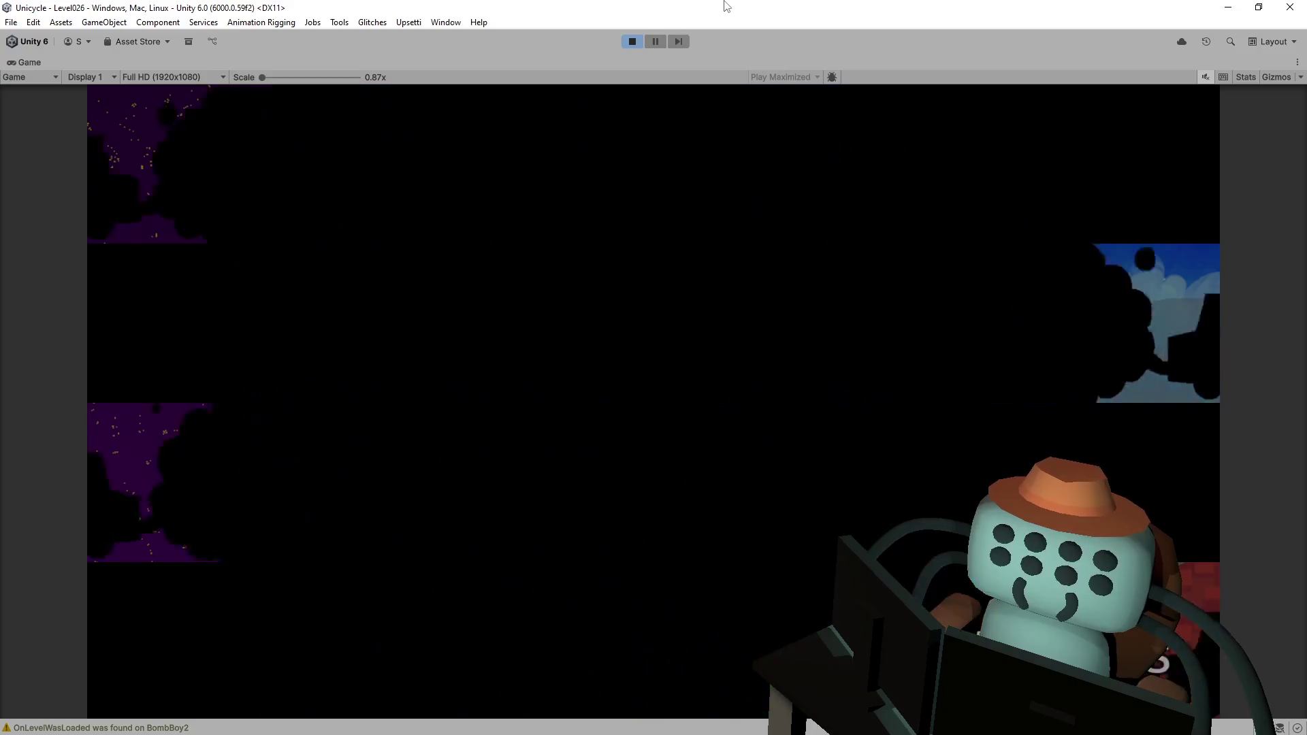
key("Right")
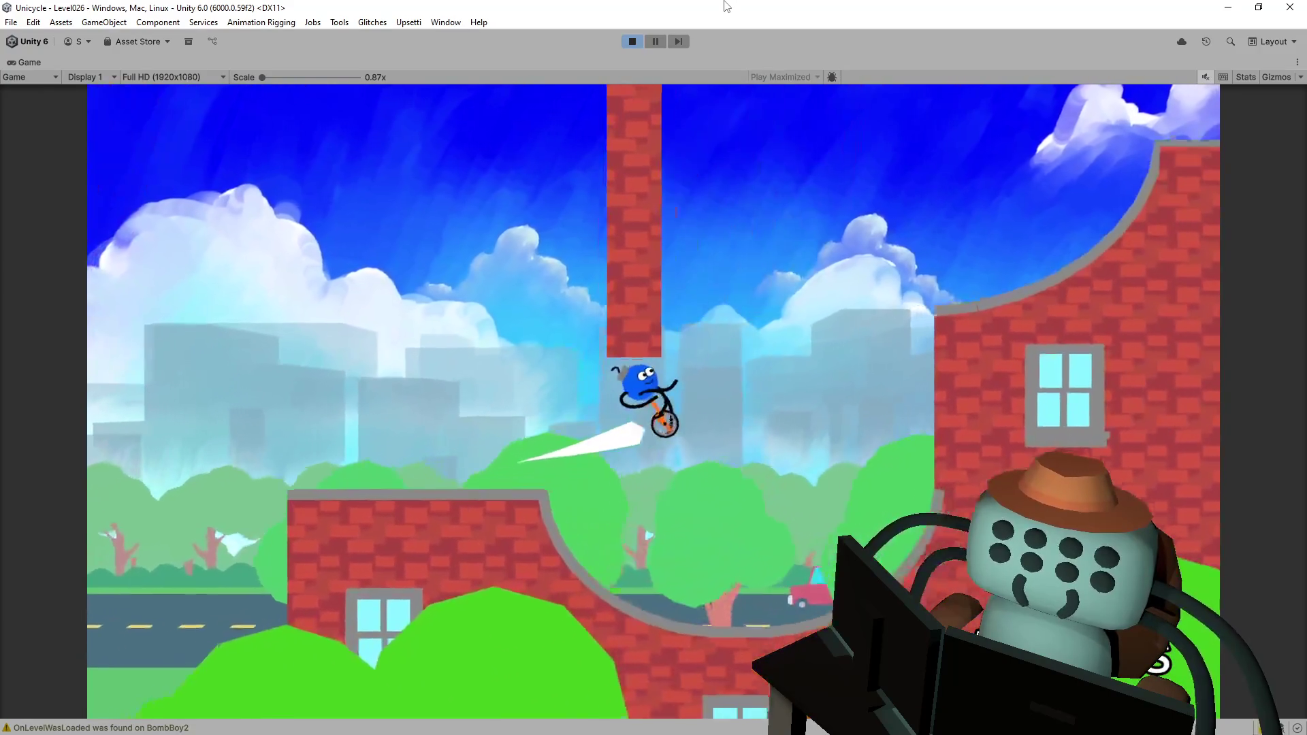
key("Right")
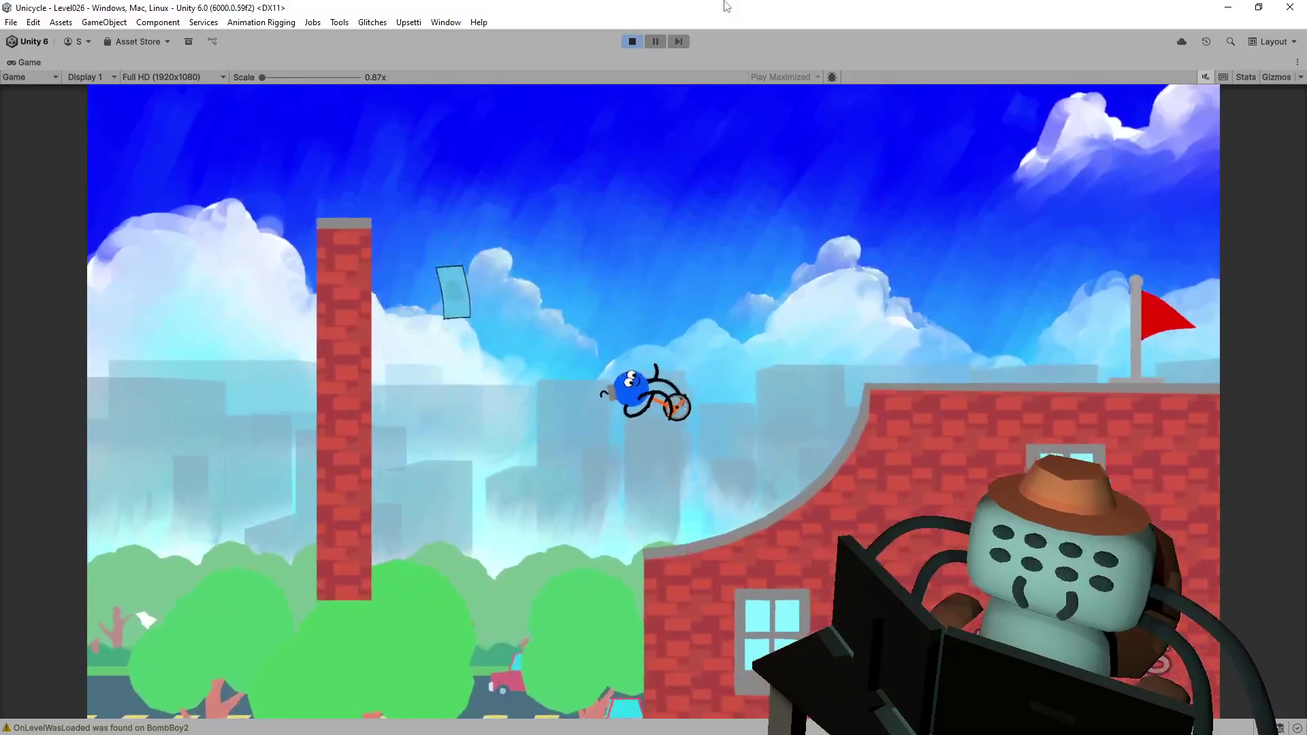
key("Left")
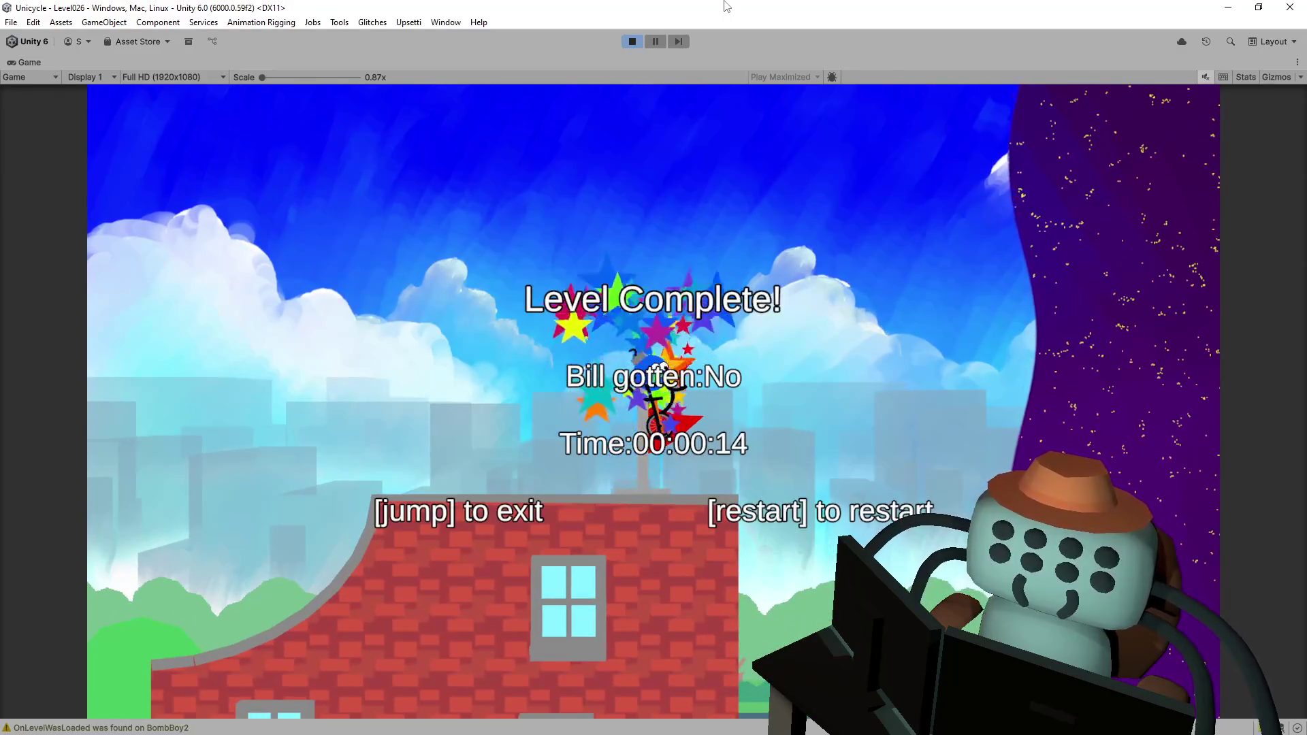
key("space")
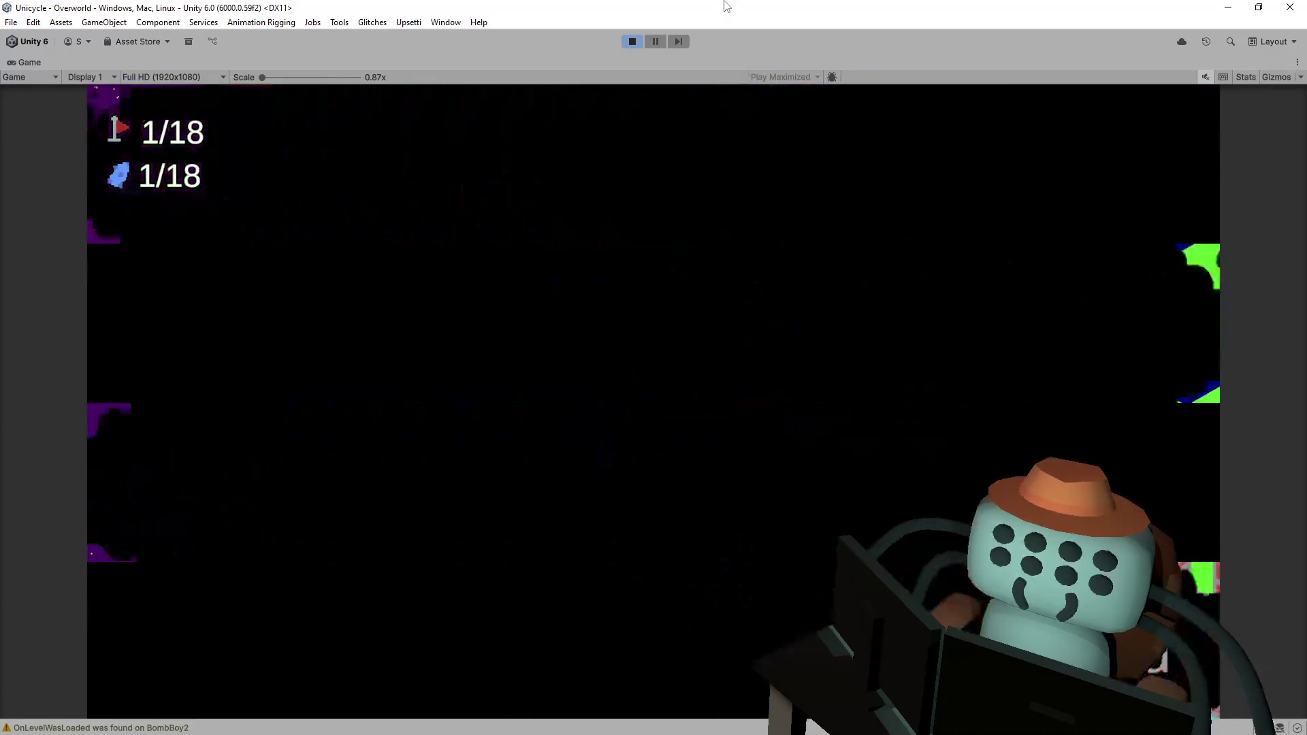
- Play through further city levels, including Level022, returning to the overworld after each
key("space")
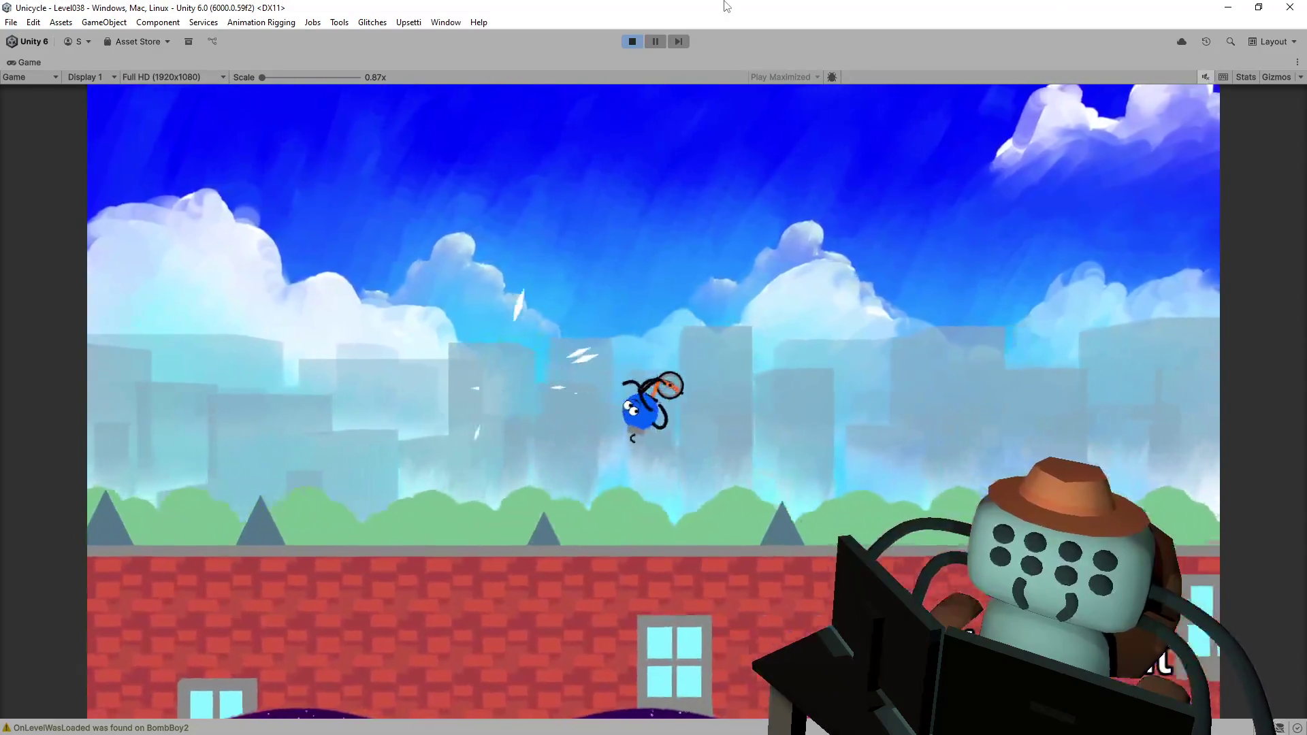
key("space")
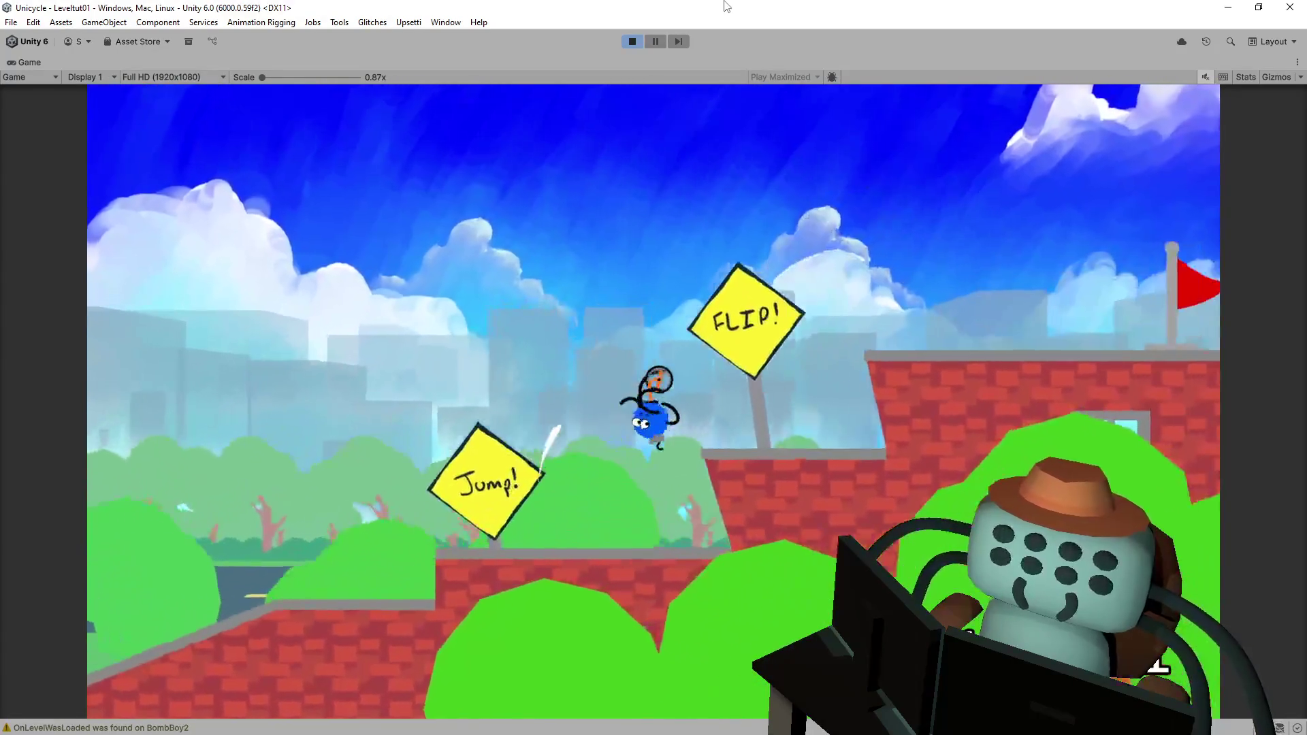
key("space")
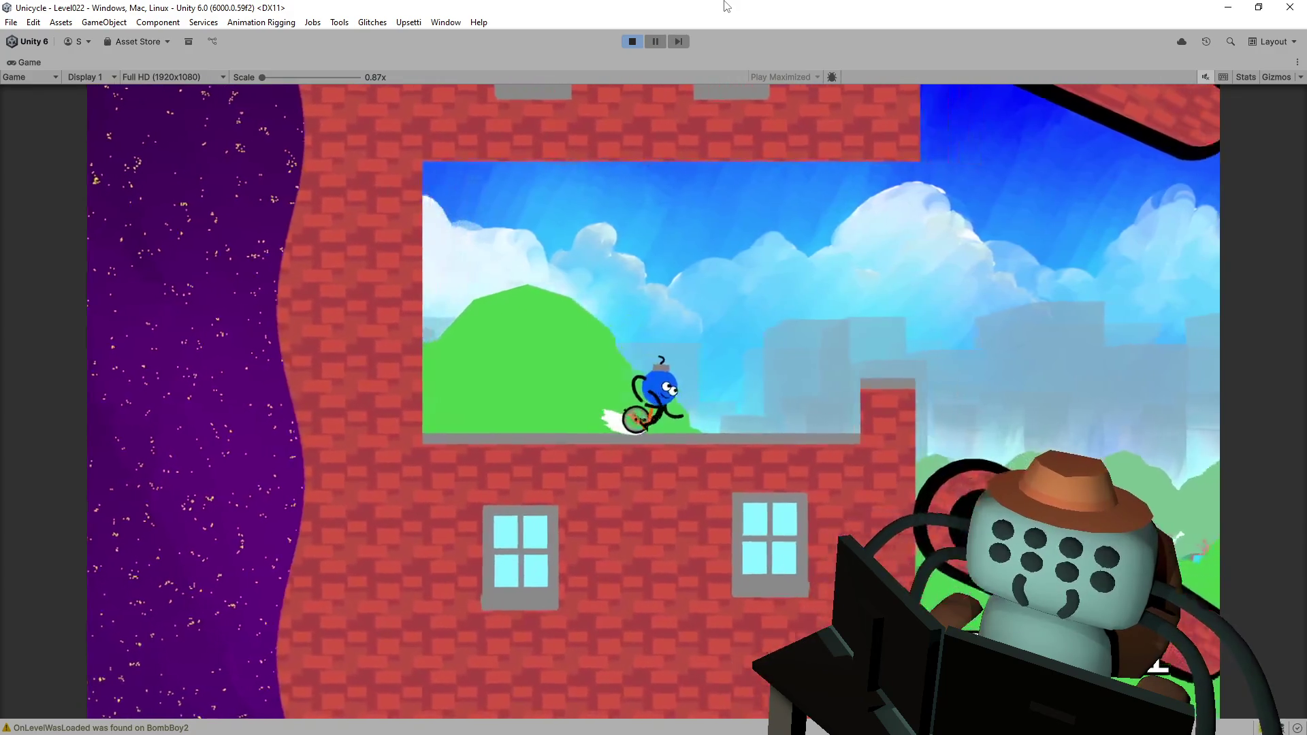
key("space")
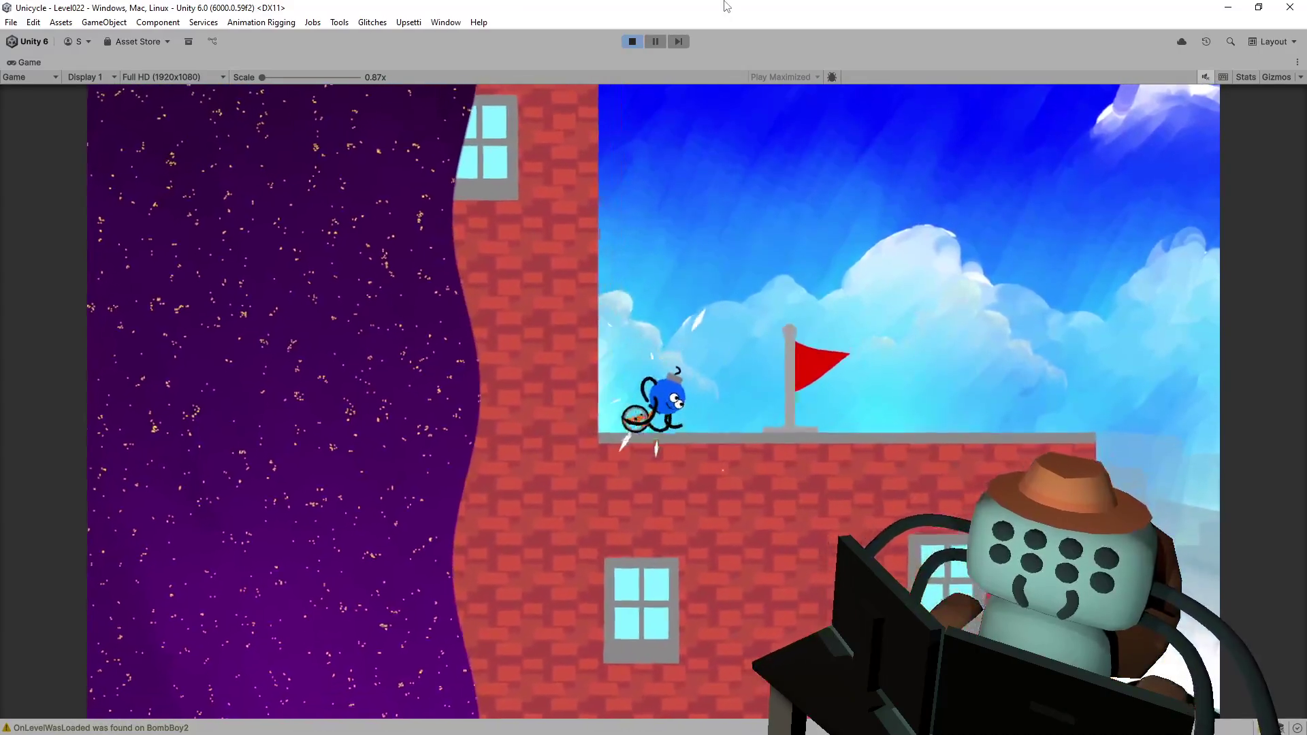
key("space")
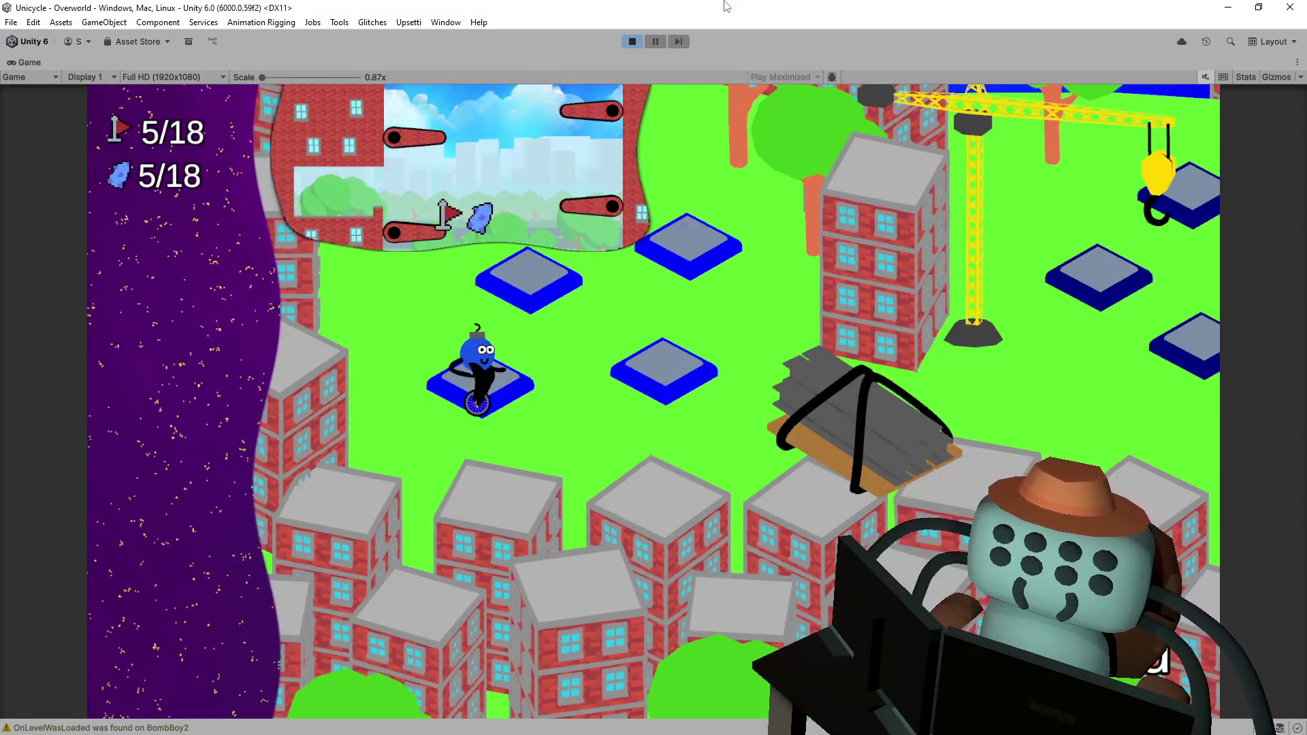
- Ride right to the locked gate, unlock it with Jump, and continue toward Level066
key("Right")
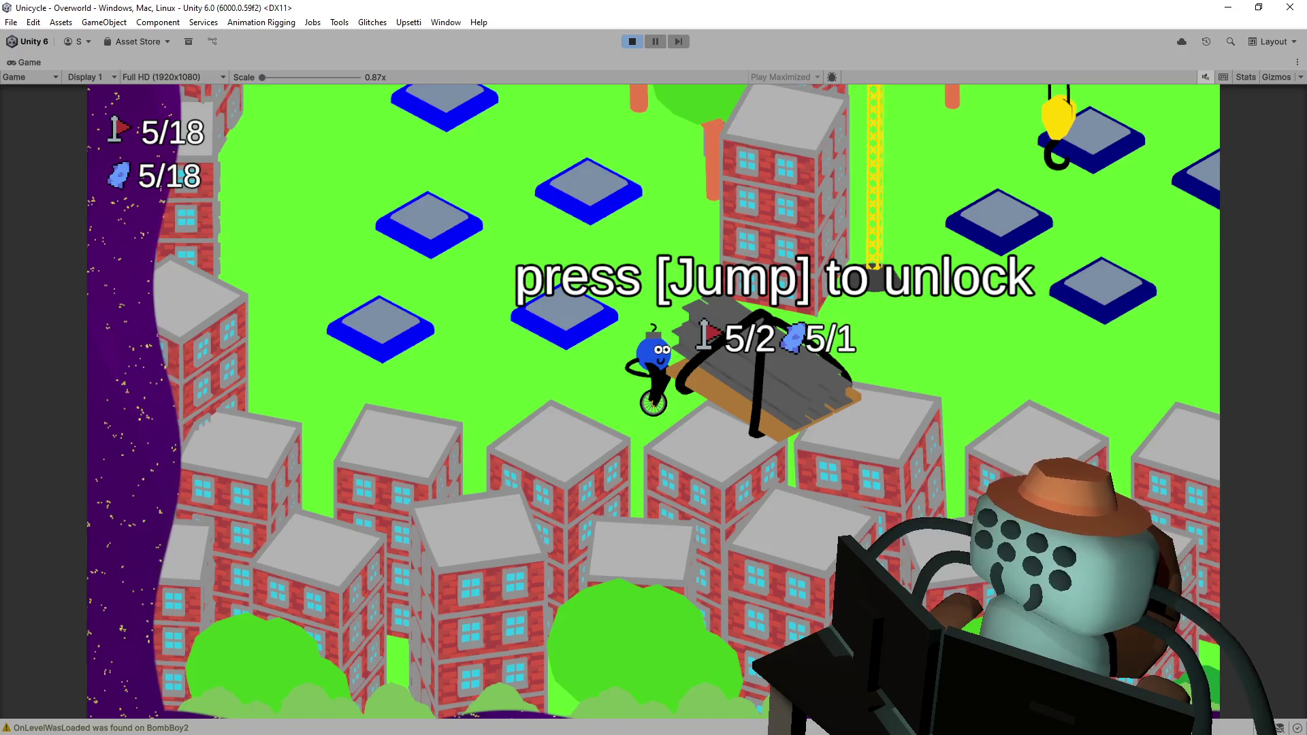
key("space")
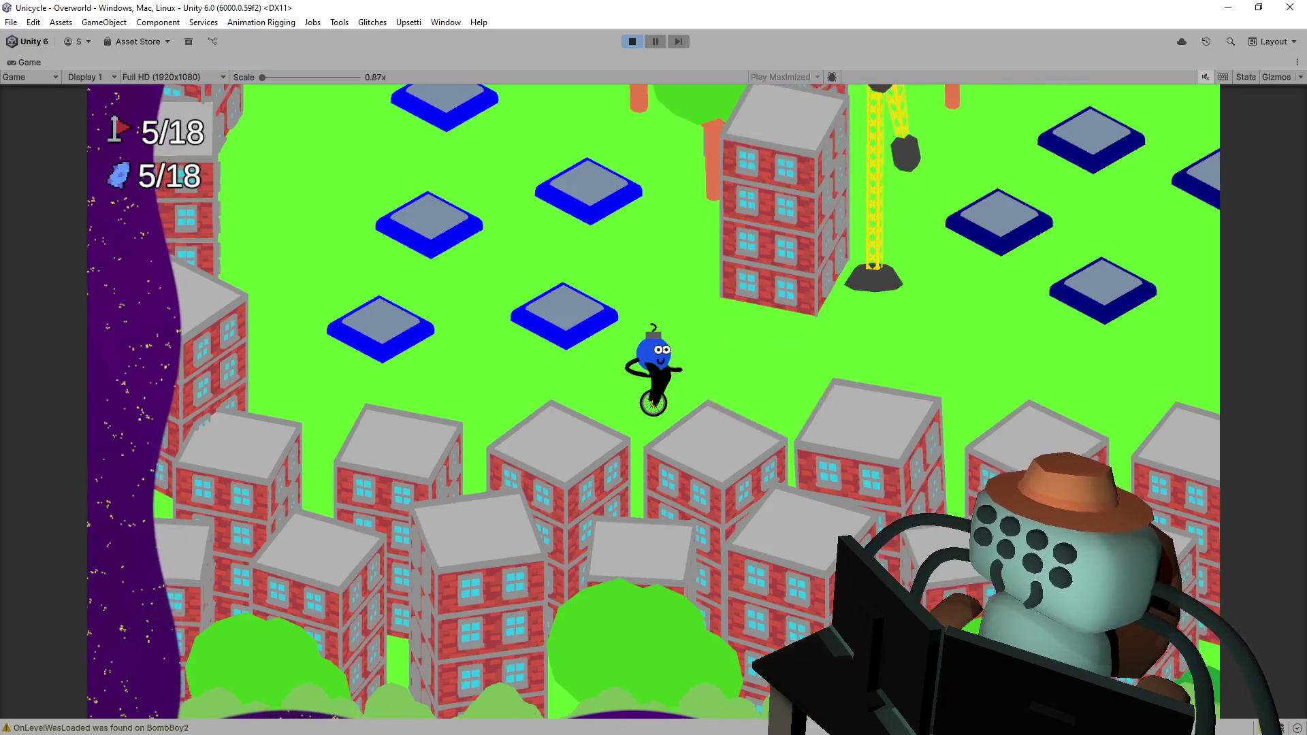
key("w")
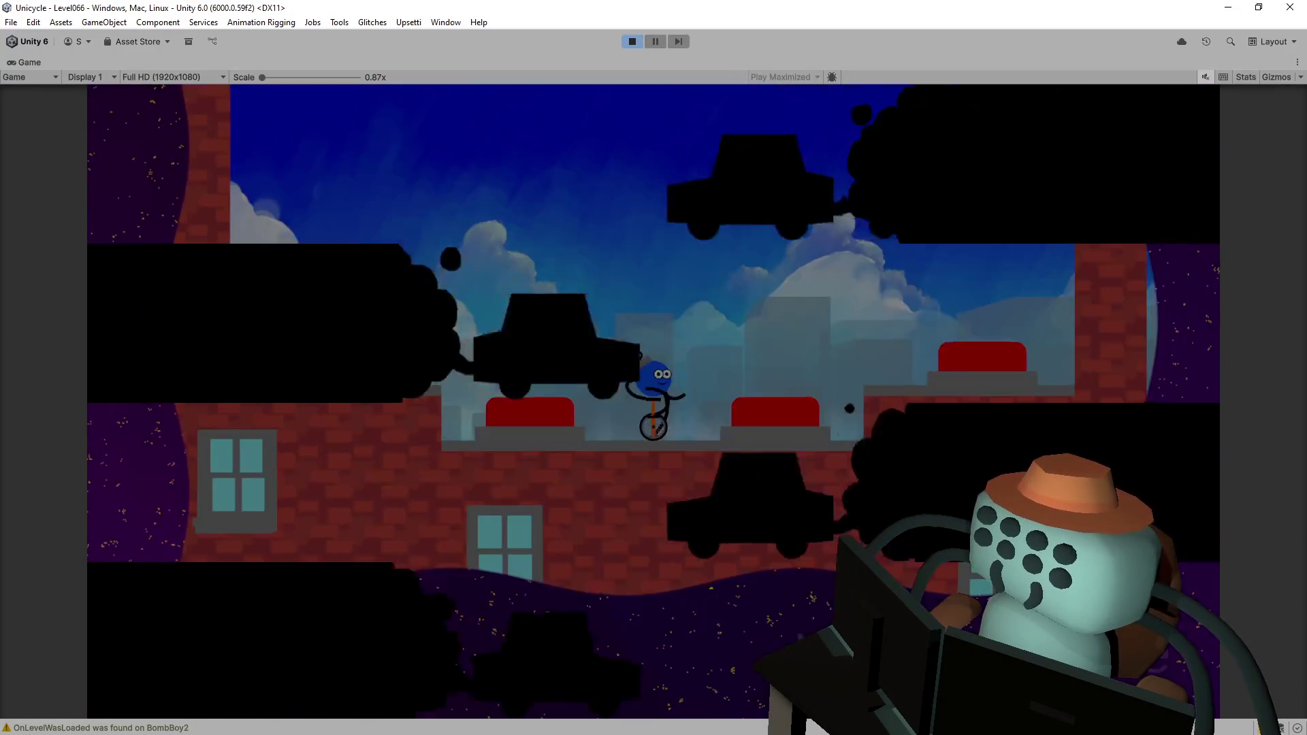
- Ride right through Level066, jumping the gap and off the ledge across the rooftops
key("d")
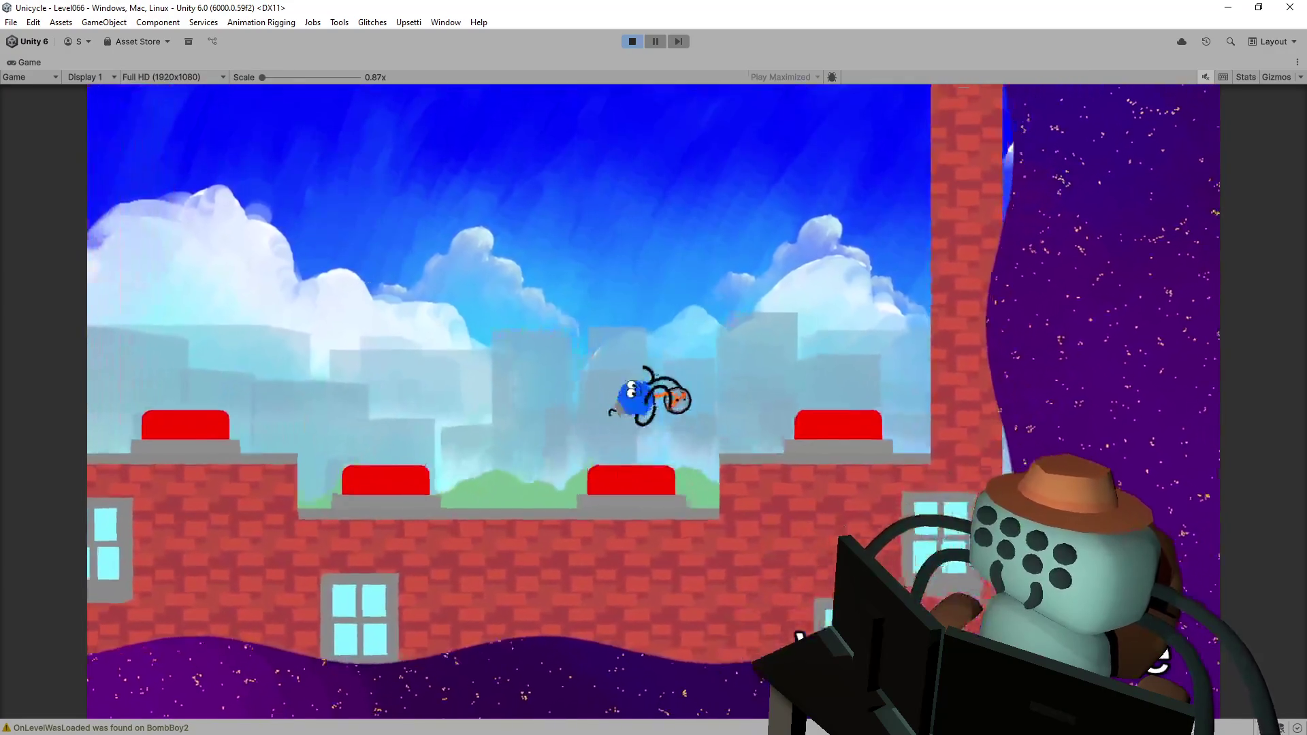
key("d")
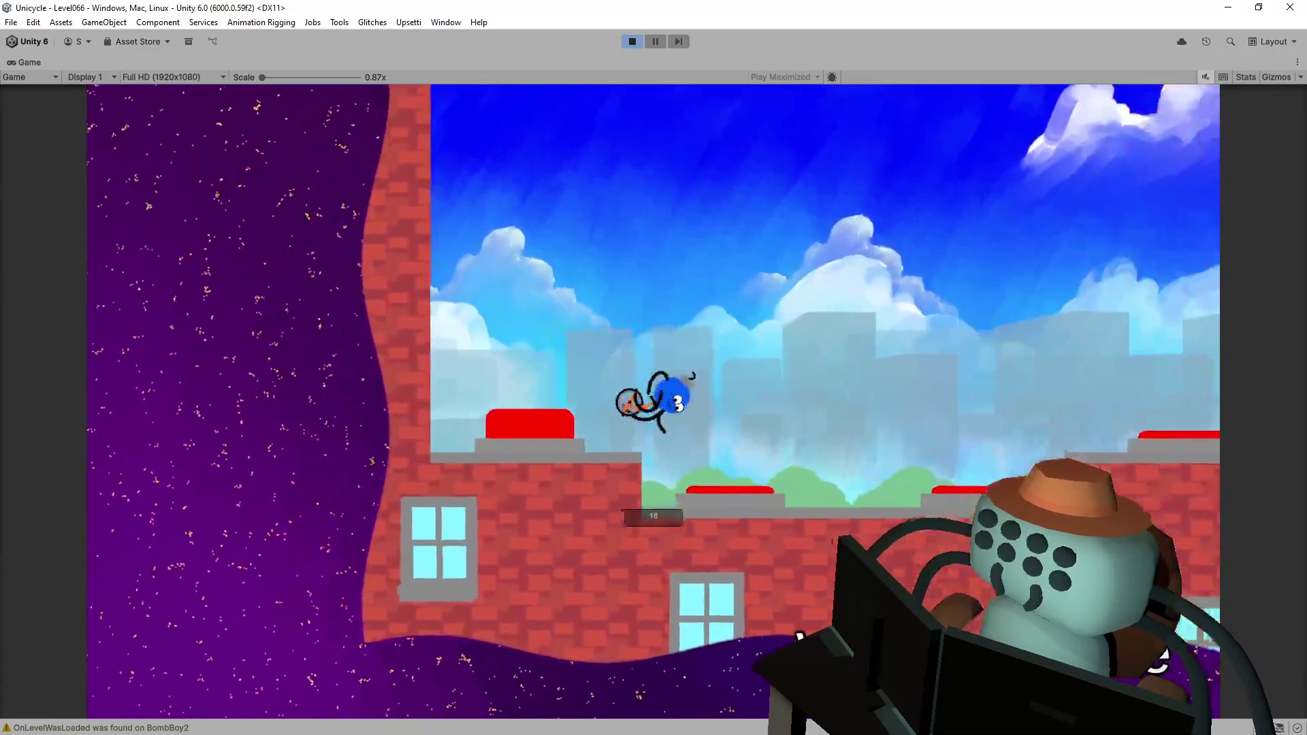
key("d")
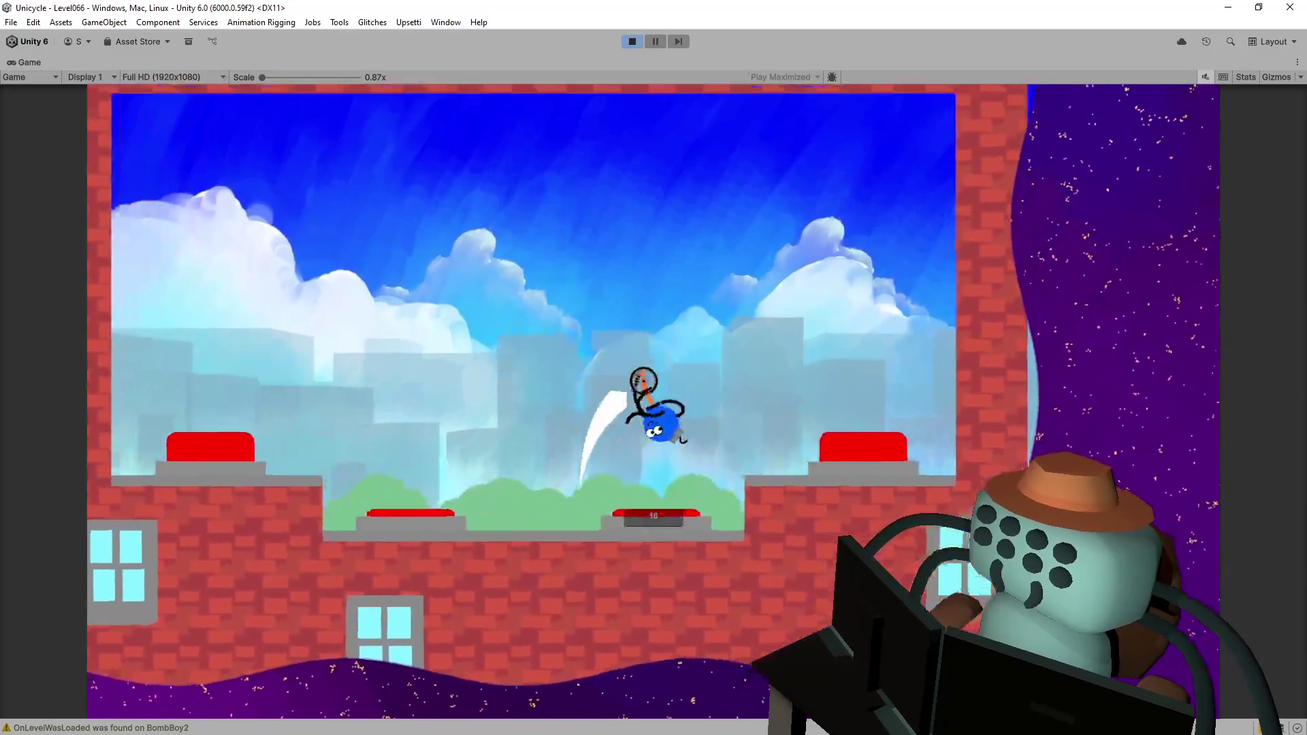
key("d")
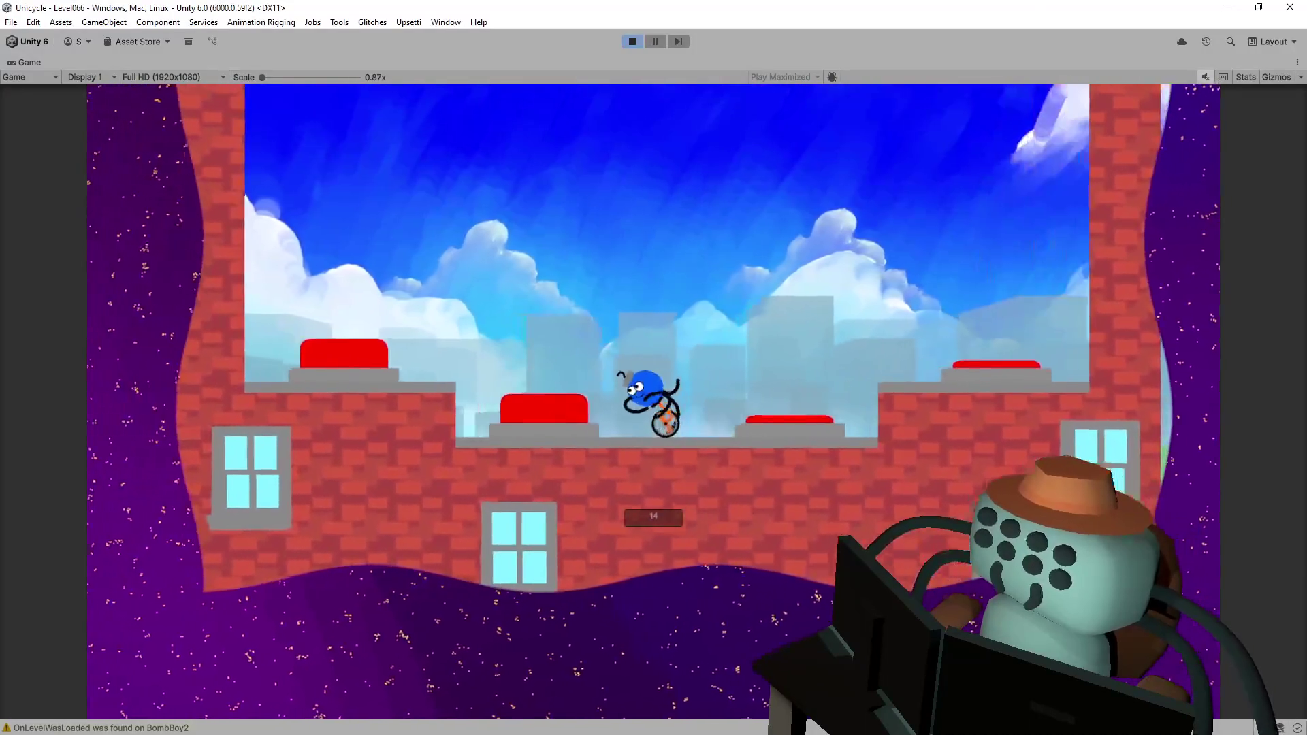